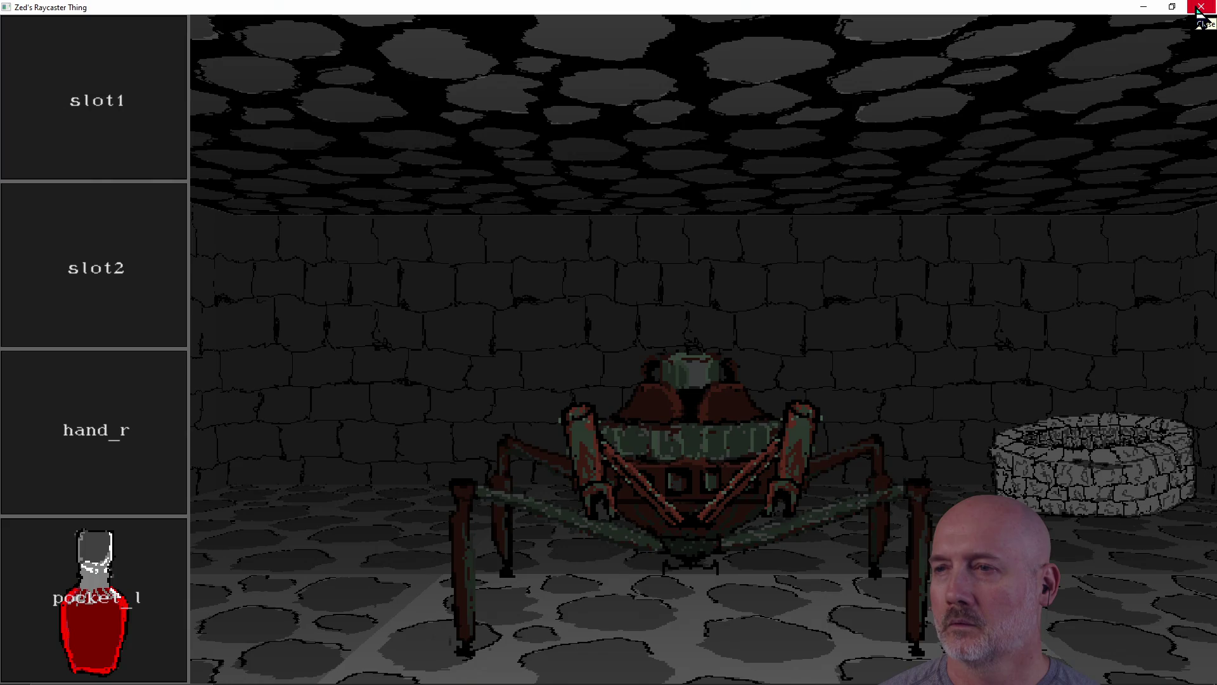
Step: Close the running raycaster game window to bring Paint.NET's spider_bot image back to the front
left_click(1200, 9)
left_click(822, 380)
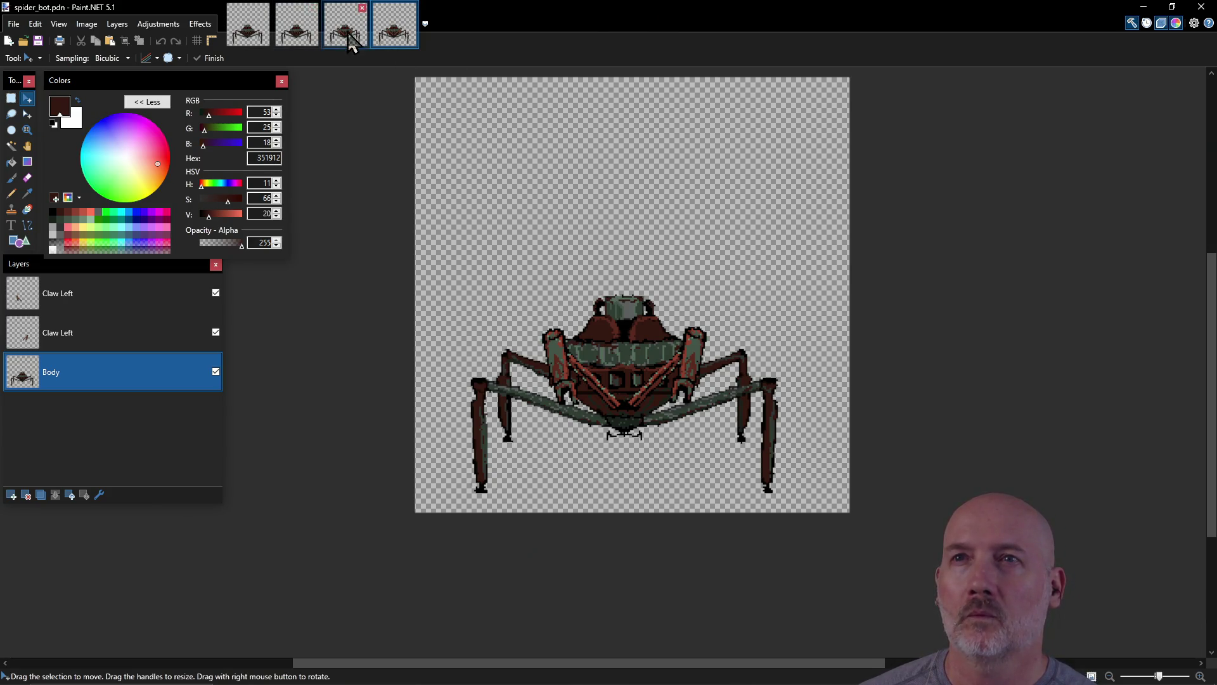
Step: Close all the extra open image tabs in Paint.NET
left_click(362, 9)
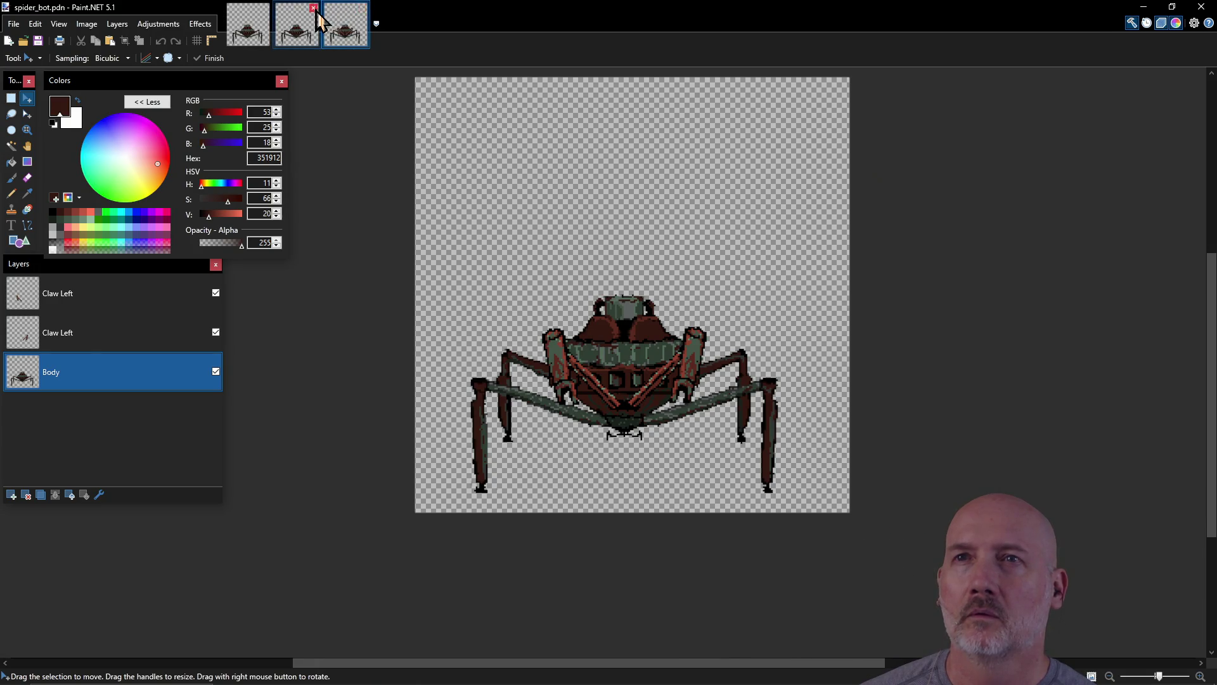
left_click(362, 8)
left_click(313, 8)
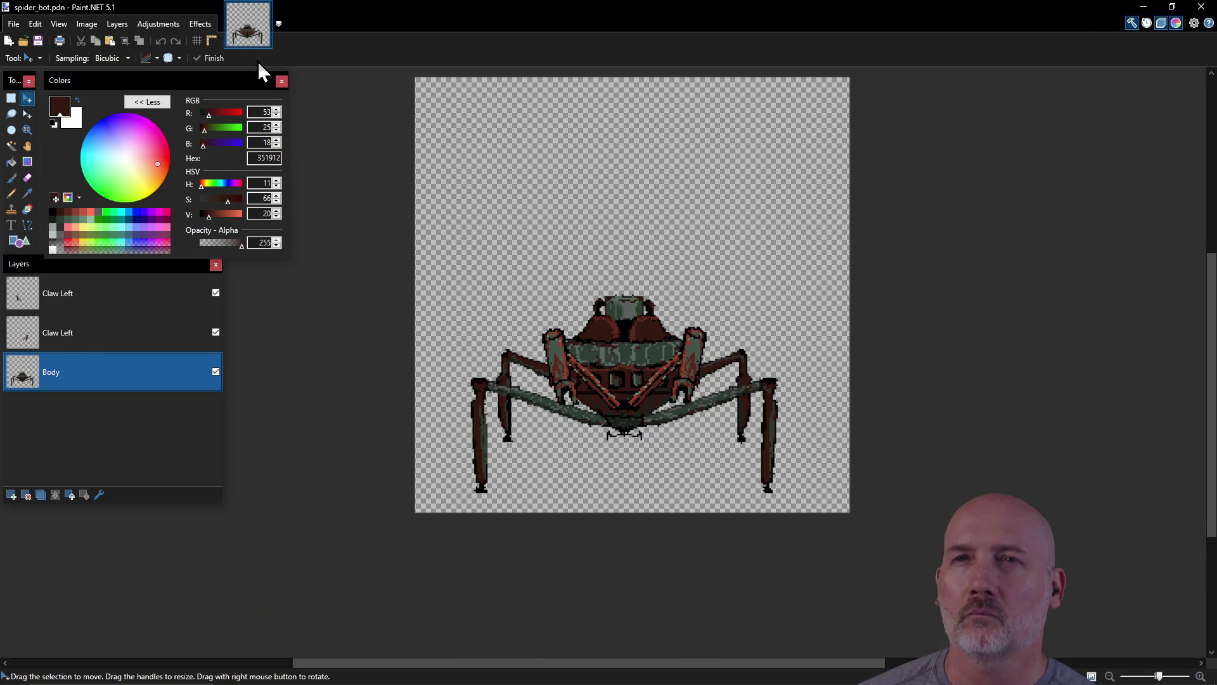
left_click(265, 7)
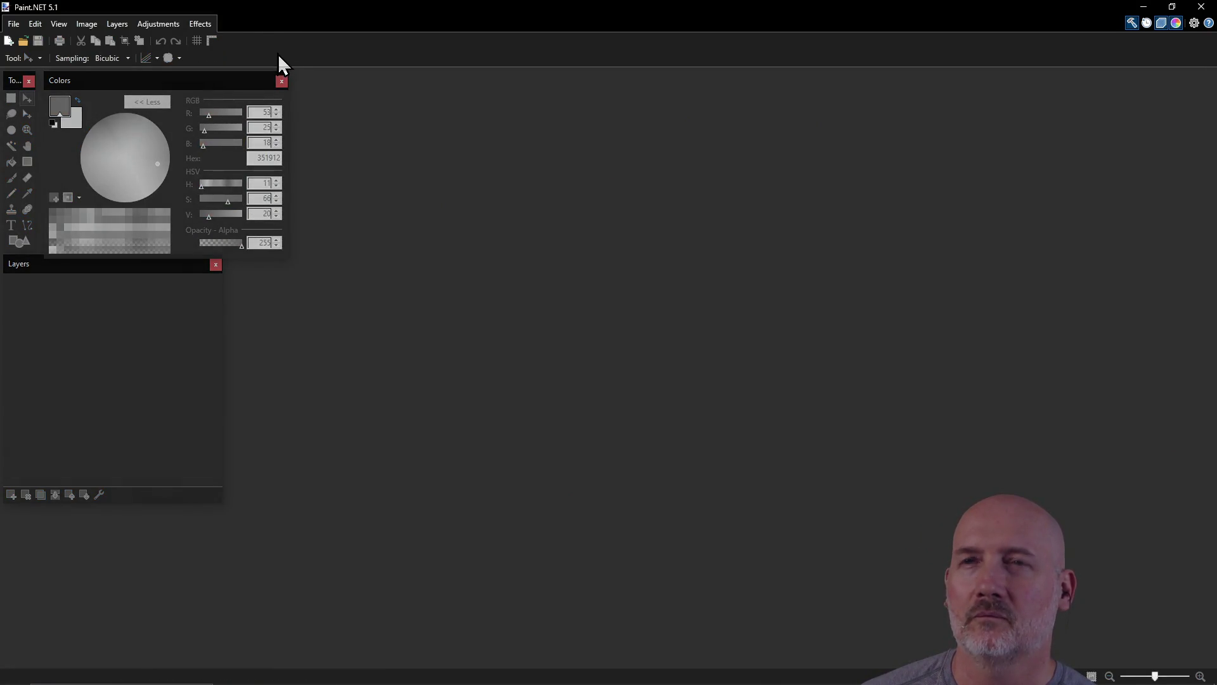
Step: Reopen spider_bot.pdn from recent files, zoom in, and add a new empty layer
left_click(13, 23)
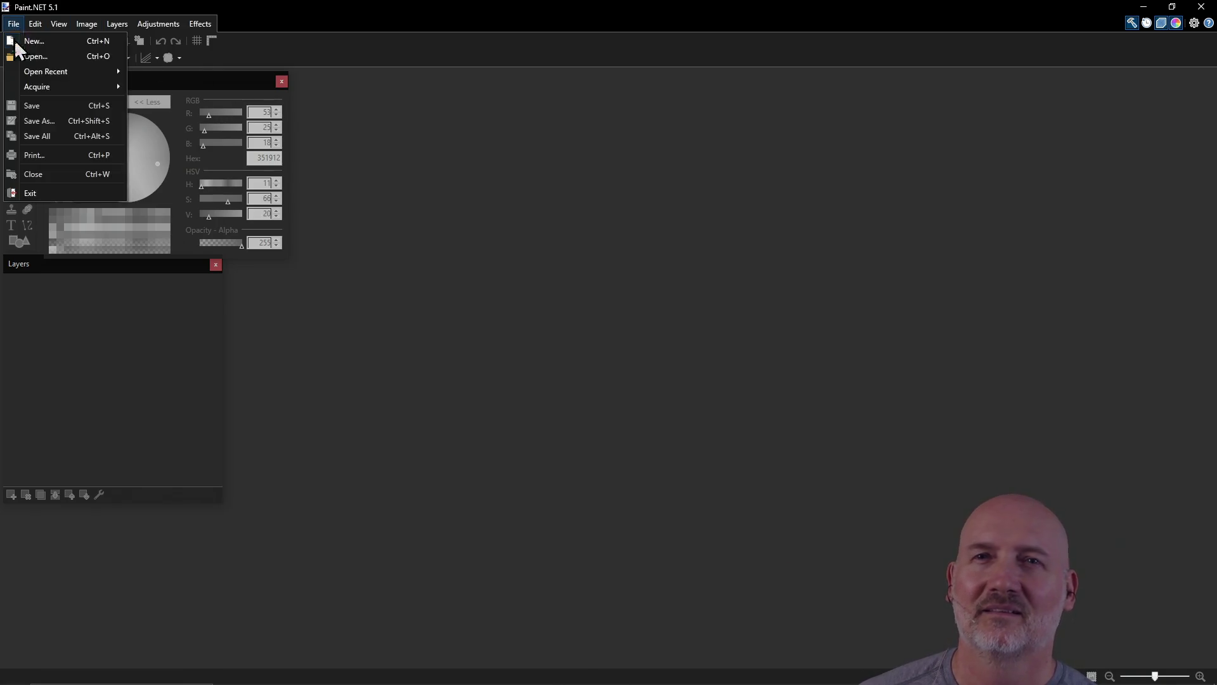
mouse_move(80, 80)
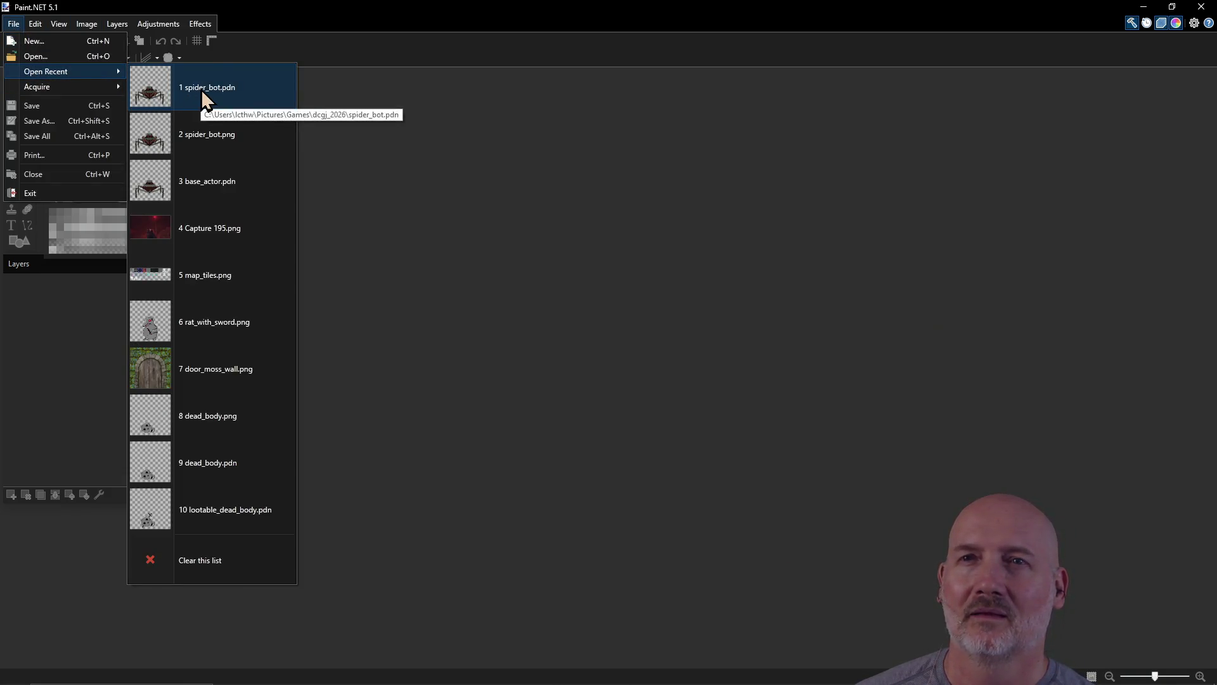
left_click(200, 89)
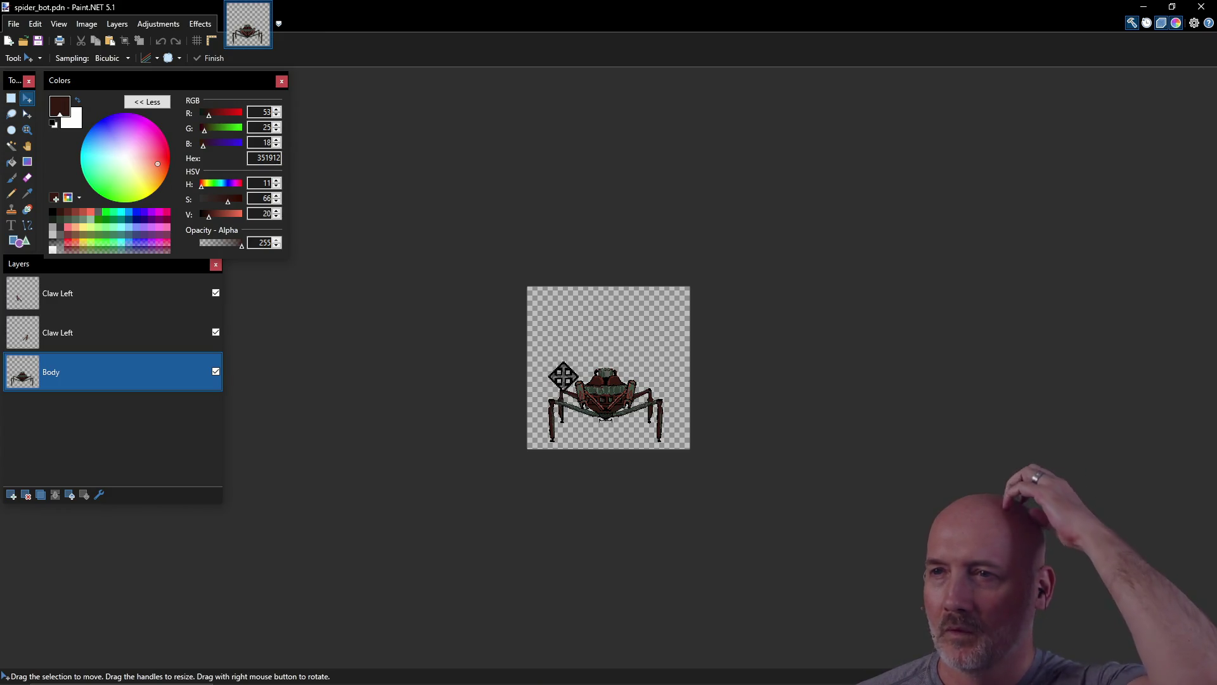
scroll(598, 384, "up", 4)
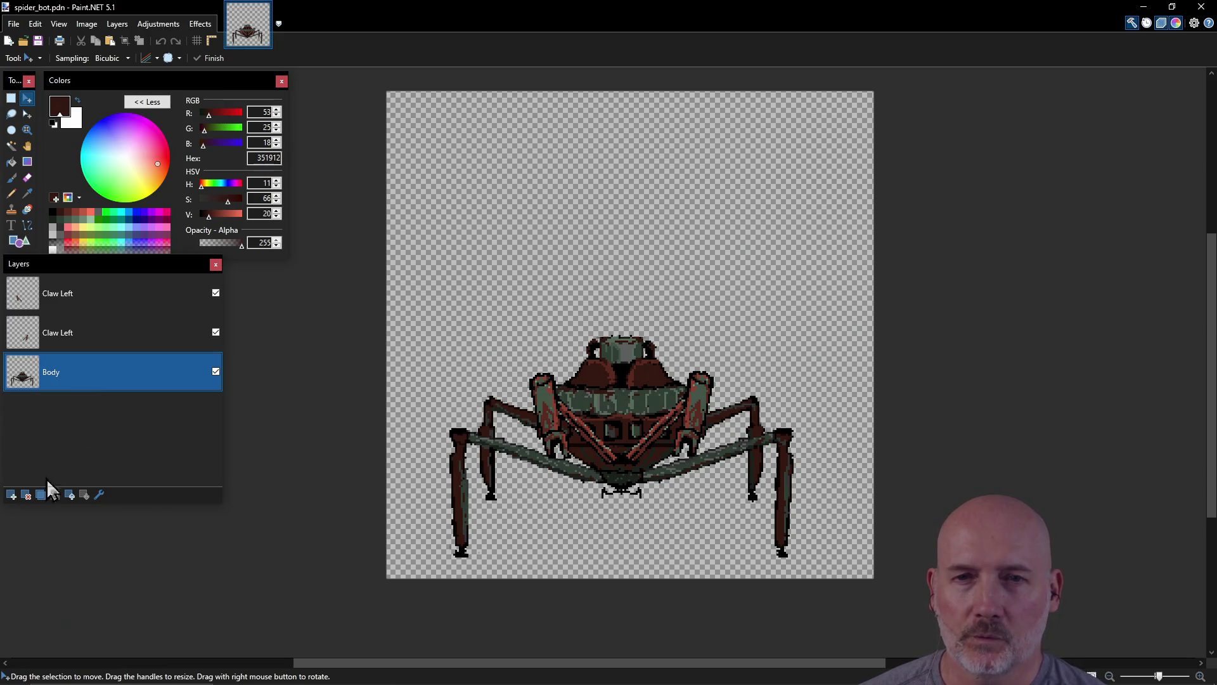
left_click(12, 495)
Step: Move Layer 4 below Body, try and undo a pencil stroke, then set black as primary colour
left_click_drag(75, 379, 81, 423)
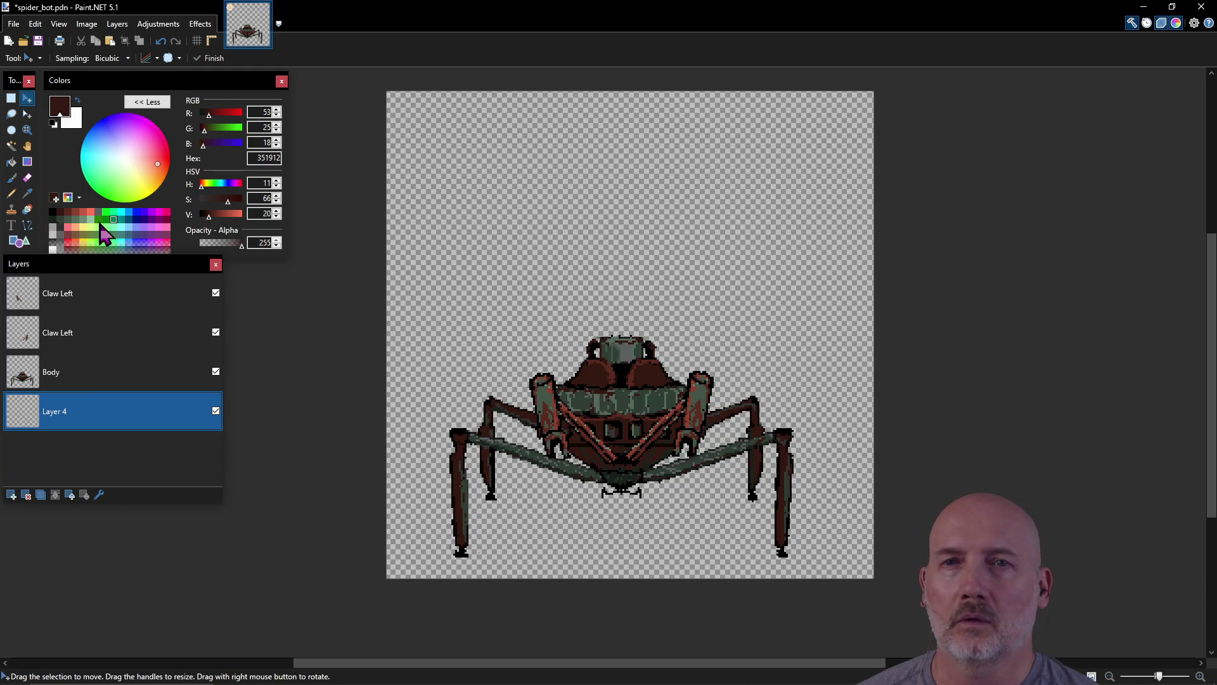
left_click(18, 198)
mouse_move(694, 199)
left_mouse_down()
mouse_move(768, 254)
mouse_move(708, 298)
left_mouse_up()
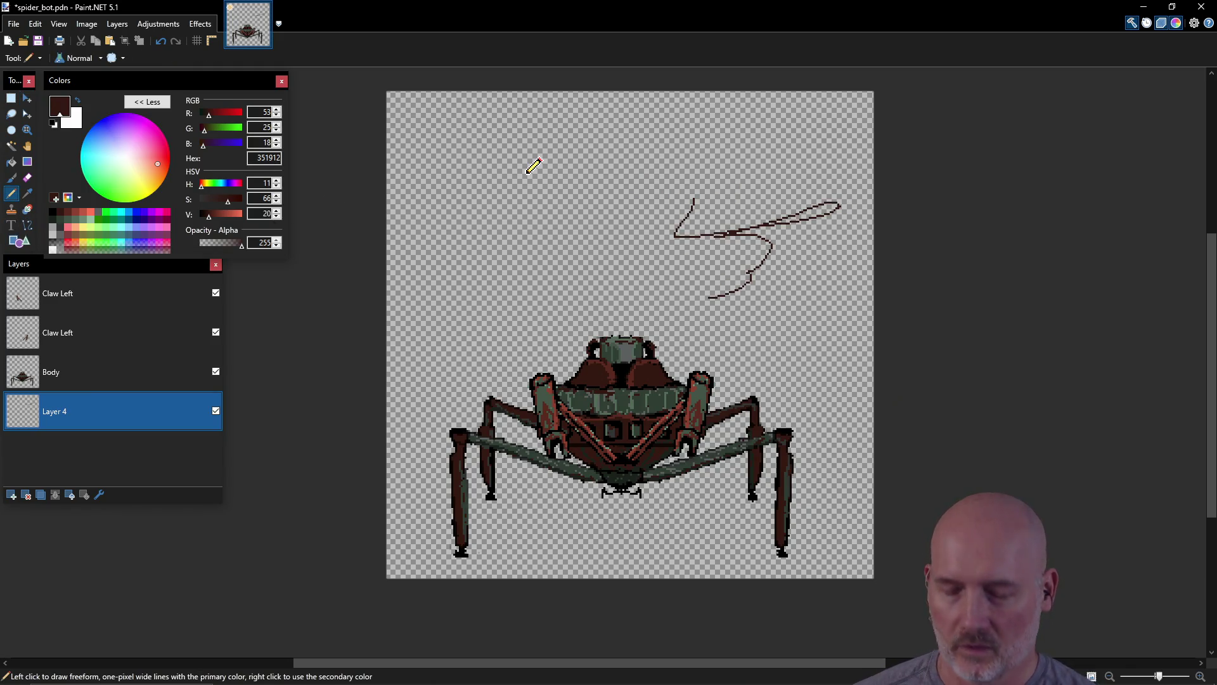
key("ctrl+z")
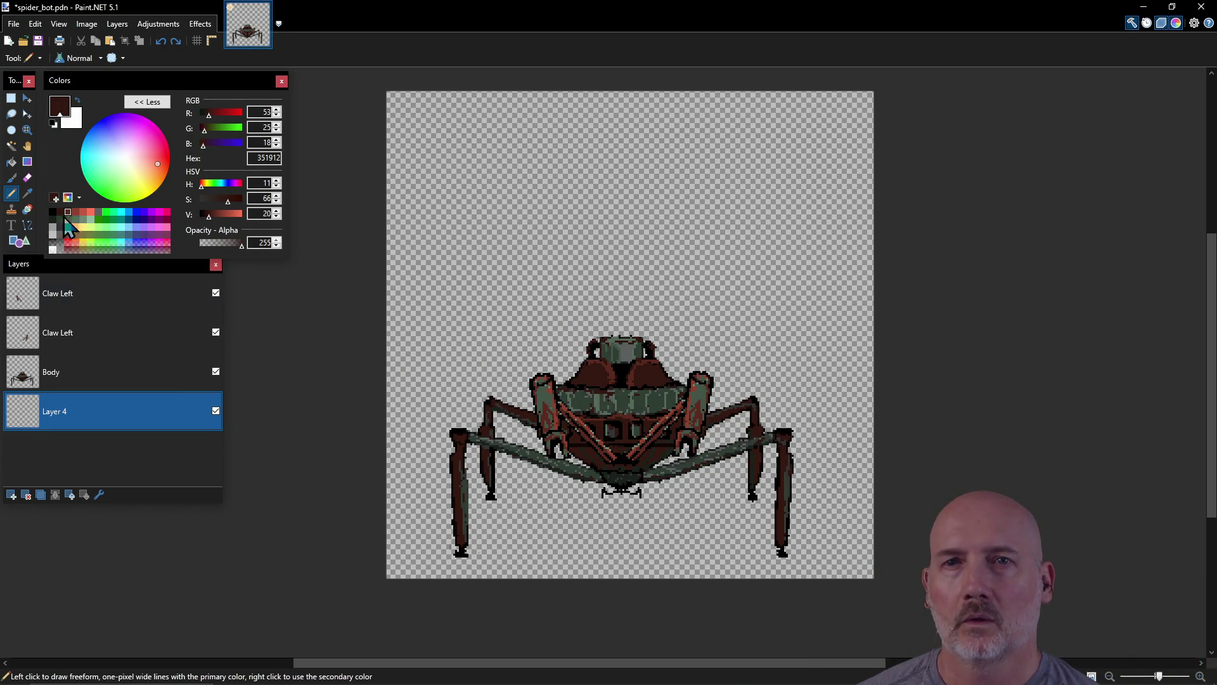
left_click(53, 213)
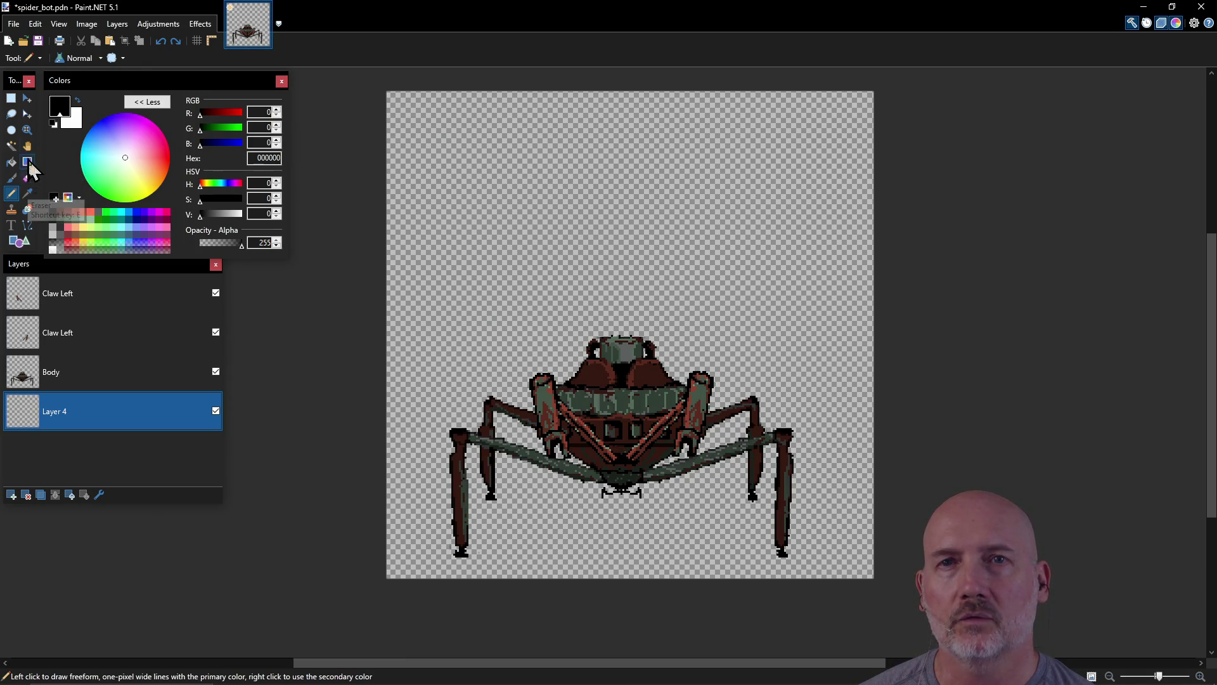
Step: Select the bottom canvas band on Layer 4 and fill it with grey-green 556B5B
left_click(13, 102)
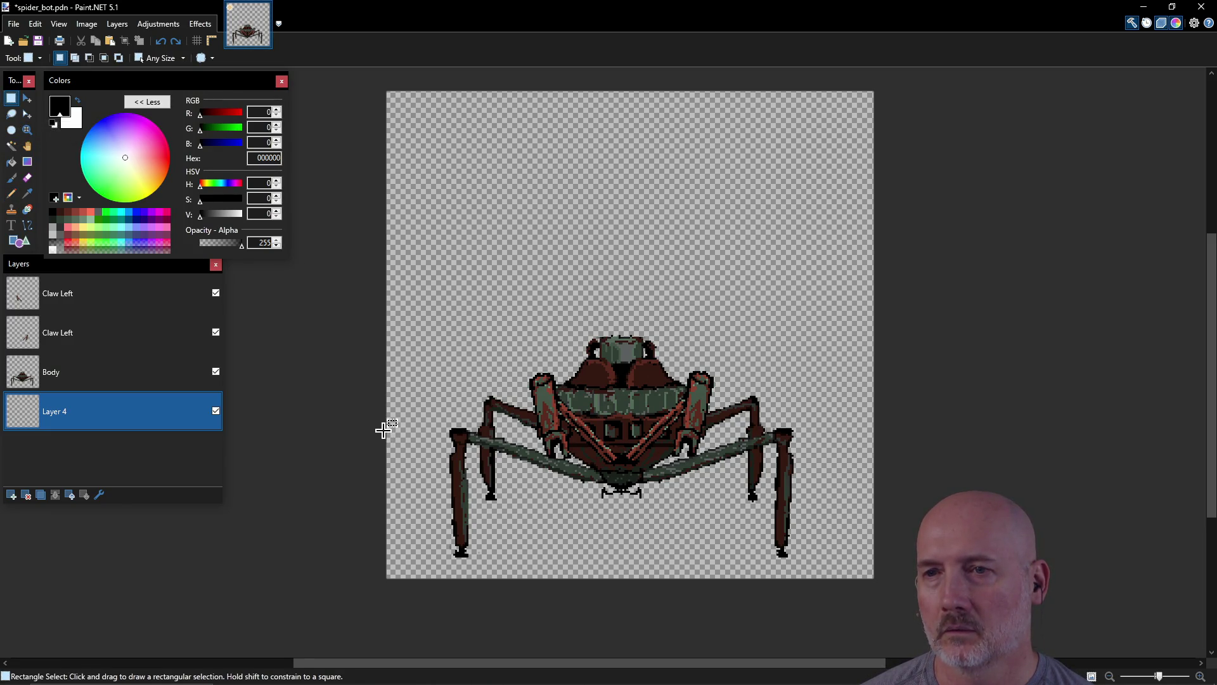
left_click_drag(382, 429, 911, 579)
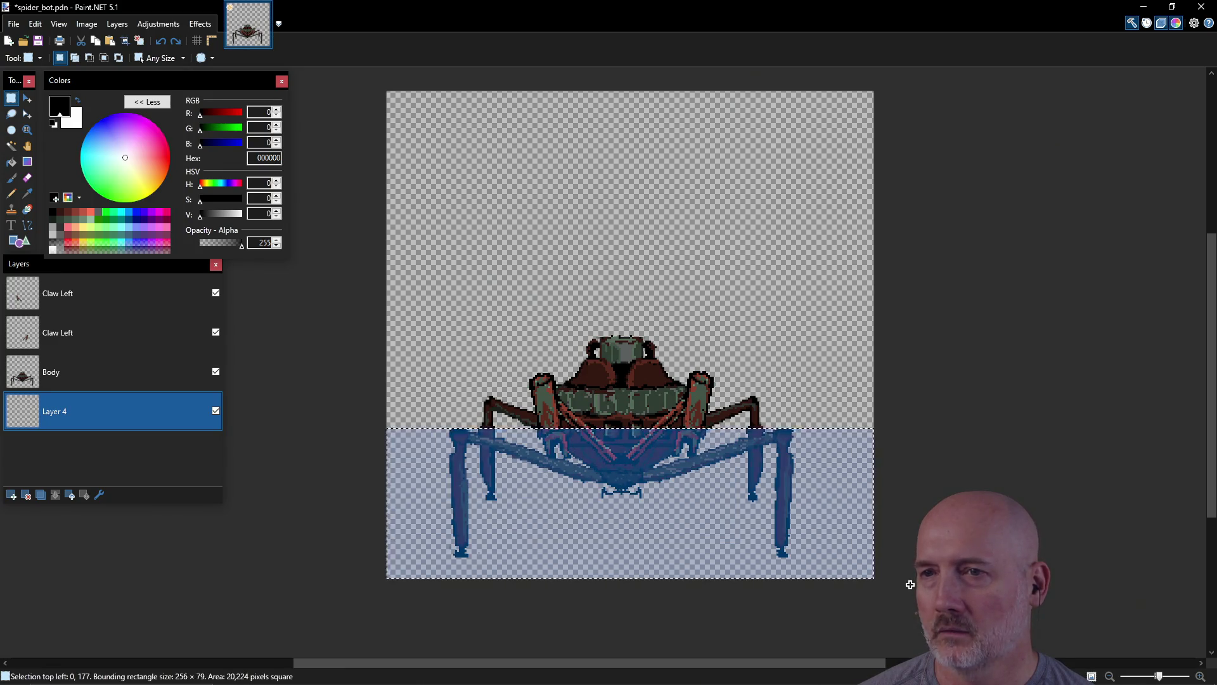
left_click(11, 161)
left_click(570, 500)
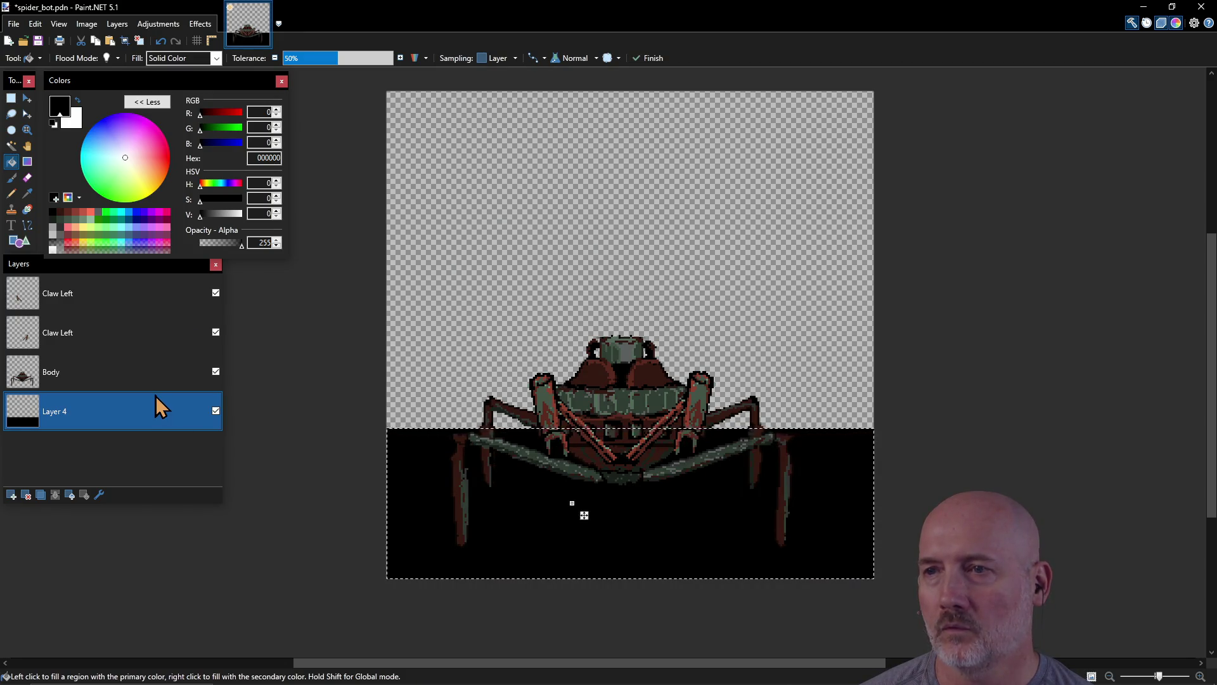
left_click(61, 219)
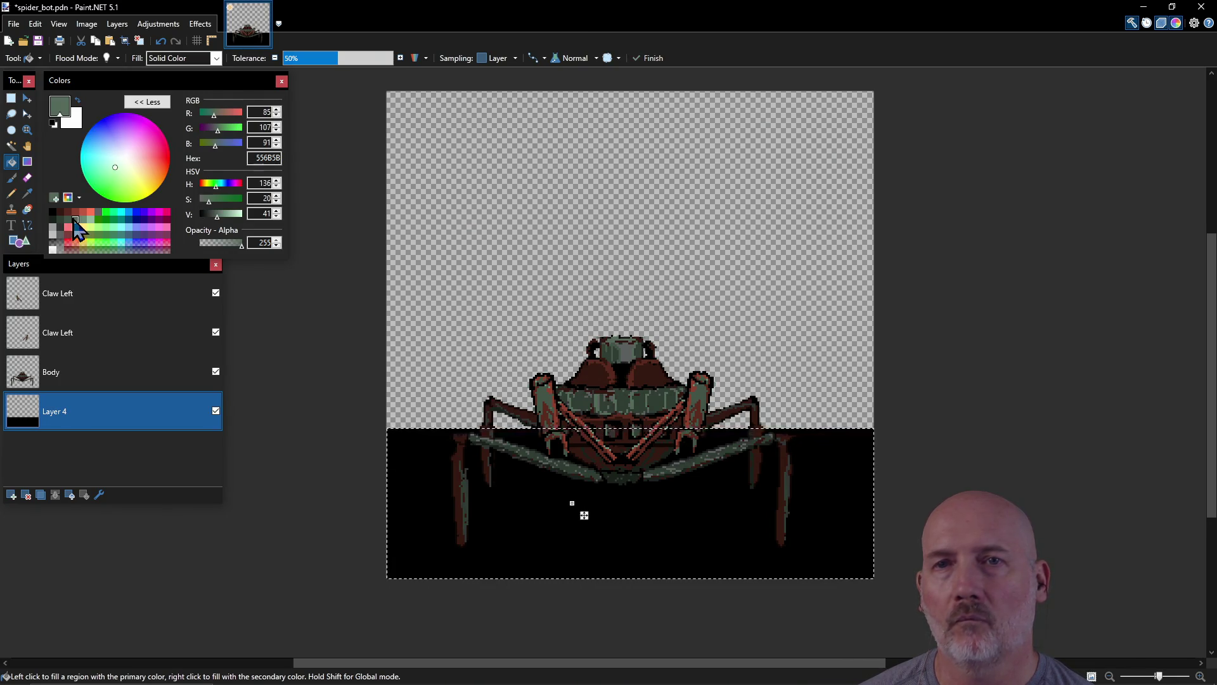
left_click(437, 486)
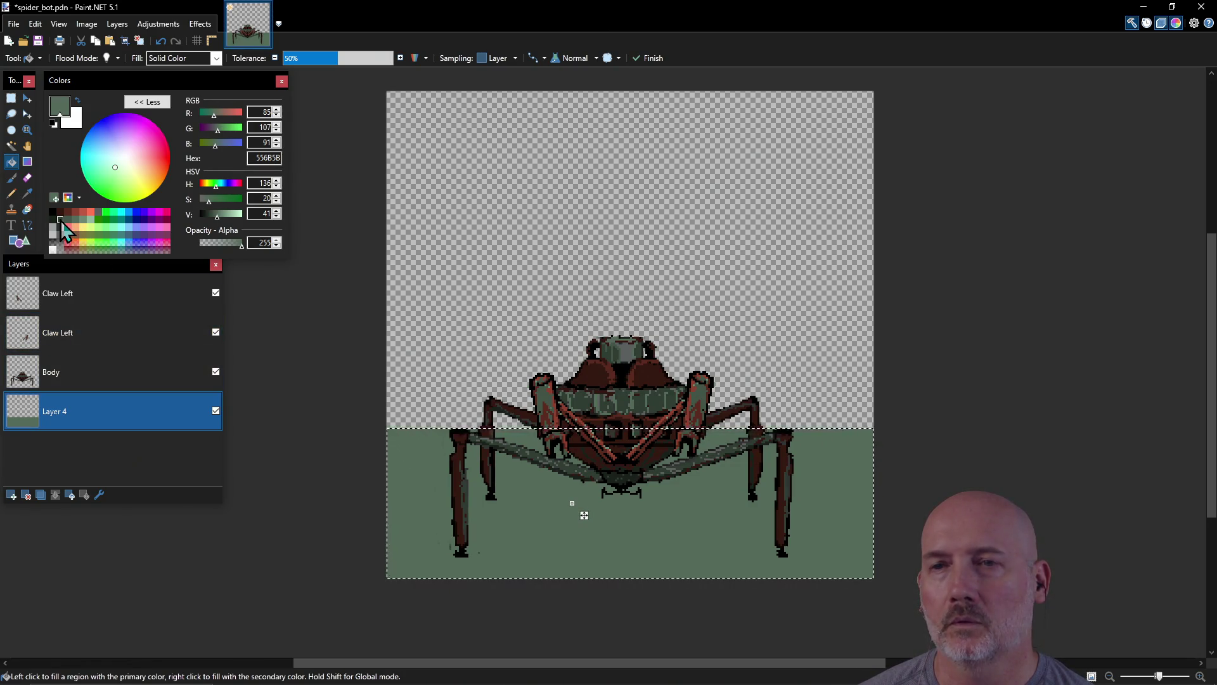
left_click(11, 98)
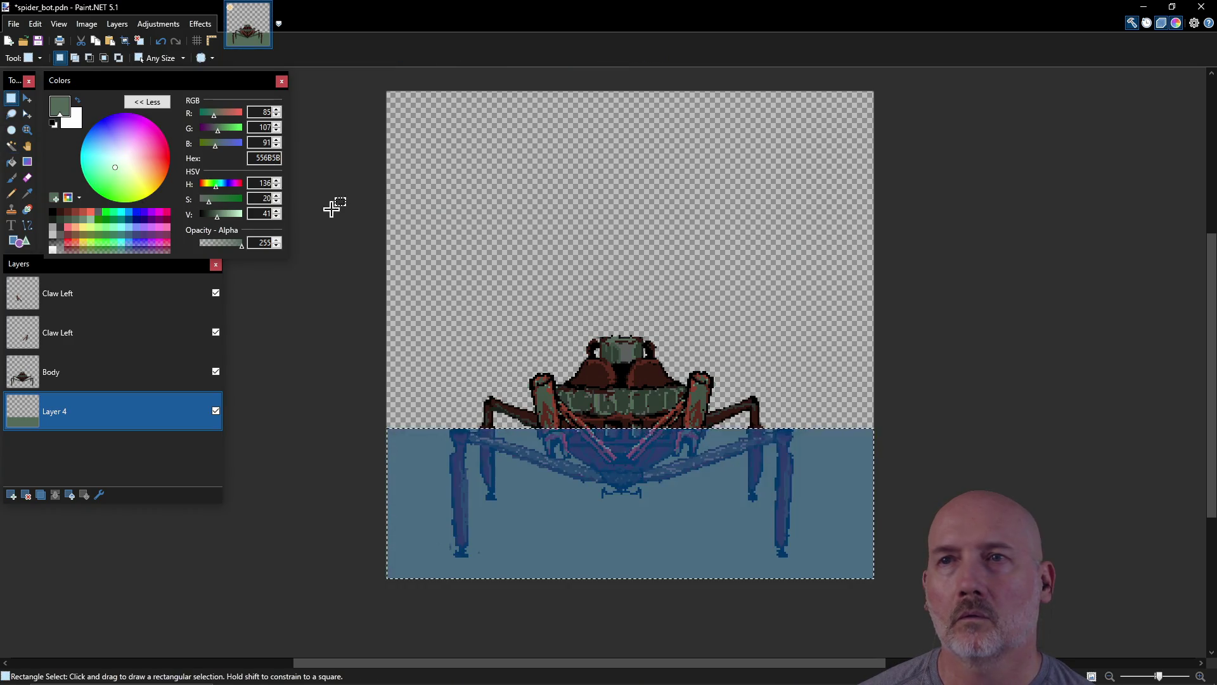
Step: Select the upper canvas area above the band and fill it with dark green 303D34
mouse_move(378, 95)
left_mouse_down()
mouse_move(670, 257)
mouse_move(884, 427)
left_mouse_up()
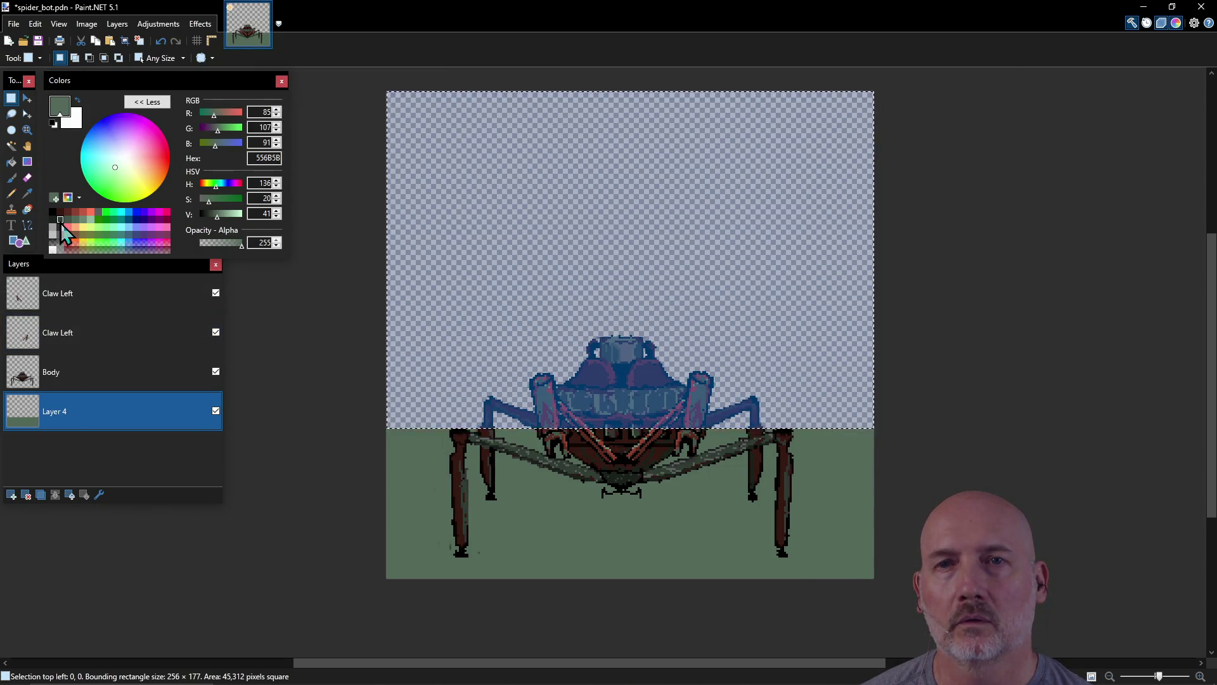
left_click(60, 220)
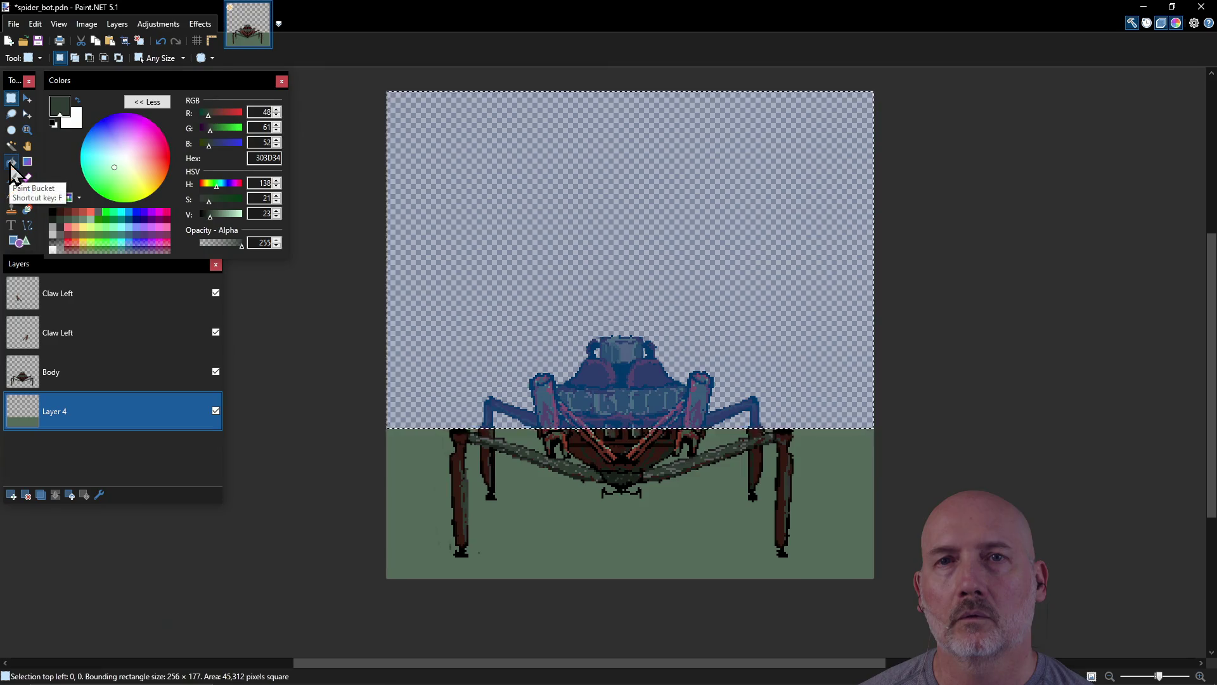
left_click(11, 161)
left_click(470, 192)
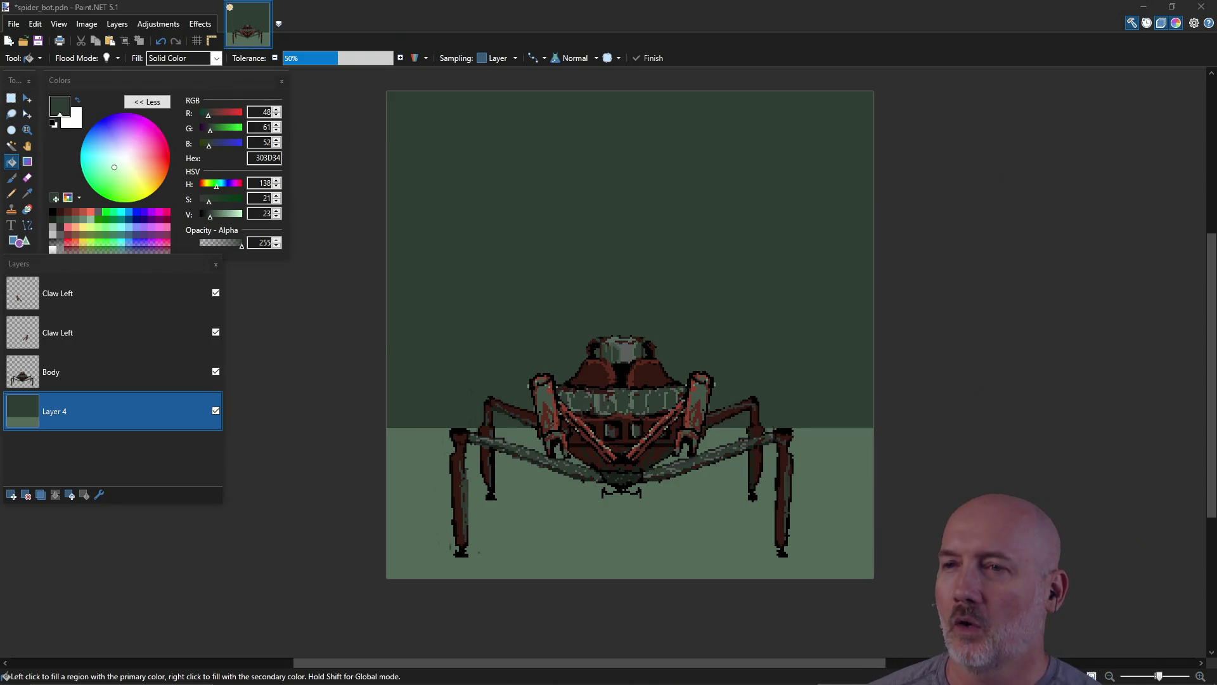
left_click(562, 313)
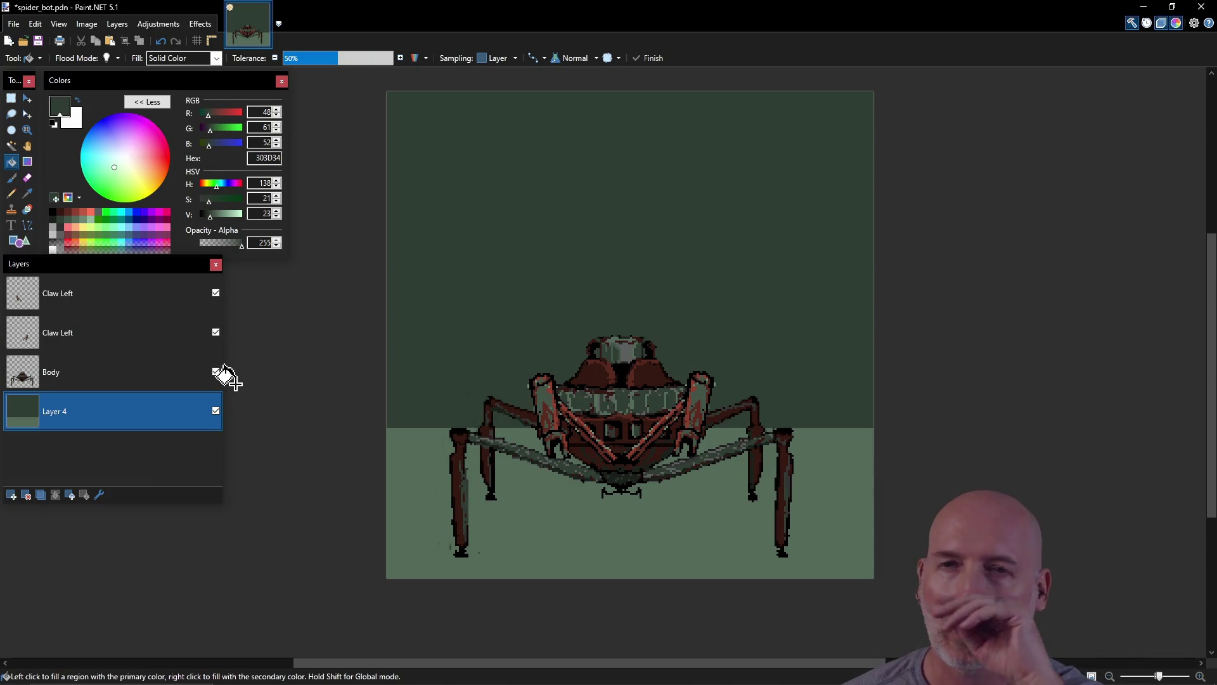
Step: Mix slate blue-grey 4C5668 from a blue swatch, then select the upper canvas area
left_click(137, 212)
mouse_move(104, 127)
left_mouse_down()
mouse_move(119, 151)
mouse_move(100, 137)
left_mouse_up()
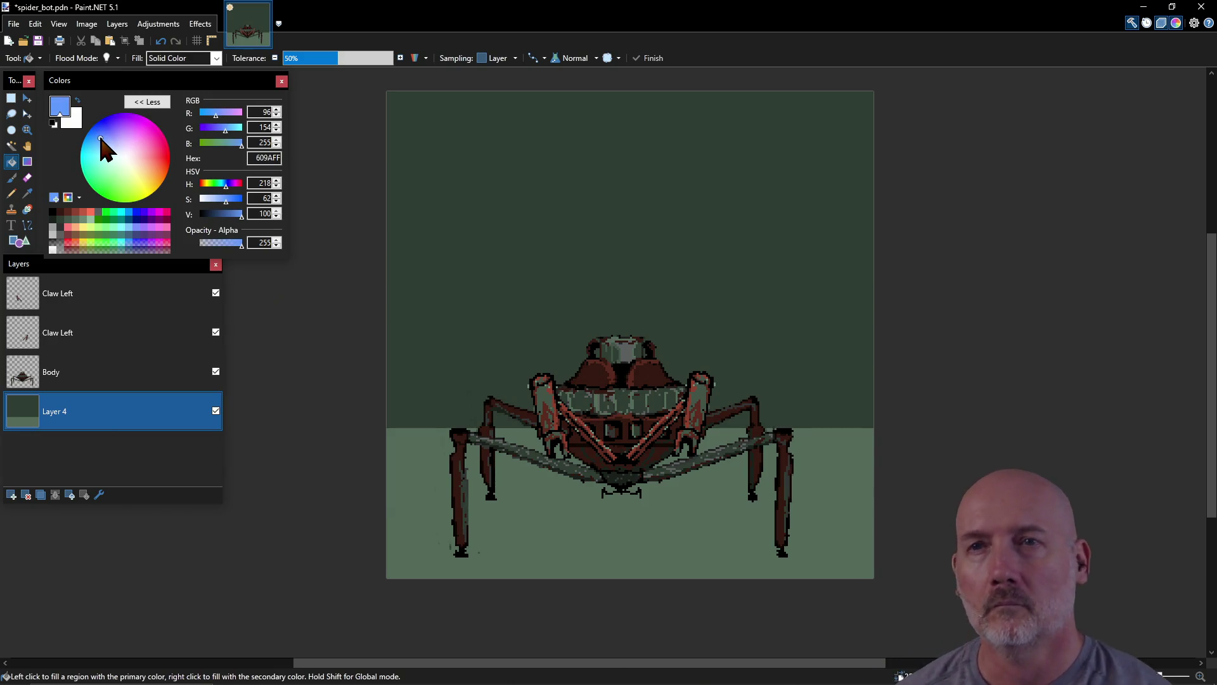
mouse_move(232, 203)
left_mouse_down()
mouse_move(192, 203)
mouse_move(212, 199)
mouse_move(218, 219)
left_mouse_up()
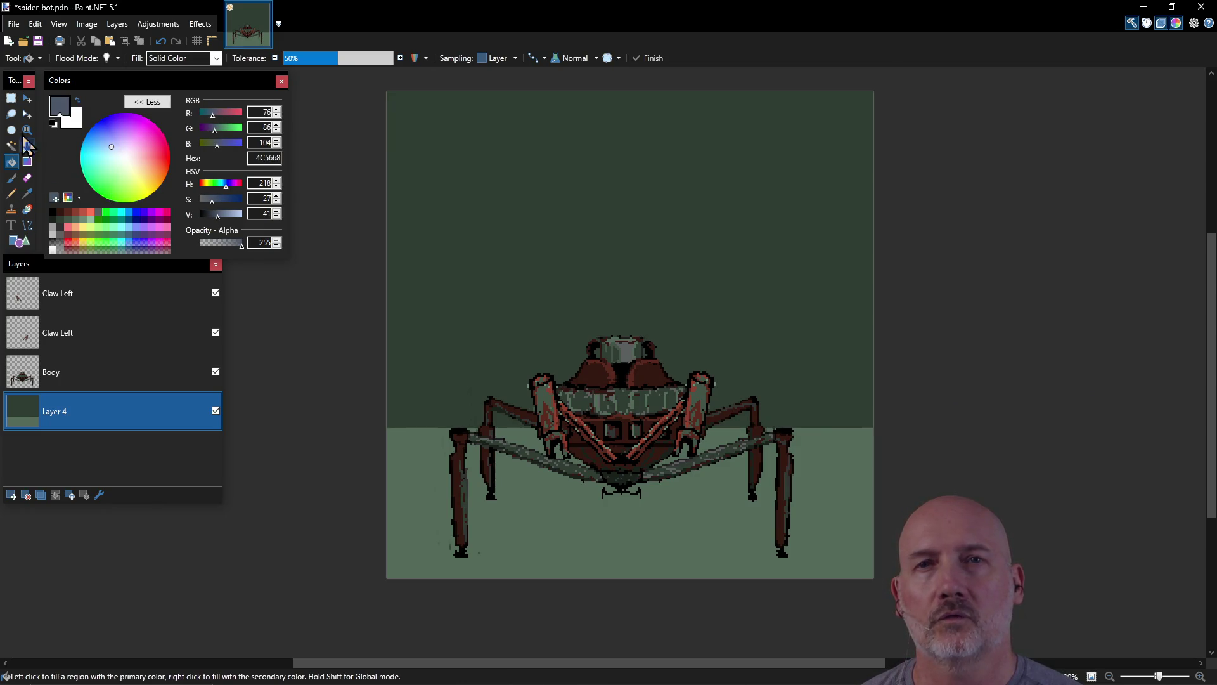
left_click(11, 99)
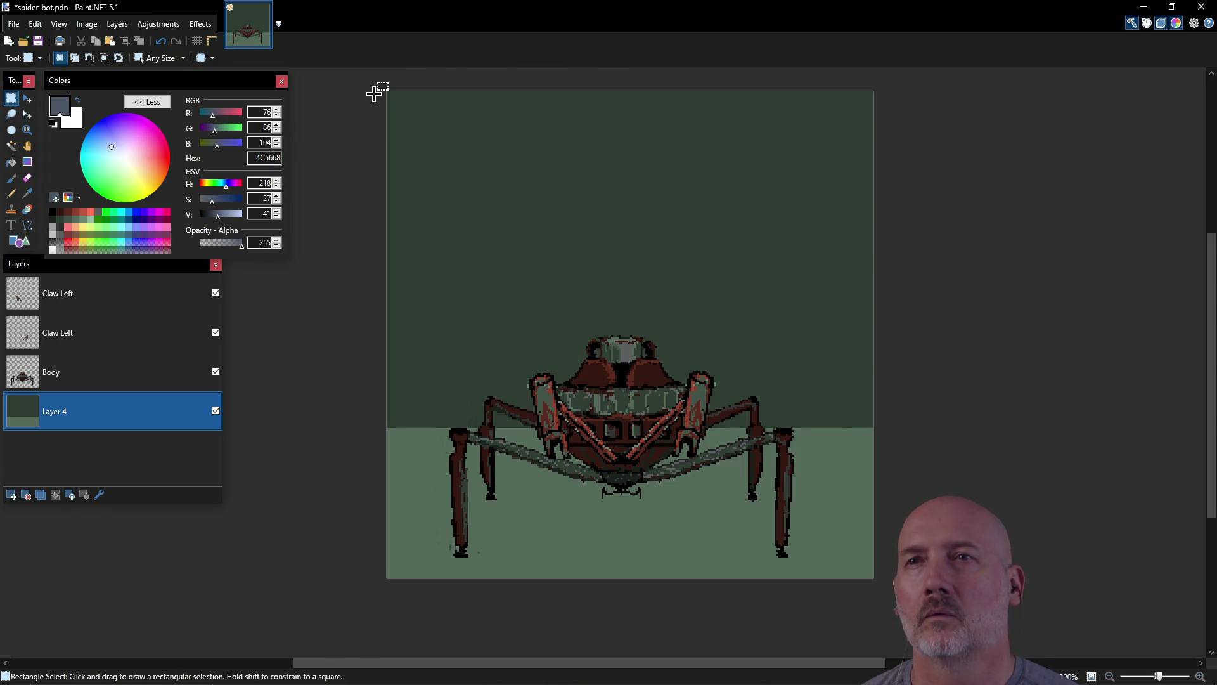
mouse_move(385, 82)
left_mouse_down()
mouse_move(809, 313)
mouse_move(905, 393)
mouse_move(898, 427)
left_mouse_up()
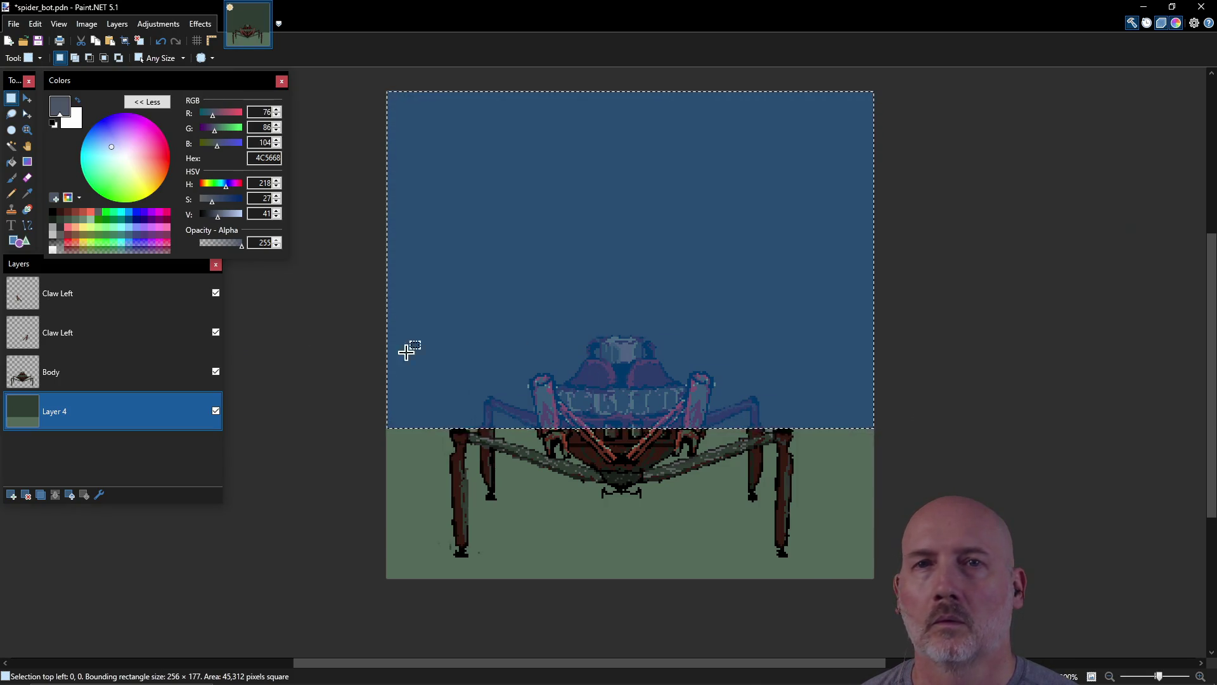
Step: Fill the upper area with slate 4C5668, then tune hue and saturation toward a dark blue-grey
left_click(12, 162)
left_click(456, 241)
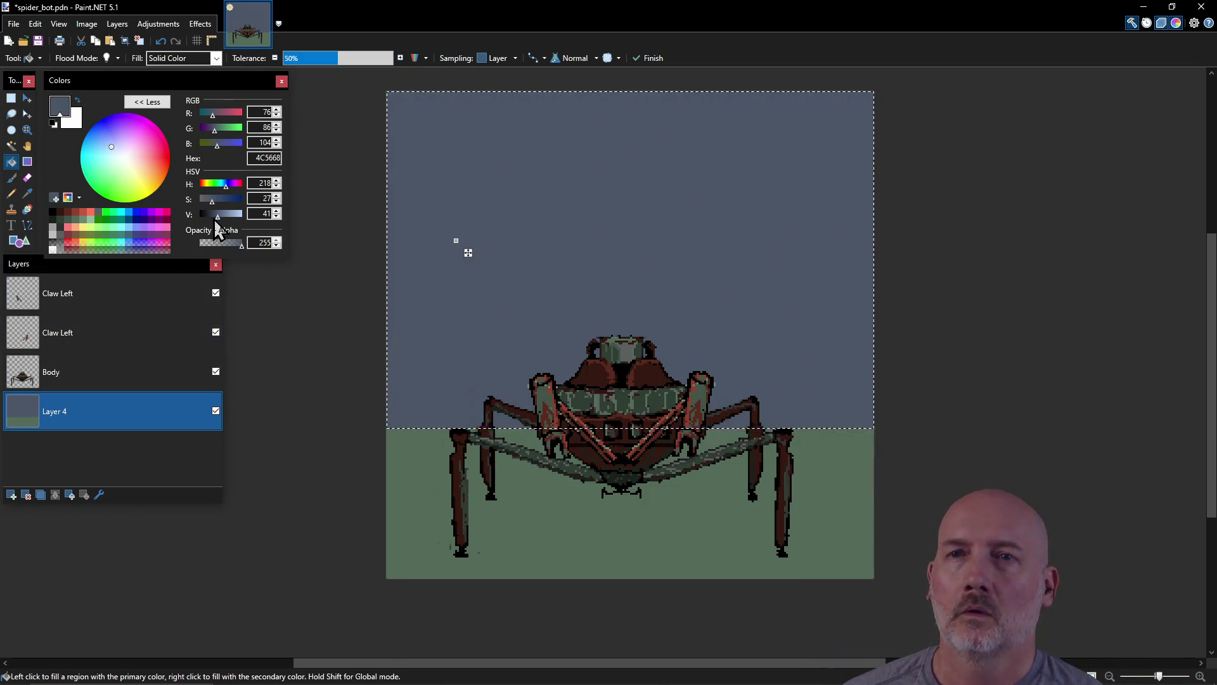
left_click_drag(218, 221, 208, 216)
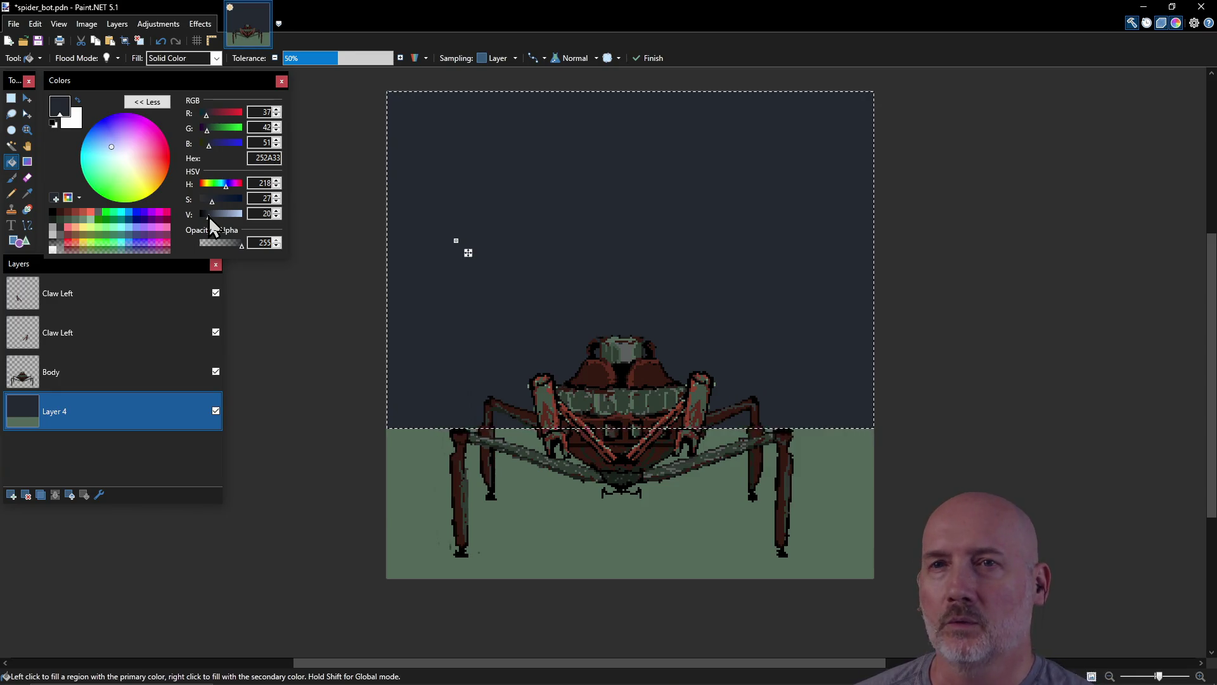
left_click_drag(208, 216, 210, 214)
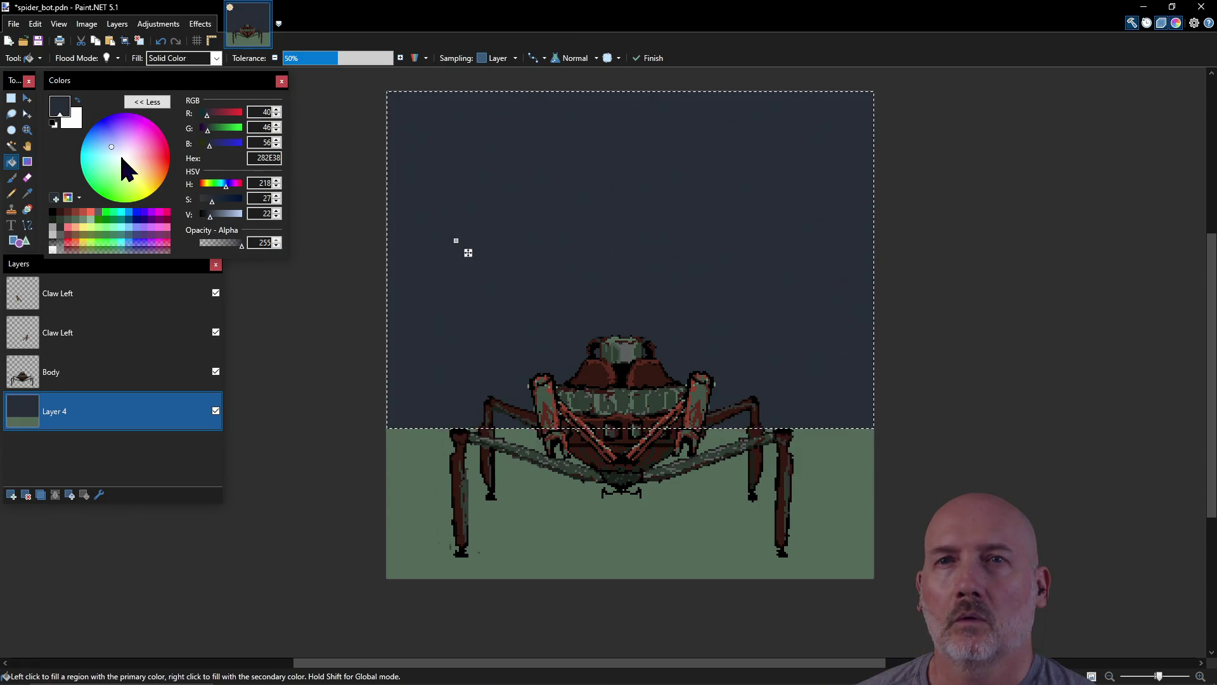
left_click_drag(110, 147, 117, 143)
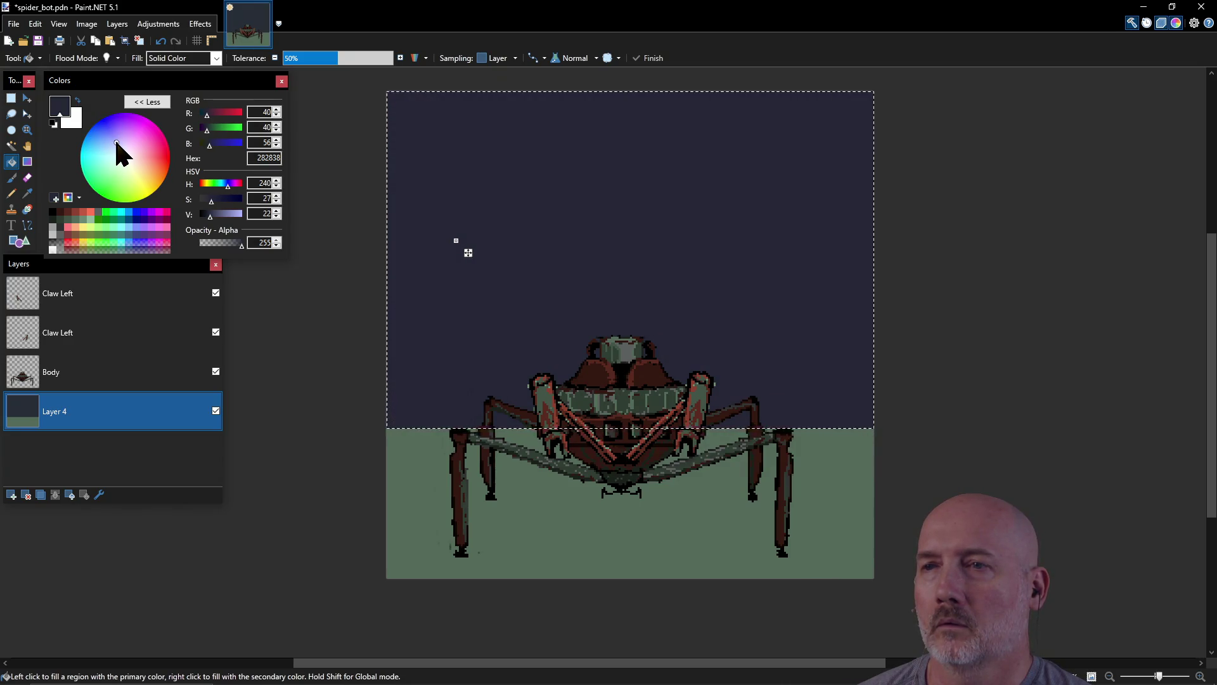
left_click_drag(116, 142, 107, 144)
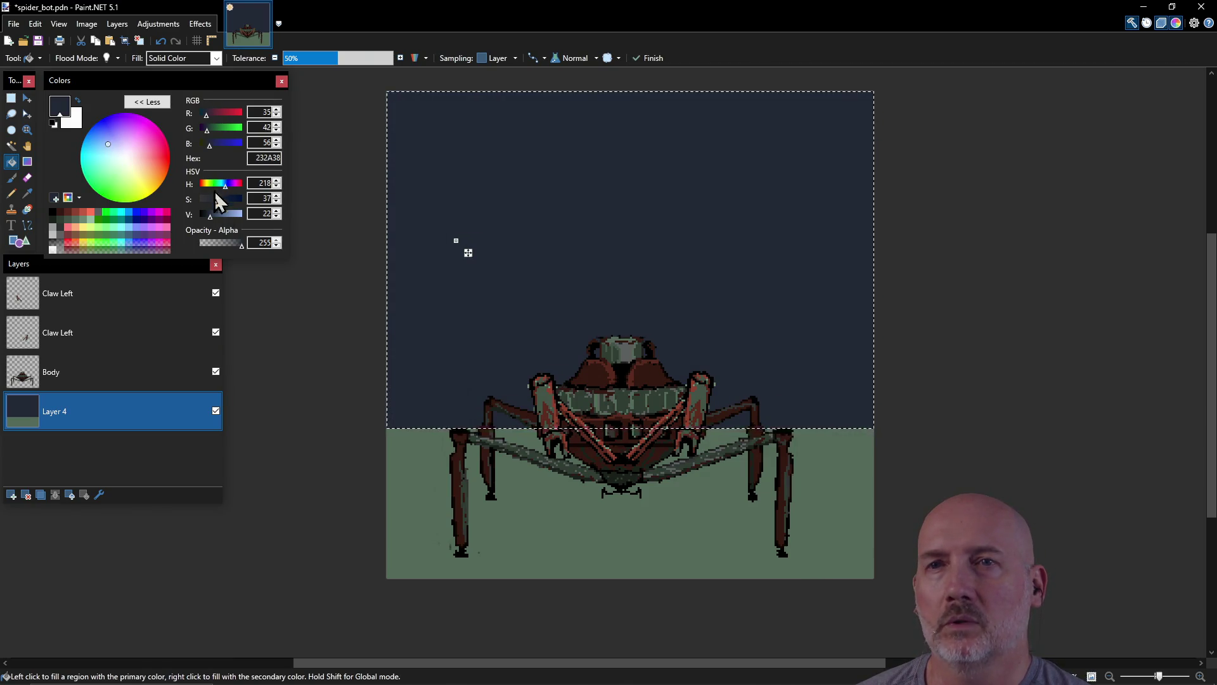
left_click_drag(219, 204, 213, 202)
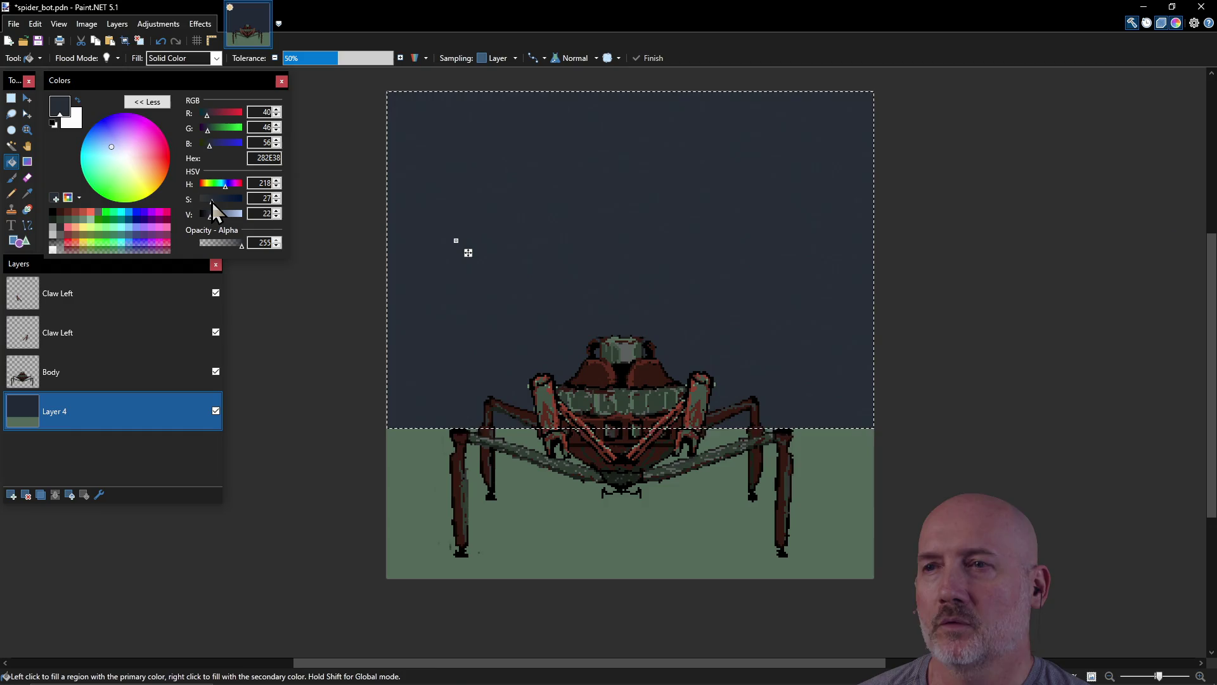
left_click_drag(211, 201, 210, 201)
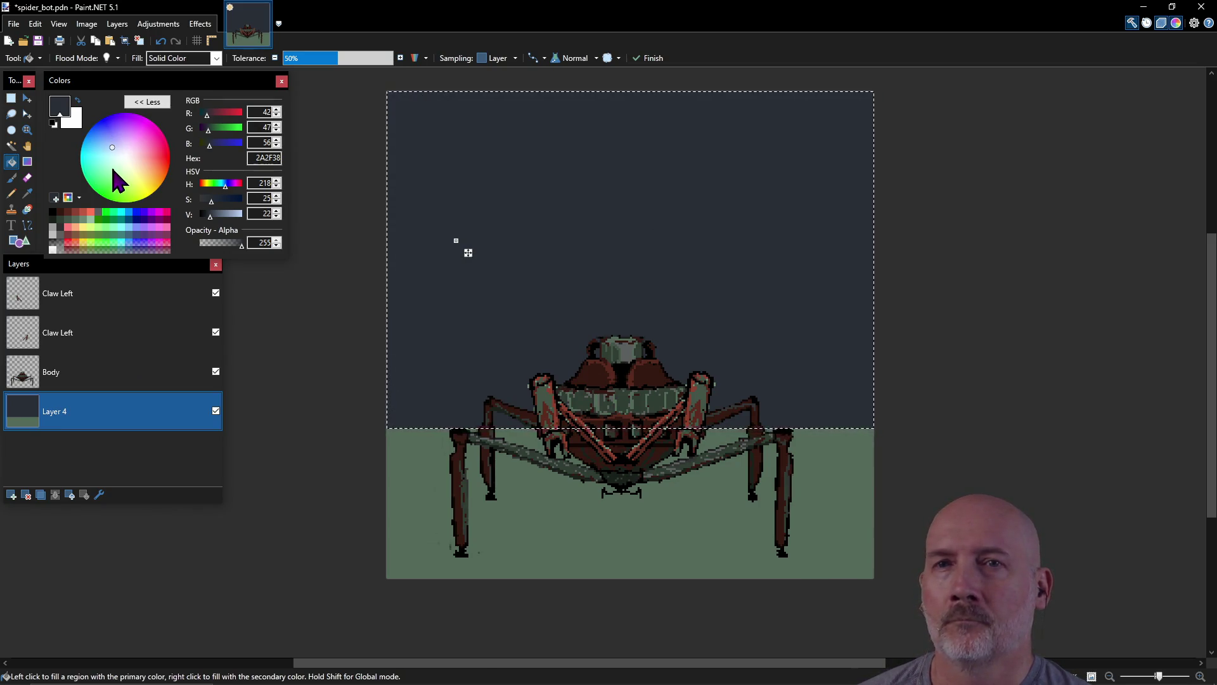
left_click_drag(114, 147, 121, 141)
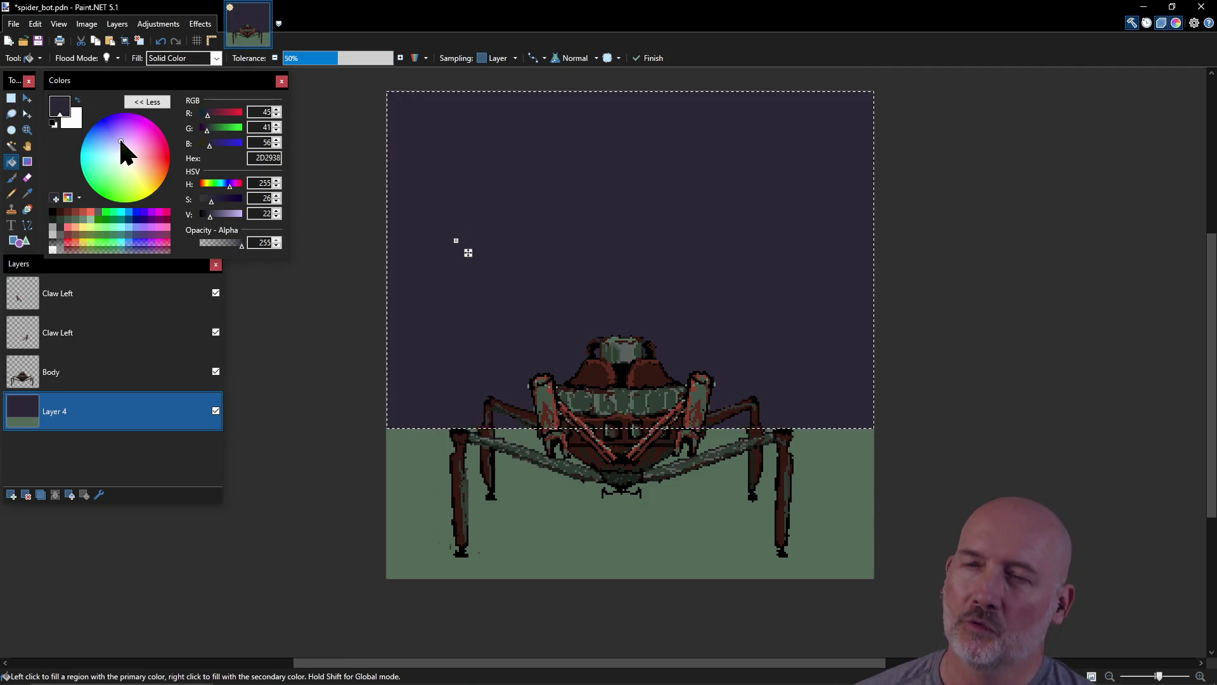
left_click_drag(122, 141, 117, 144)
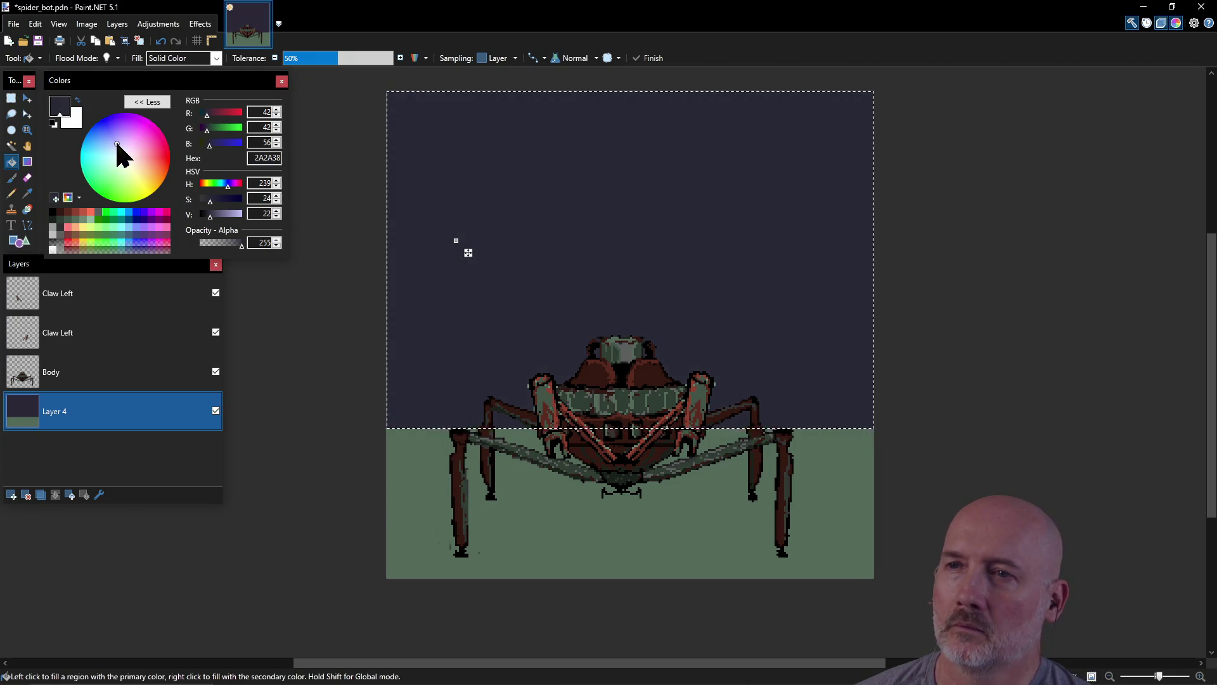
left_click(208, 203)
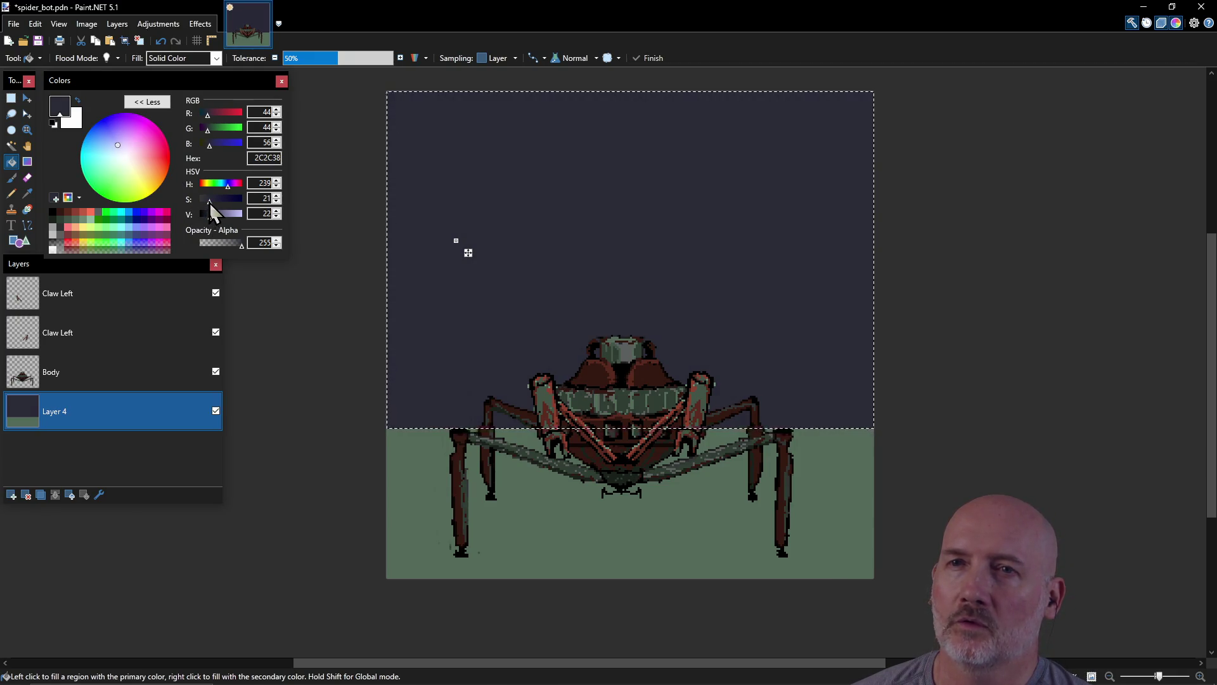
left_click_drag(208, 203, 207, 200)
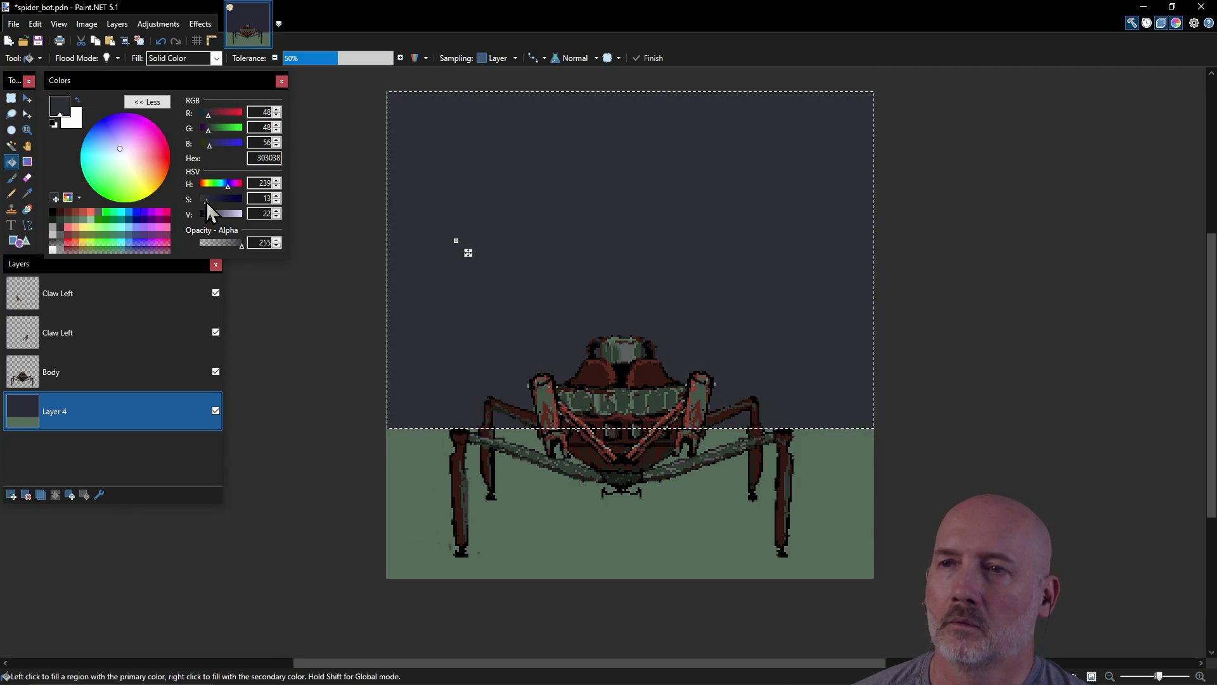
left_click_drag(206, 200, 210, 200)
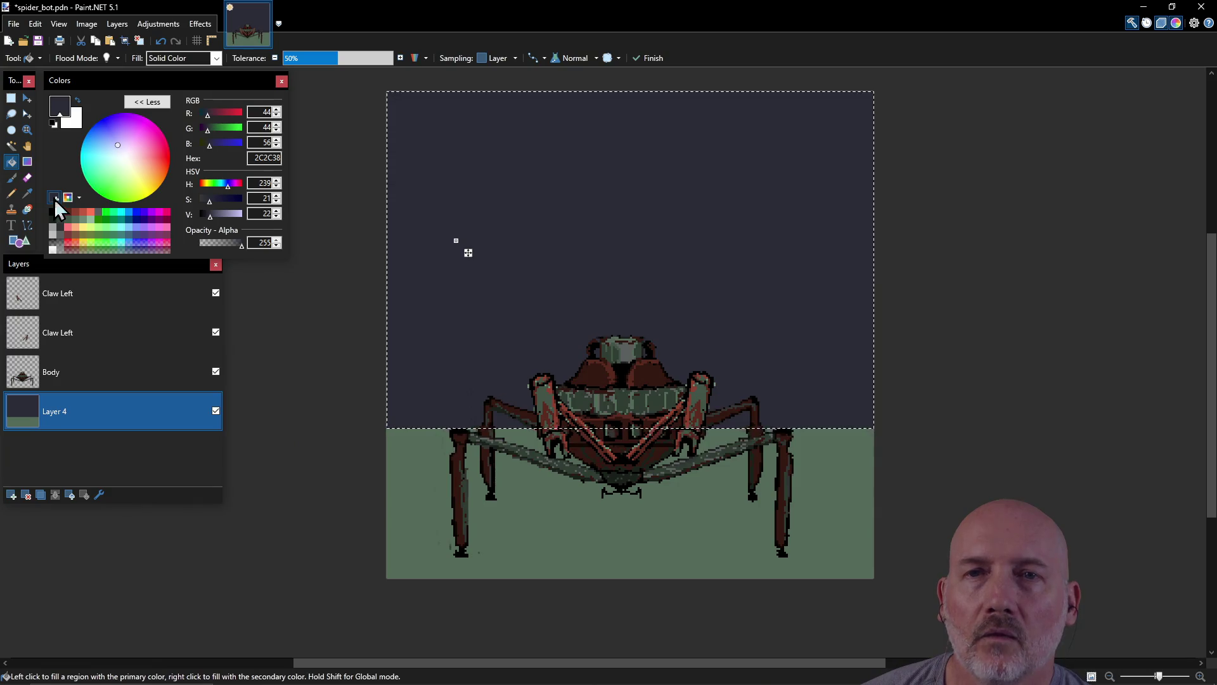
Step: Save the dark blue-grey and a lighter 5E5F77 as palette swatches
left_click(55, 199)
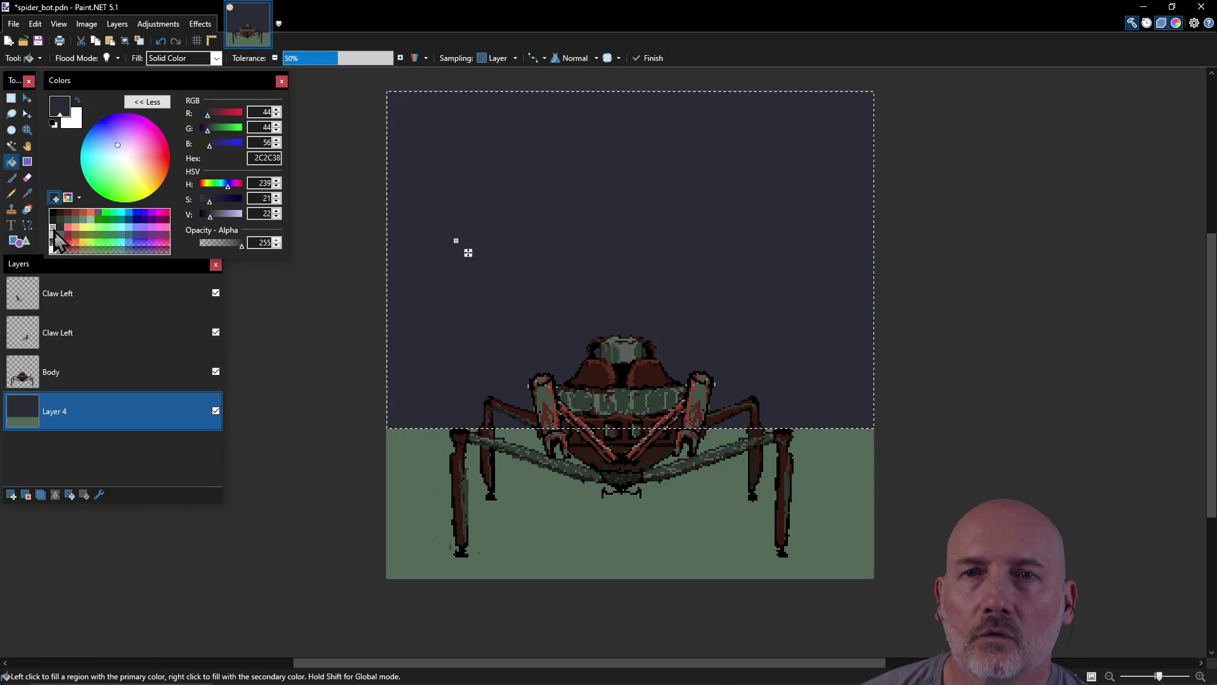
left_click(53, 227)
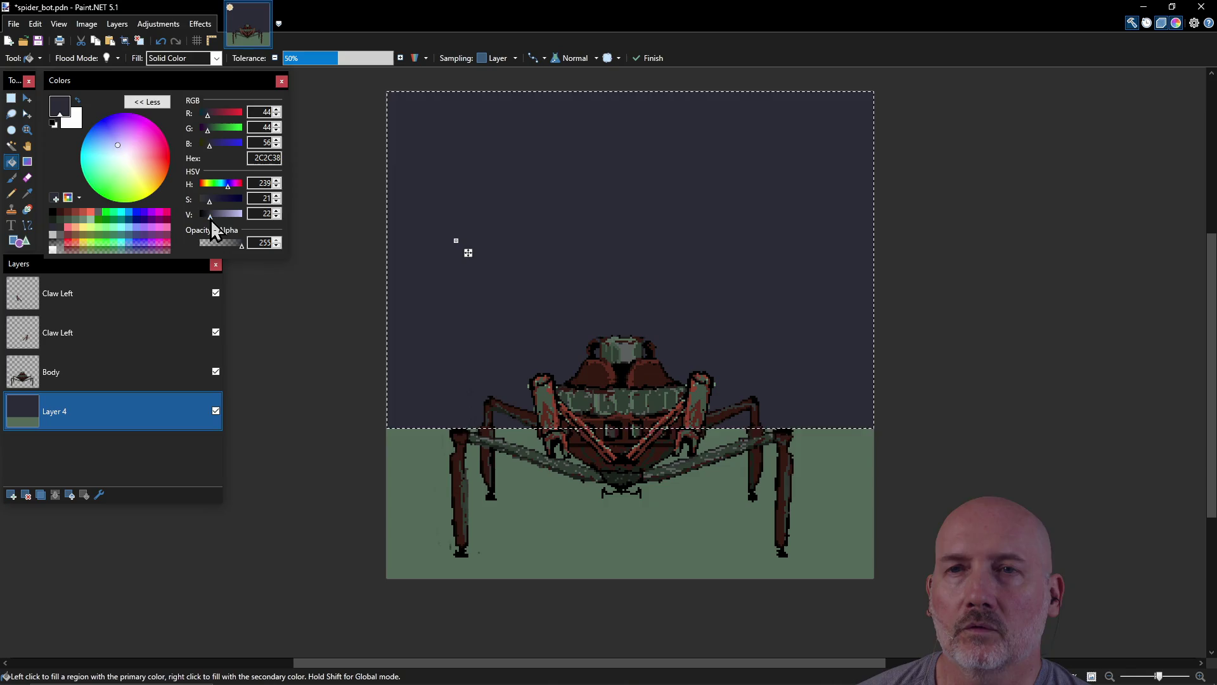
left_click_drag(211, 213, 219, 215)
left_click_drag(222, 221, 221, 221)
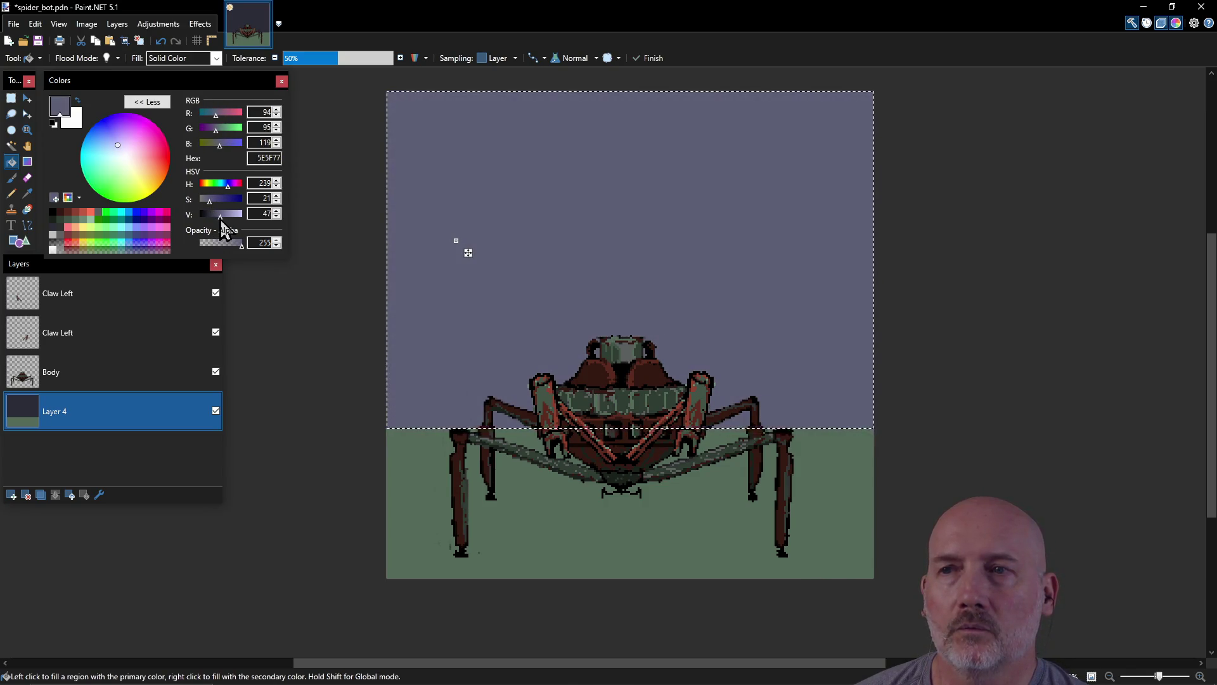
left_click(55, 197)
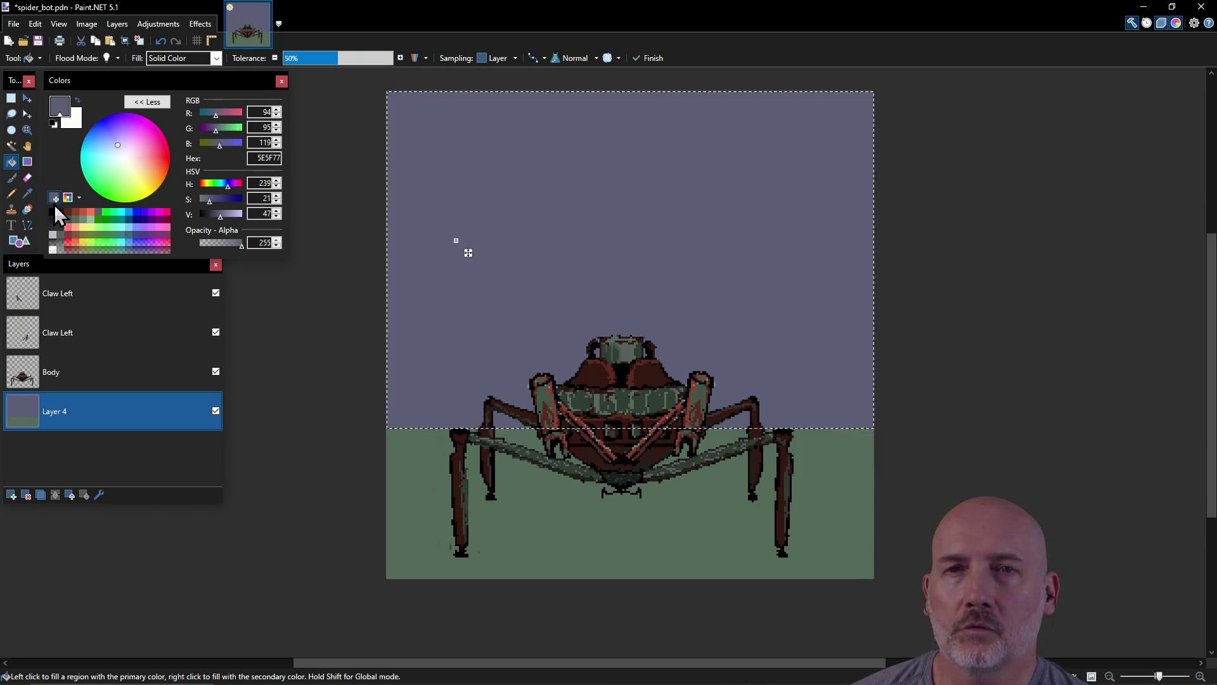
left_click(60, 220)
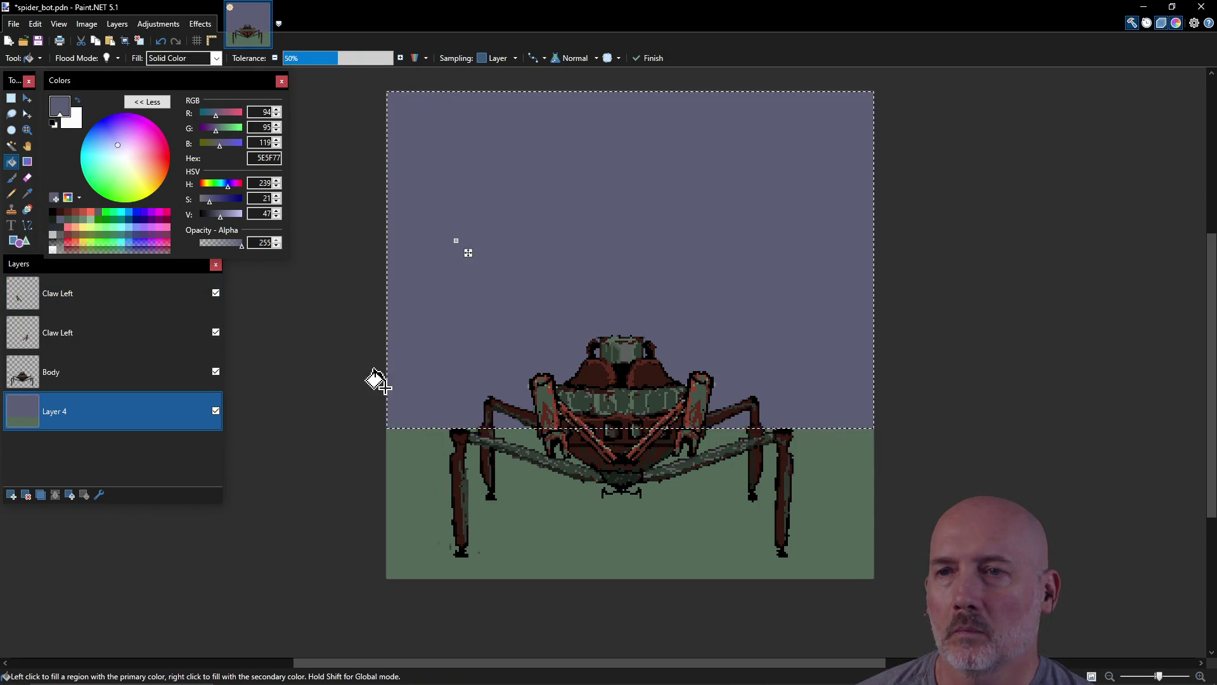
Step: Restore the upper selection, fill it with 1A211C and then 2C2C38, and deselect
left_click(10, 98)
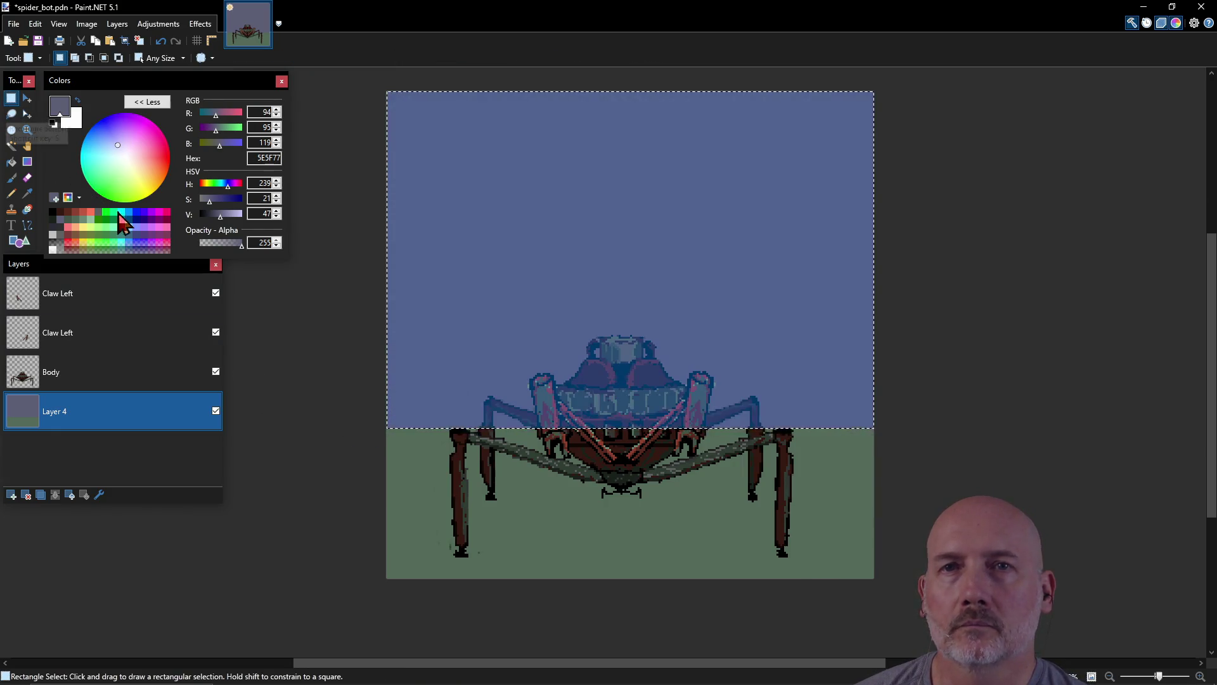
left_click(379, 437)
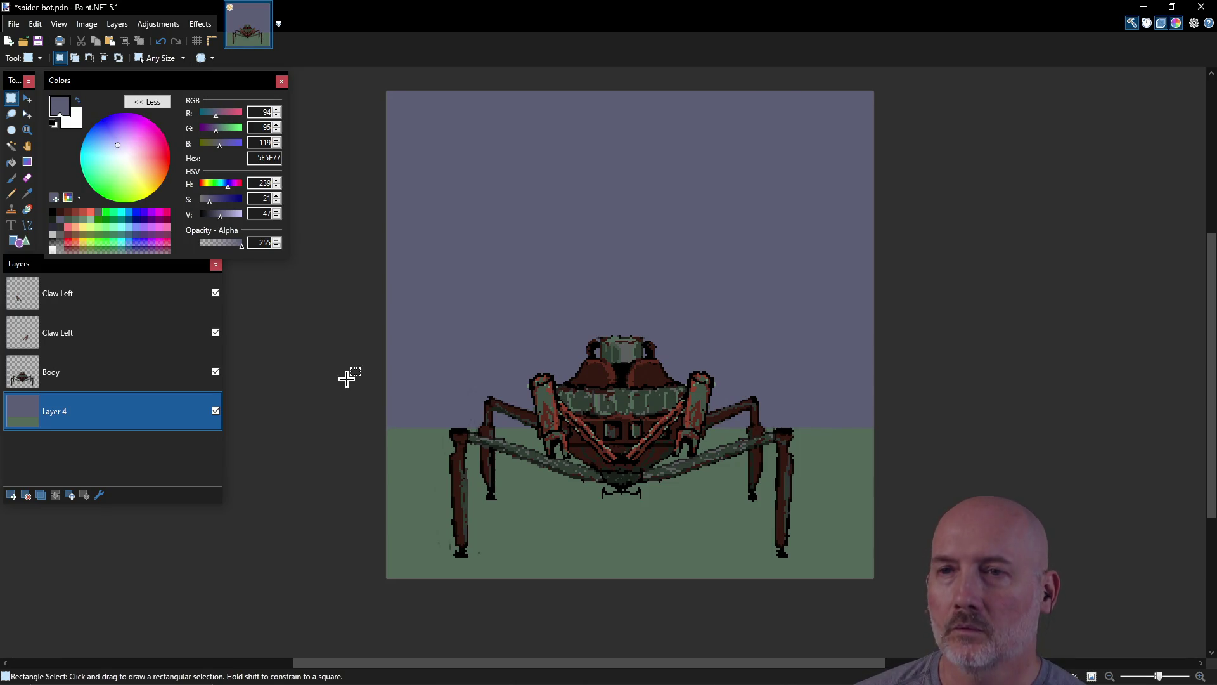
key("ctrl+z")
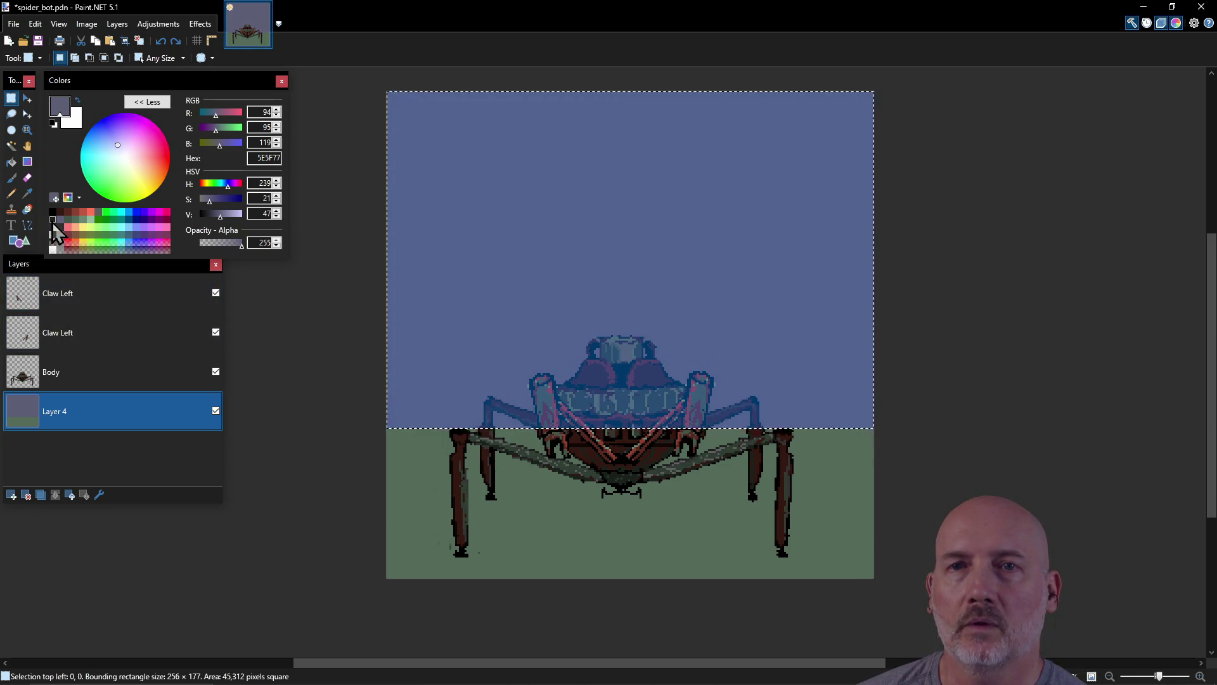
left_click(53, 225)
left_click(316, 424)
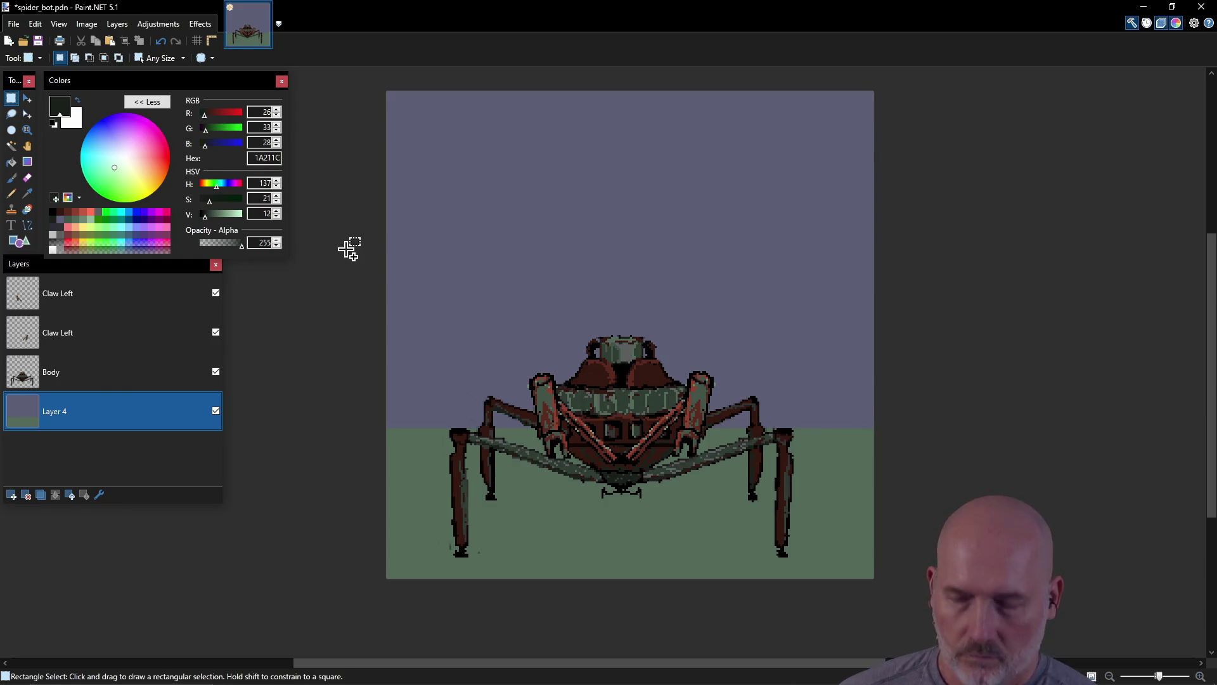
key("ctrl+z")
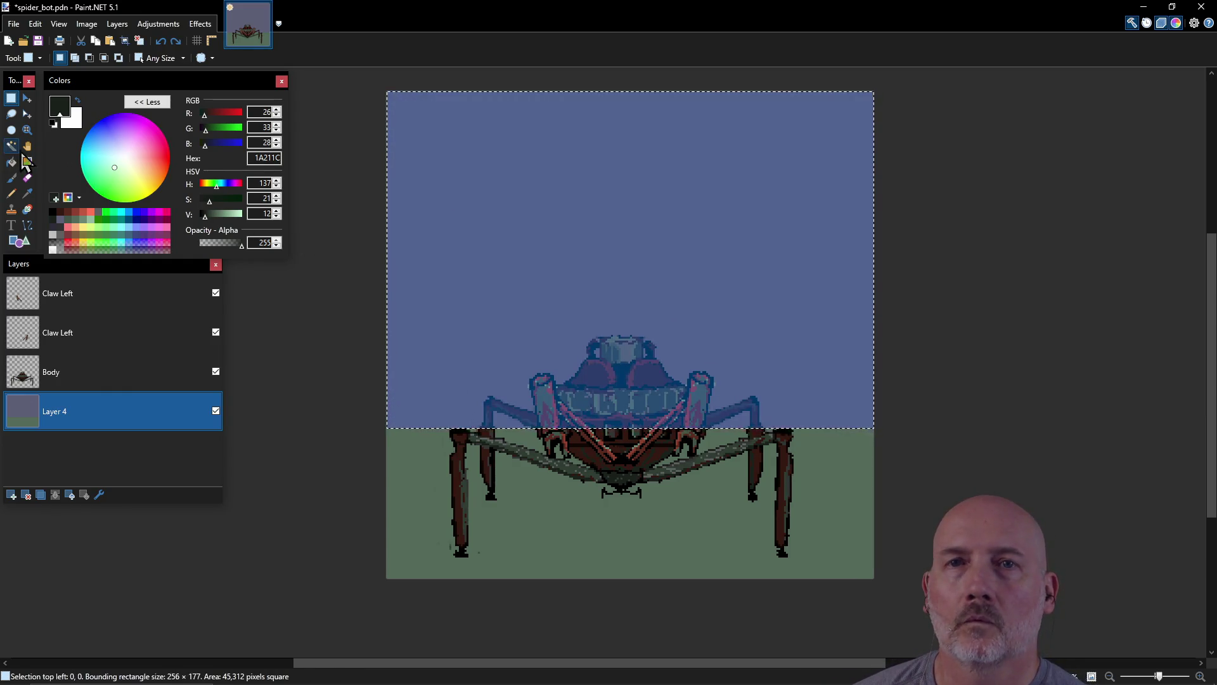
left_click(11, 162)
left_click(499, 269)
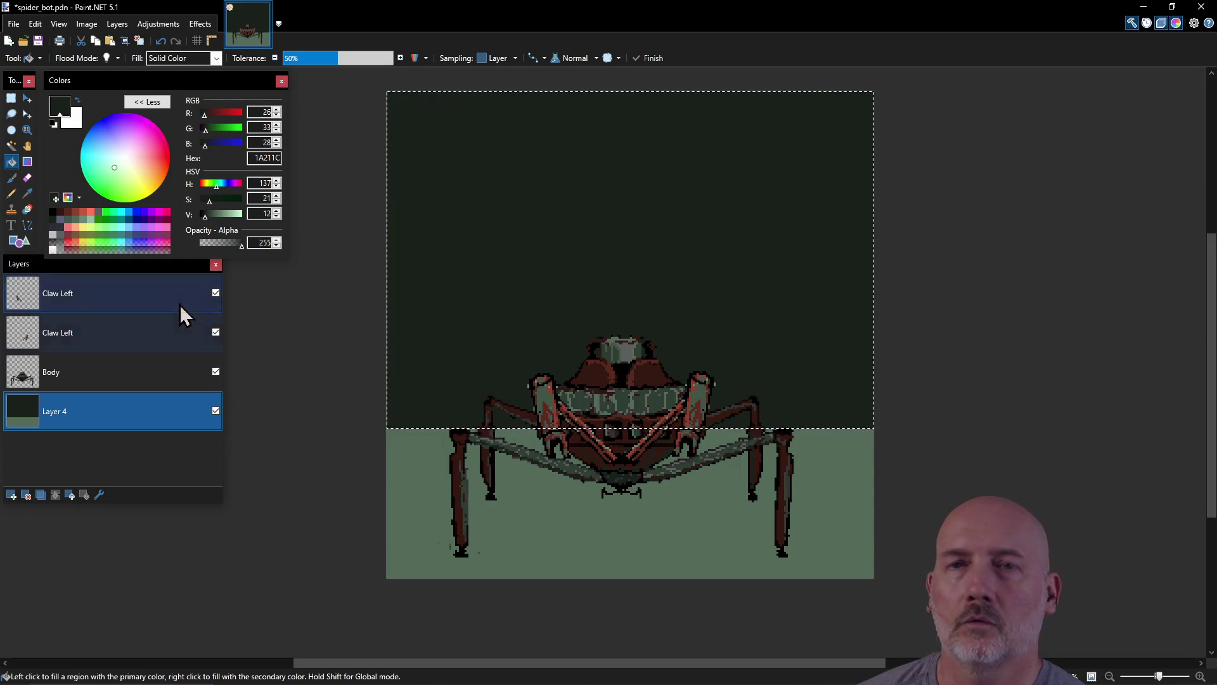
left_click(53, 233)
left_click(526, 202)
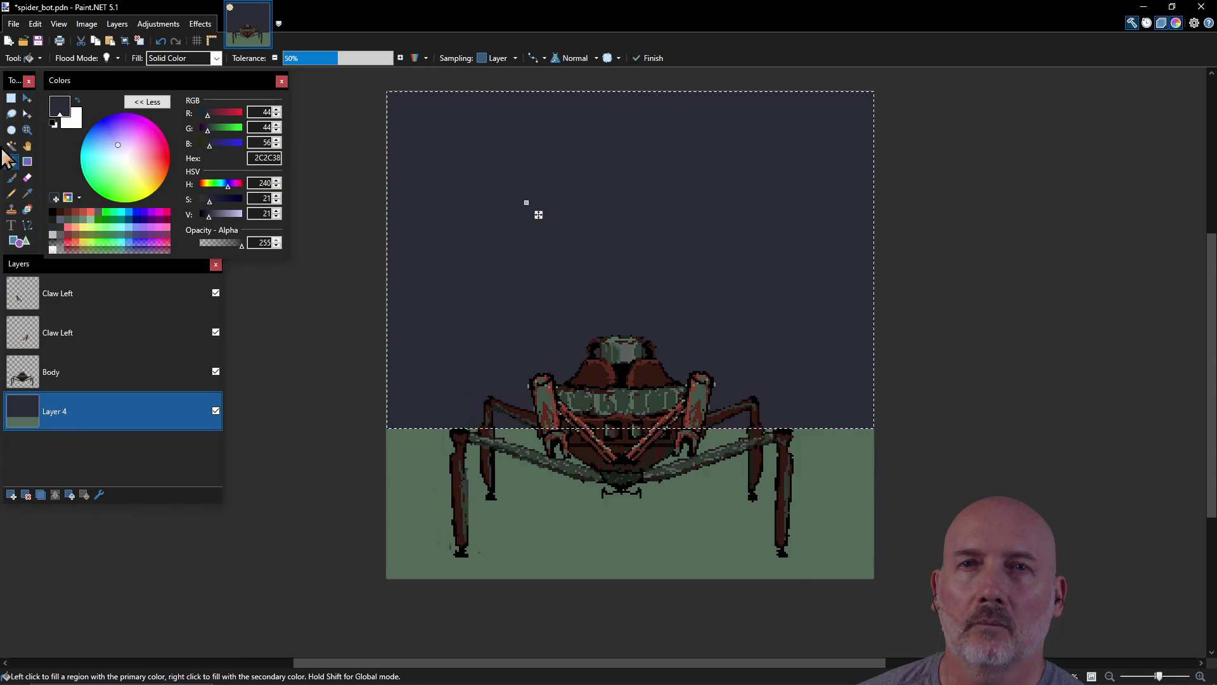
left_click(11, 99)
key("ctrl+d")
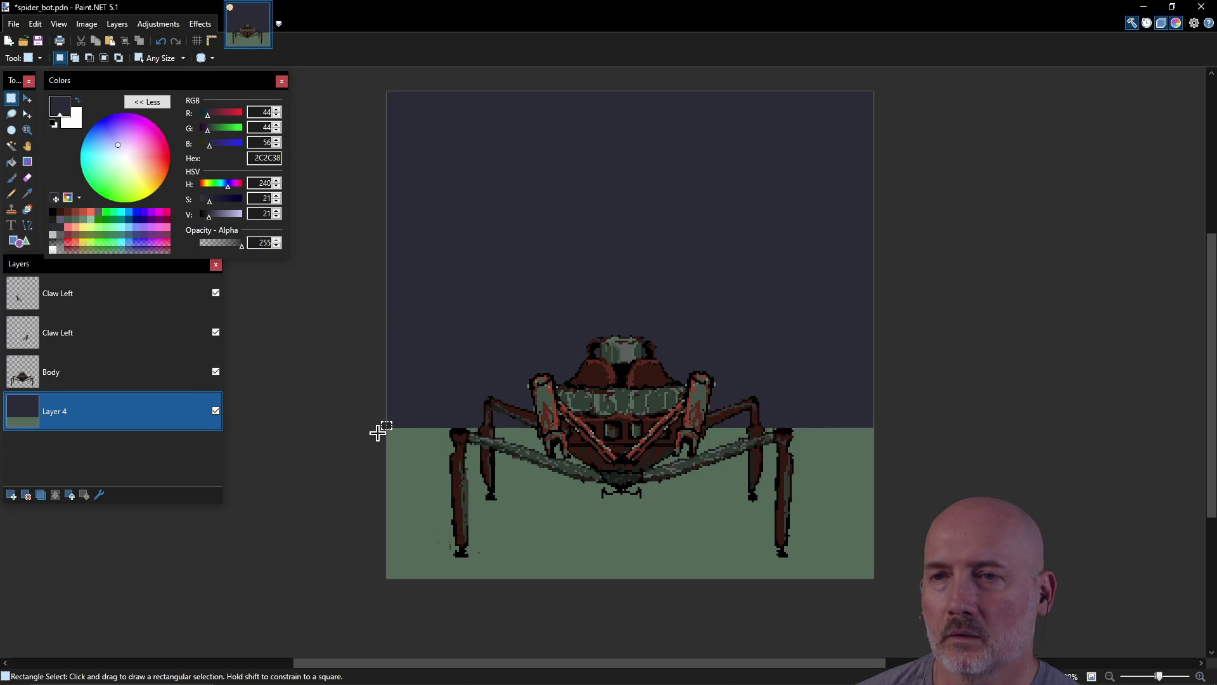
Step: Select the bottom ground strip, fill it, and recolour the fill to grey-blue 5E5F77
left_click_drag(372, 432, 644, 500)
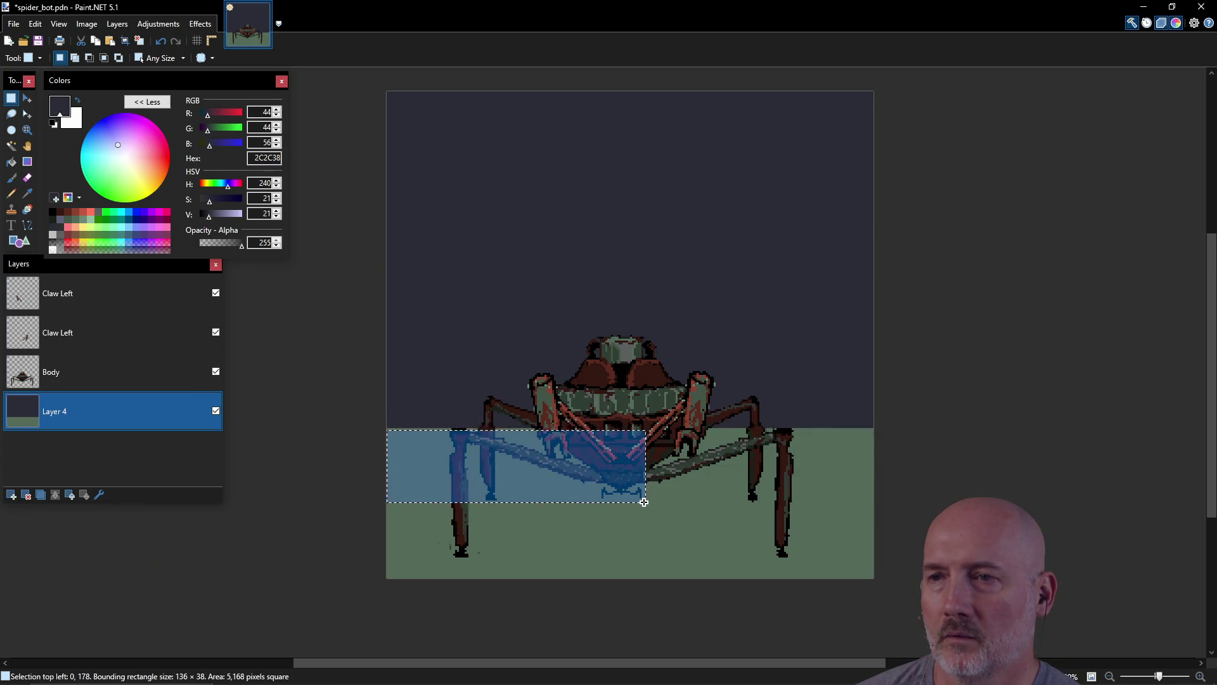
left_click(503, 489)
mouse_move(364, 422)
left_mouse_down()
mouse_move(668, 524)
mouse_move(858, 557)
mouse_move(873, 581)
left_mouse_up()
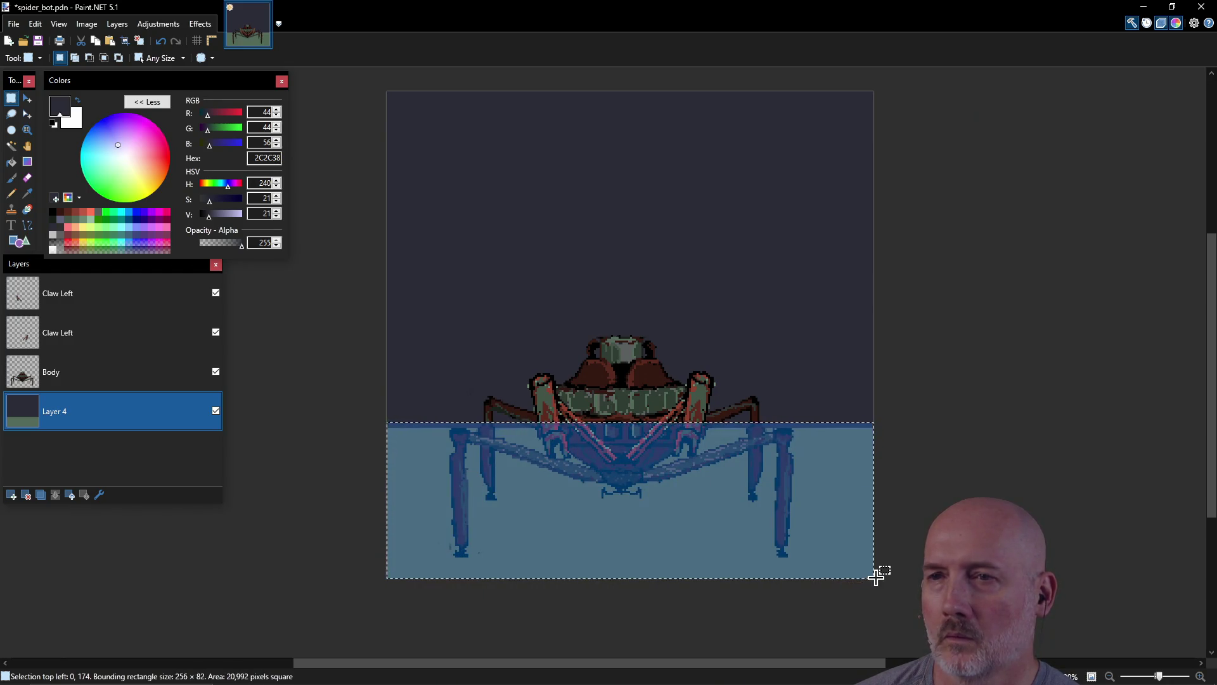
left_click(11, 162)
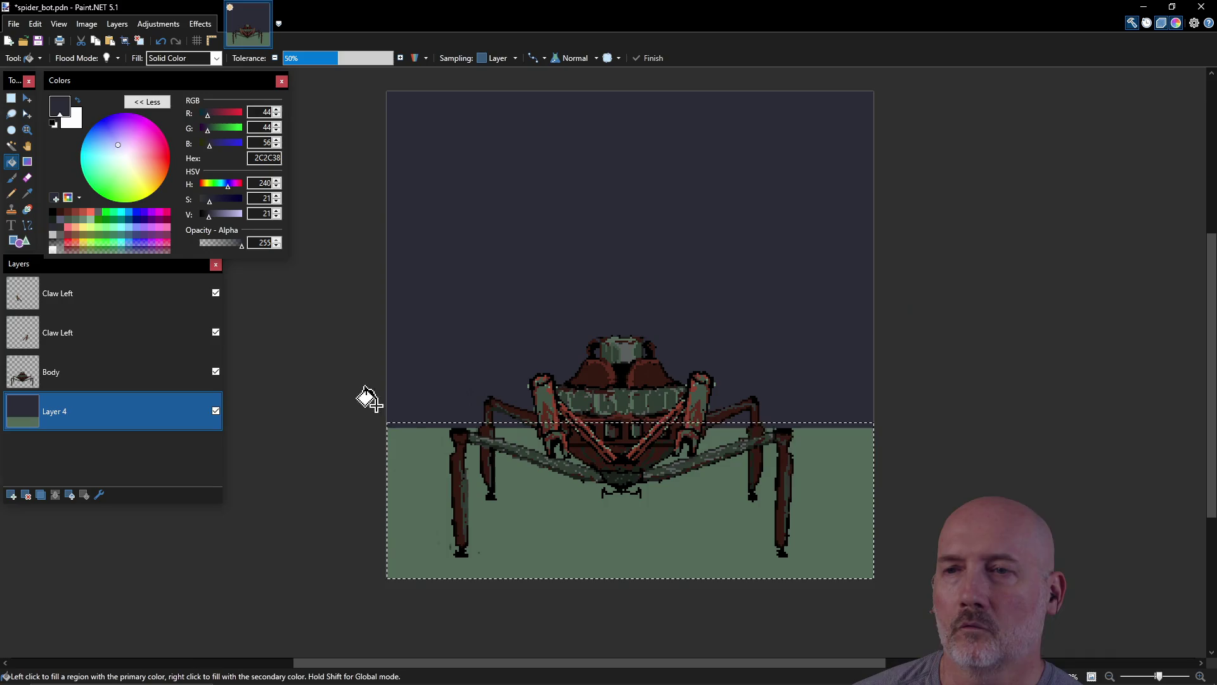
left_click(442, 505)
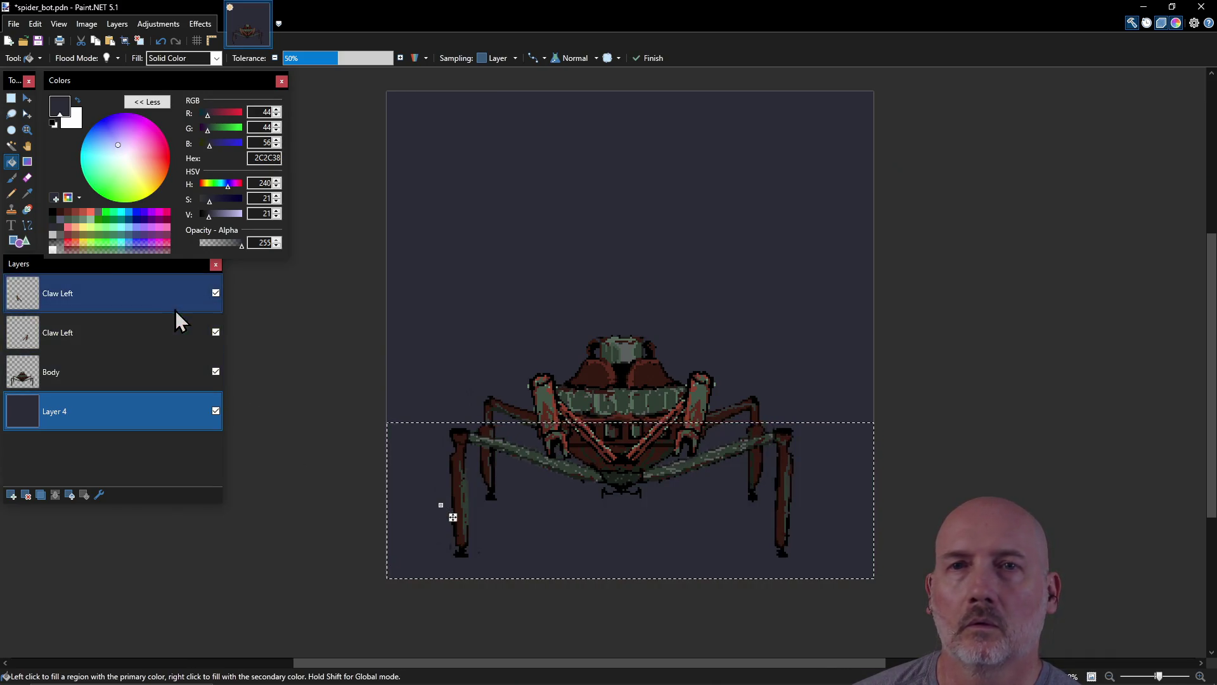
left_click(60, 219)
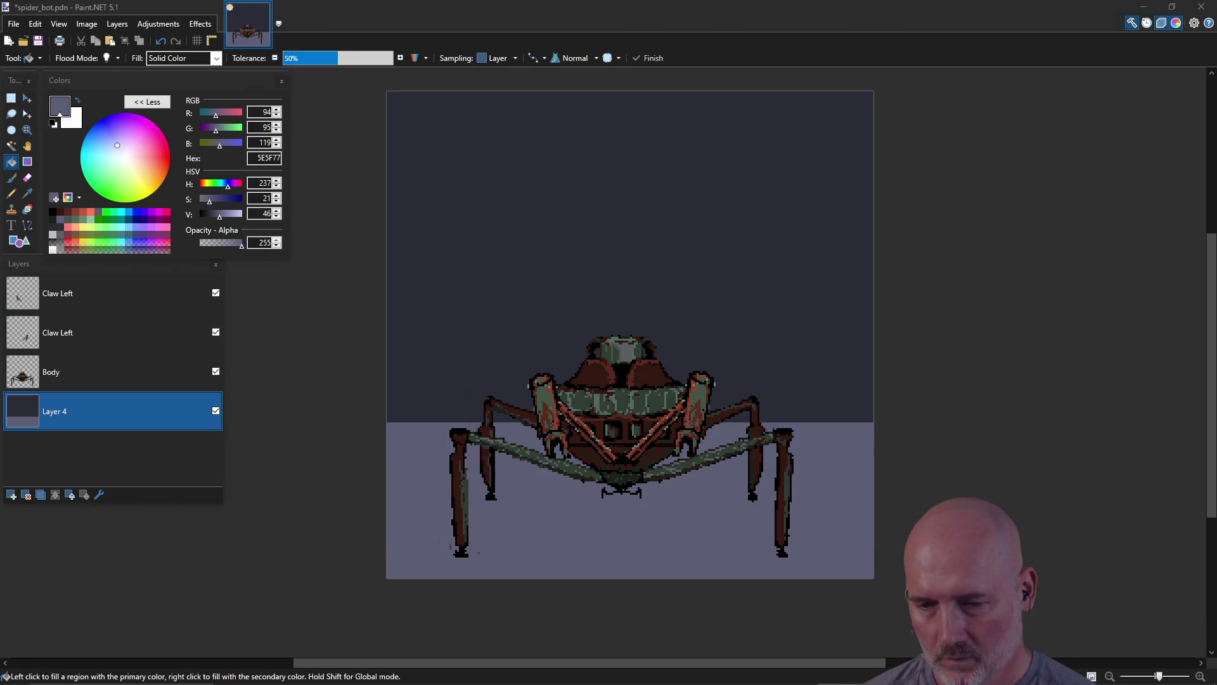
key("alt+Tab")
key("alt+Tab")
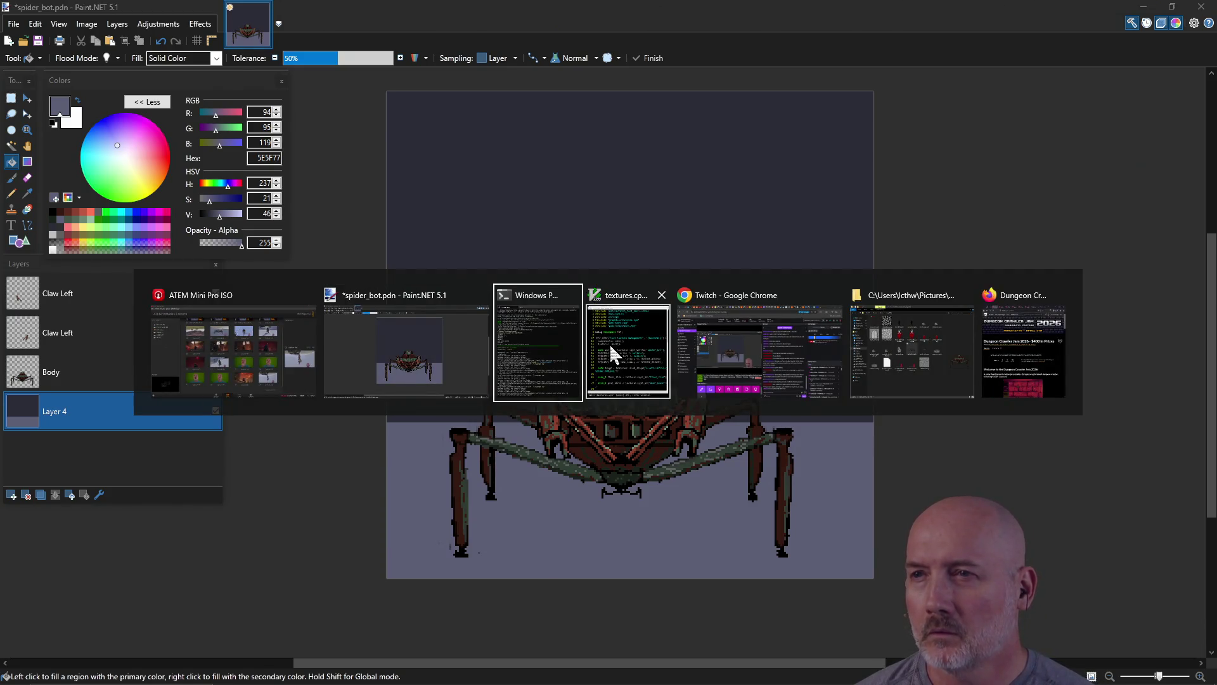
key("alt+Tab")
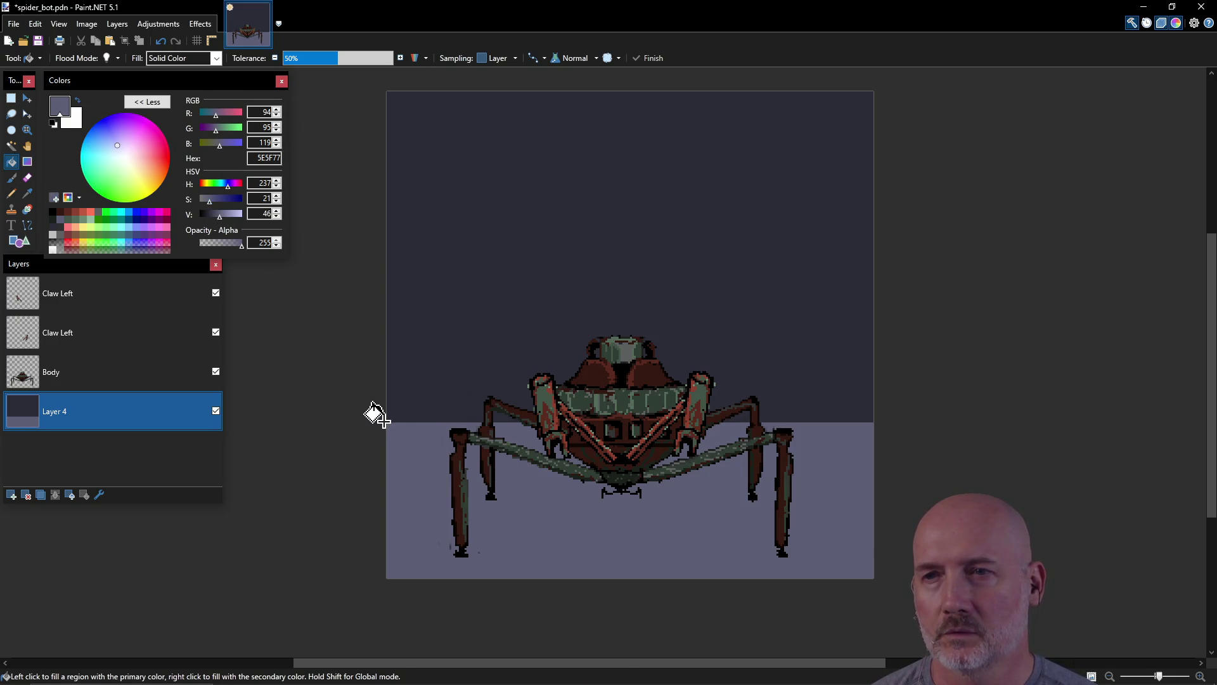
Step: Undo a stray fill on the upper background and reselect the whole bottom ground strip
left_click(532, 497)
key("ctrl+z")
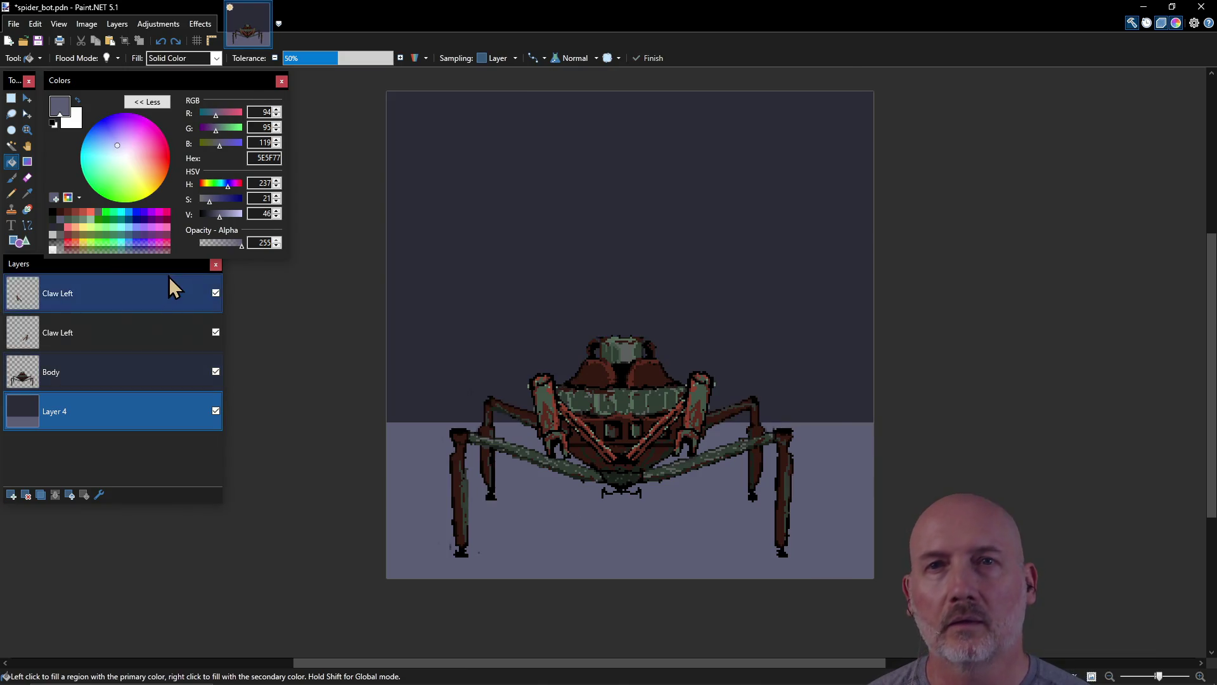
left_click(11, 97)
left_click_drag(376, 427, 677, 579)
mouse_move(369, 424)
left_mouse_down()
mouse_move(755, 587)
mouse_move(907, 620)
left_mouse_up()
left_click(10, 161)
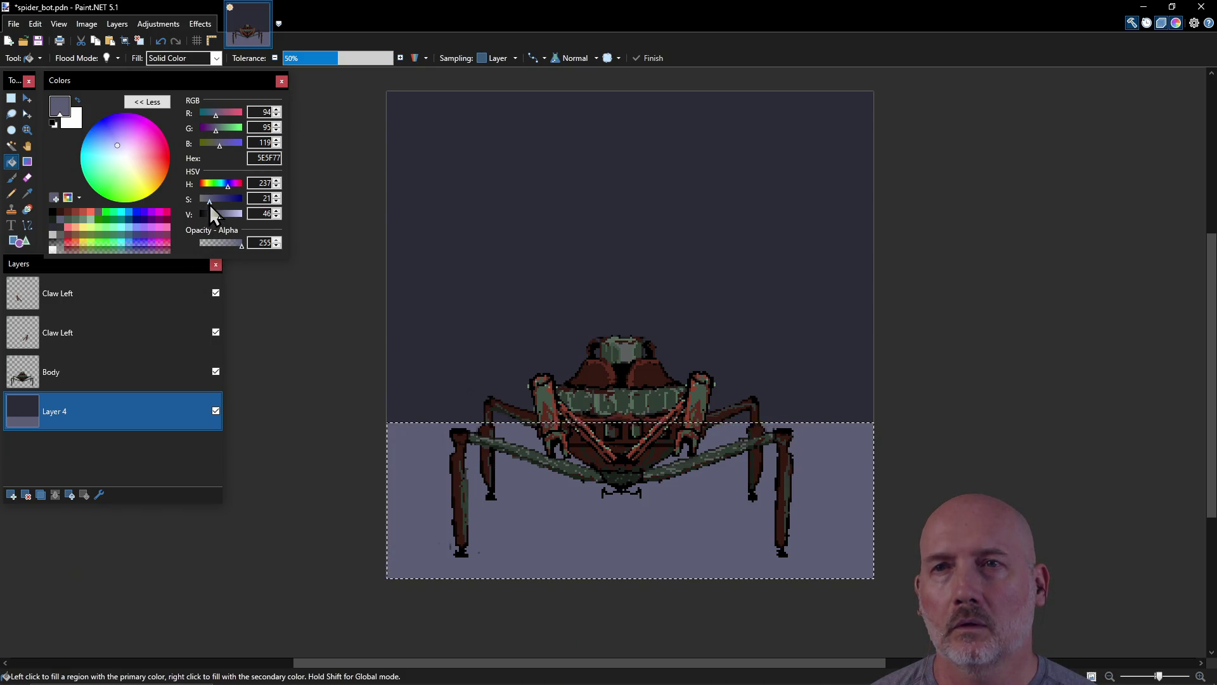
Step: Set saturation to 16 so the floor colour reads 626375, commit it, and add it to the palette
left_click(277, 201)
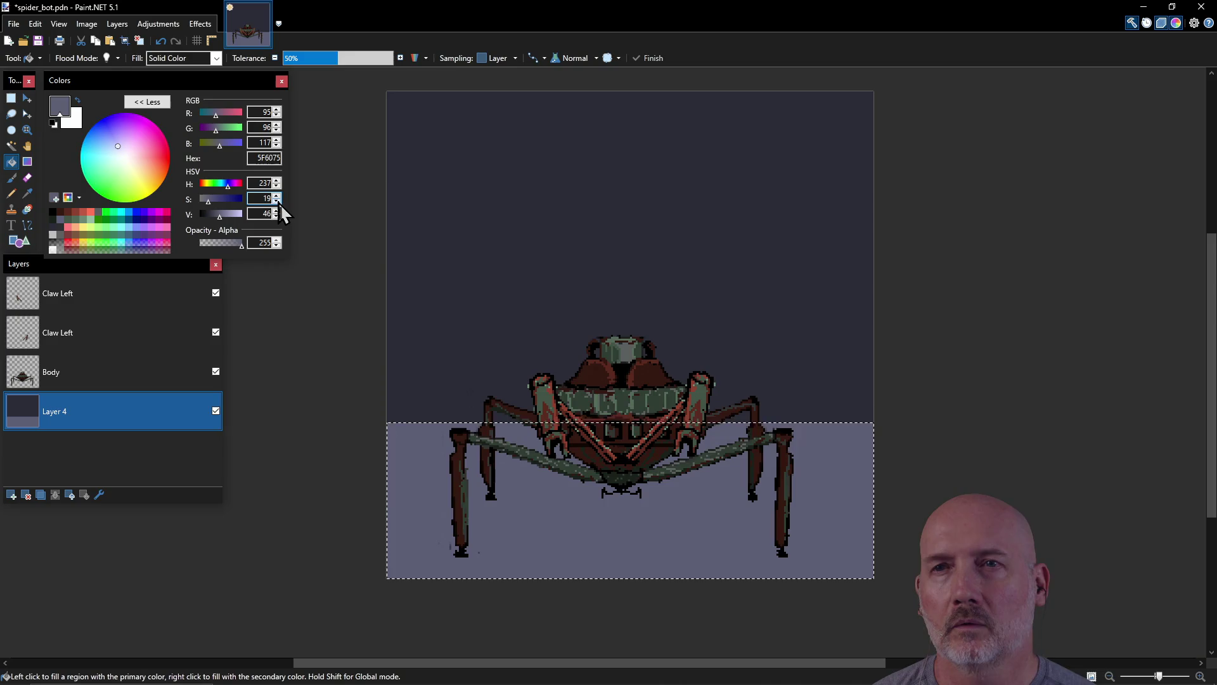
left_click(277, 202)
left_click(277, 201)
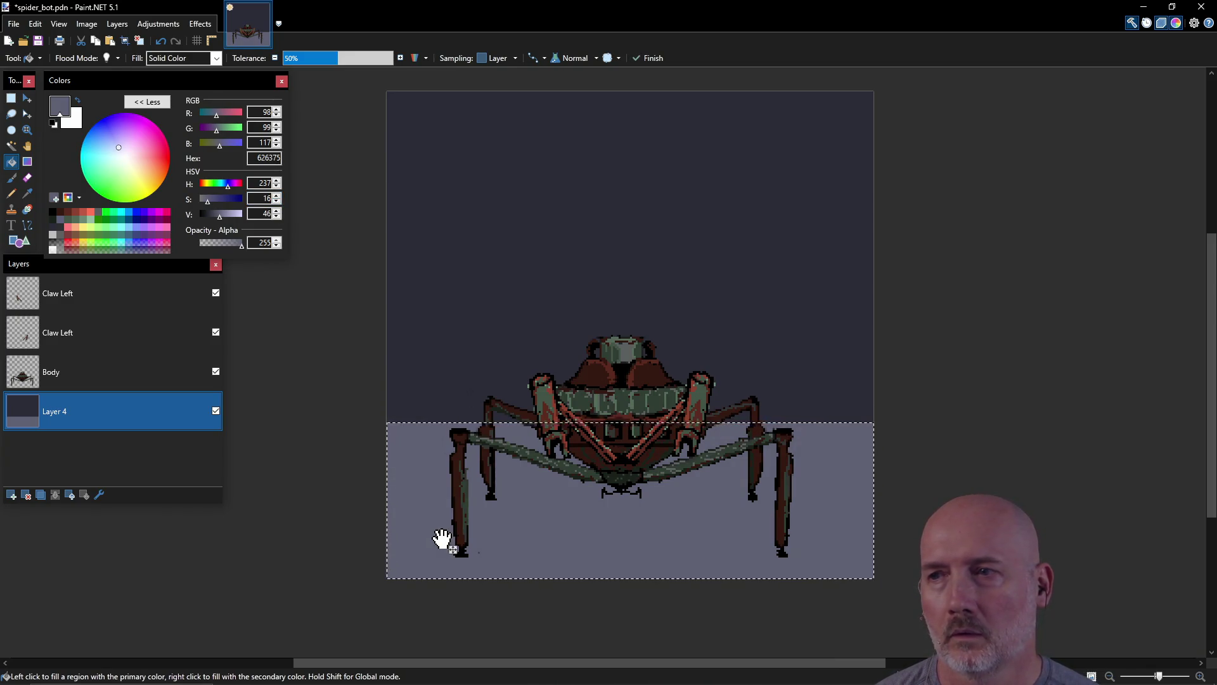
left_click(277, 201)
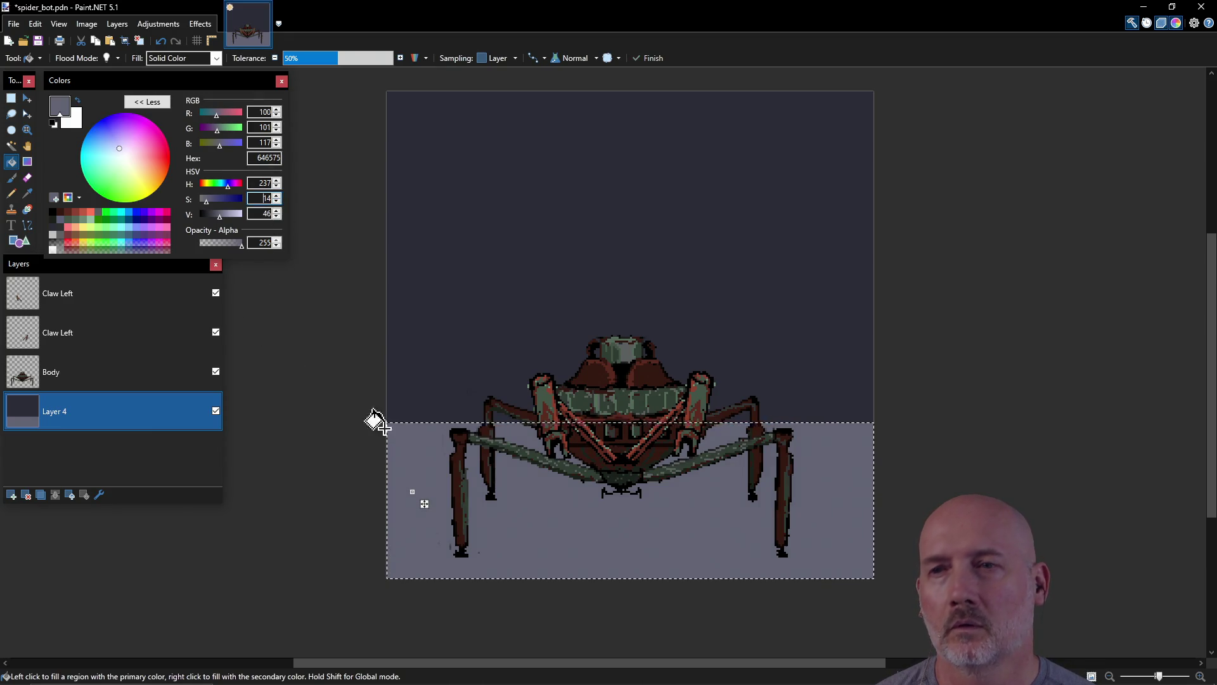
left_click(277, 202)
left_click(277, 202)
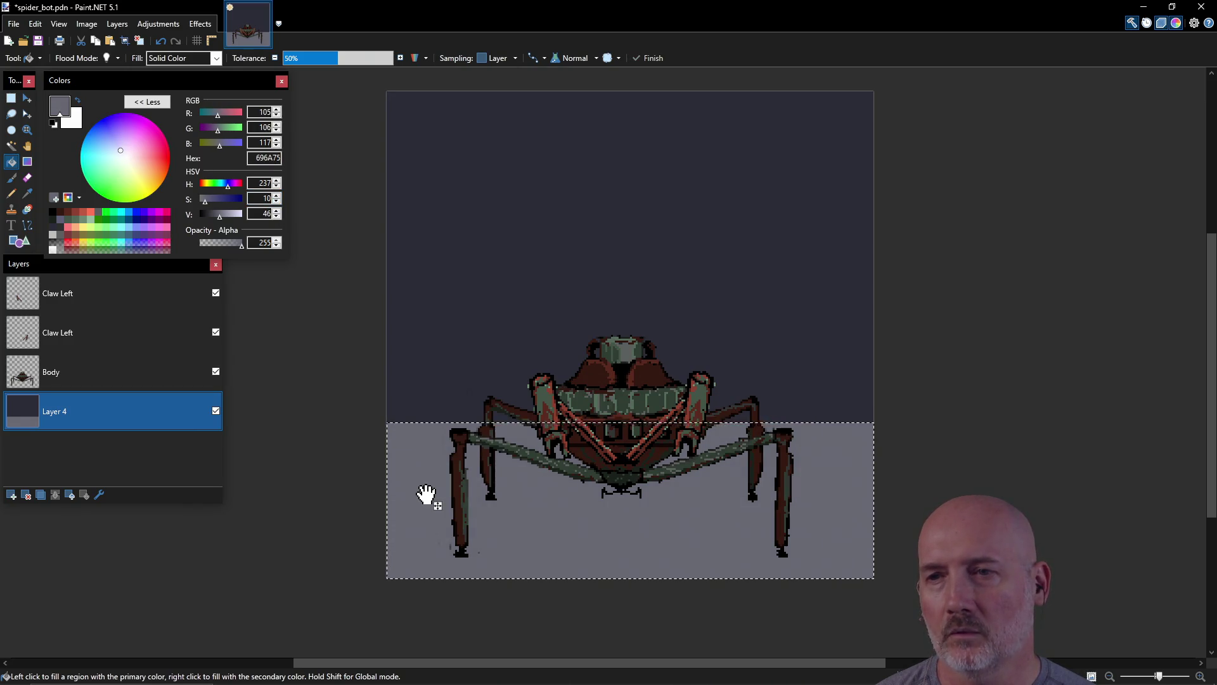
left_click(277, 197)
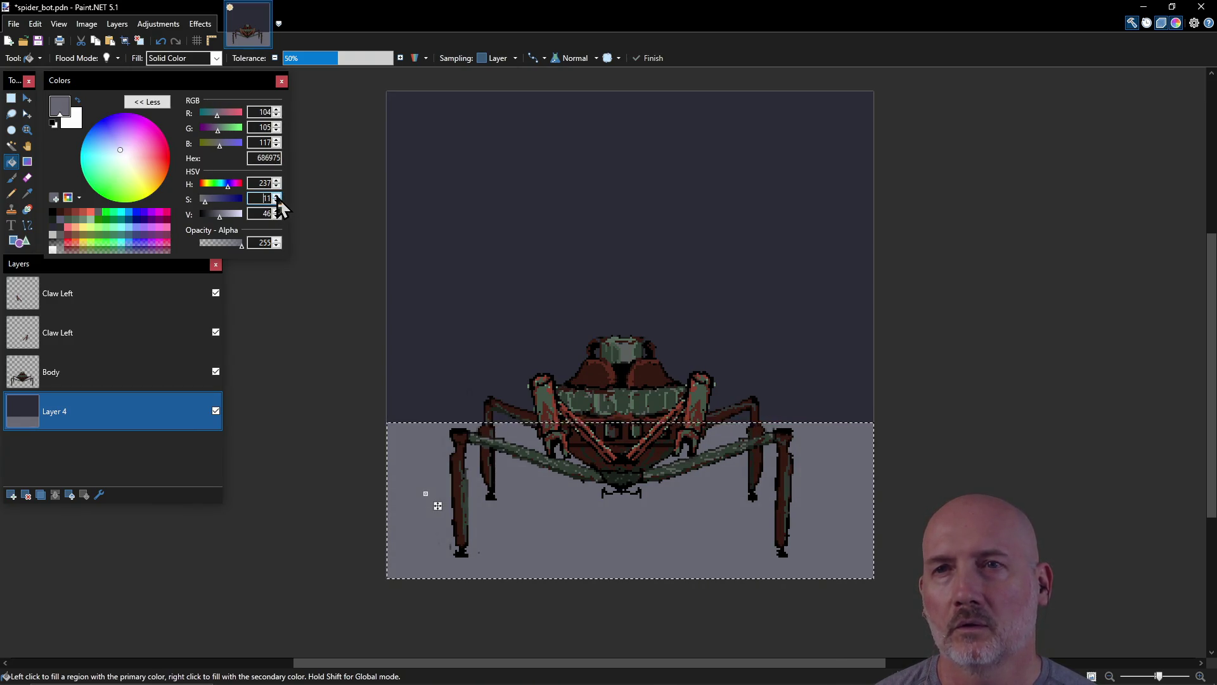
left_click(277, 197)
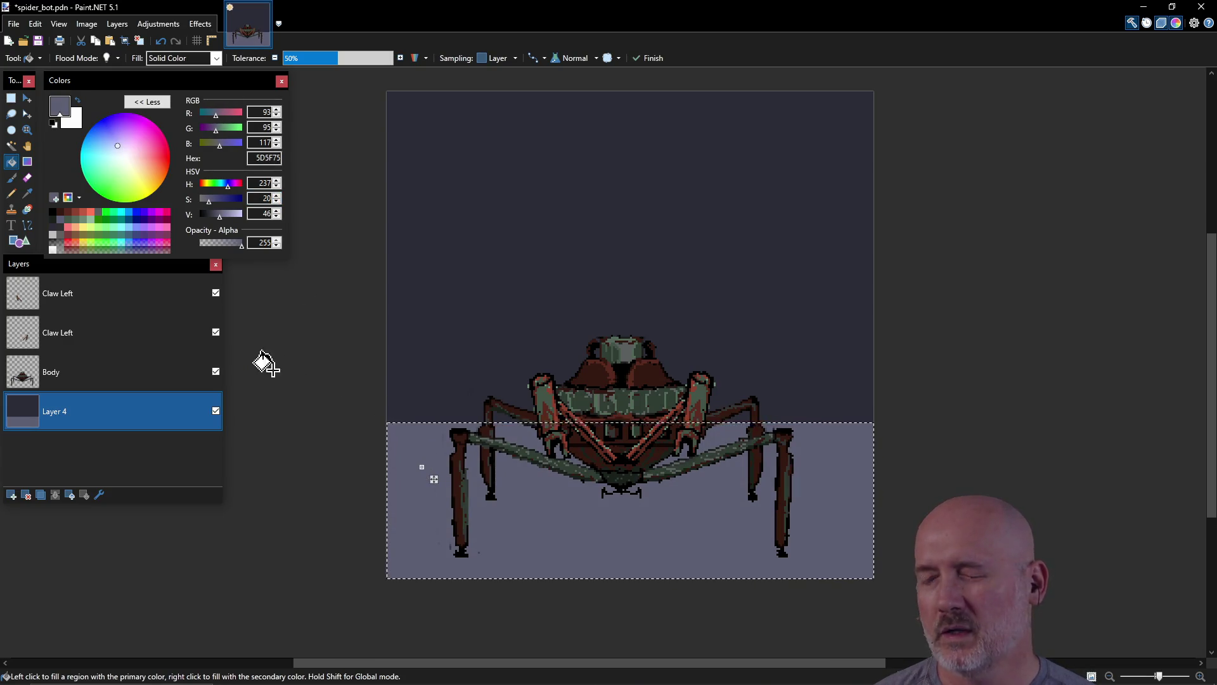
left_click(277, 202)
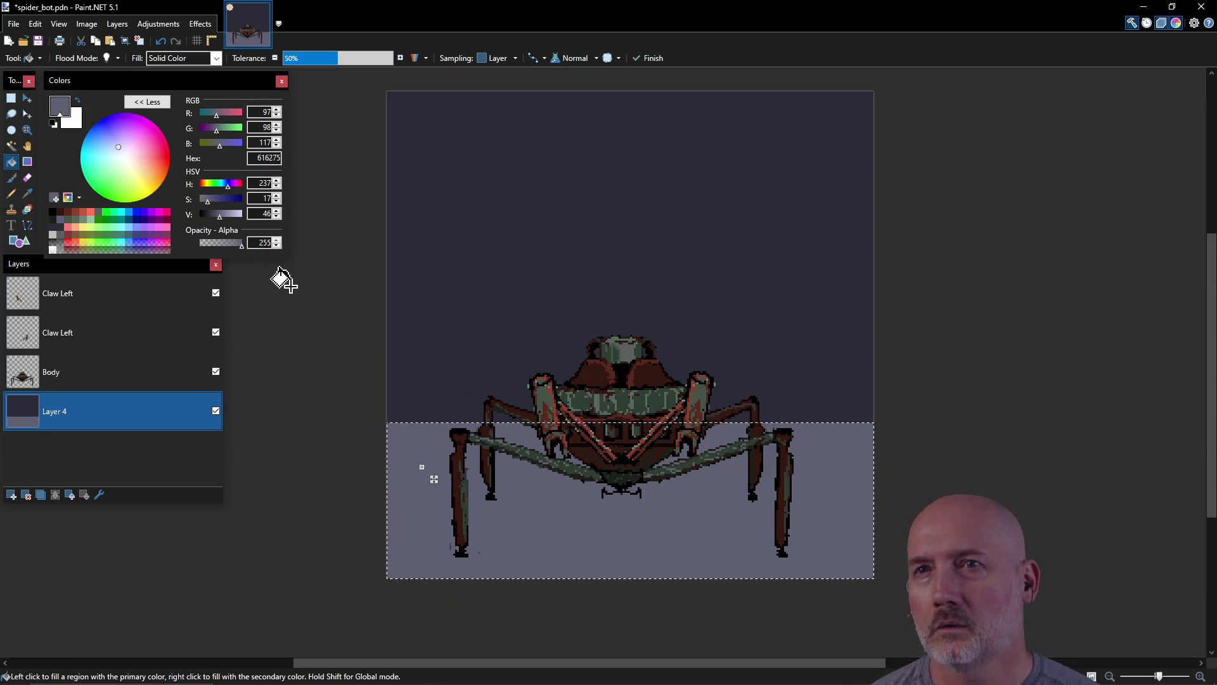
left_click(277, 202)
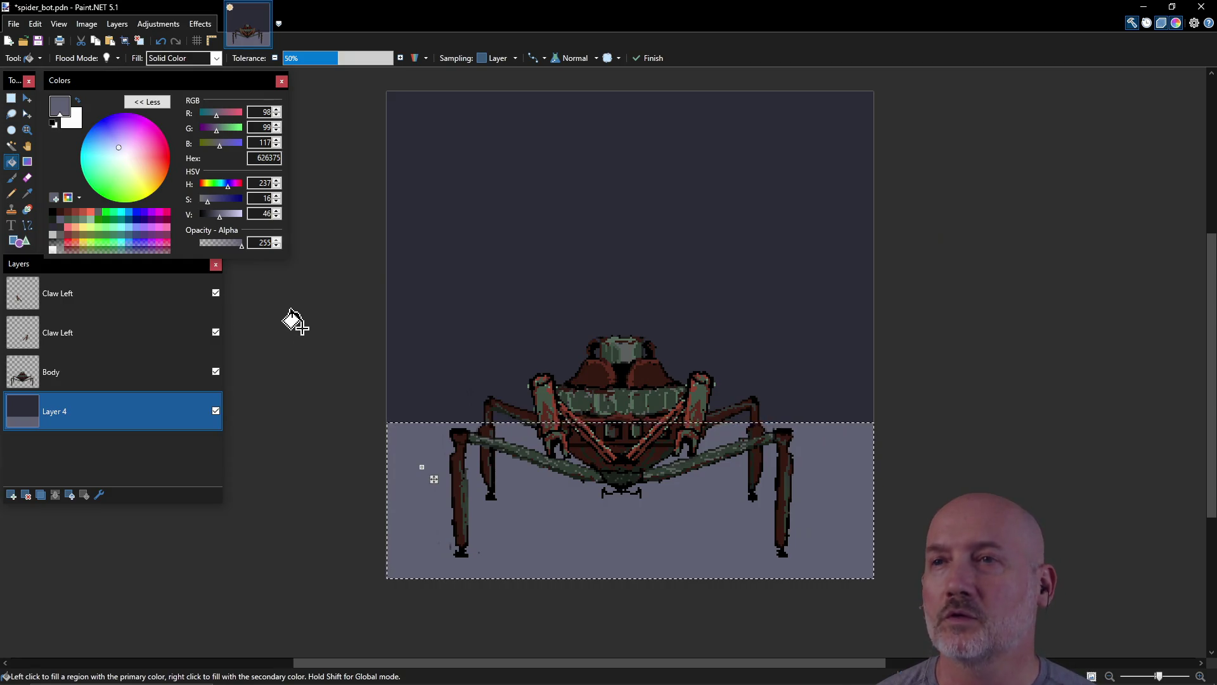
key("s")
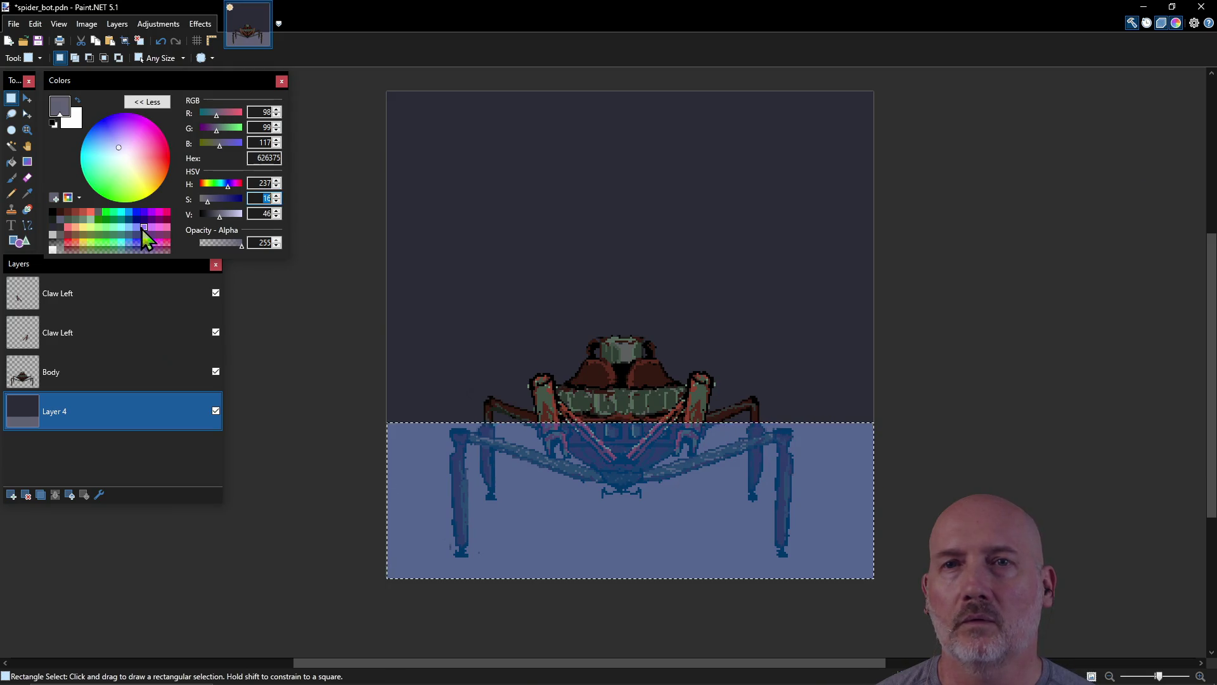
left_click(54, 197)
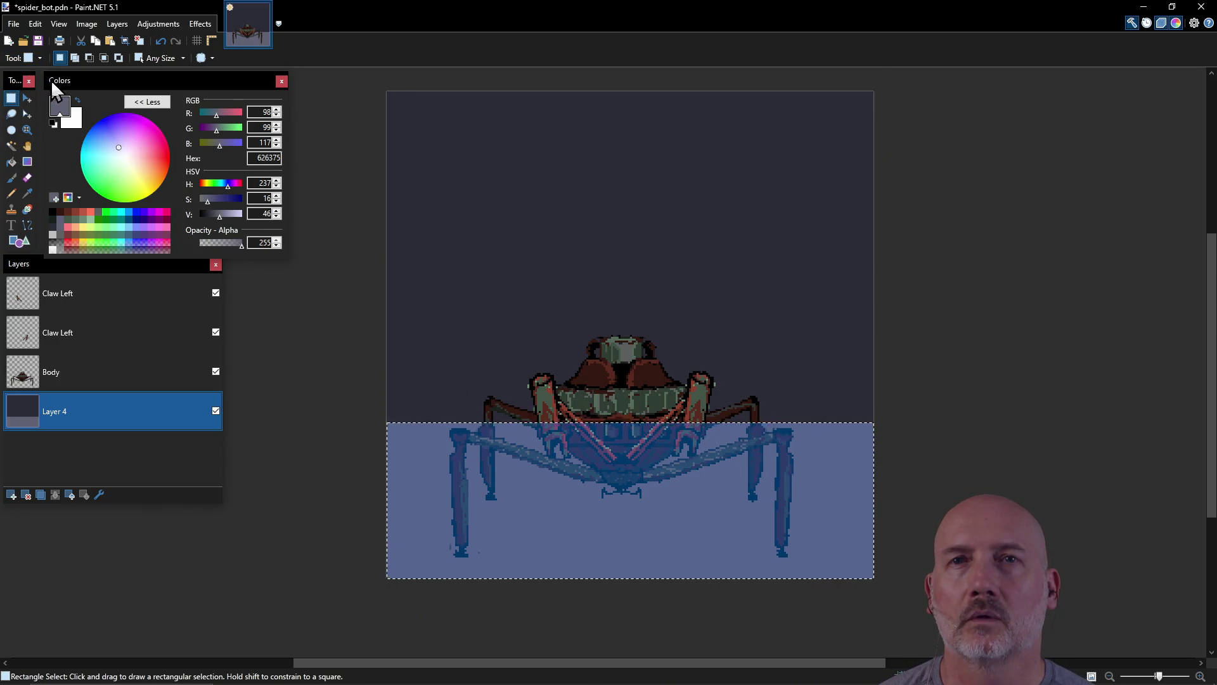
Step: Open the Palettes folder, read kenshi_demake.txt in Notepad, then close both windows
left_click(77, 197)
left_click(112, 243)
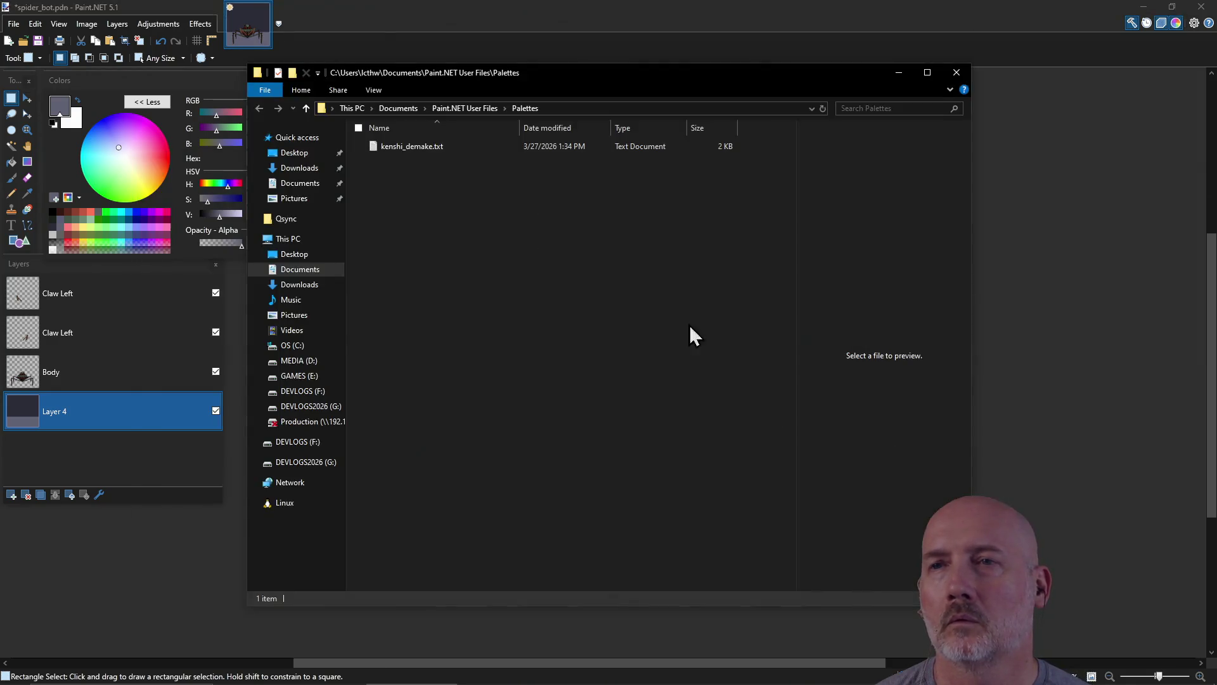
double_click(402, 144)
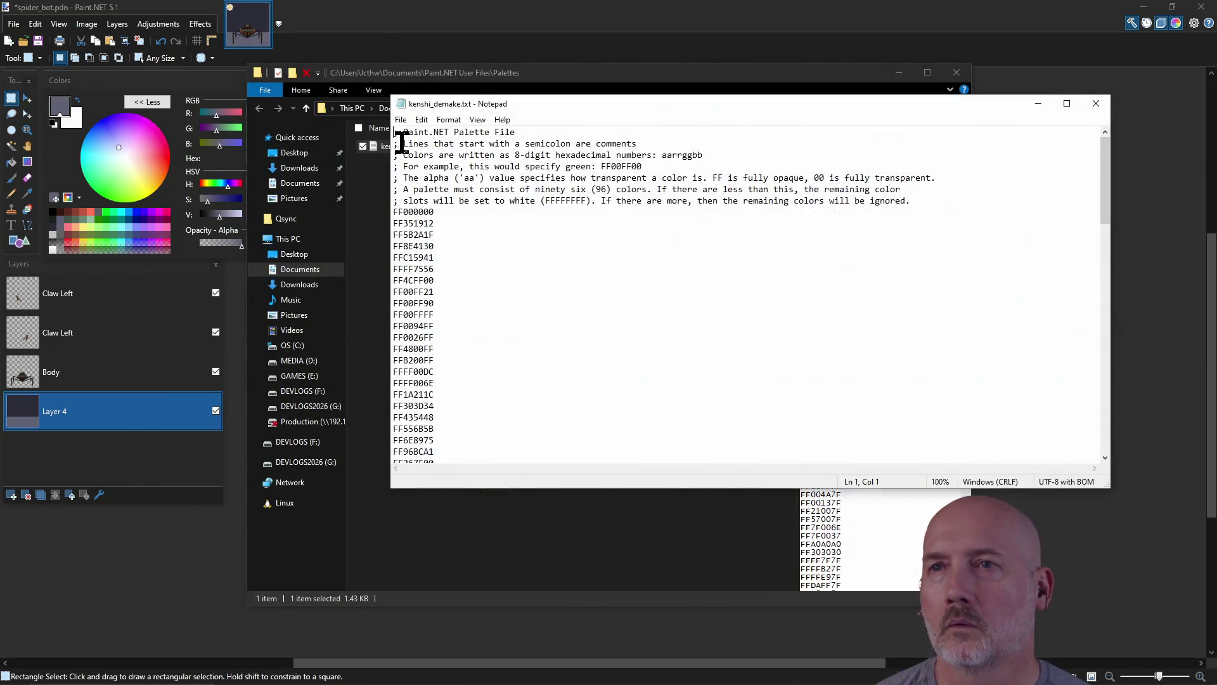
left_click(1096, 104)
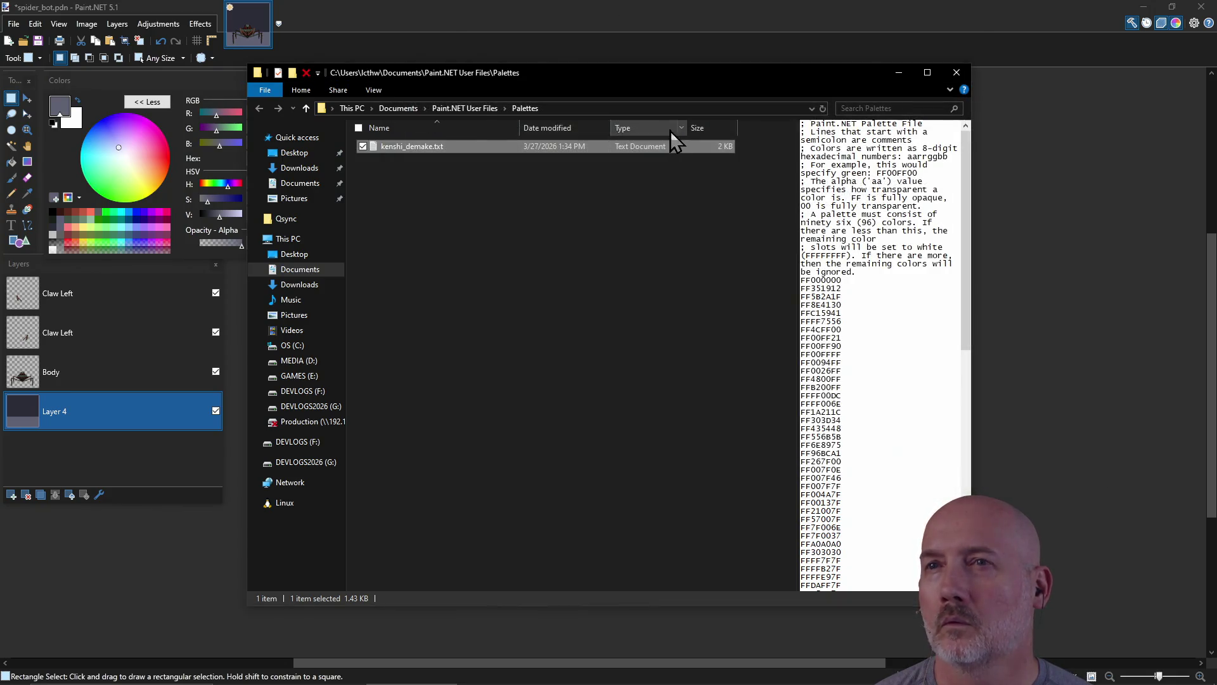
mouse_move(534, 63)
left_mouse_down()
mouse_move(565, 74)
mouse_move(504, 66)
mouse_move(564, 82)
left_mouse_up()
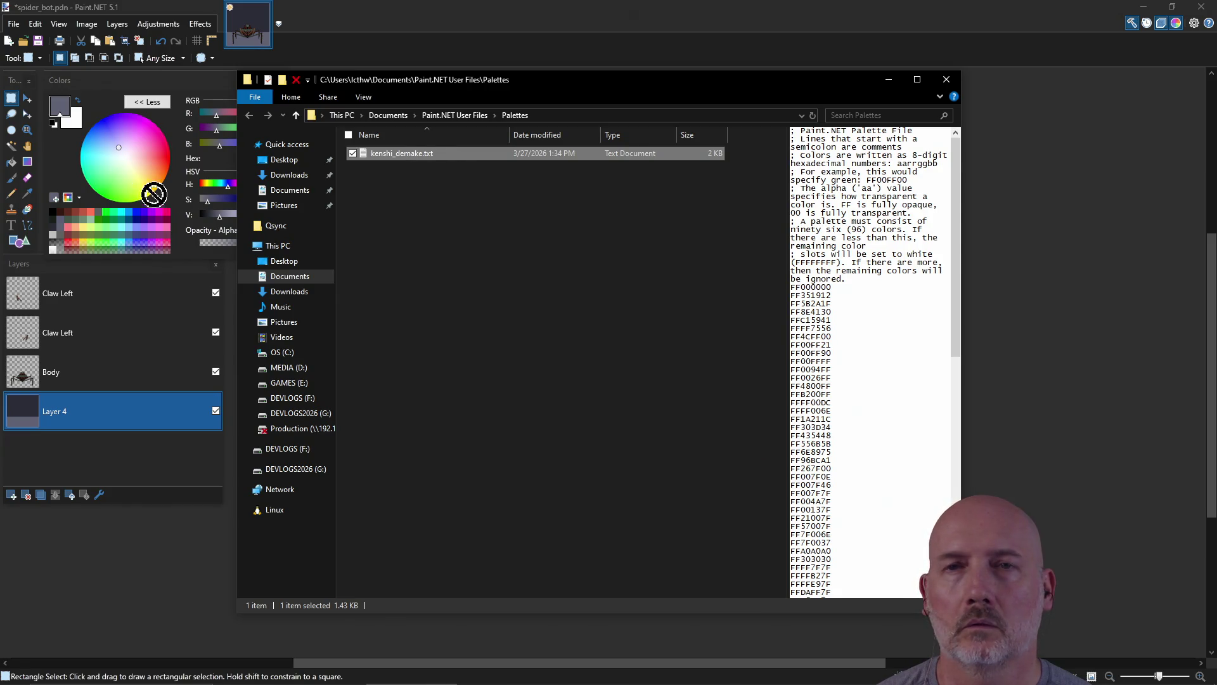
left_click(947, 80)
left_click(80, 198)
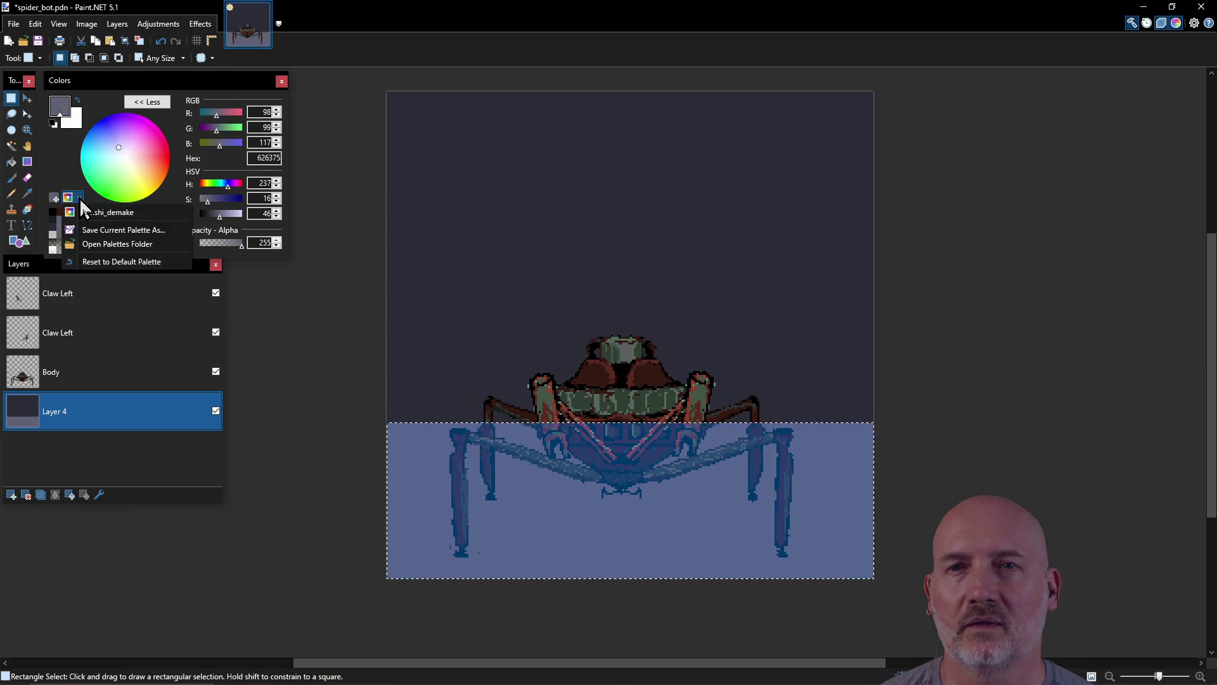
Step: Load the kenshi_demake palette and set the primary colour to dark blue-gray 1B1C21 (value 13)
left_click(120, 216)
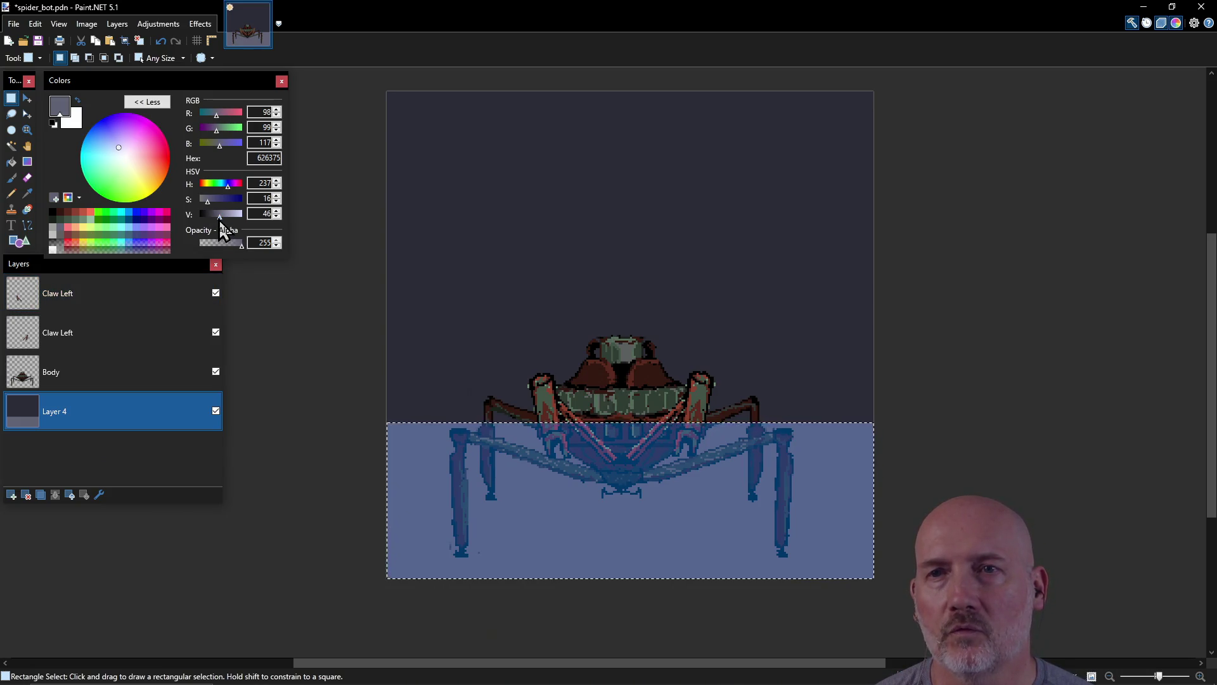
left_click_drag(219, 216, 206, 216)
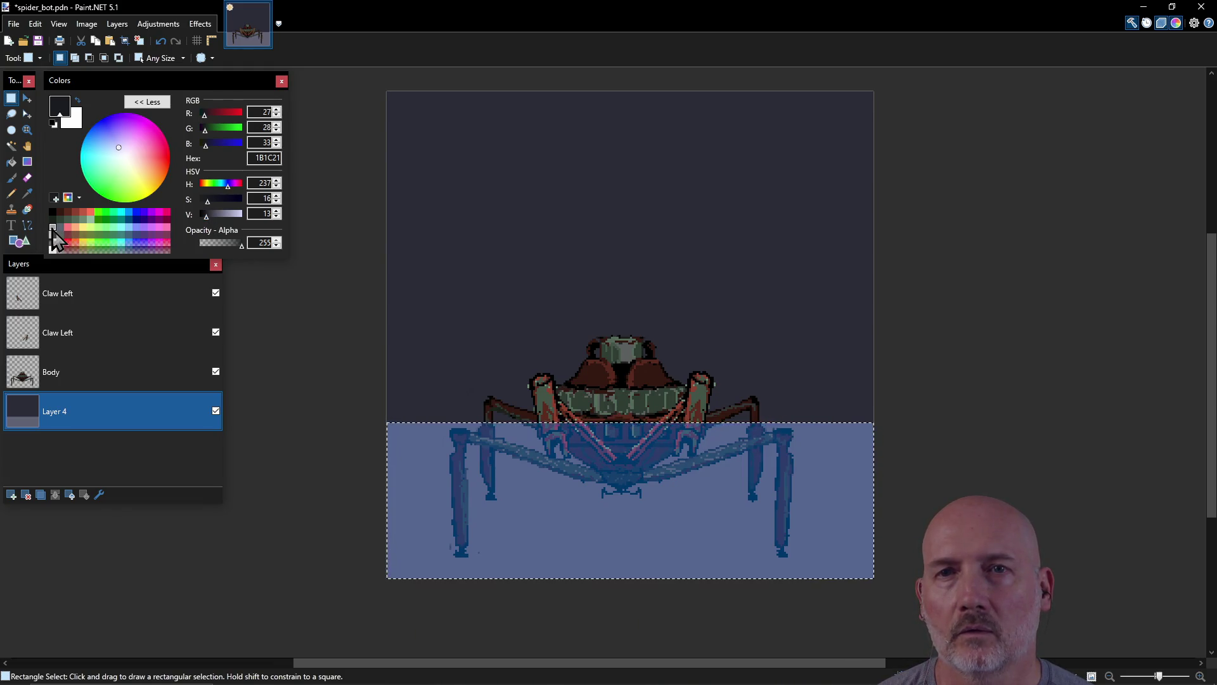
left_click(60, 235)
left_click(64, 230)
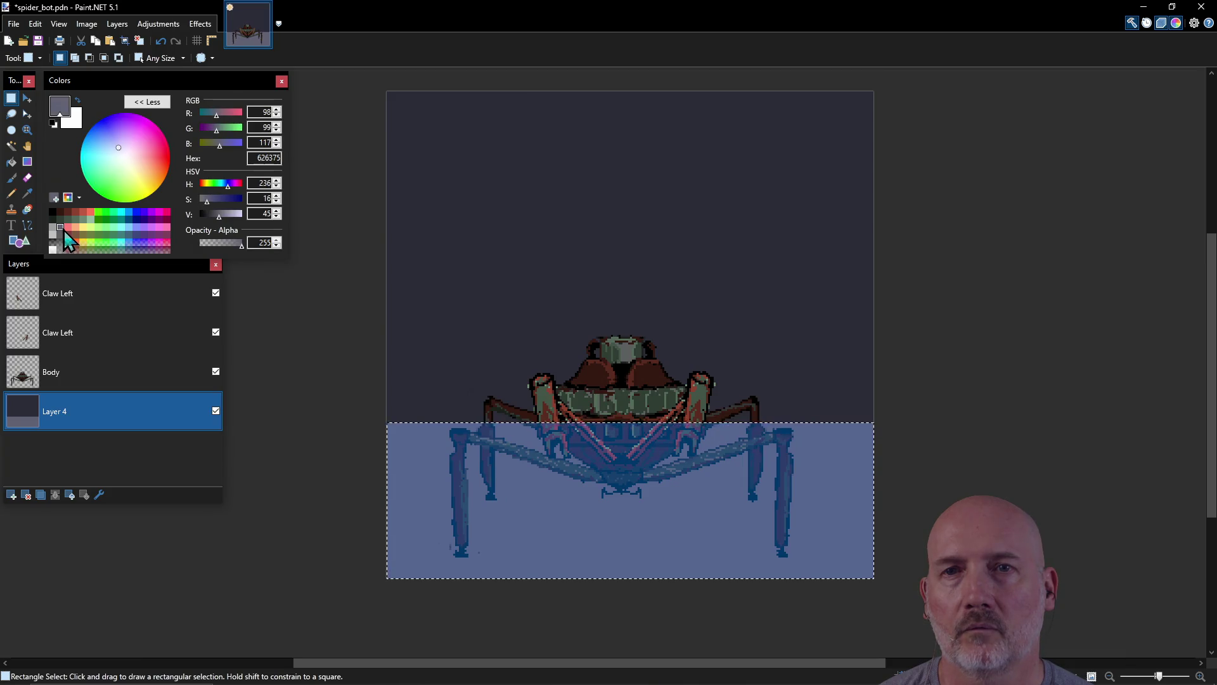
left_click_drag(222, 216, 206, 216)
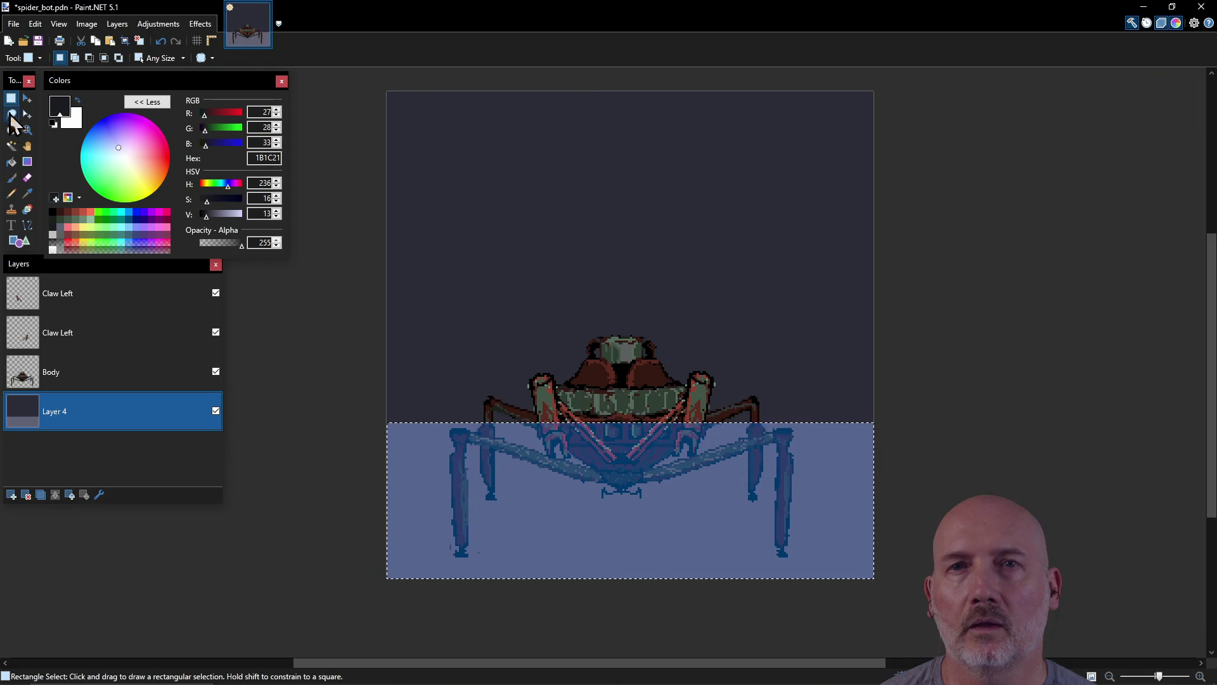
left_click(376, 100)
Step: Select the canvas above the floor line, bucket-fill it with 1B1C21, and deselect
mouse_move(375, 101)
left_mouse_down()
mouse_move(677, 317)
mouse_move(858, 424)
mouse_move(876, 421)
left_mouse_up()
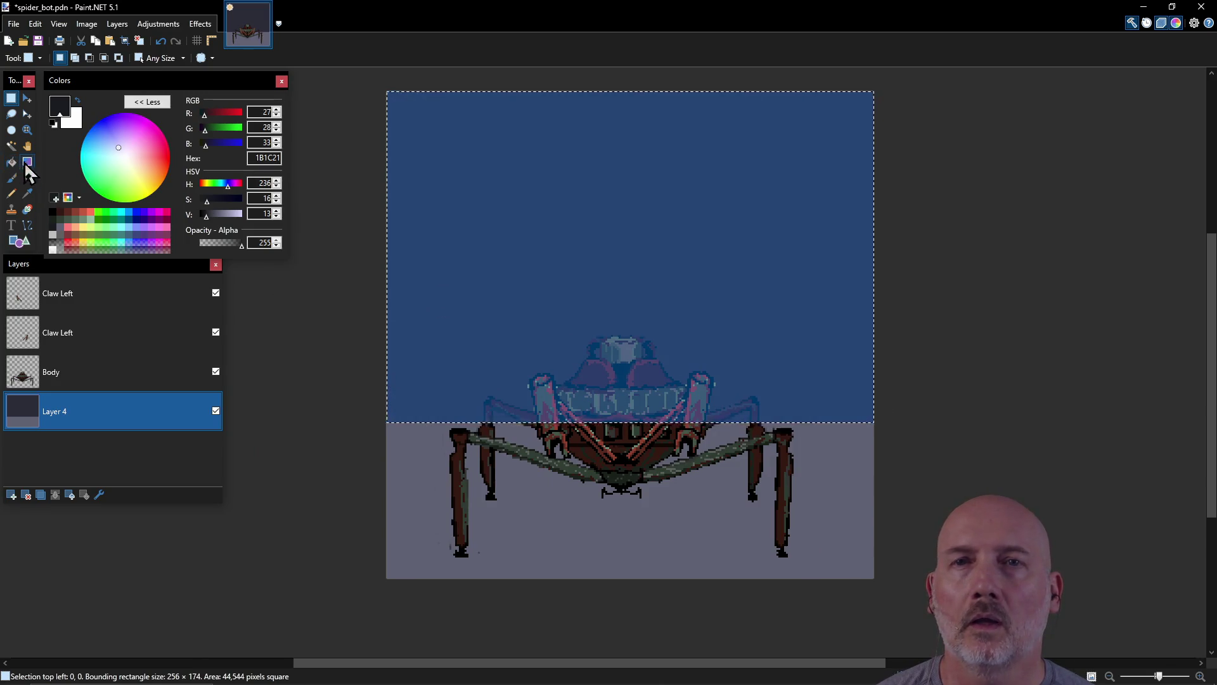
left_click(11, 162)
left_click(479, 261)
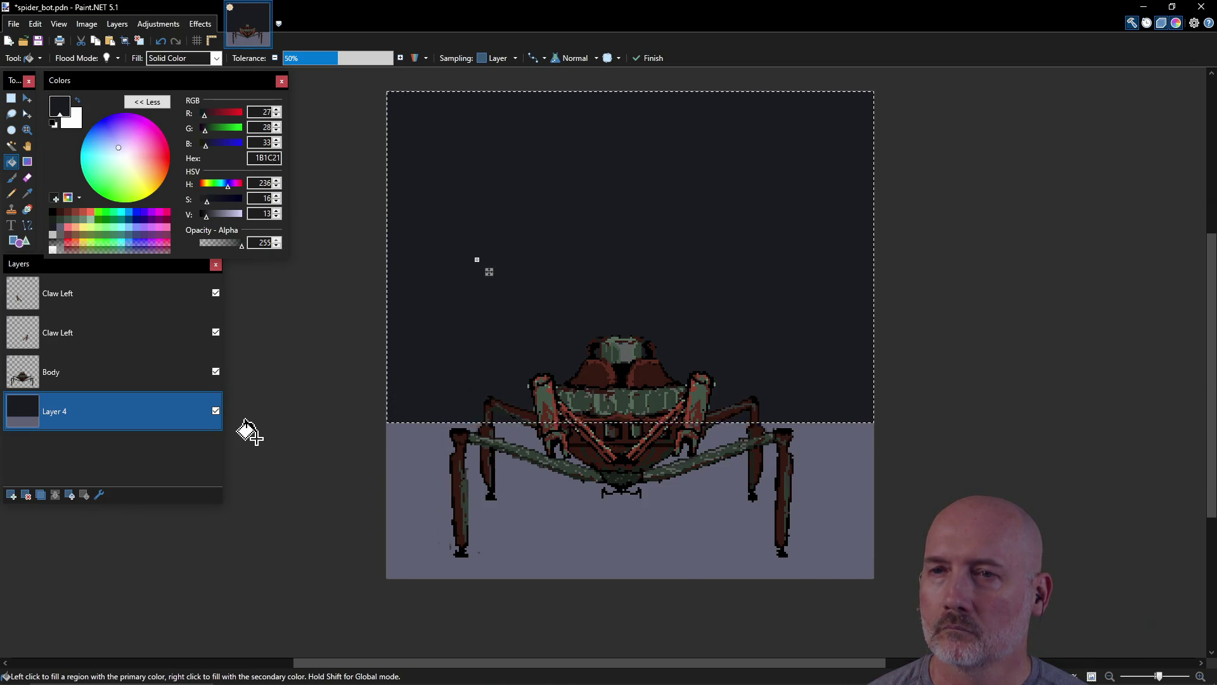
key("ctrl+d")
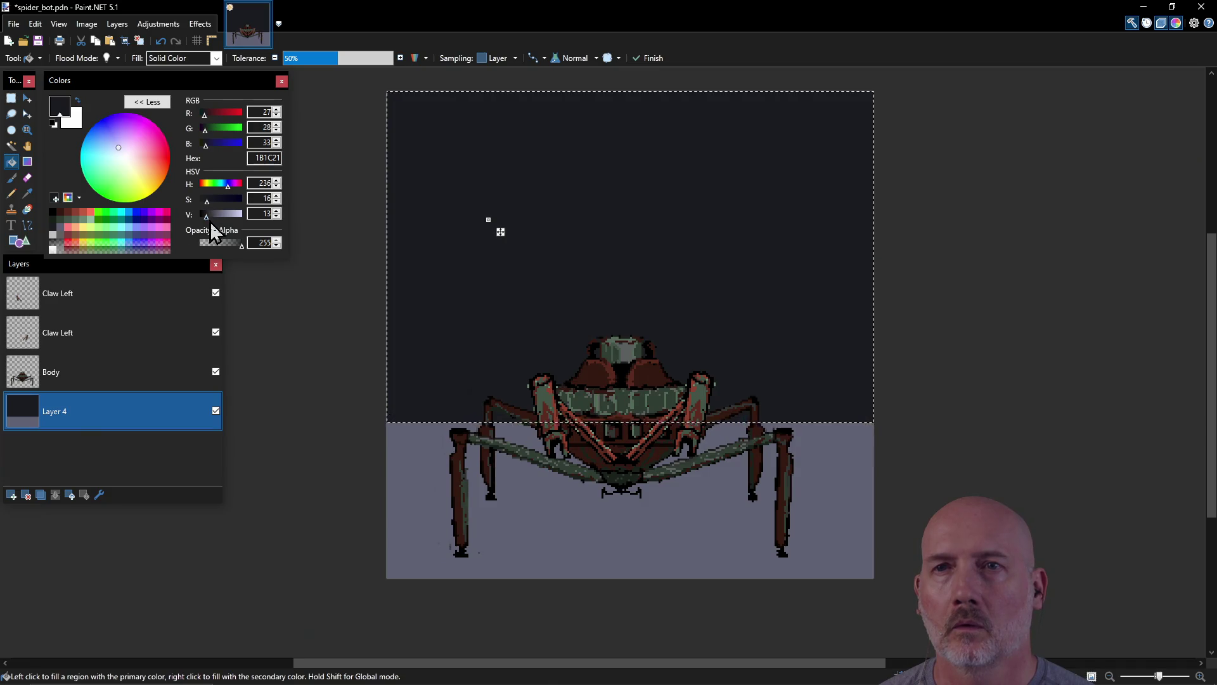
Step: Adjust the wall colour to saturation 13 and hue 237, giving 1C1D21
left_click(280, 203)
left_click(277, 201)
left_click(276, 201)
left_click(276, 201)
left_click(277, 202)
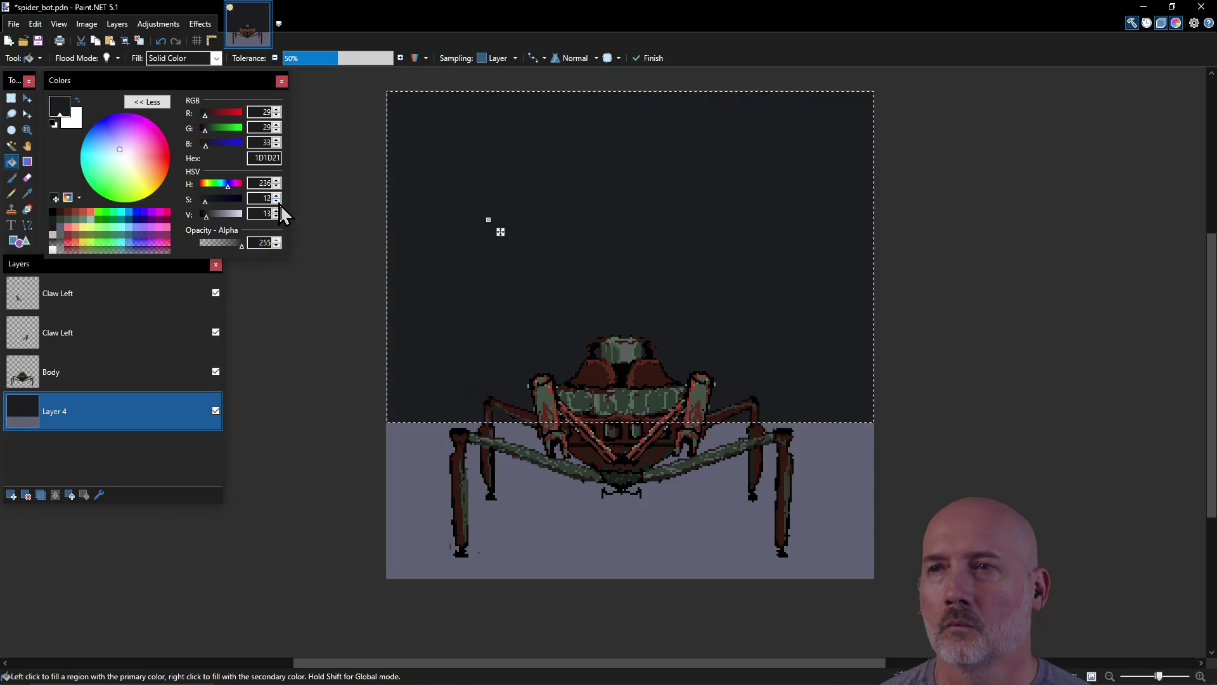
left_click(277, 196)
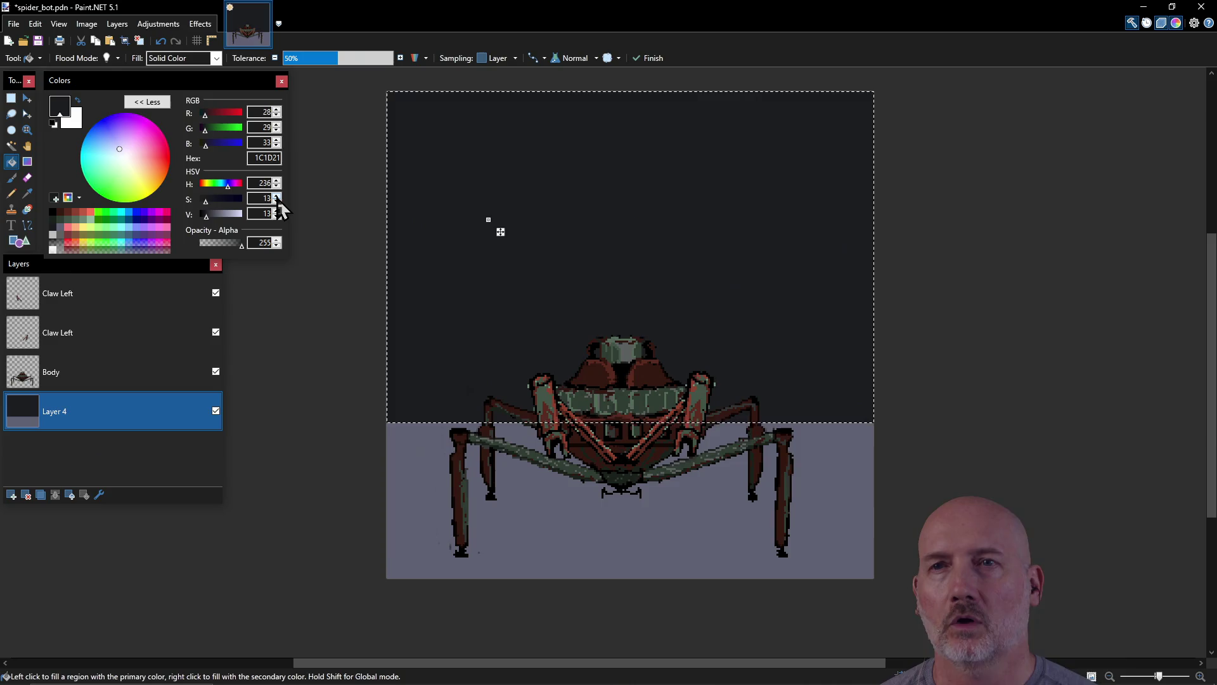
key("ctrl+a")
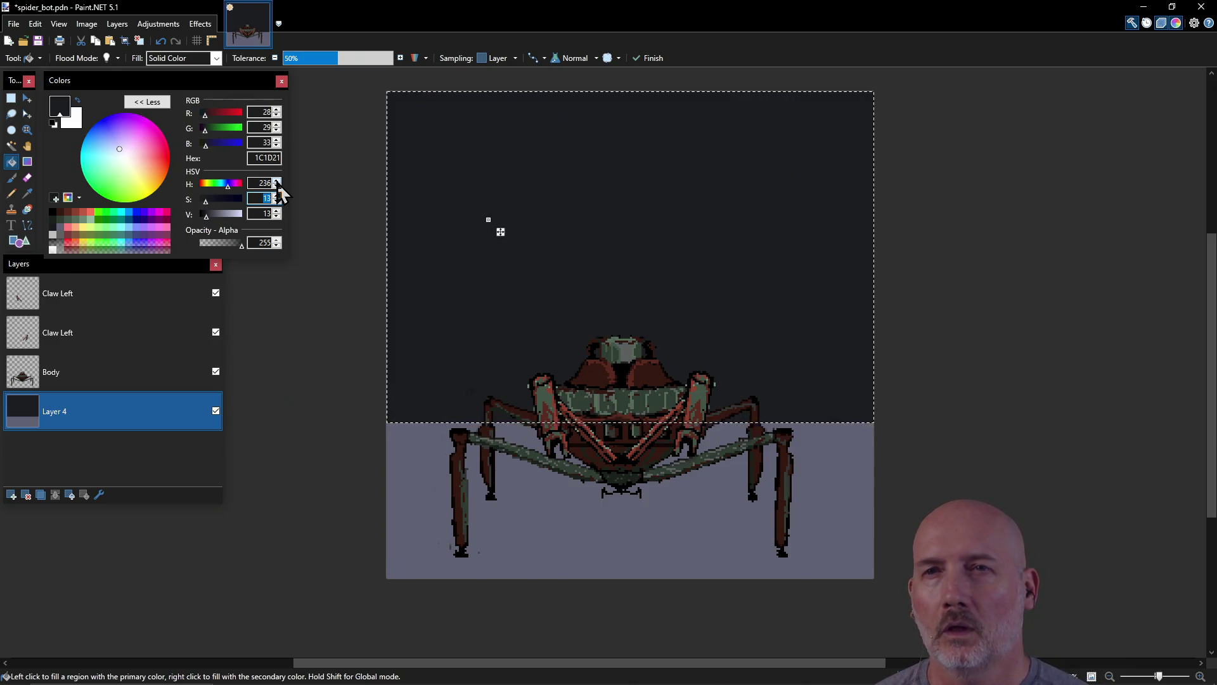
left_click(277, 182)
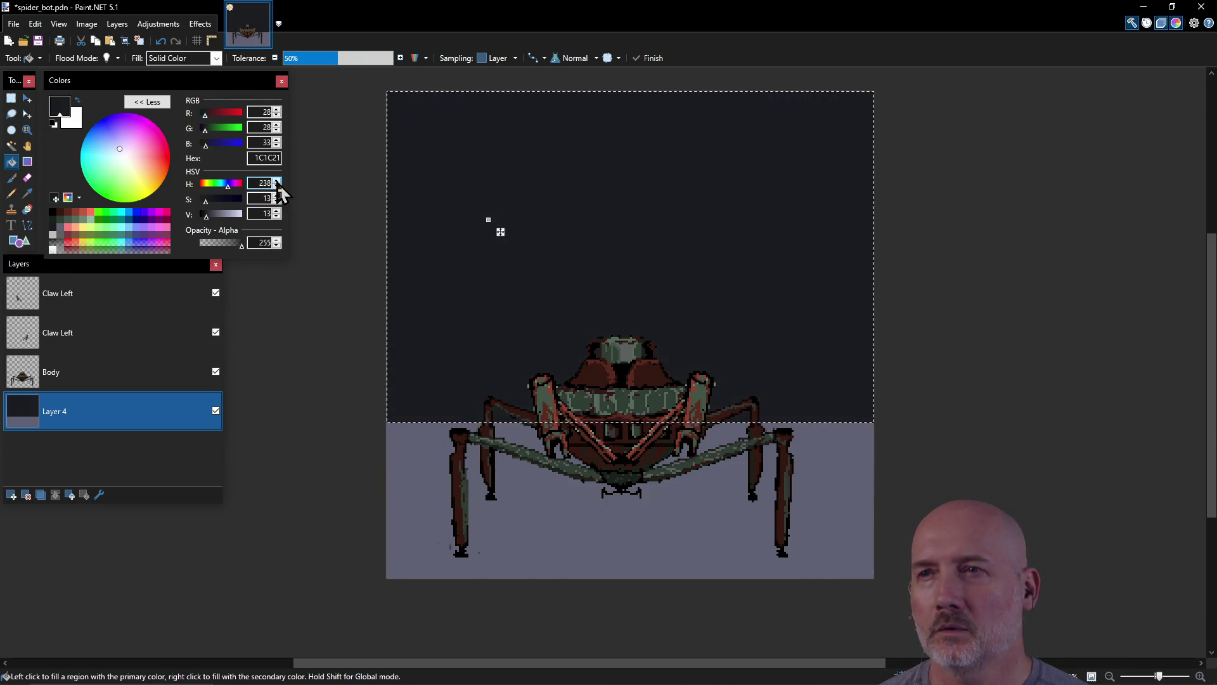
left_click(277, 187)
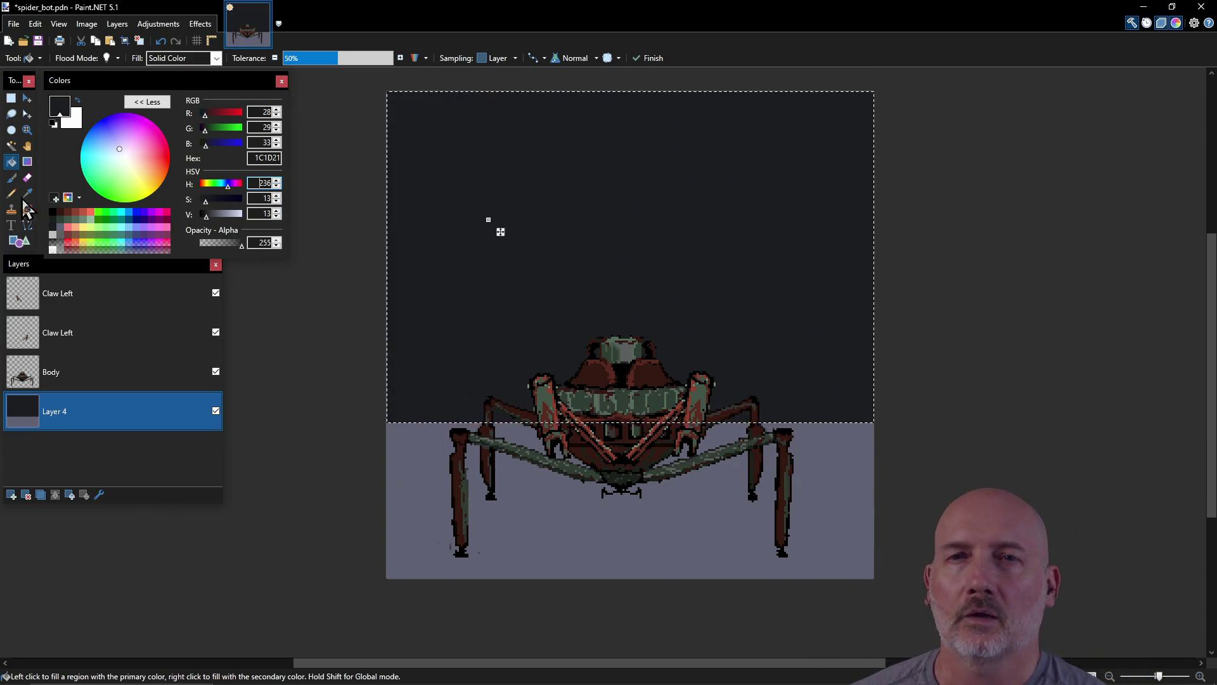
Step: Store 1C1D21 as a palette swatch and raise the value to 20
left_click(55, 197)
left_click(55, 230)
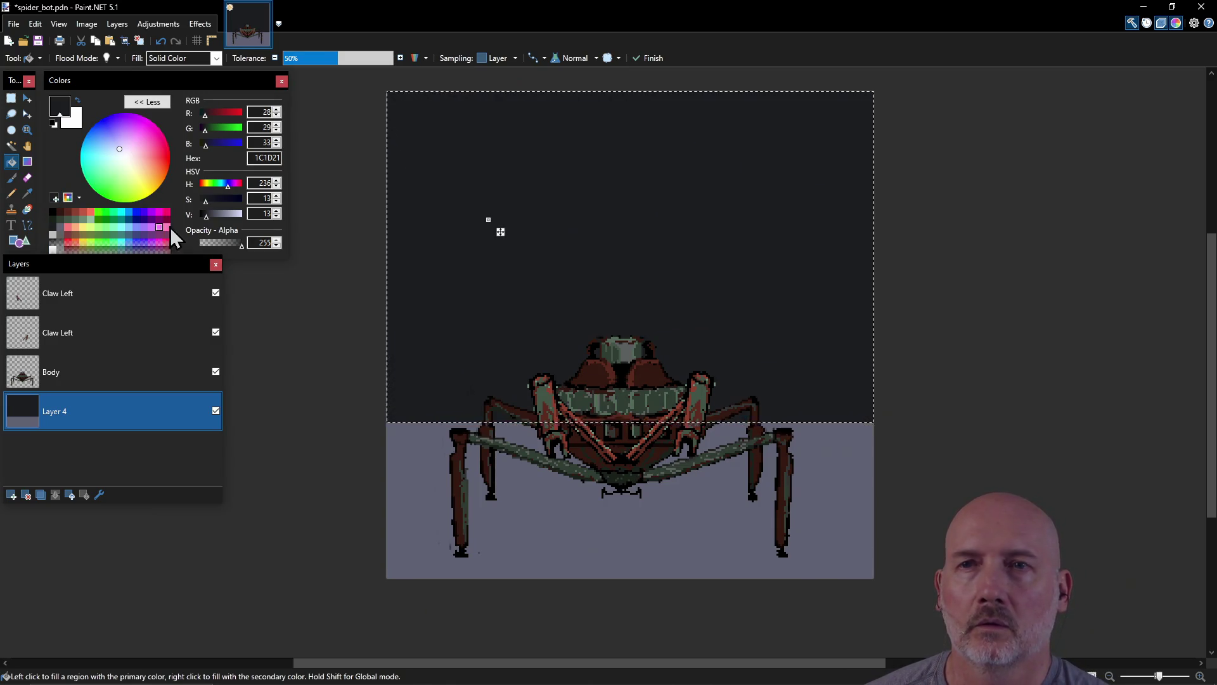
left_click(208, 213)
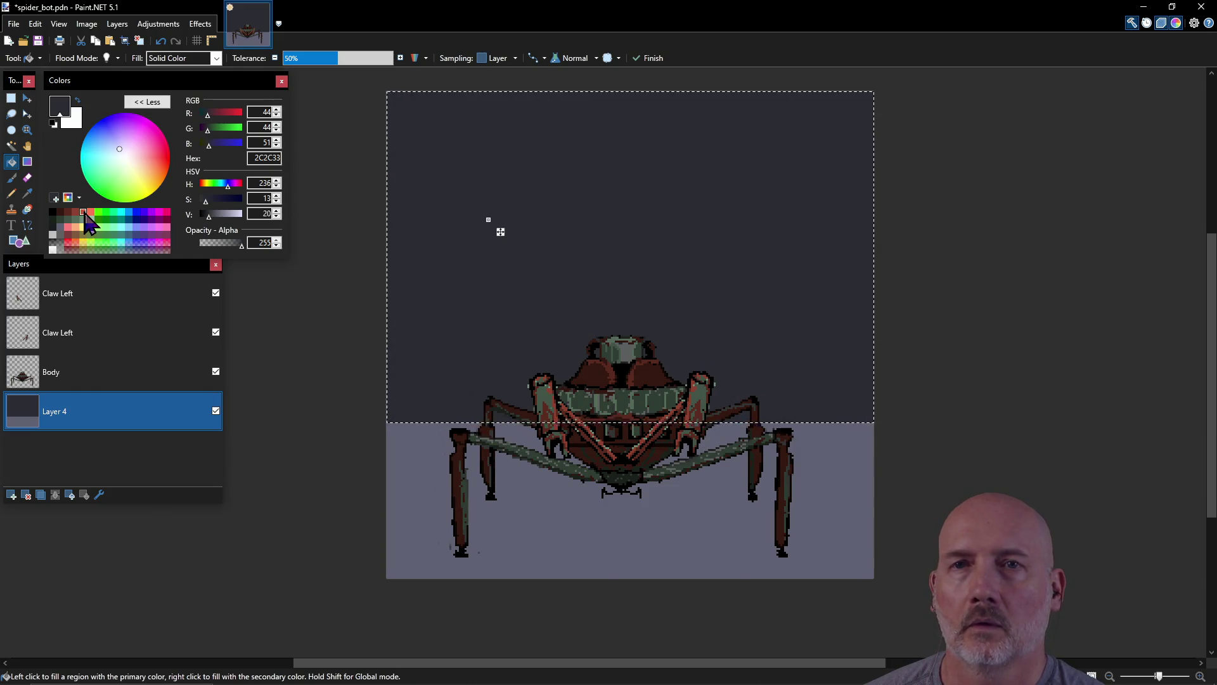
Step: Add the value-20 and value-30 blue-gray shades plus a slightly darker tone to the palette
left_click(56, 199)
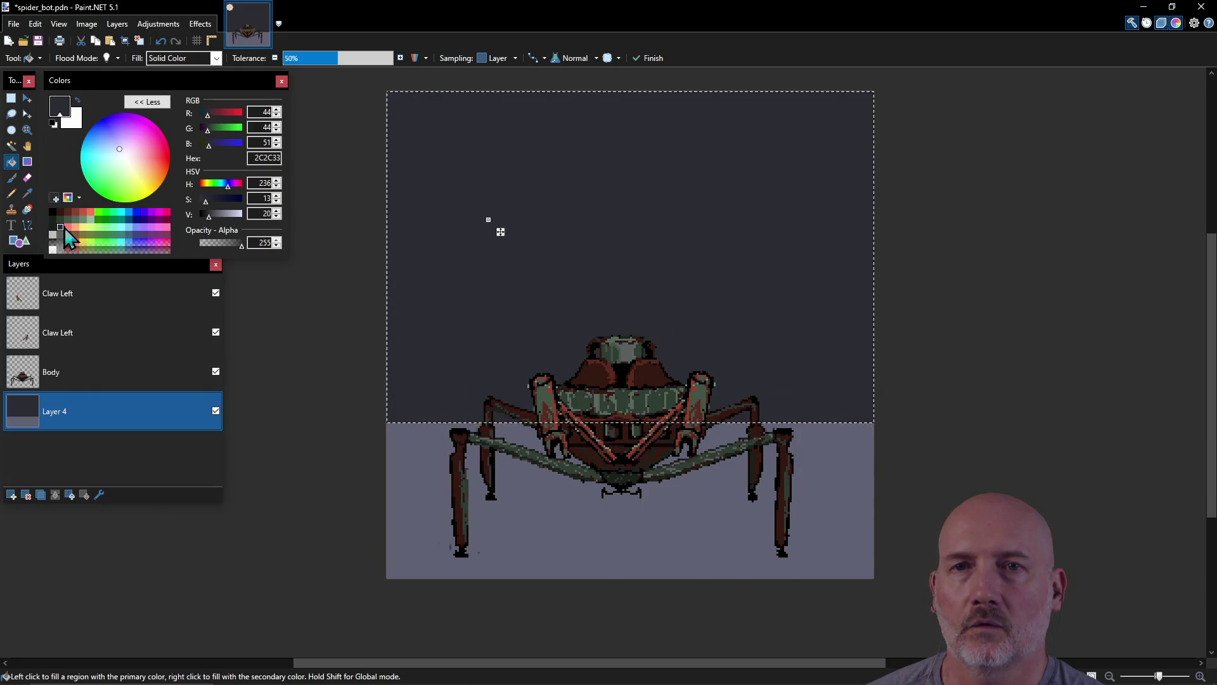
left_click(151, 248)
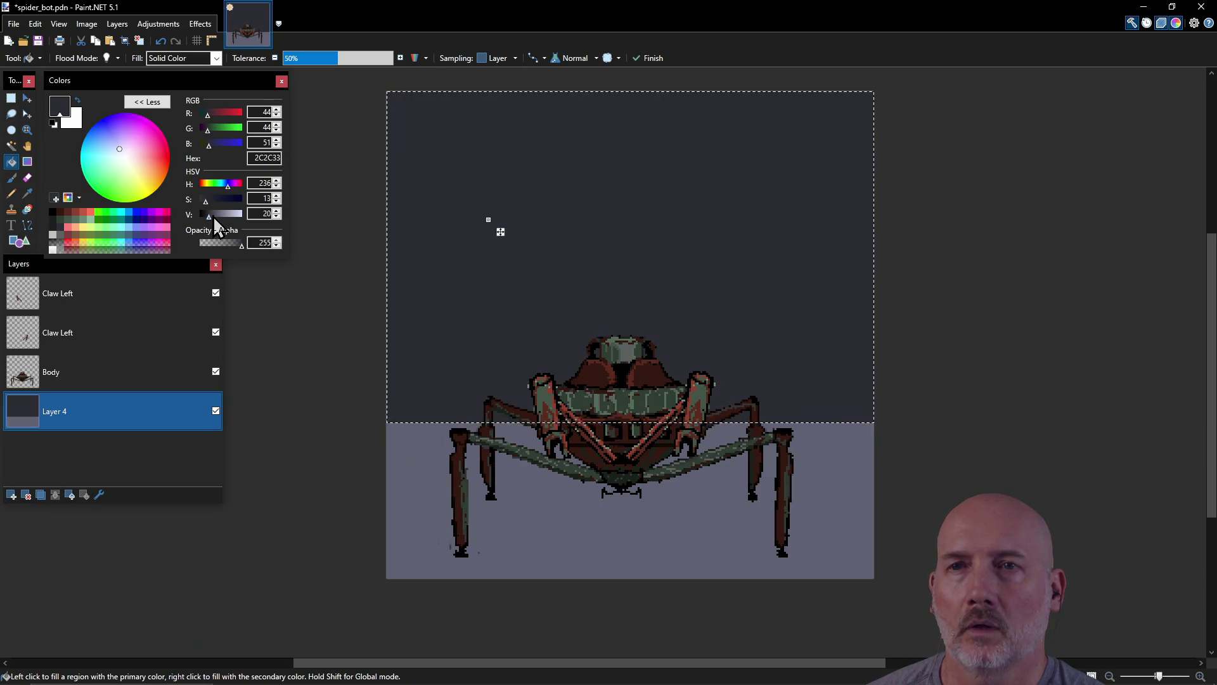
left_click(213, 215)
left_click(56, 199)
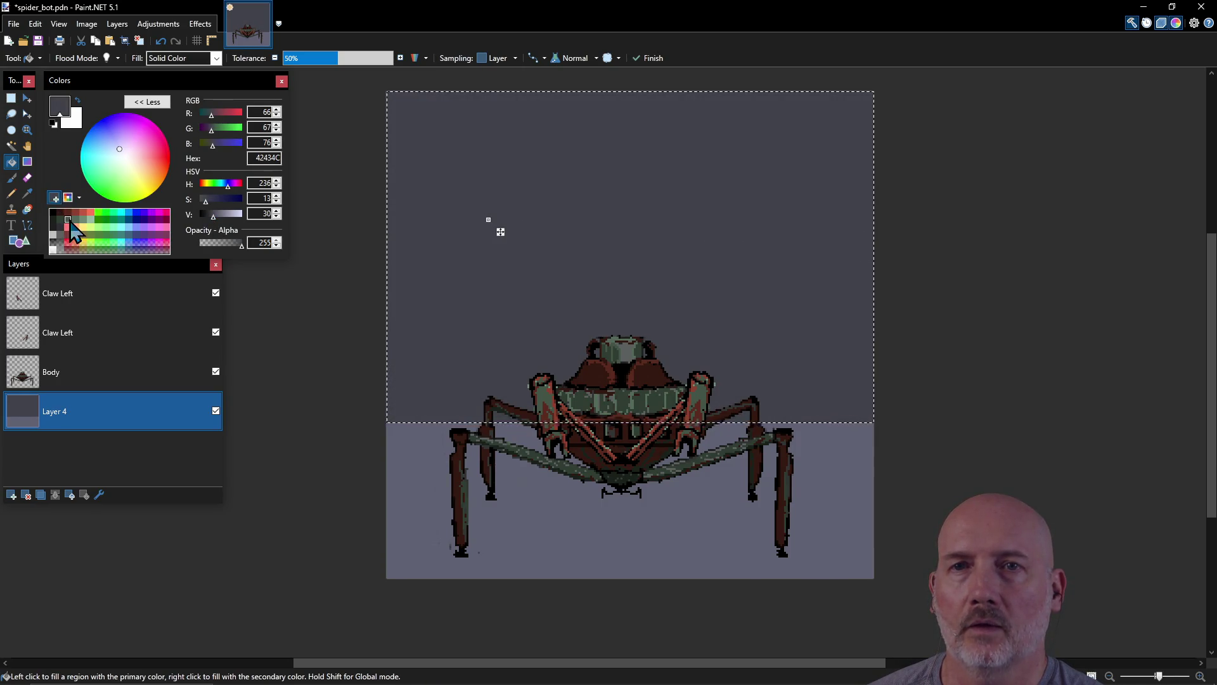
left_click(70, 228)
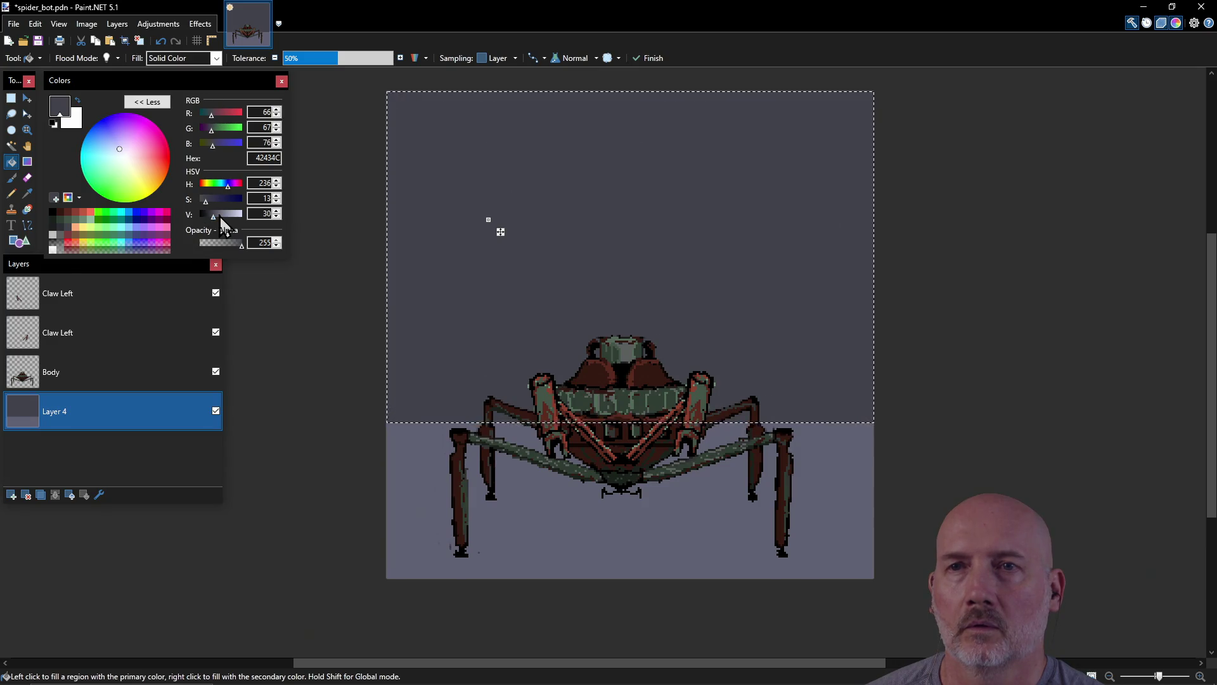
left_click(219, 215)
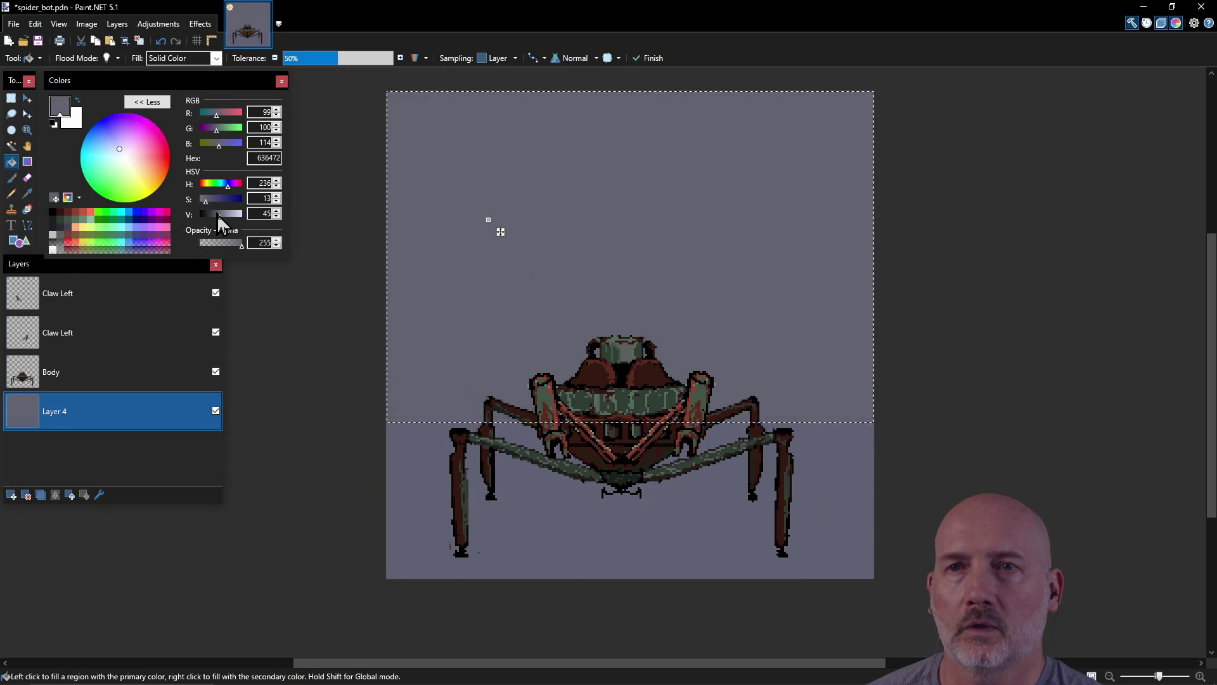
left_click(217, 214)
left_click(55, 197)
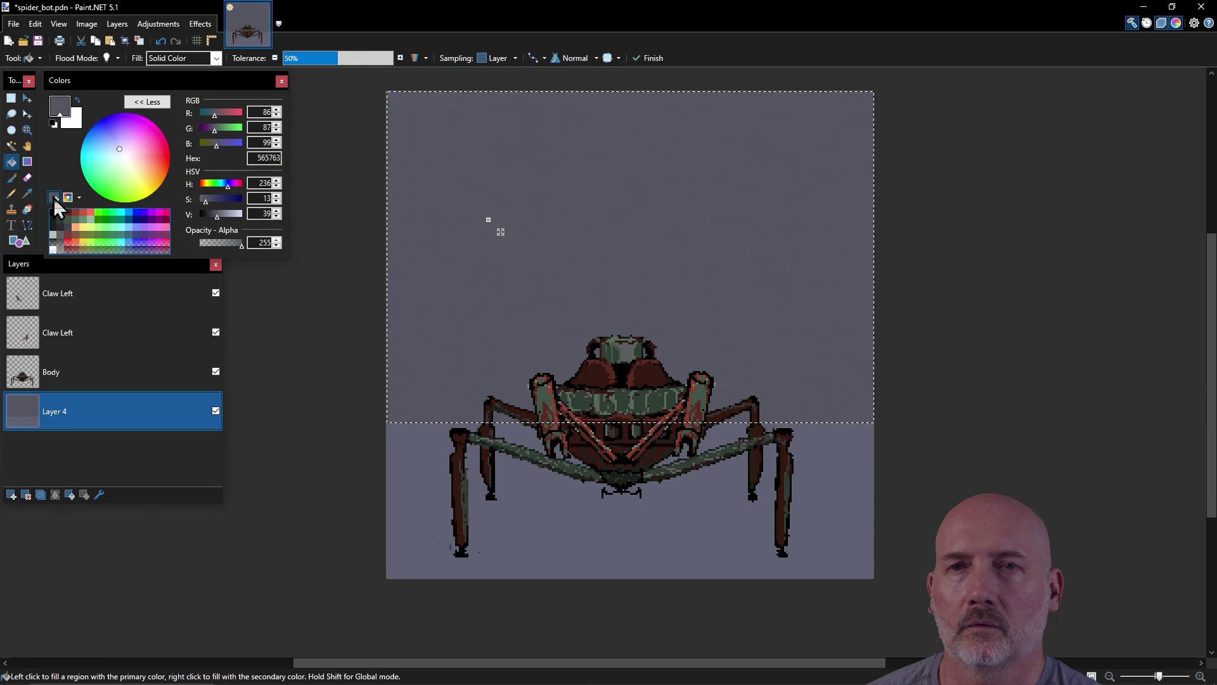
left_click(75, 228)
Step: Add a mid gray-blue and a lighter gray-blue swatch to the palette
left_click(222, 214)
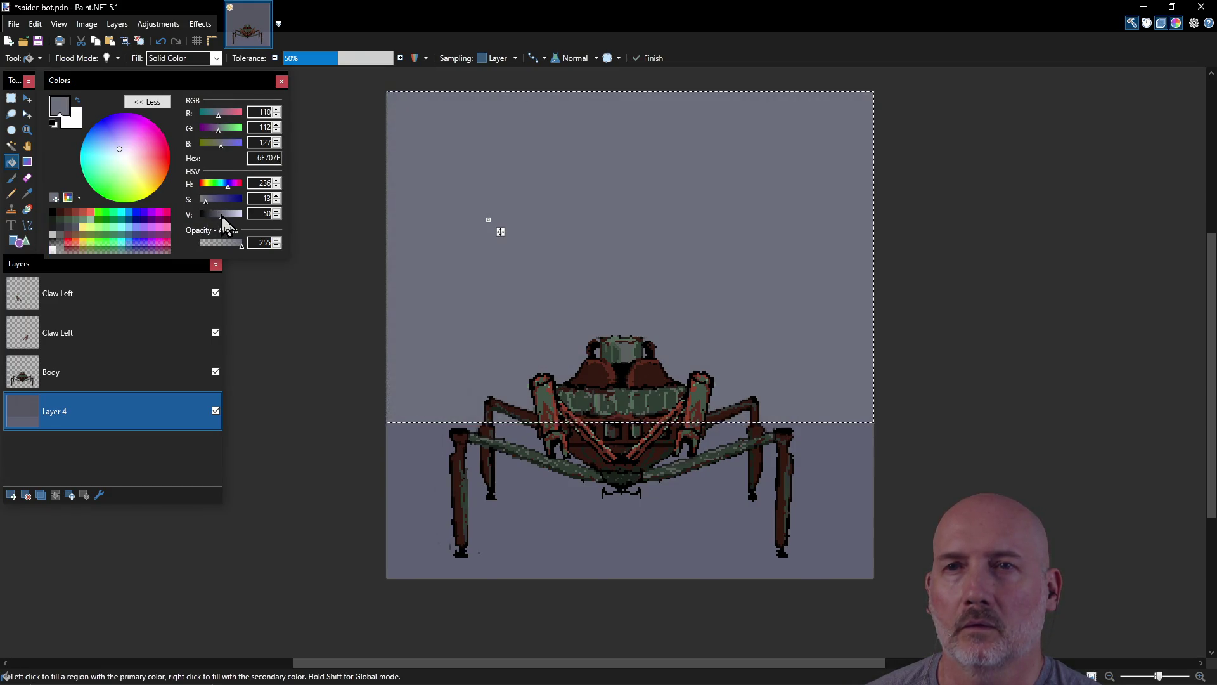
left_click(54, 198)
left_click(82, 228)
left_click(54, 198)
left_click(83, 229)
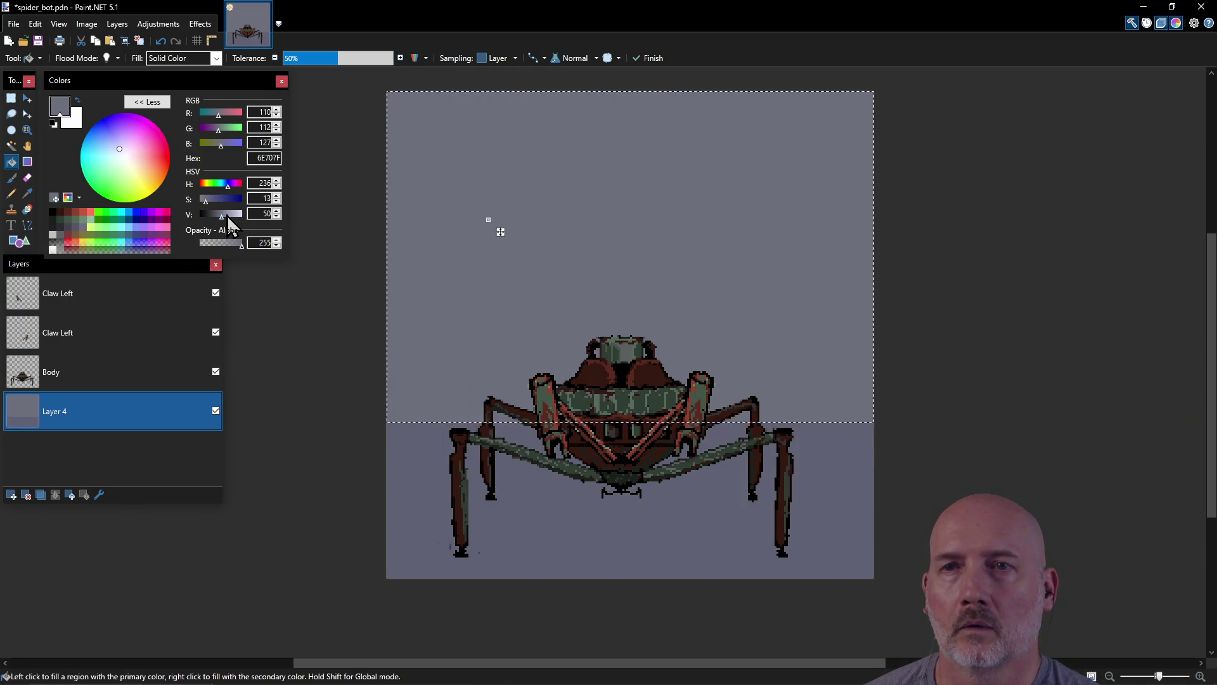
left_click(226, 215)
left_click(55, 198)
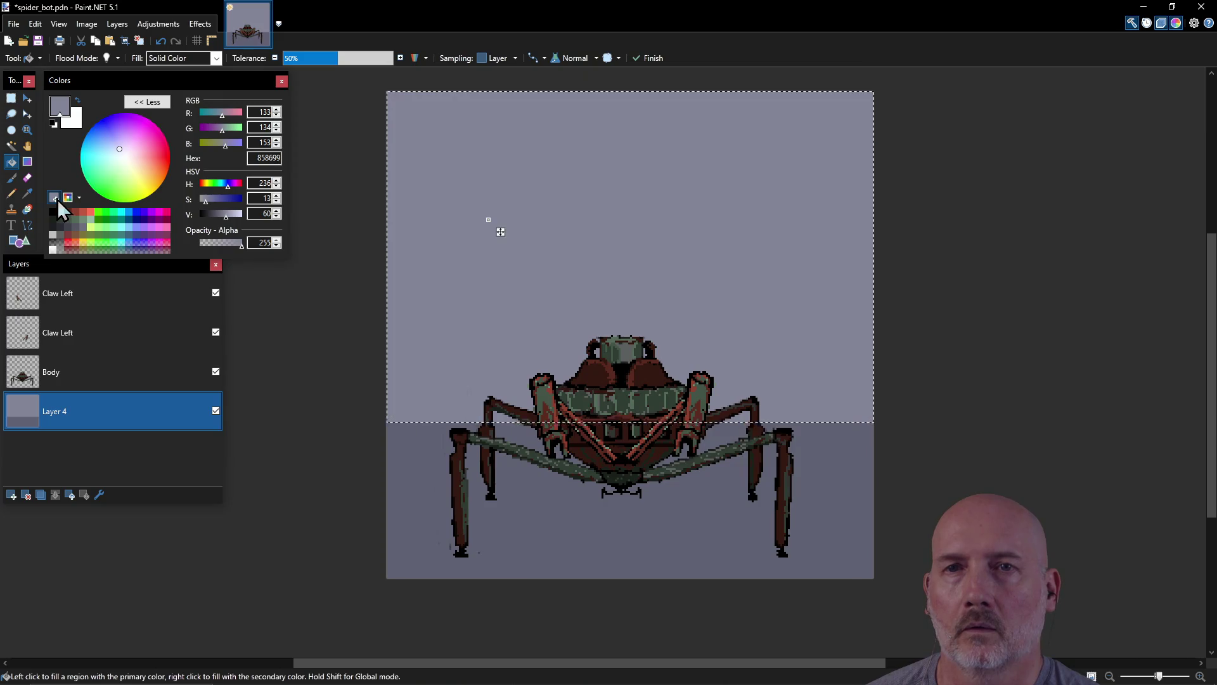
left_click(94, 236)
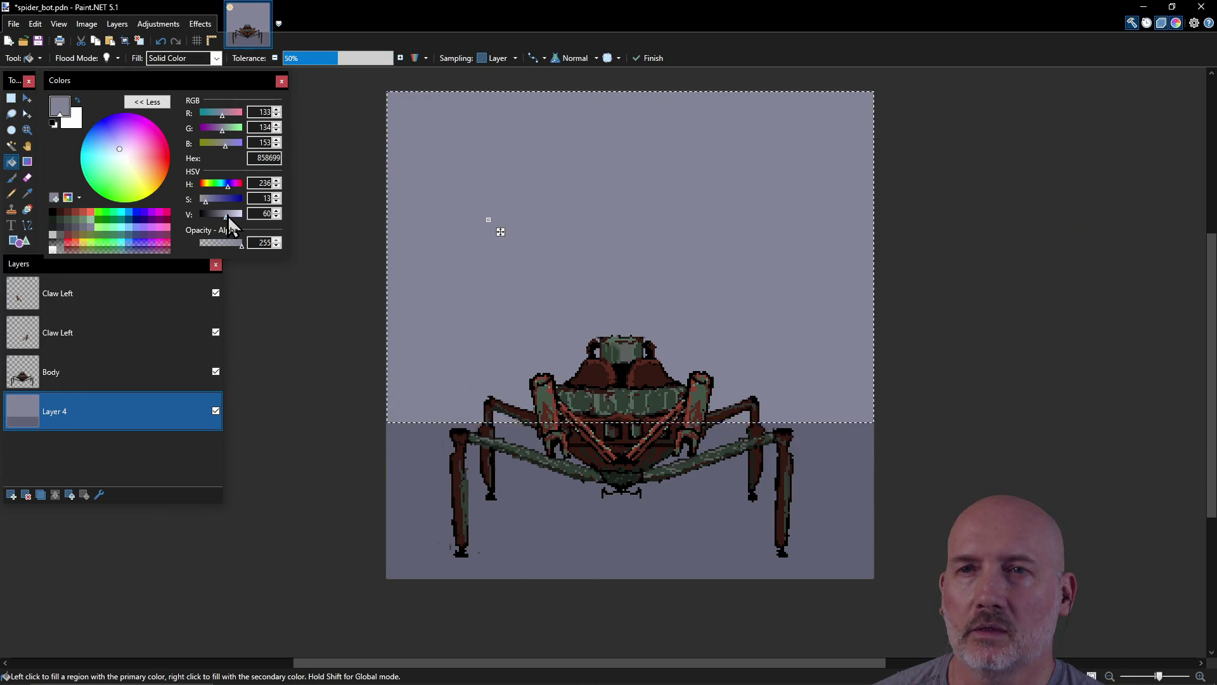
Step: Brighten to the palest lavender tone, save it as a swatch, then pick the dark 1C1D21 swatch
left_click(229, 214)
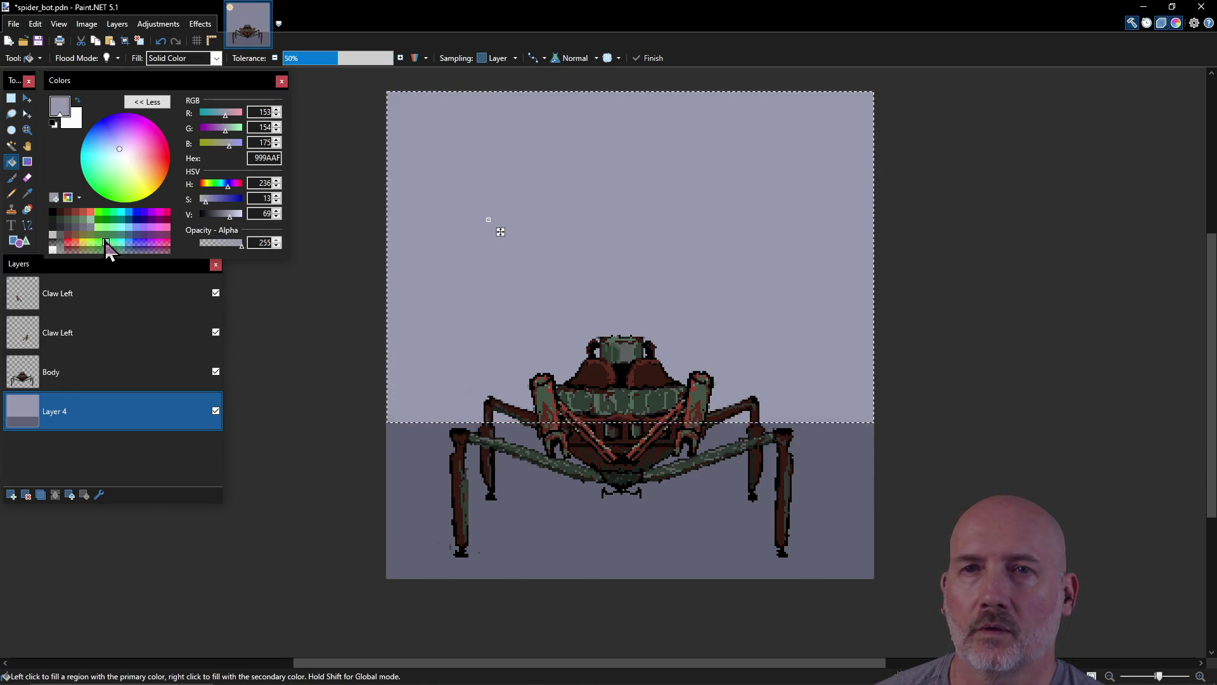
left_click(235, 216)
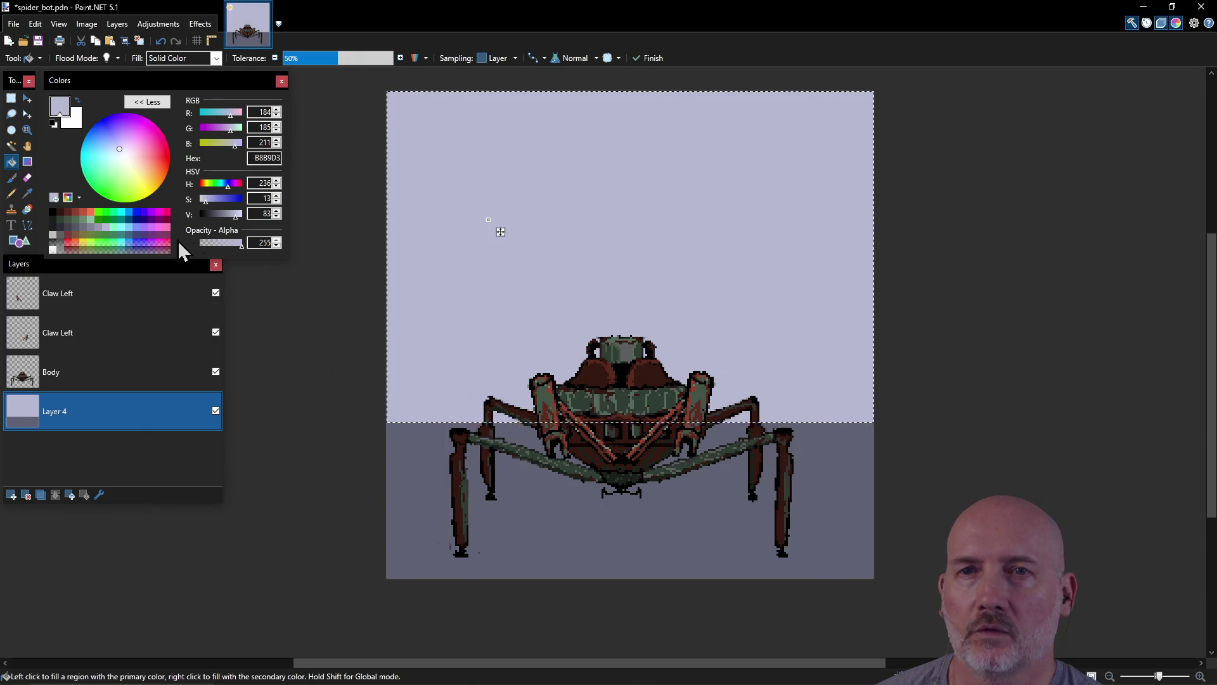
left_click(238, 215)
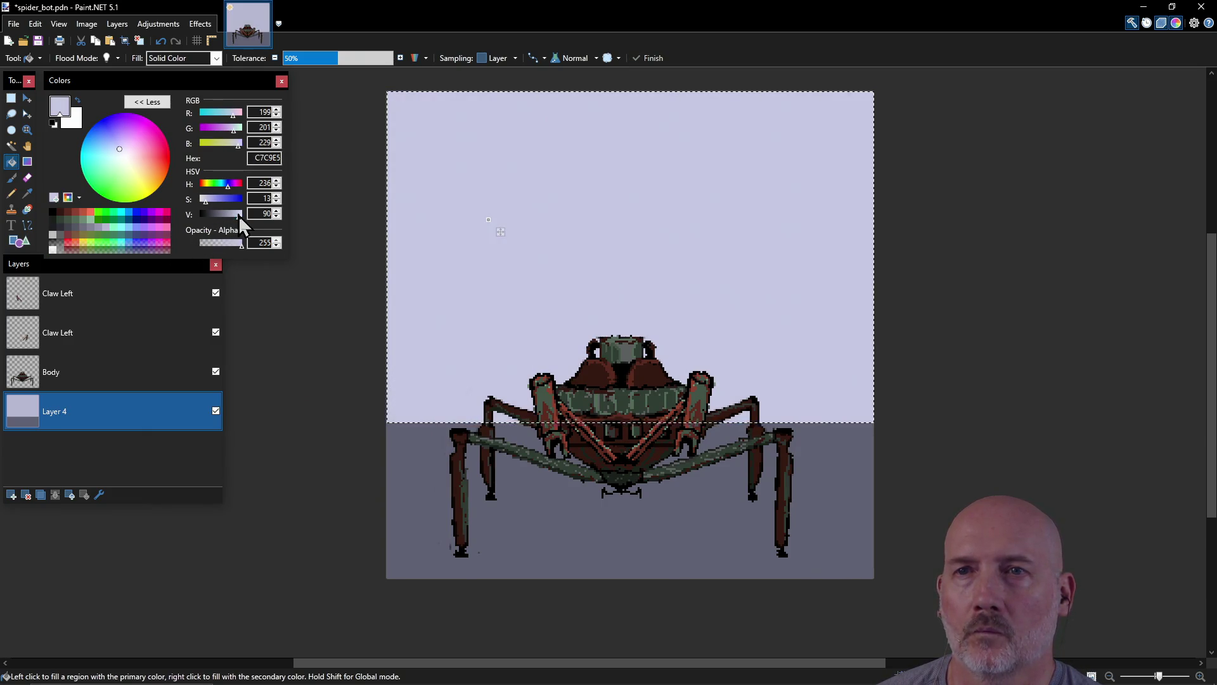
left_click(53, 197)
left_click(109, 229)
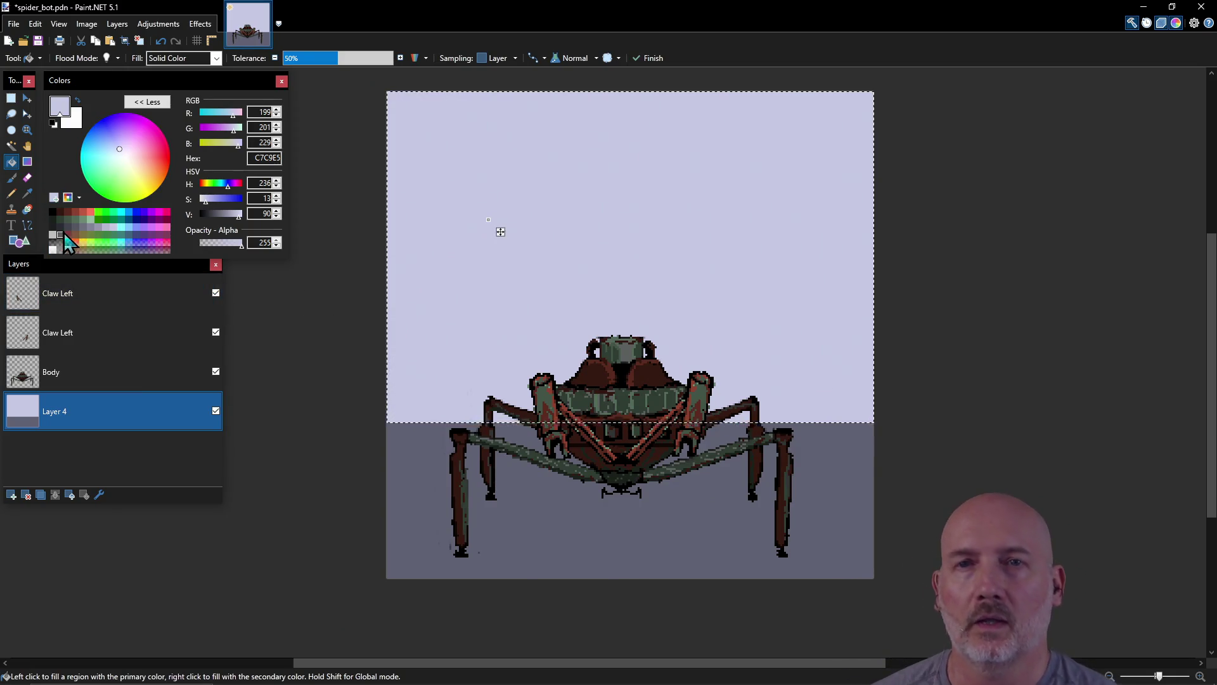
left_click(56, 230)
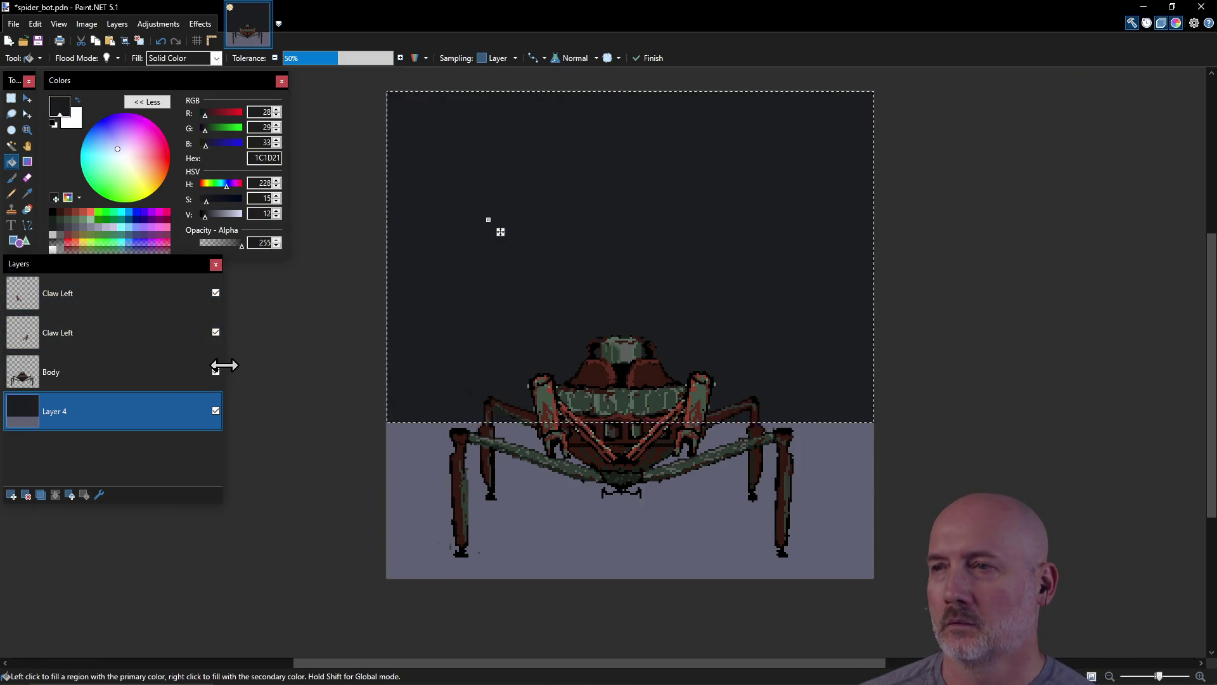
Step: Drop the selection, then select all and delete Layer 4's contents, leaving a transparent backdrop
key("ctrl+d")
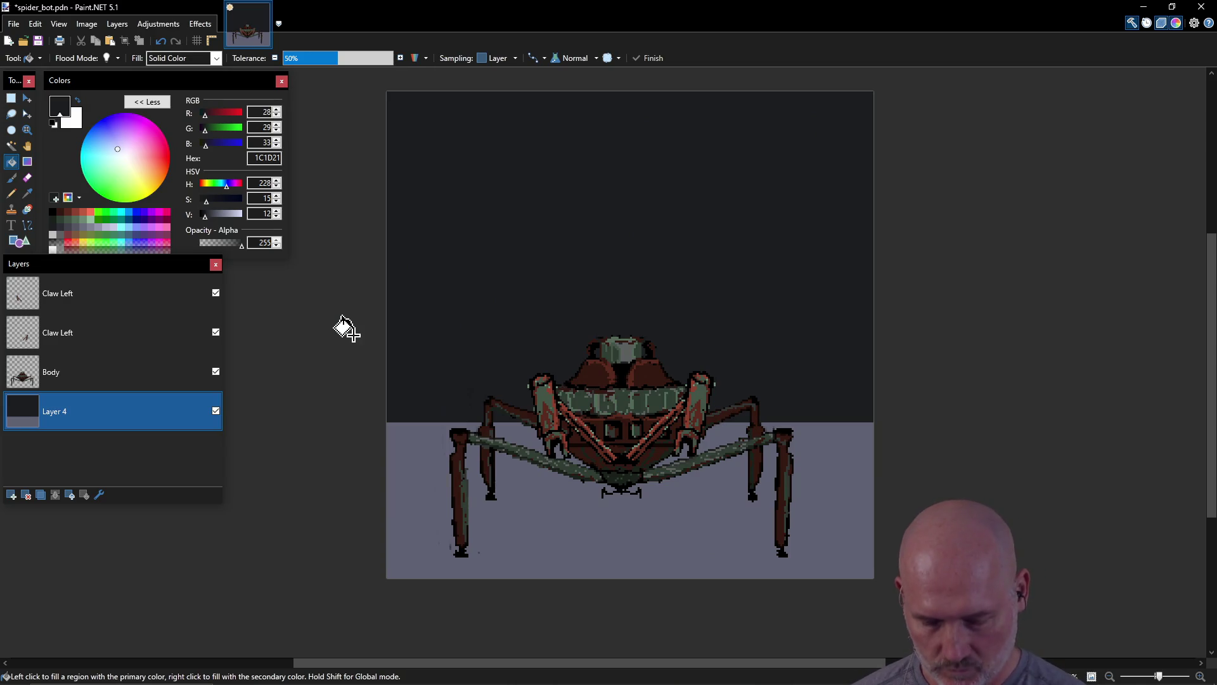
key("ctrl+a")
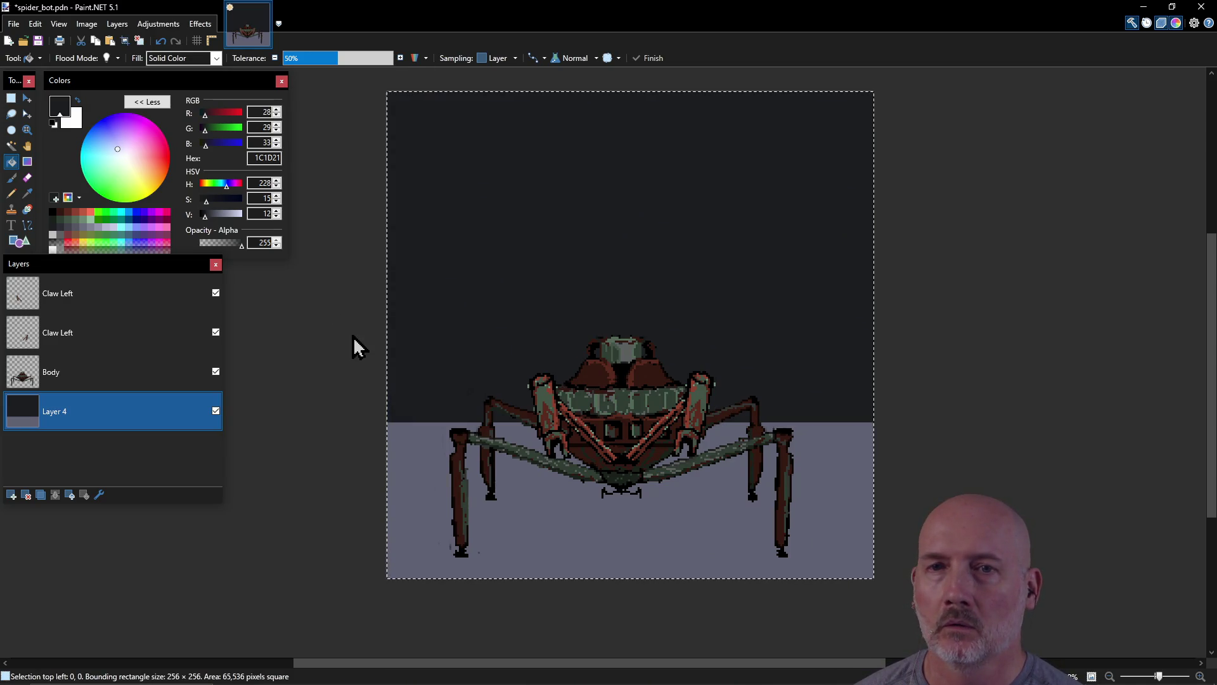
key("Delete")
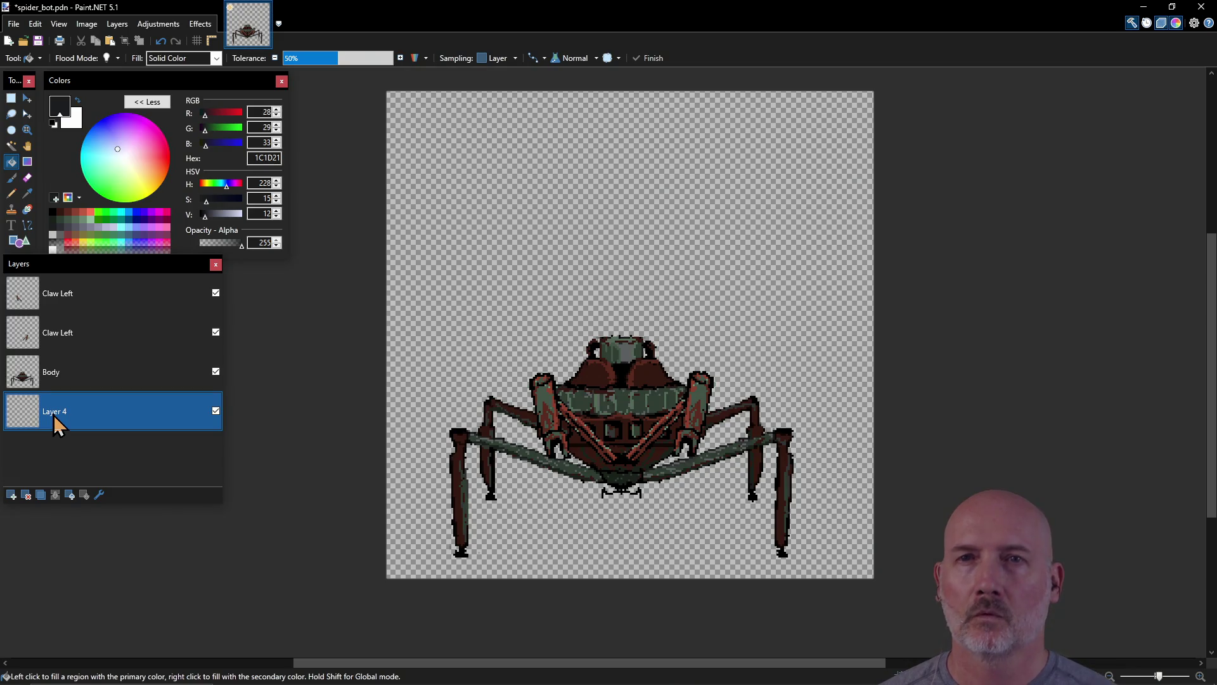
Step: Store the current swatch set as a palette file named kenshi_demake
left_click(78, 197)
left_click(96, 231)
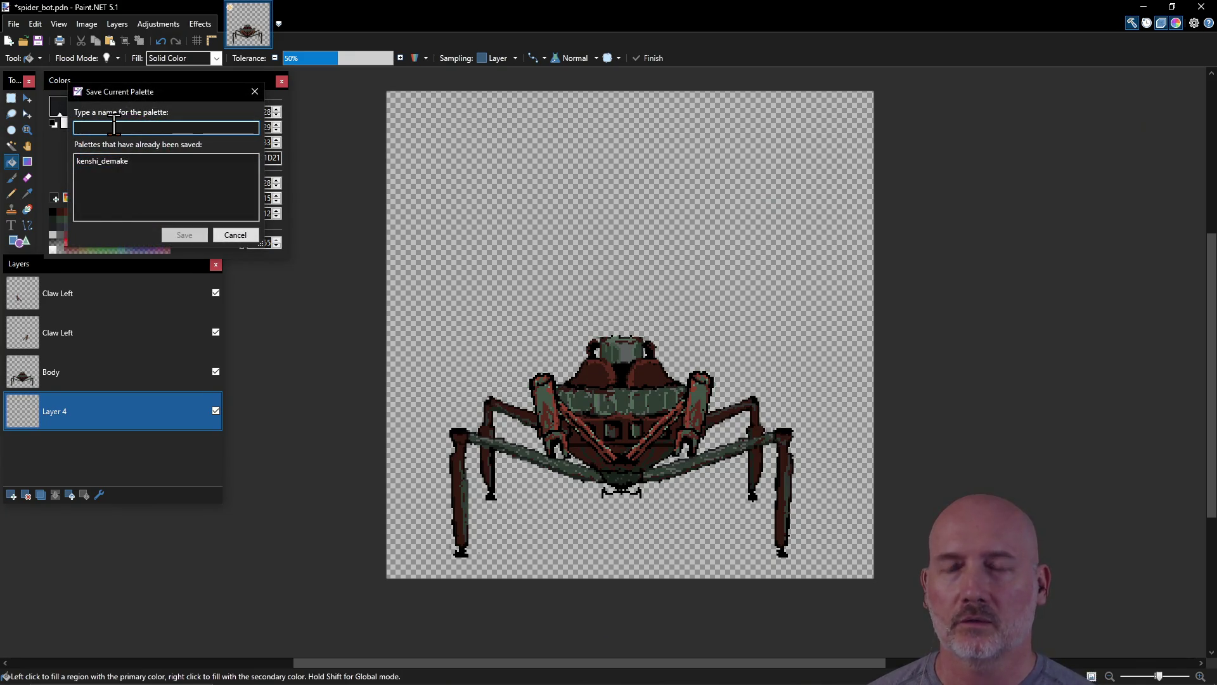
type("kenshi_demake")
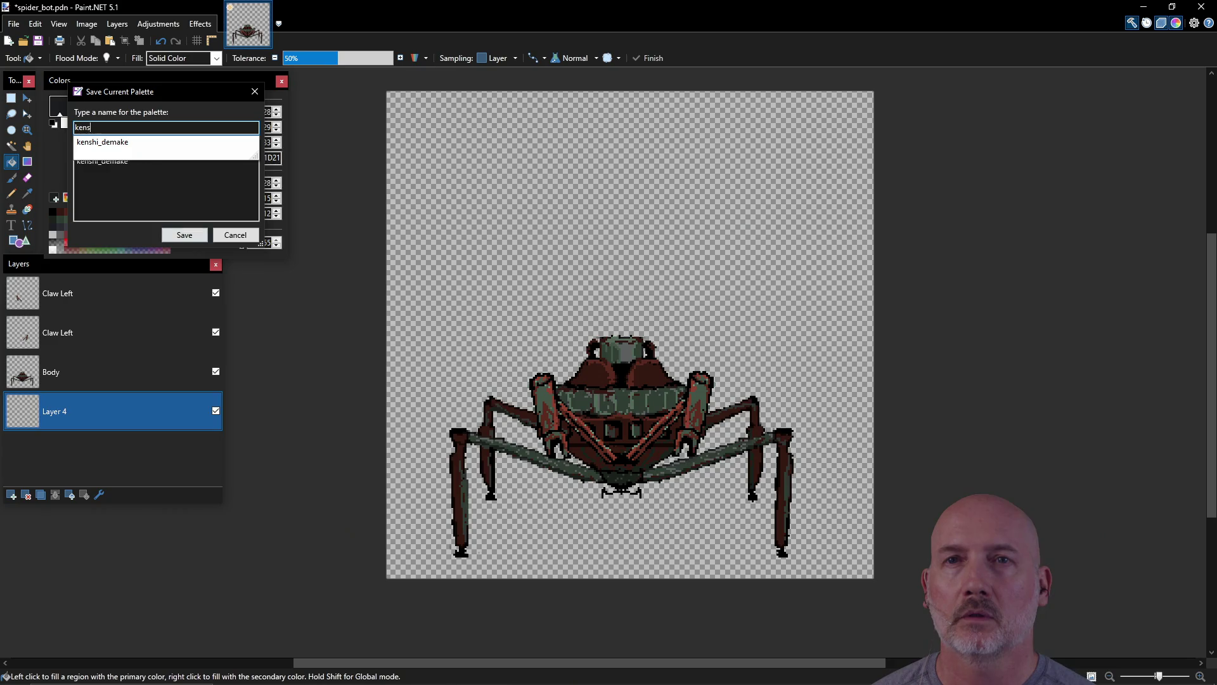
key("Return")
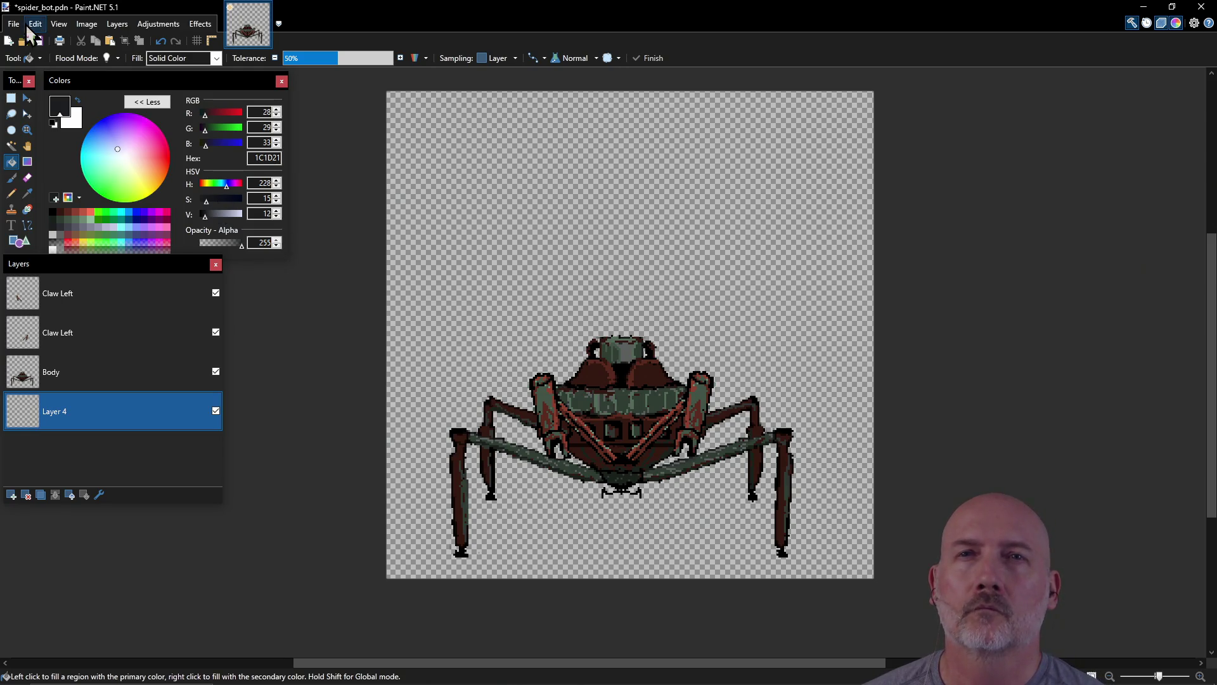
Step: Create a new 256 × 256 image, zoom in, clear it to transparency, and bring up Save As
left_click(15, 25)
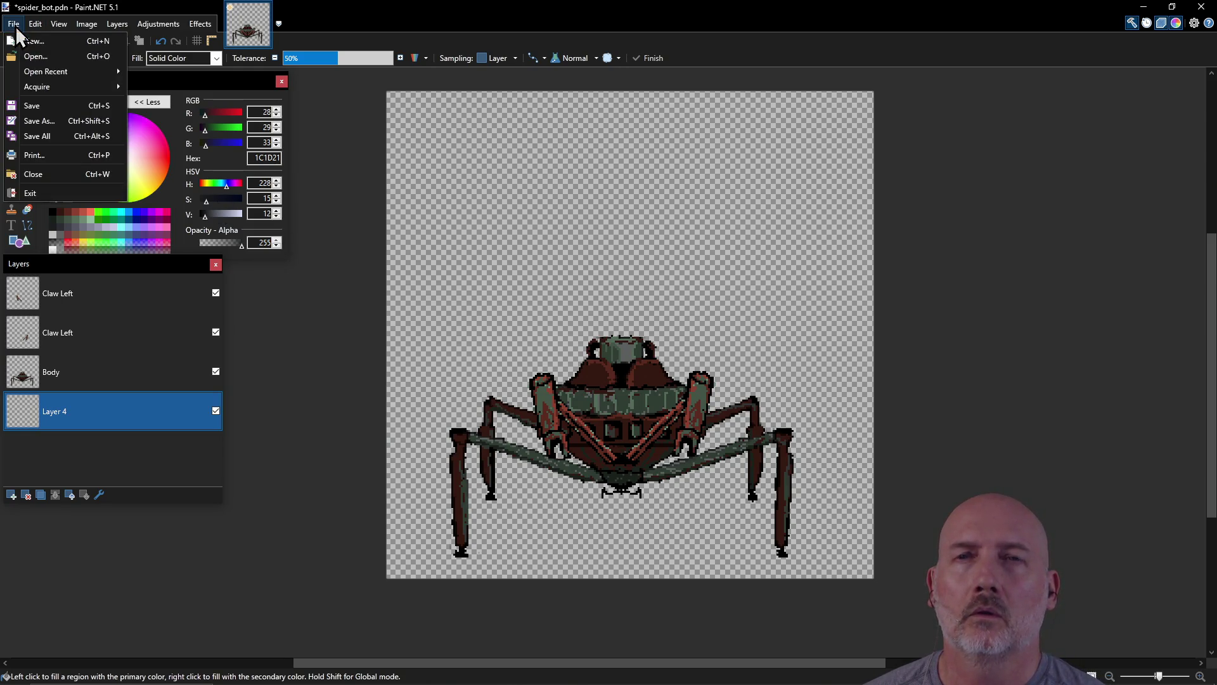
left_click(44, 45)
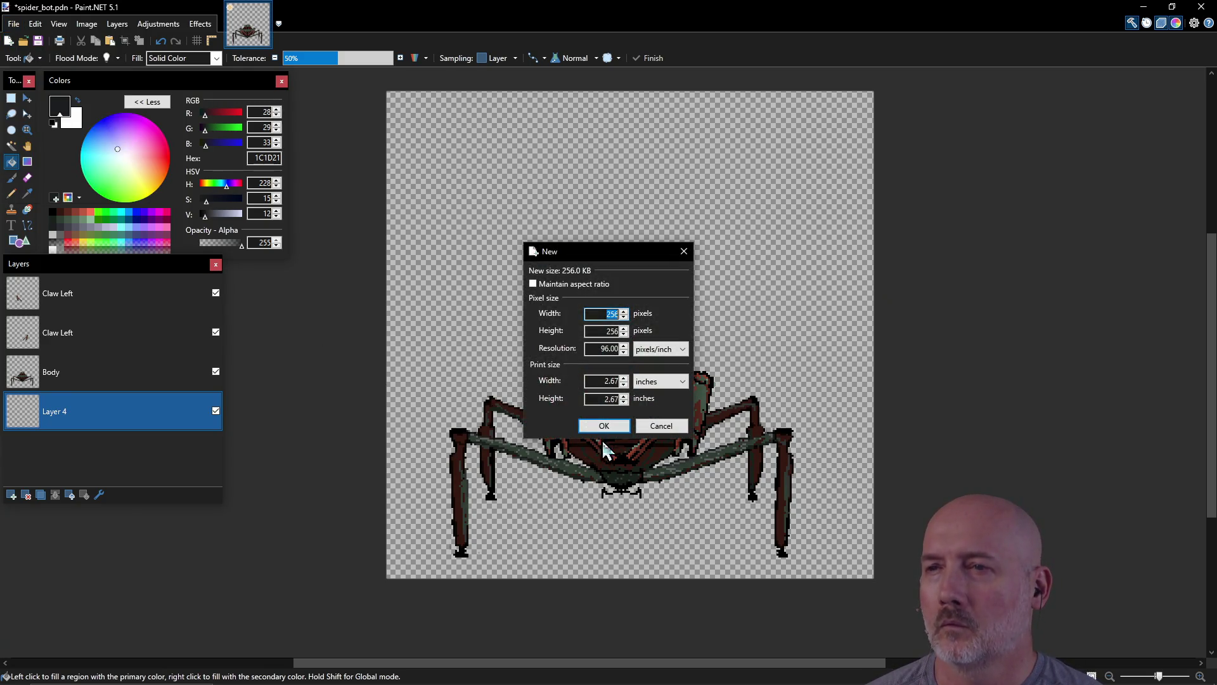
left_click(608, 426)
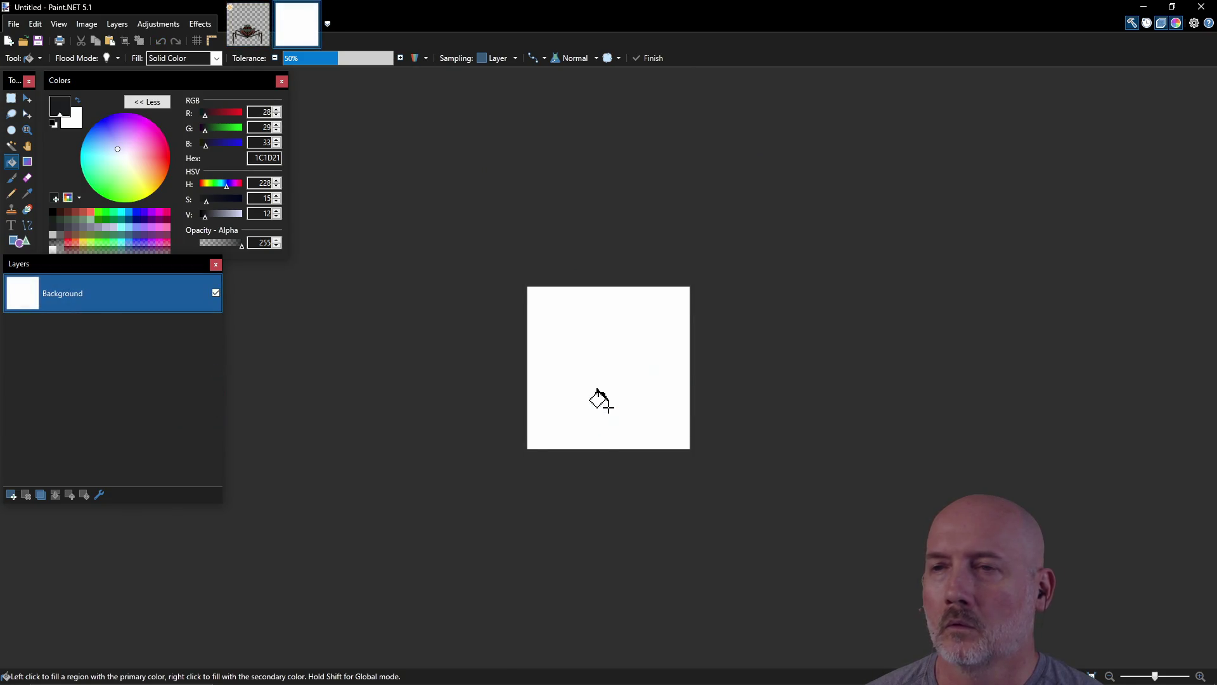
scroll(608, 373, "up", 5)
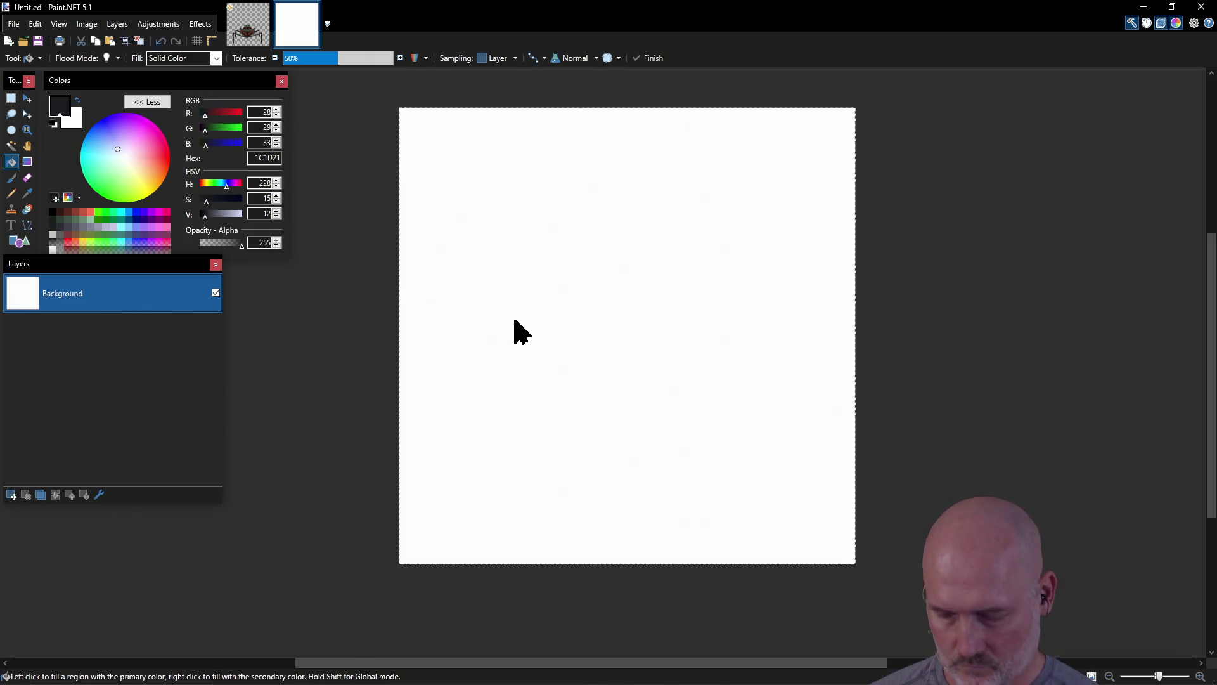
key("Delete")
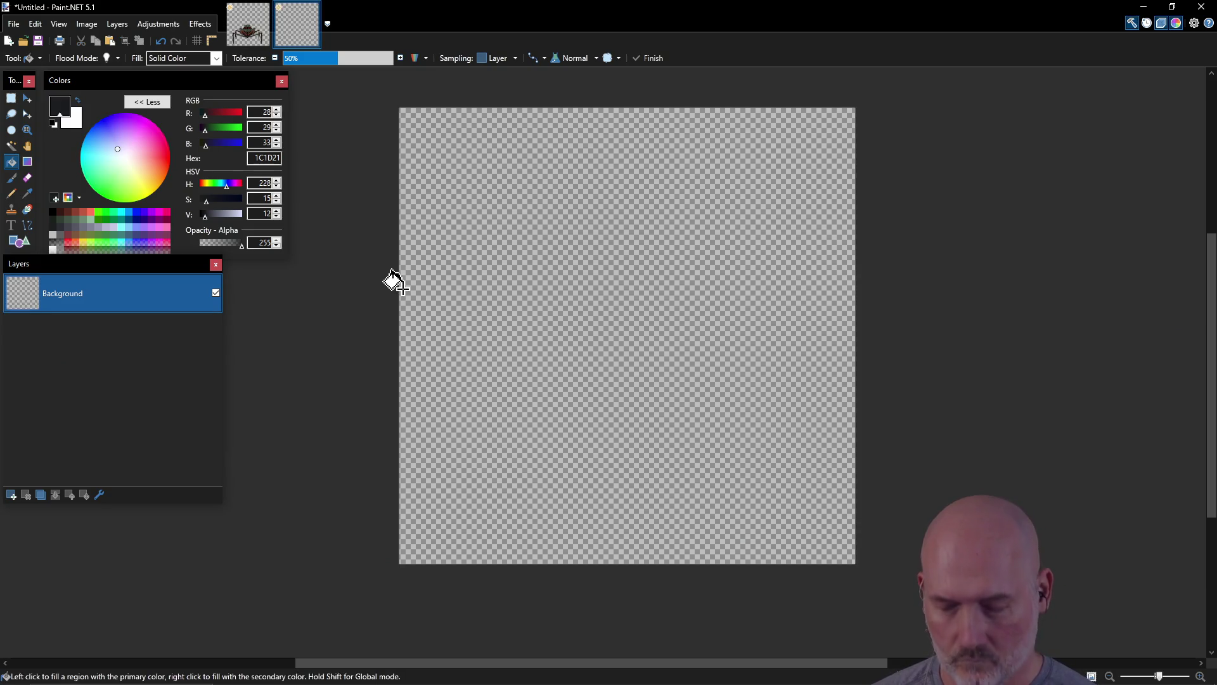
key("ctrl+s")
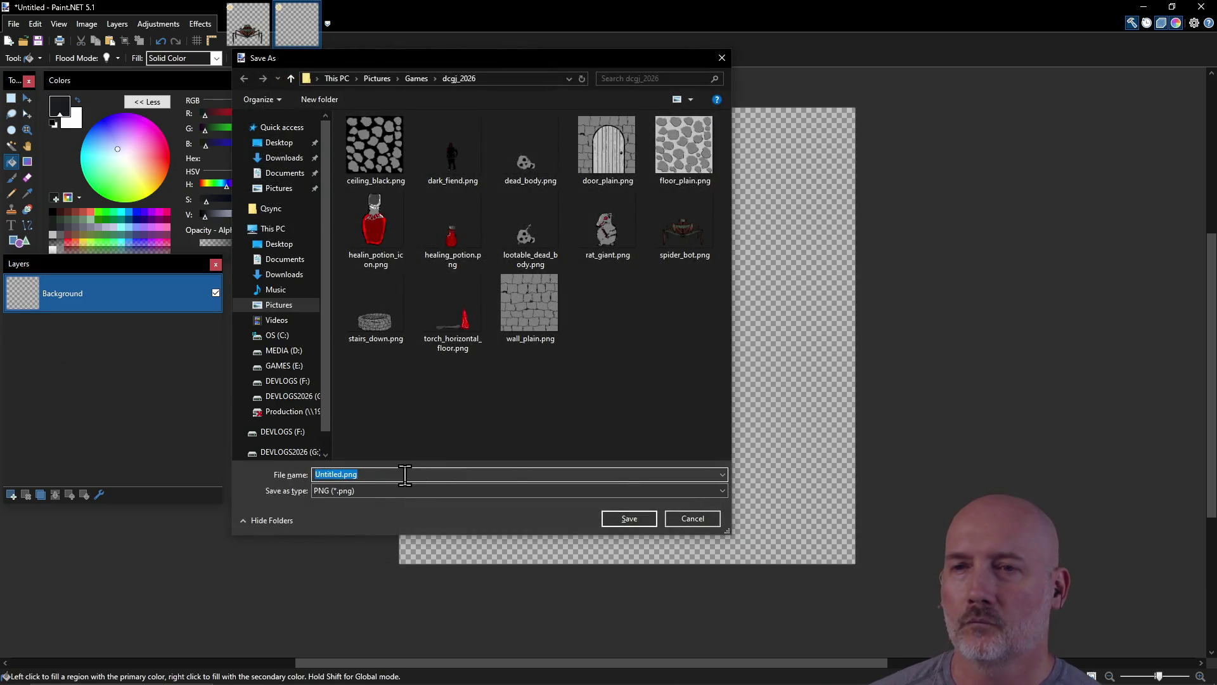
Step: Save the image as dome_wall_1.png in dcgj_2026, accepting the PNG settings
type("dome_wall_")
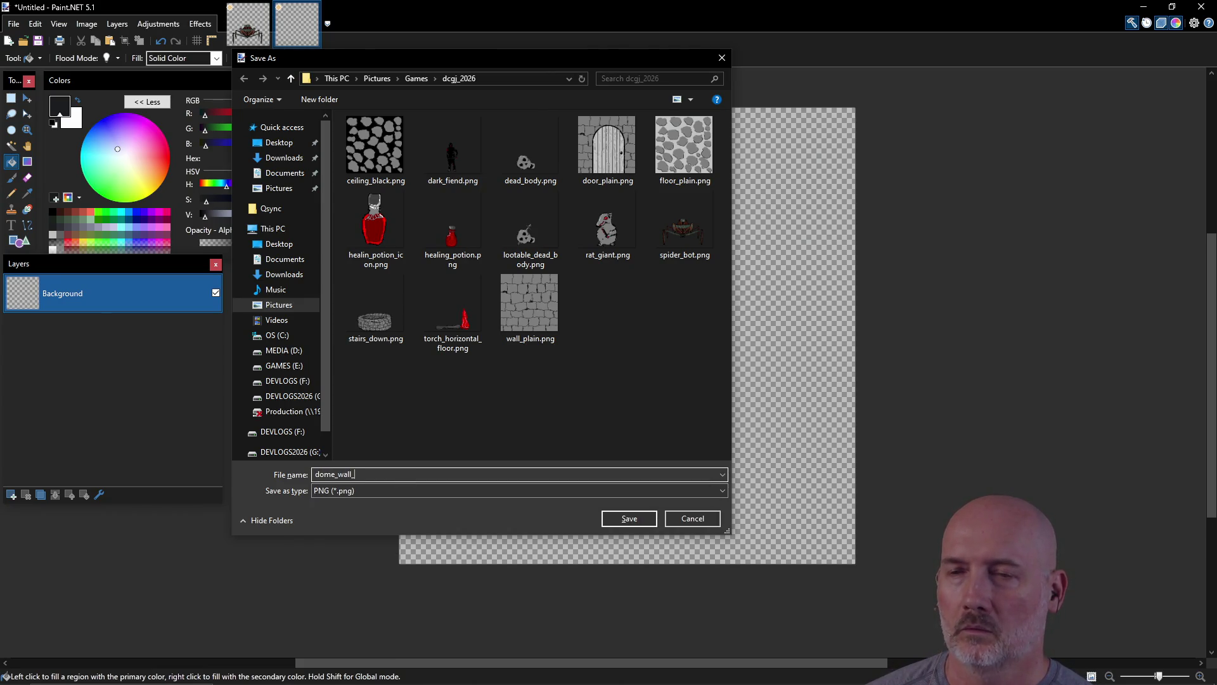
left_click(628, 519)
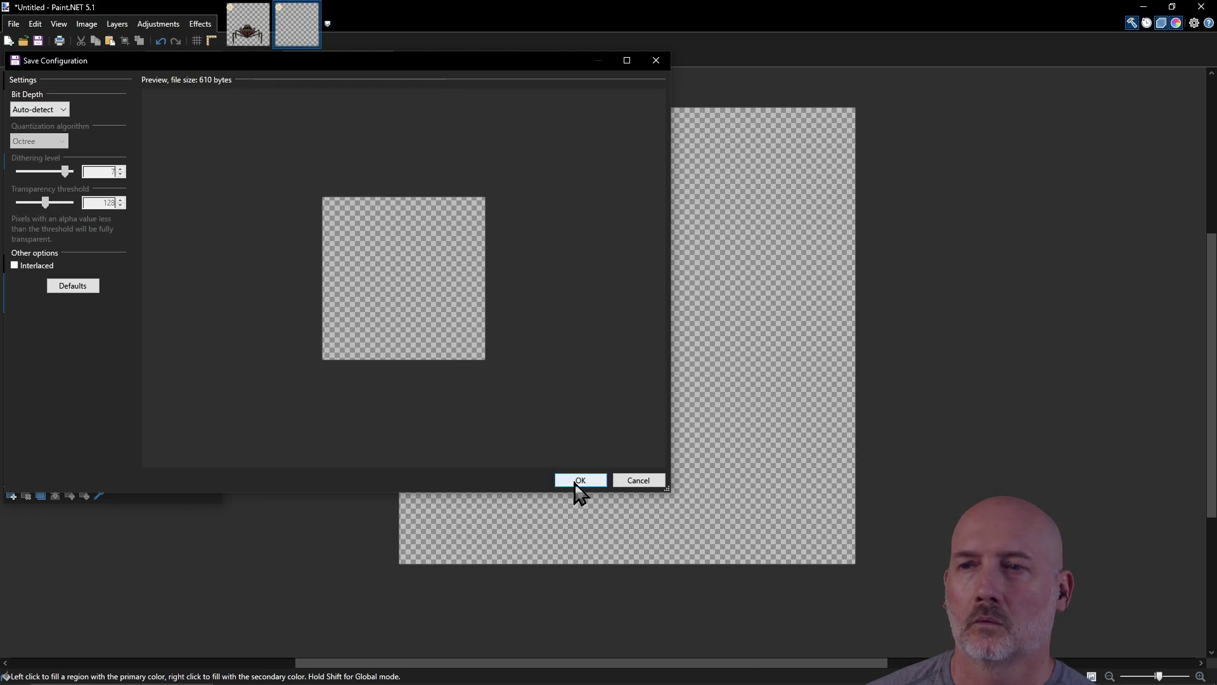
left_click(575, 482)
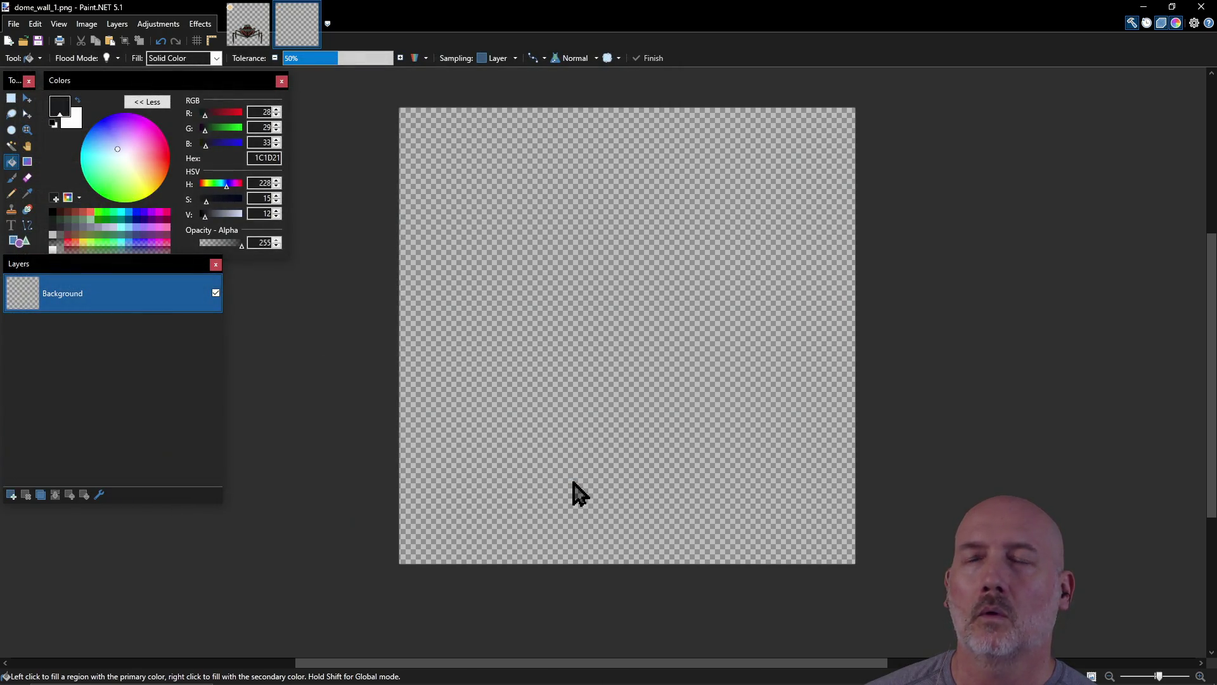
Step: Save a second copy as the Paint.NET file dome_wall_1.pdn in the same folder
left_click(19, 27)
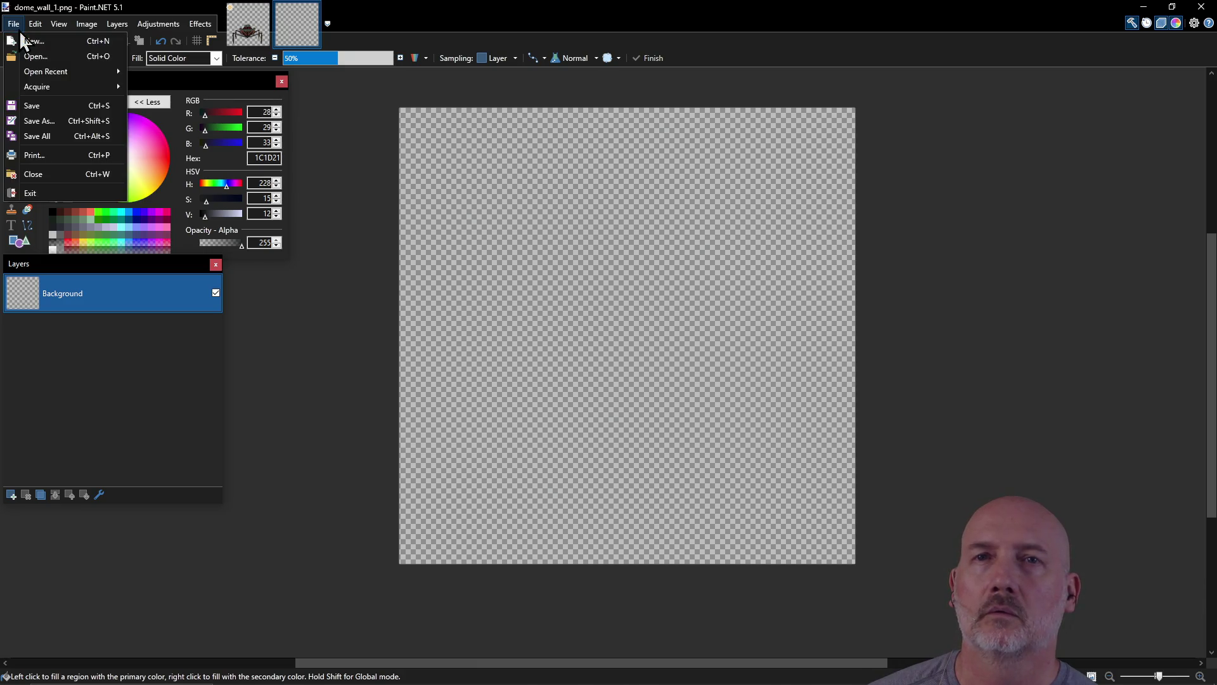
left_click(37, 119)
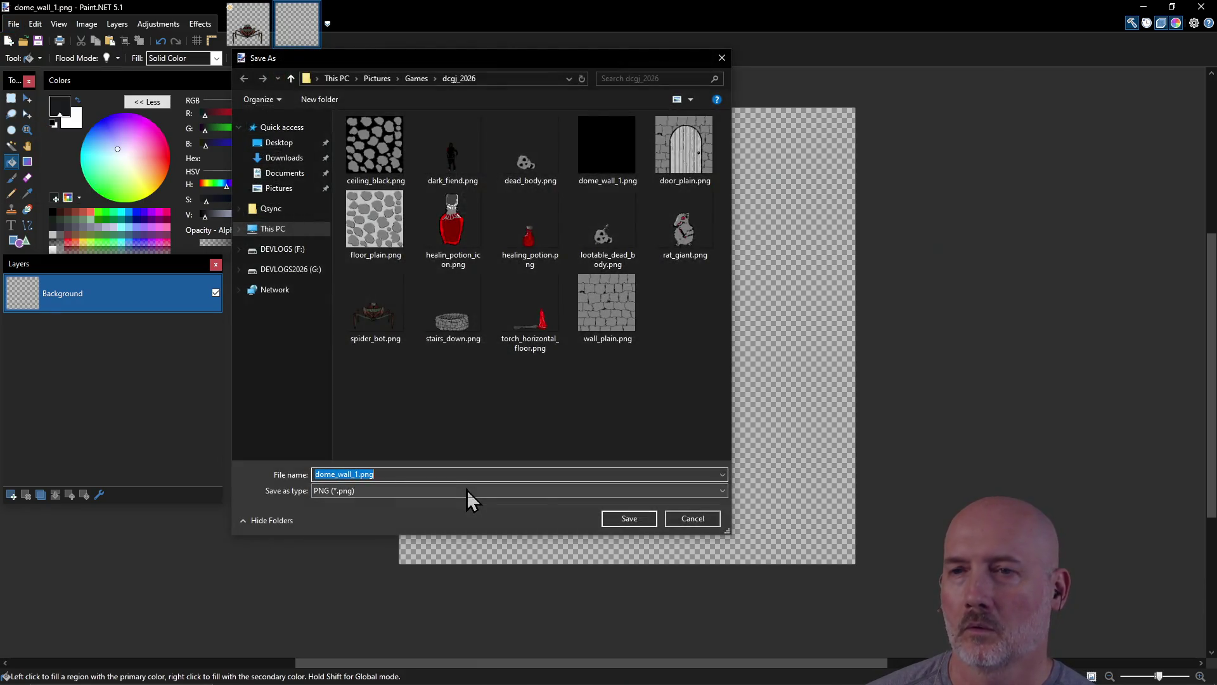
left_click(467, 489)
left_click(466, 497)
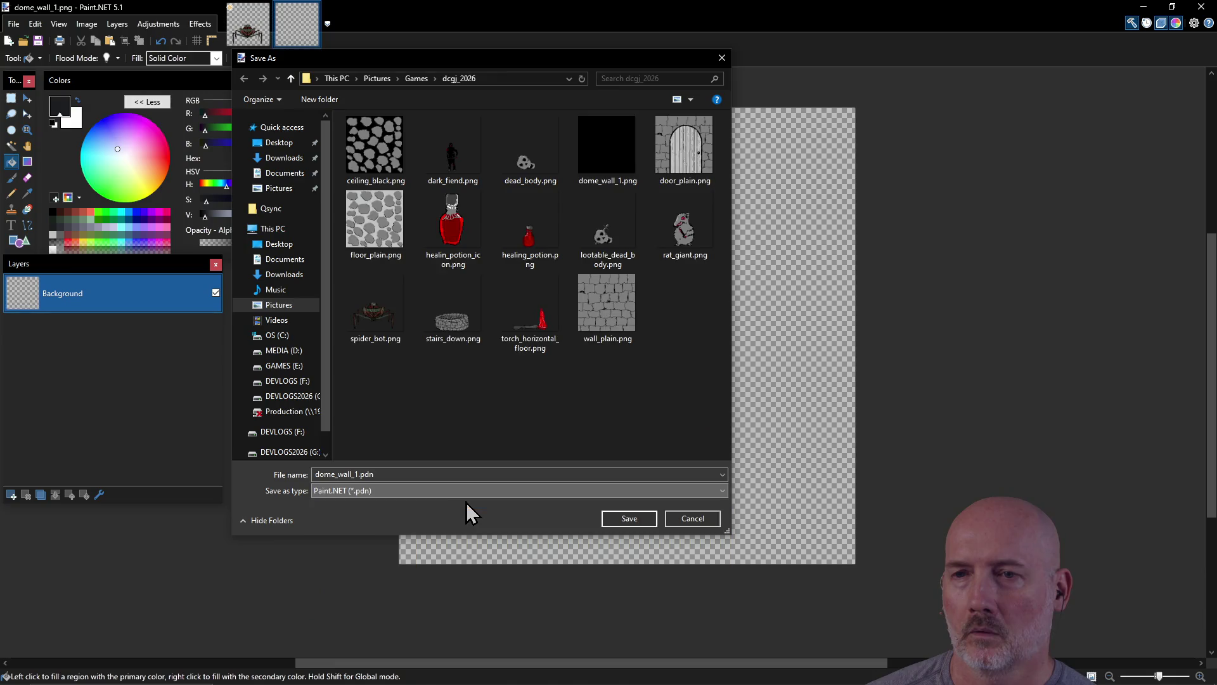
left_click(629, 519)
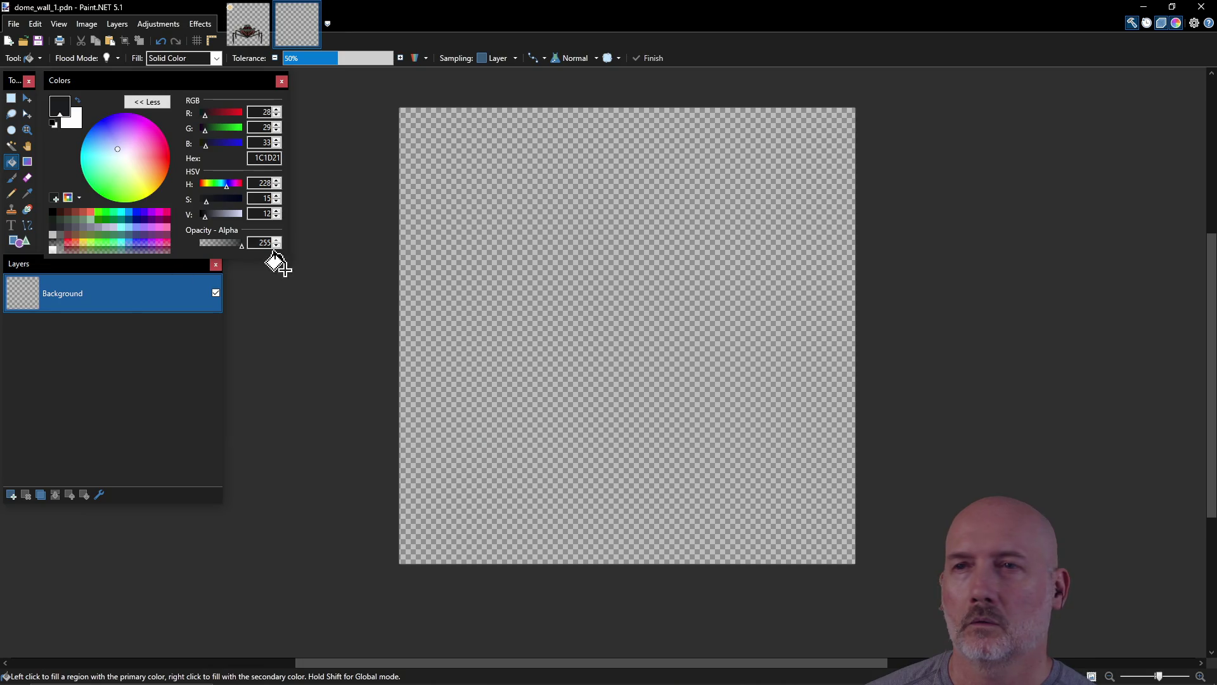
Step: Fill the blank canvas with dark gray, undo it, then fill it with dark 1C1D21 again
left_click(456, 253)
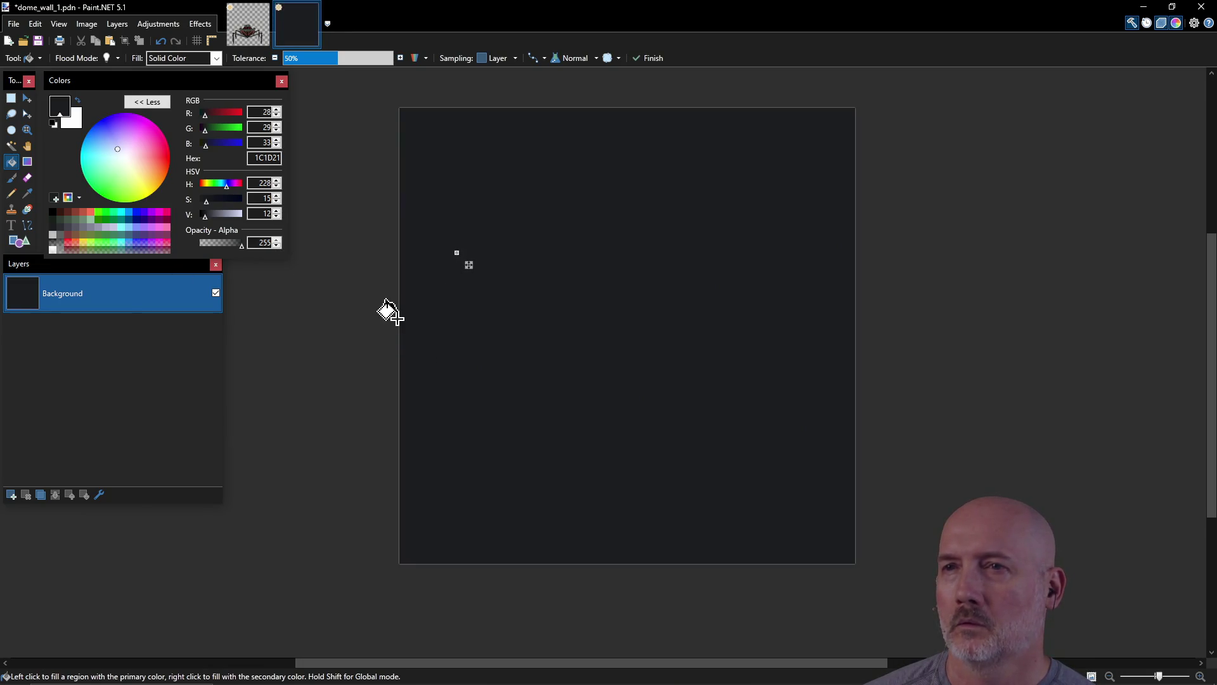
key("ctrl+z")
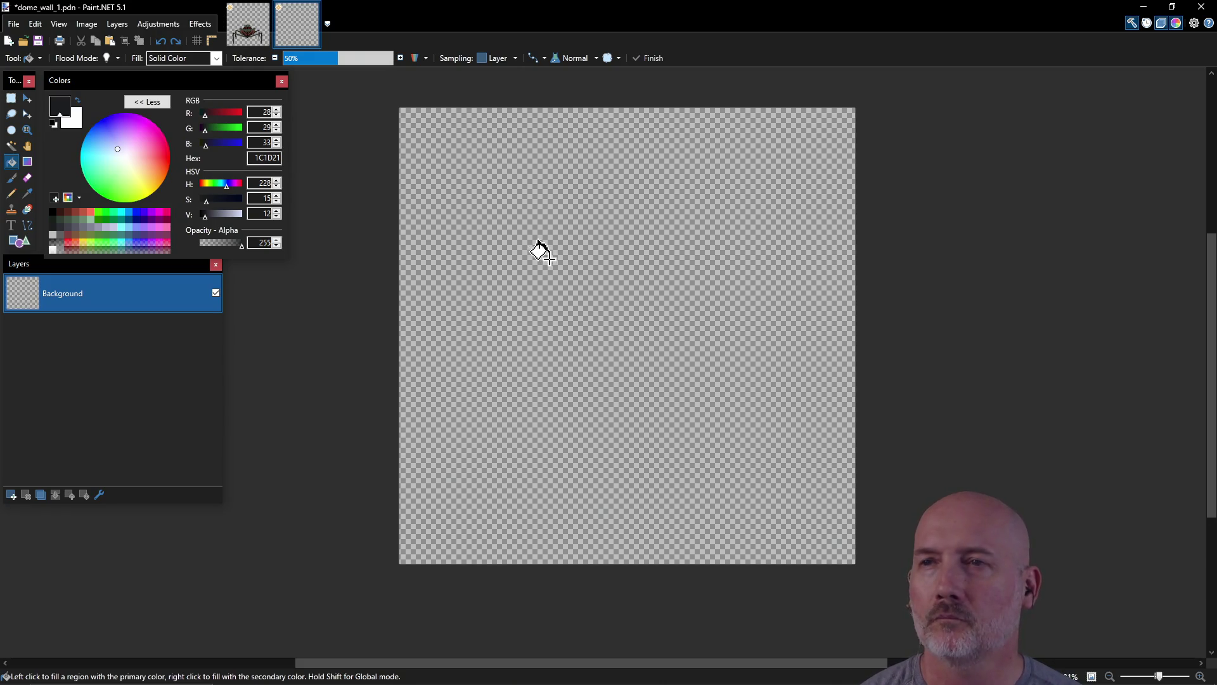
left_click(556, 290)
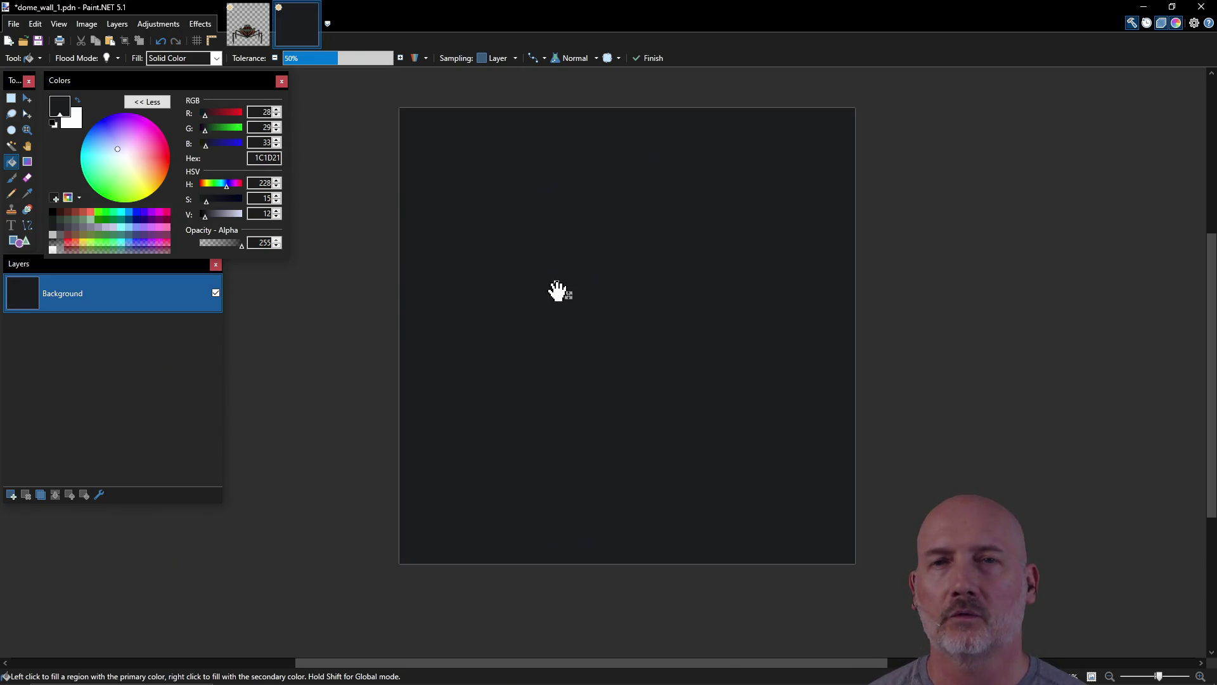
Step: Try lighter grey swatches for the fill, then settle back on 2C2C33
left_click(69, 236)
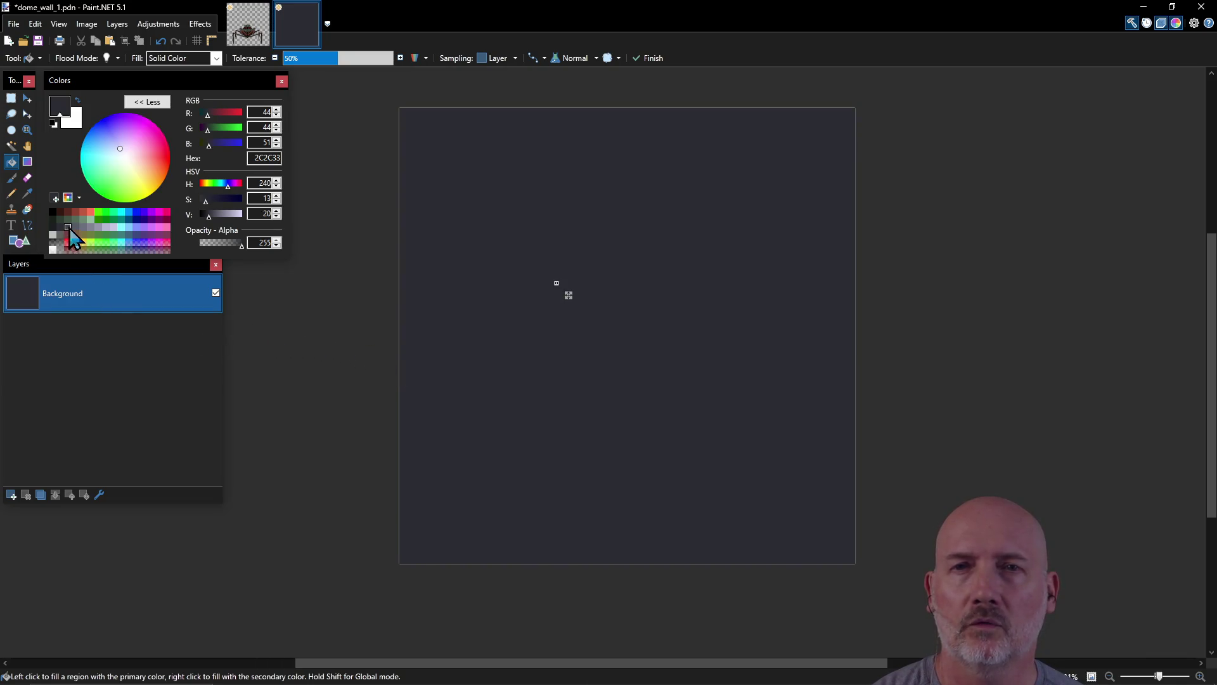
left_click(66, 227)
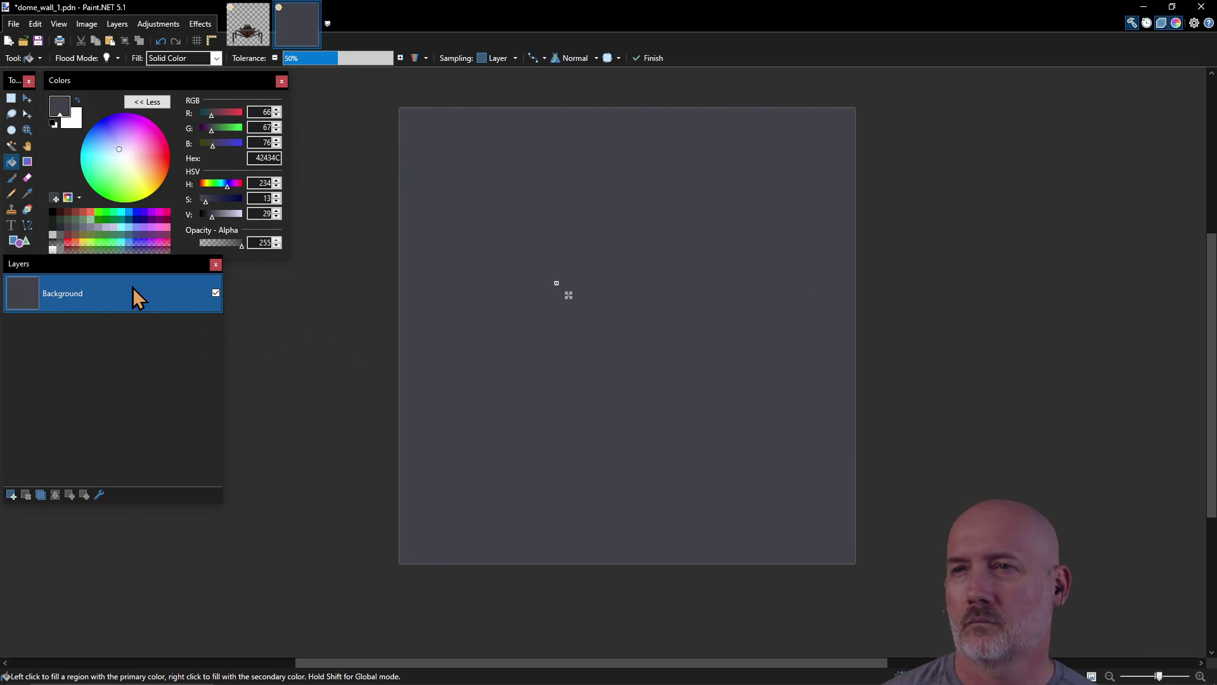
left_click(59, 225)
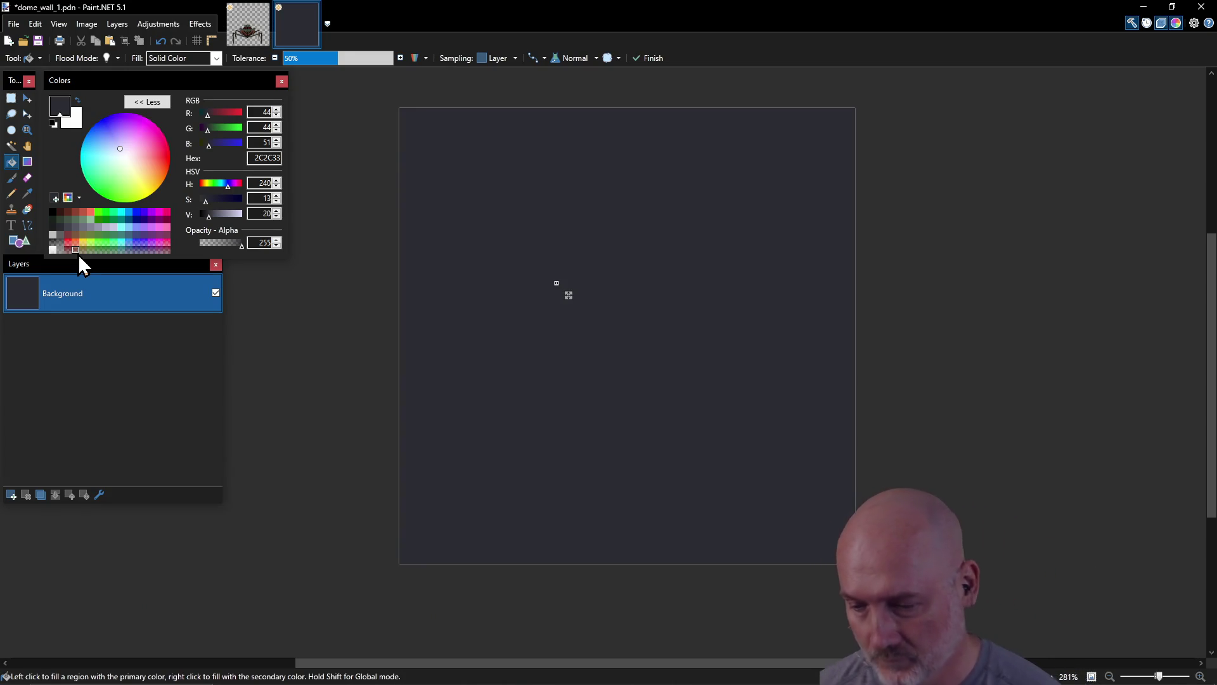
Step: Return to Paint.NET and switch from the Pencil to the shapes tool
key("alt+Tab")
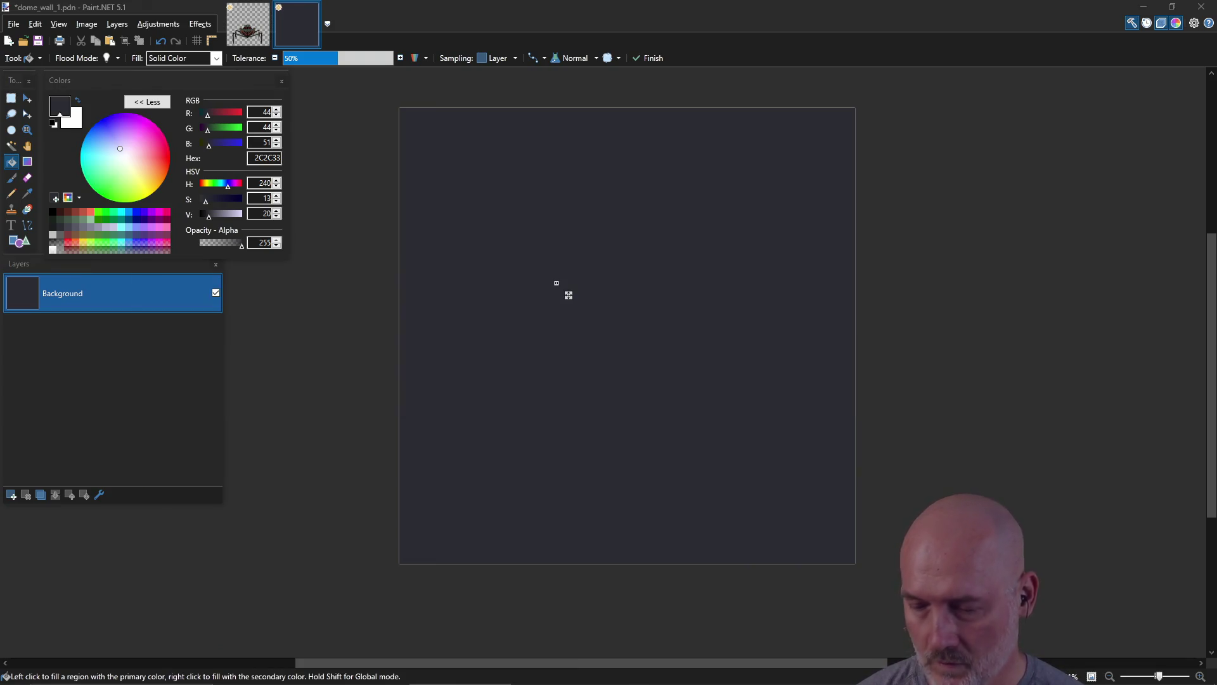
left_click(544, 375)
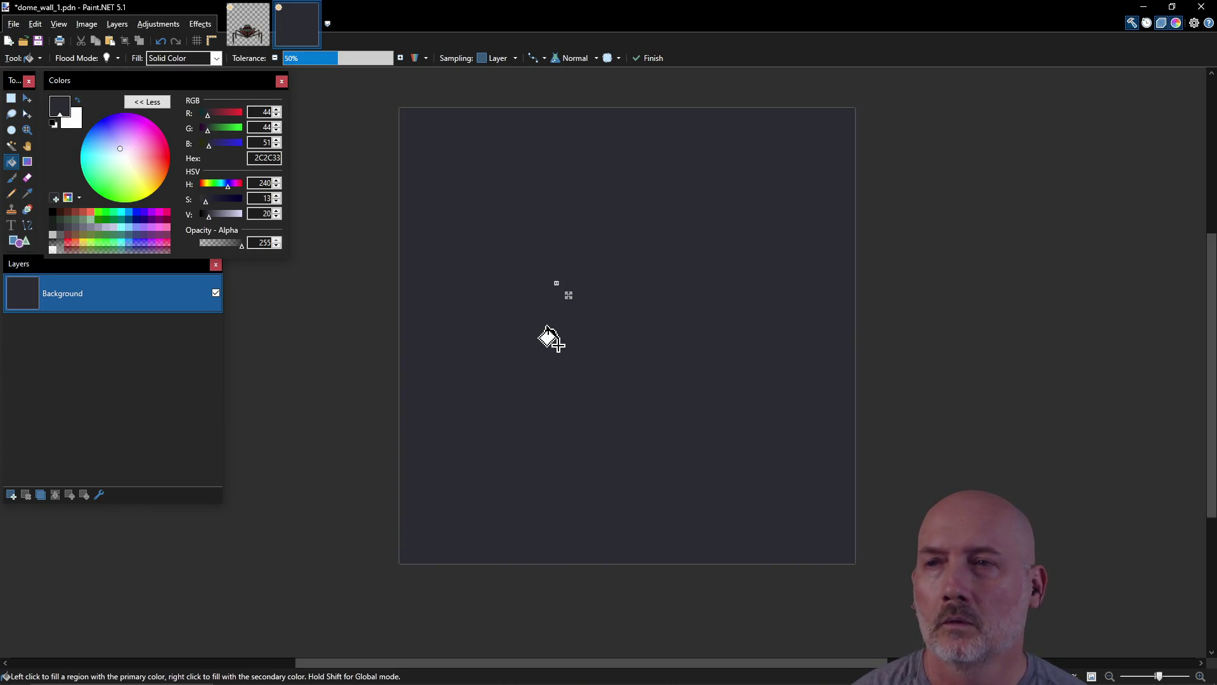
left_click(12, 193)
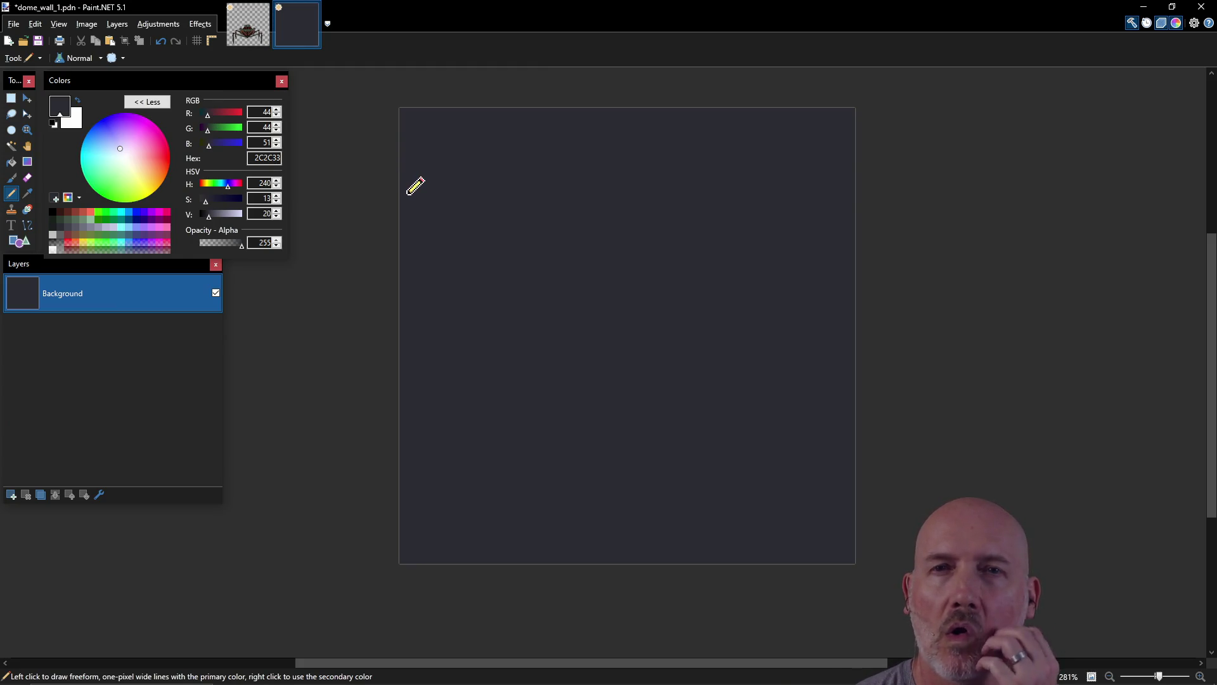
left_click(27, 240)
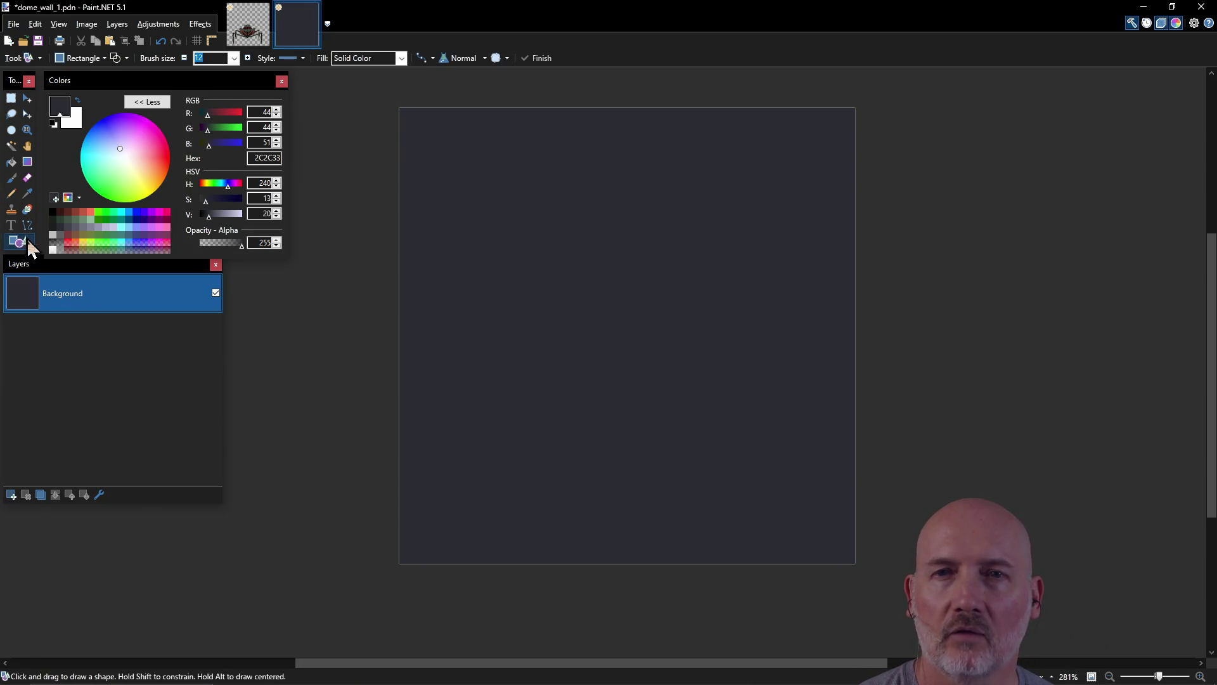
Step: Select the Line/Curve tool, leaving the tool list unchanged
left_click(28, 228)
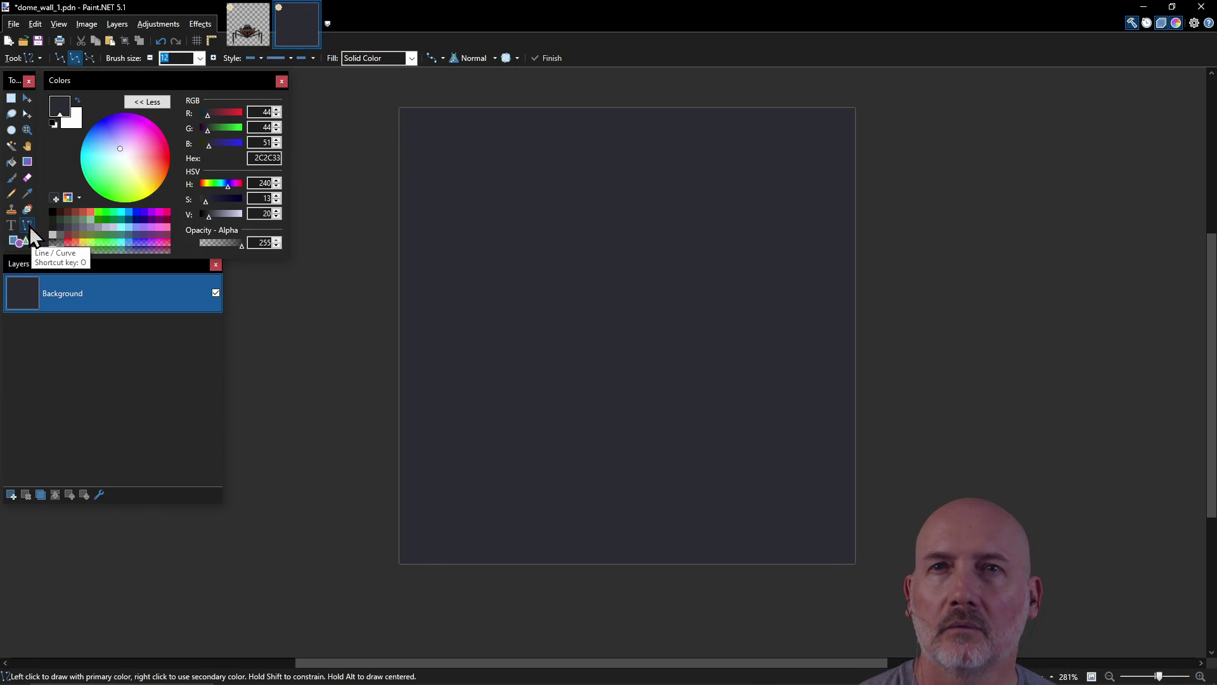
left_click(40, 58)
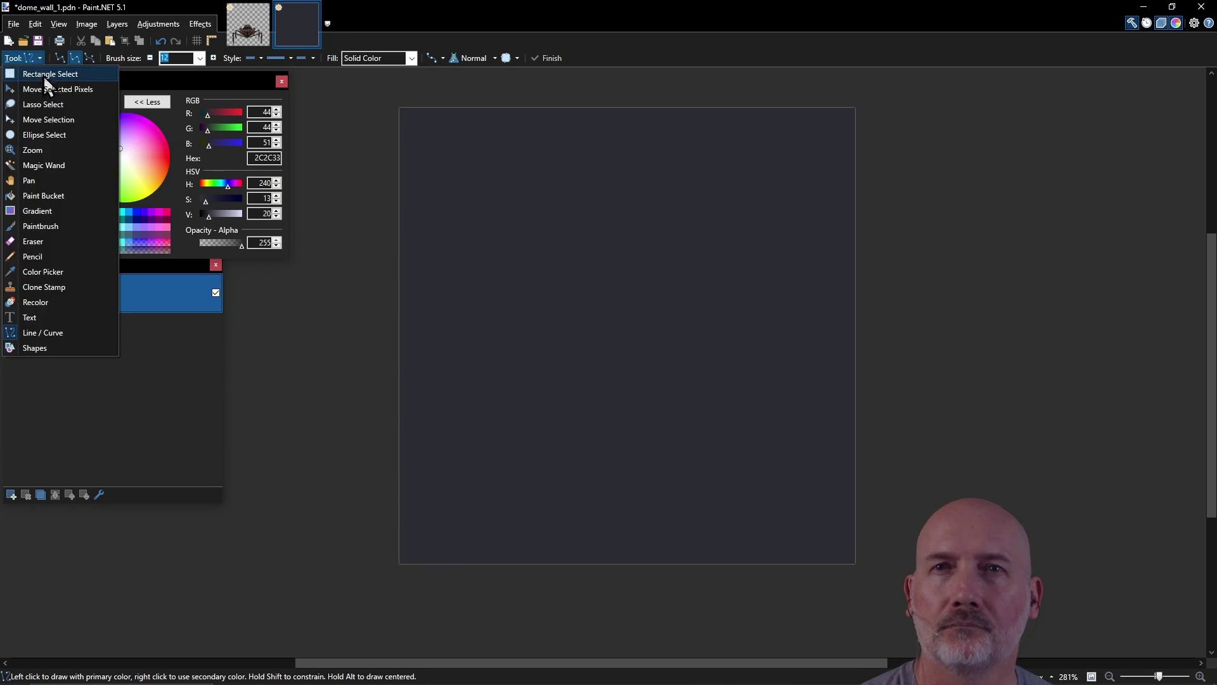
left_click(77, 335)
Step: Draw test lines across the upper tile, undo them, and pick the first curve type
left_click_drag(398, 184, 665, 186)
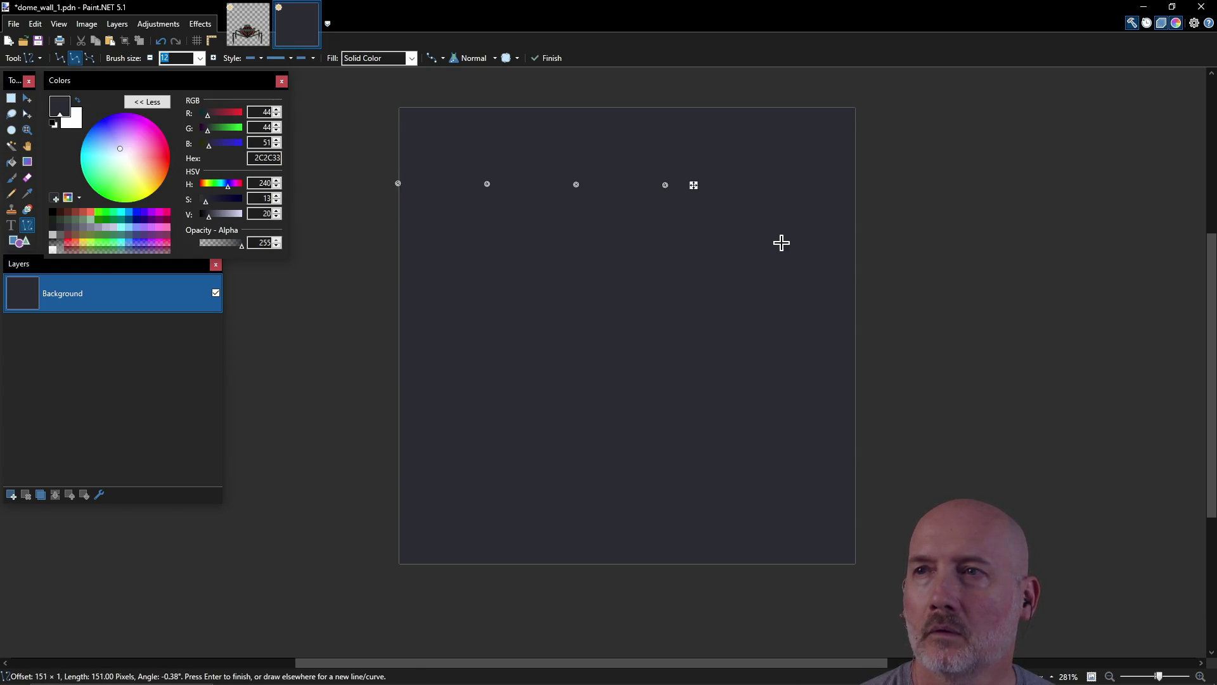
key("Return")
left_click(401, 183)
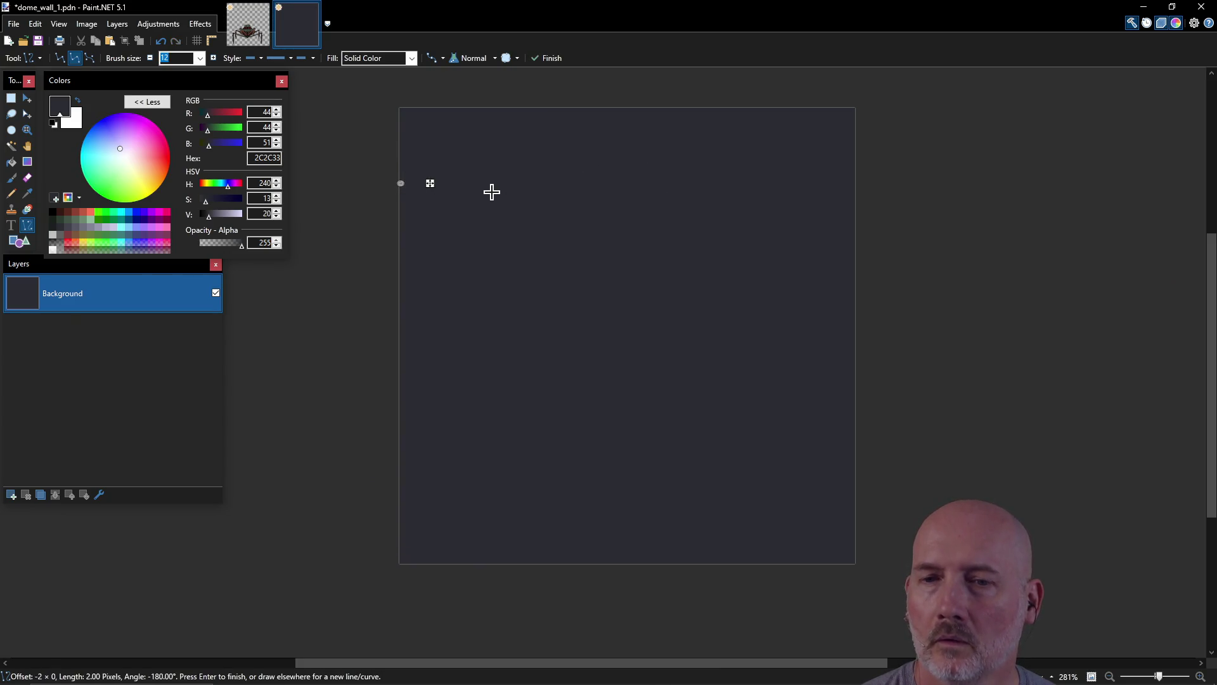
mouse_move(430, 184)
left_mouse_down()
mouse_move(683, 199)
mouse_move(599, 210)
mouse_move(556, 292)
mouse_move(701, 307)
left_mouse_up()
key("Return")
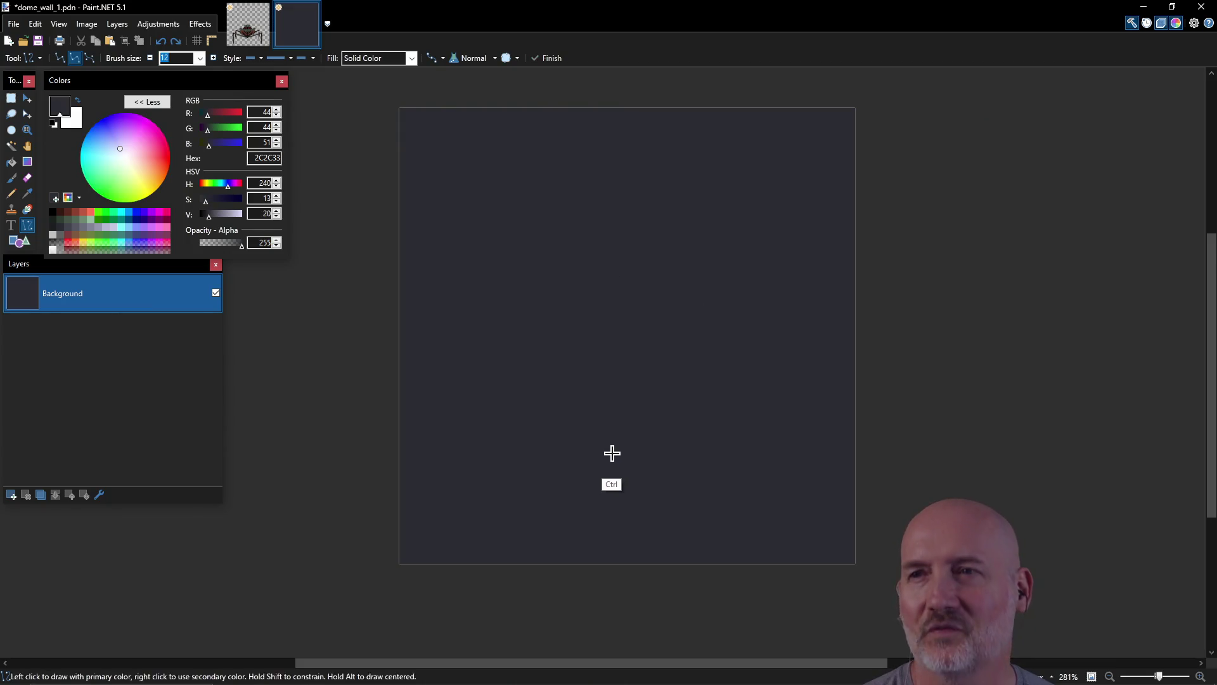
key("ctrl+z")
key("ctrl+z")
key("ctrl+z")
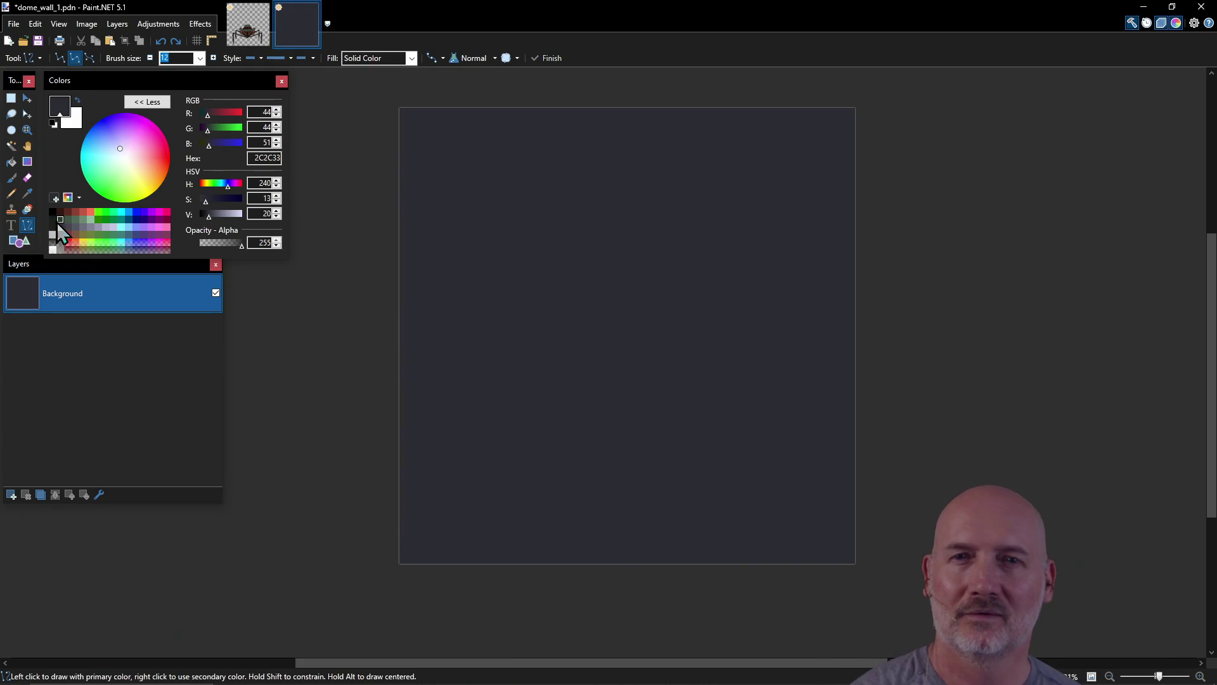
left_click(60, 58)
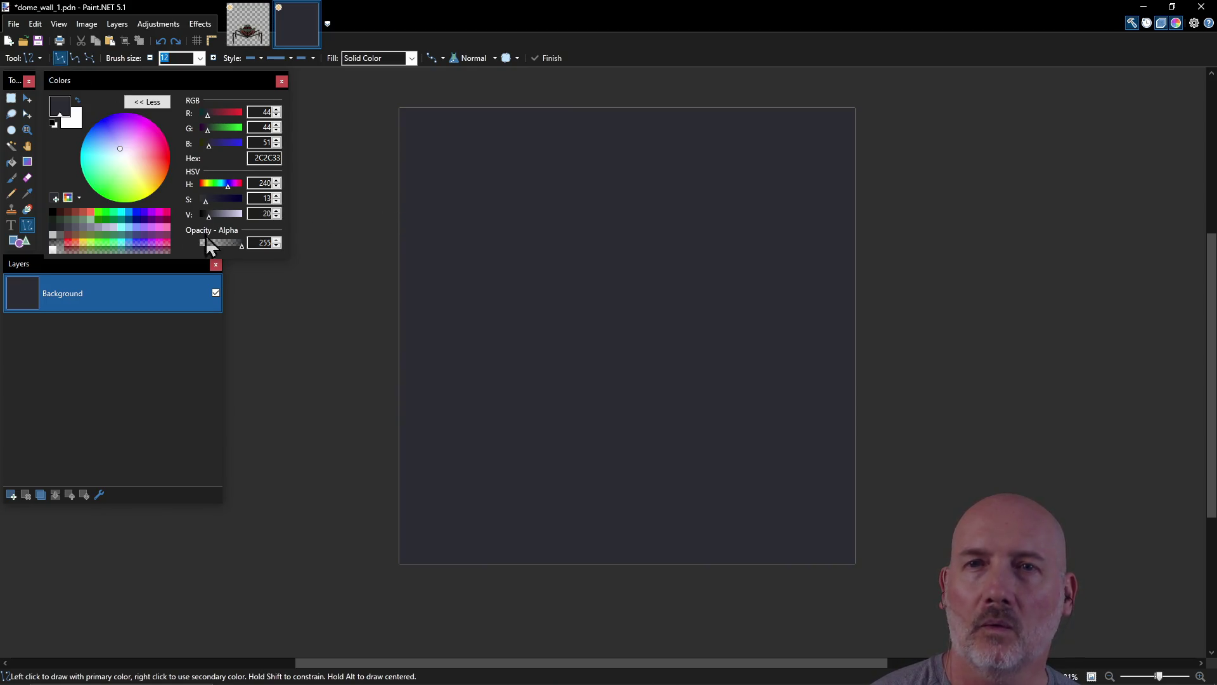
Step: Choose colour 1C1D21, discard the trial lines, and turn off antialiasing for crisp lines
left_click(57, 232)
left_click_drag(398, 201, 402, 201)
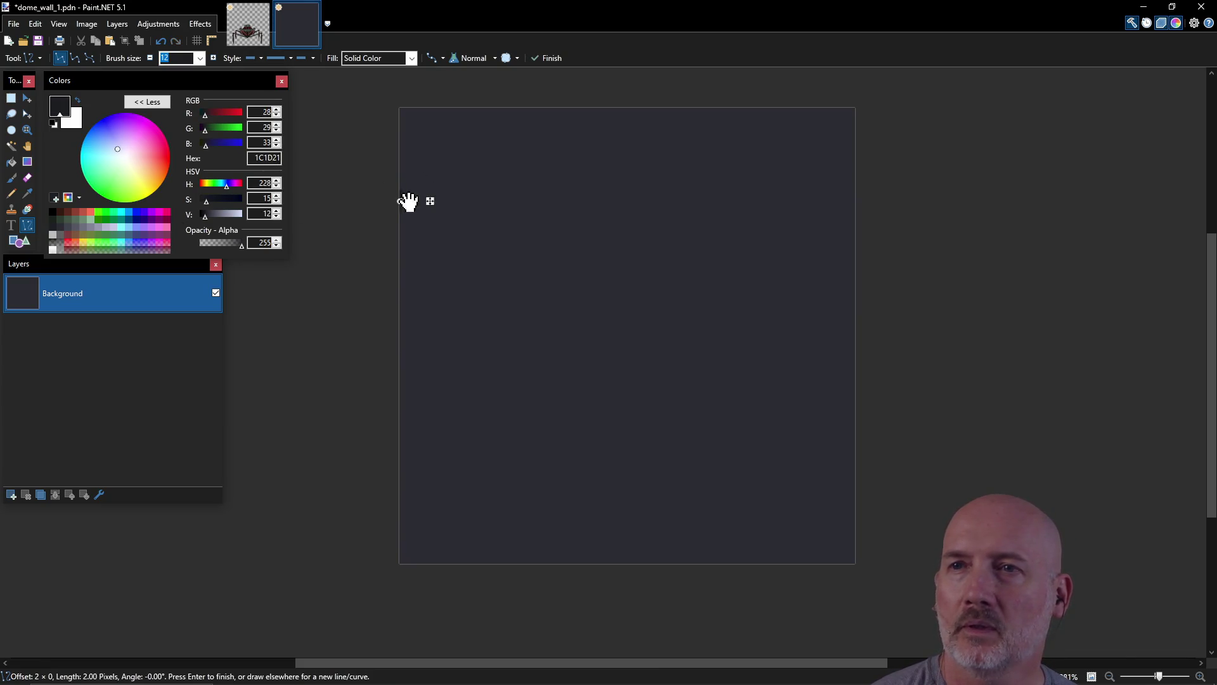
key("Return")
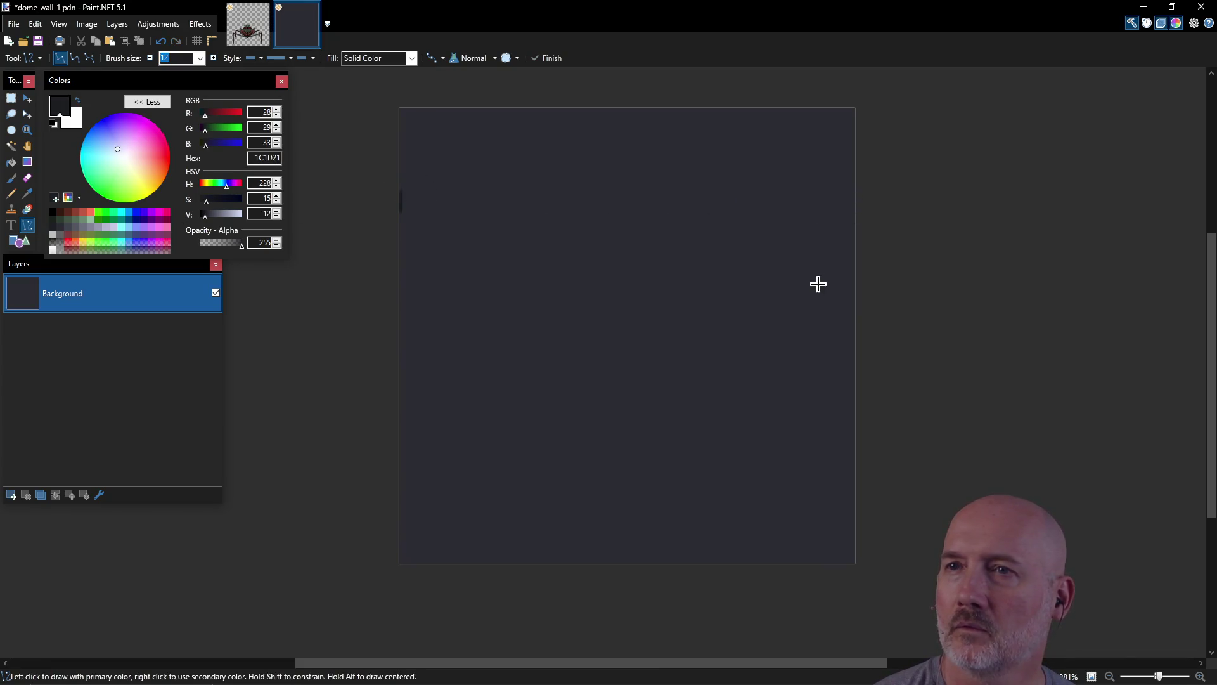
key("ctrl+z")
key("ctrl+z")
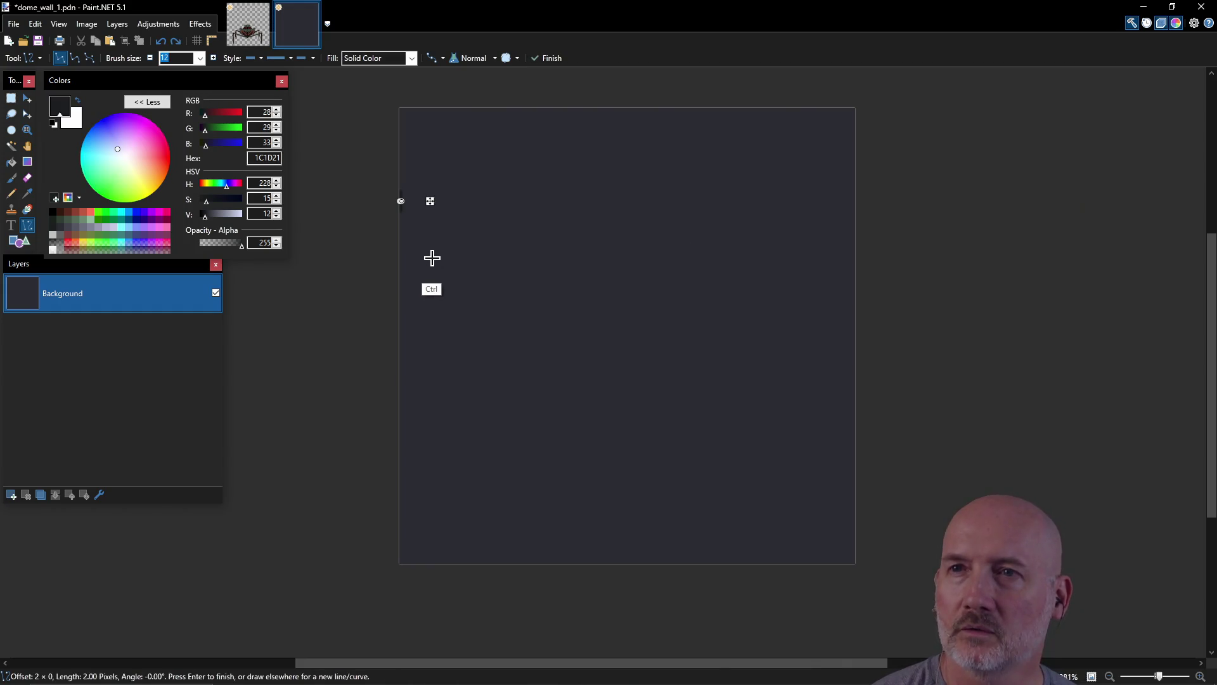
mouse_move(400, 197)
left_mouse_down()
mouse_move(665, 190)
mouse_move(823, 209)
mouse_move(855, 199)
left_mouse_up()
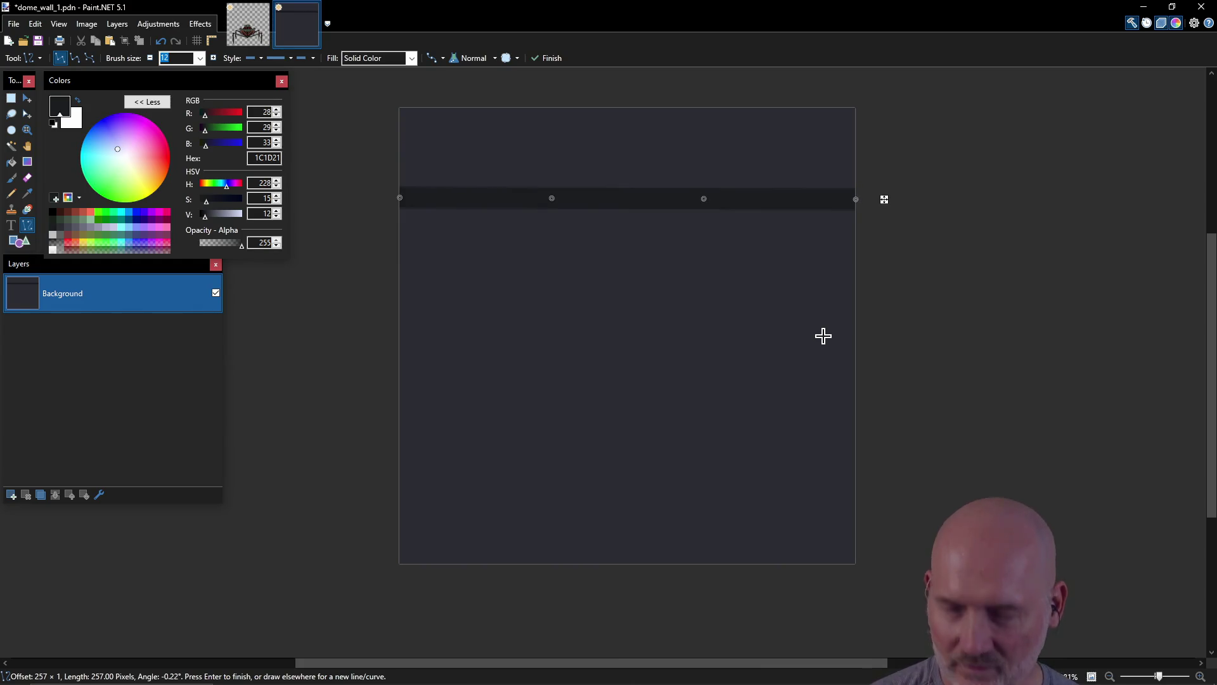
key("Escape")
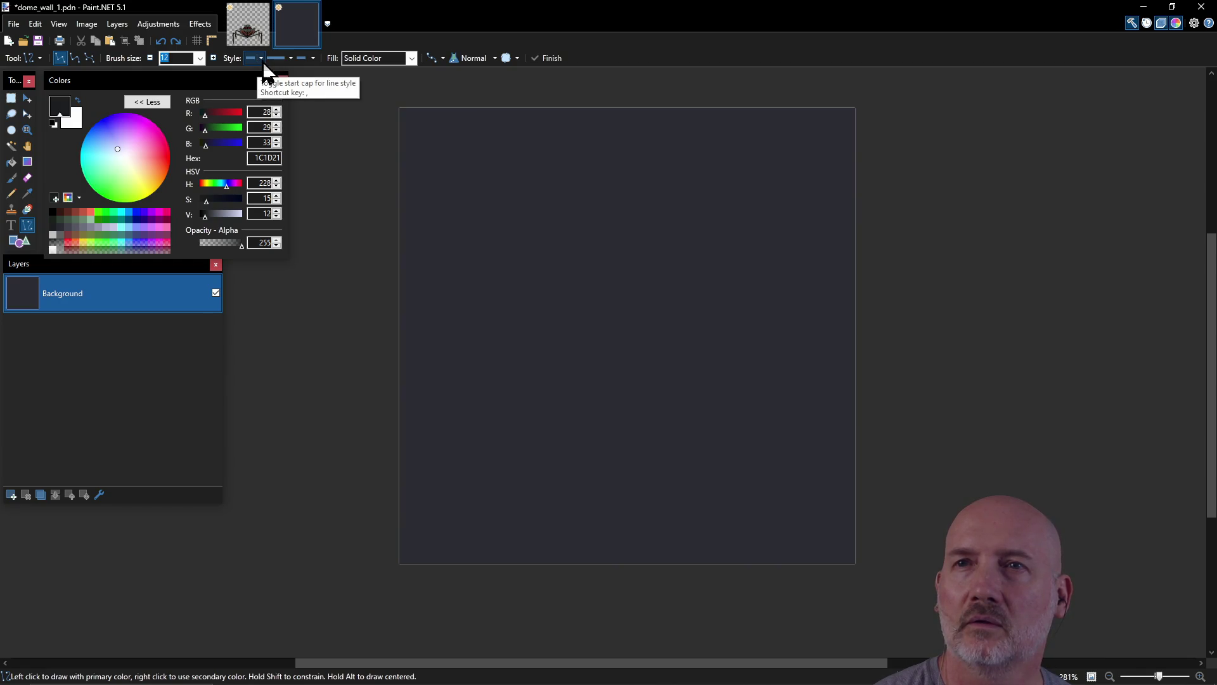
left_click(442, 58)
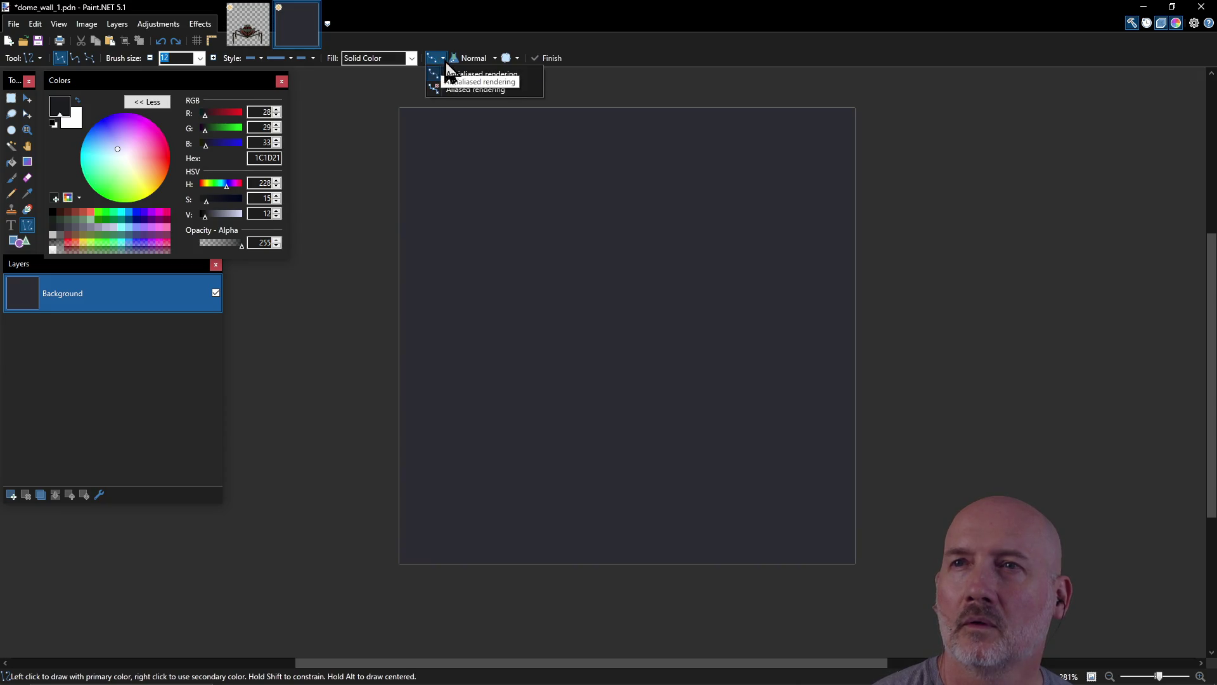
left_click(469, 71)
left_click(443, 58)
left_click(461, 90)
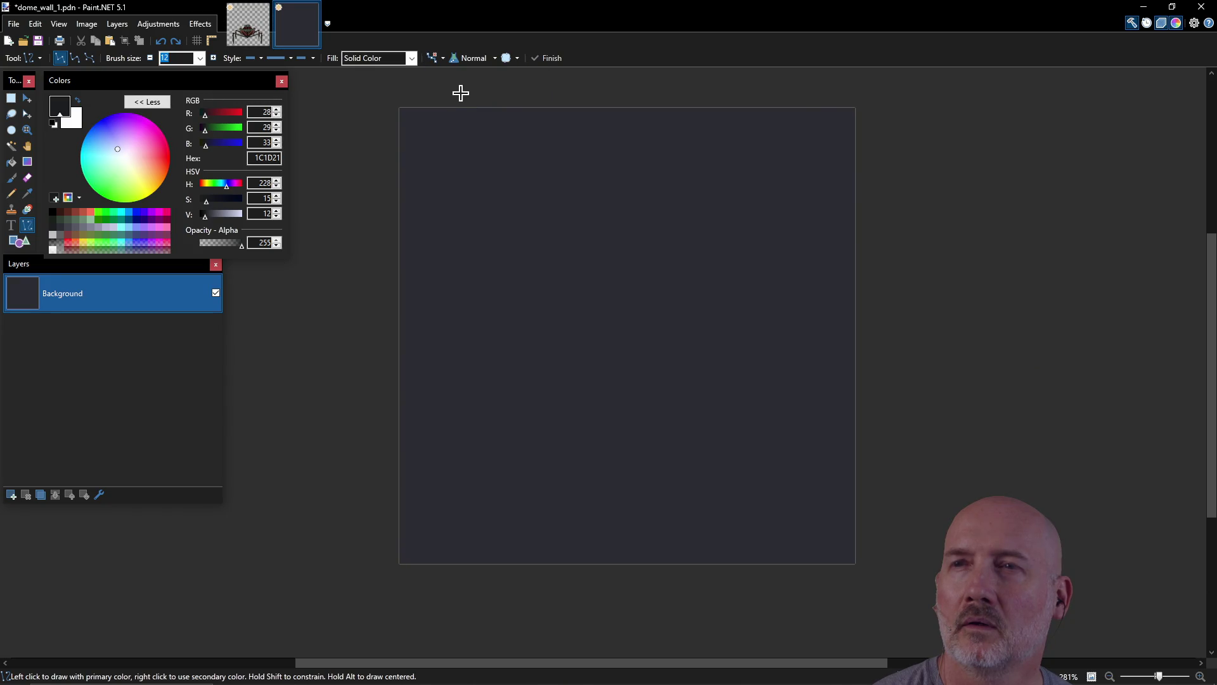
Step: Draw two full-width 1C1D21 bands, one near the top and one just below the middle
mouse_move(410, 211)
left_mouse_down()
mouse_move(826, 223)
mouse_move(857, 210)
left_mouse_up()
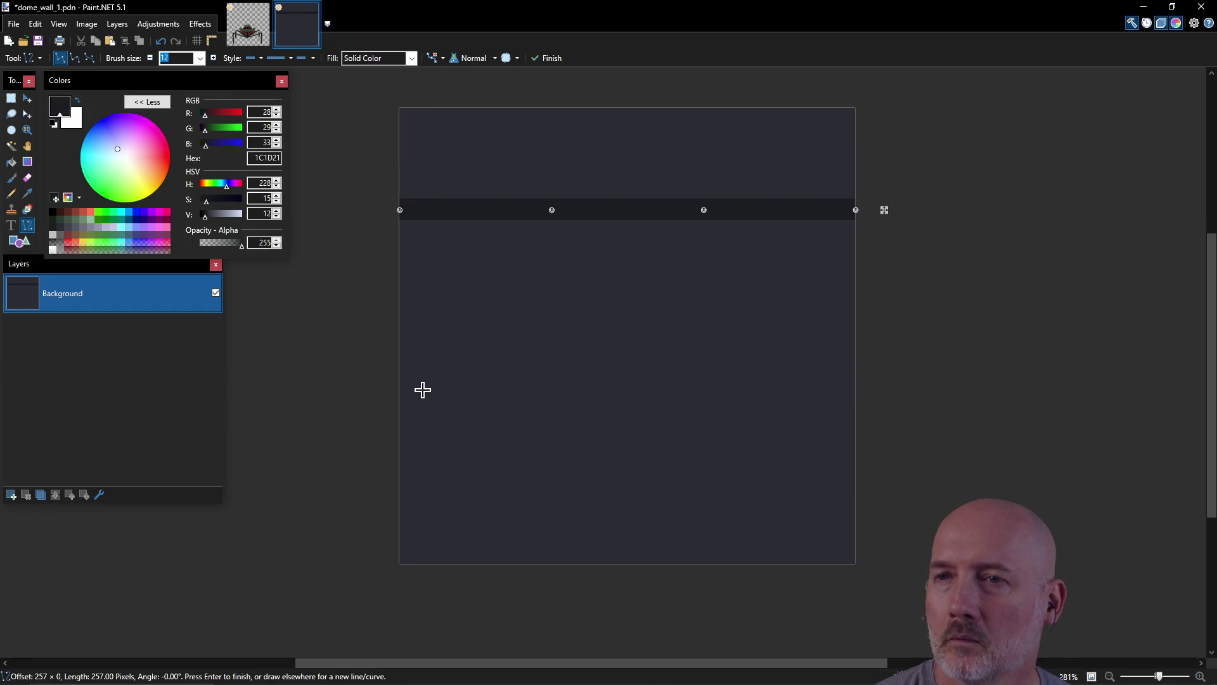
left_click_drag(398, 395, 855, 393)
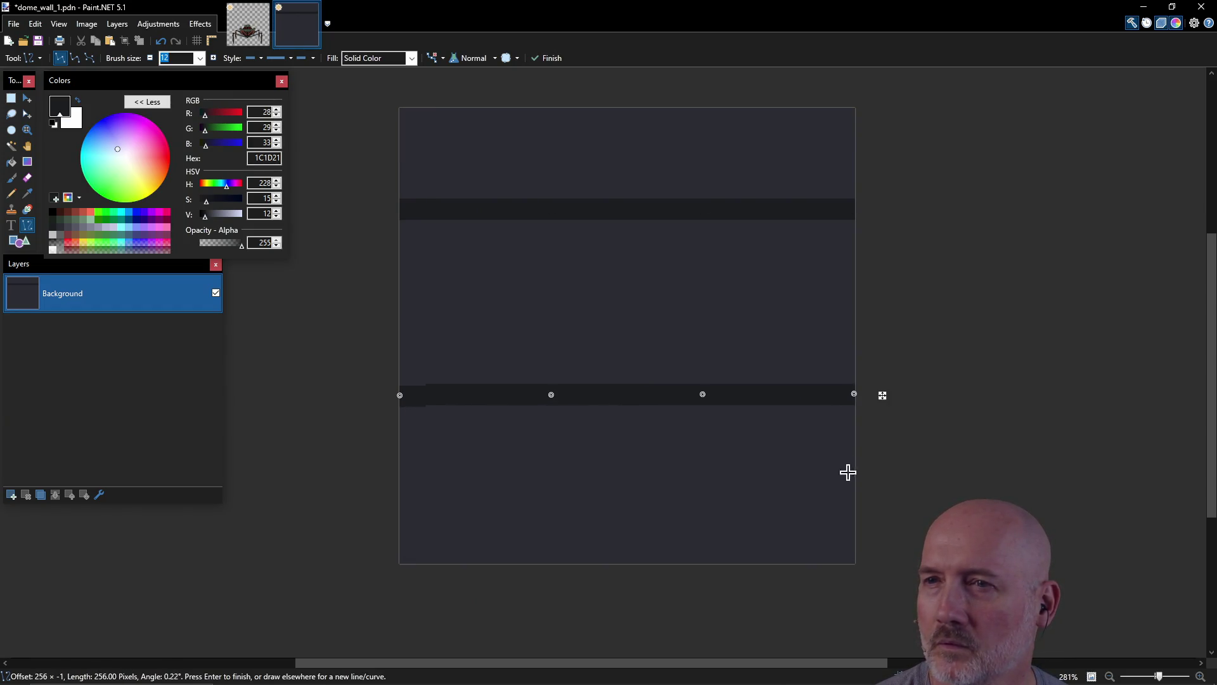
key("ctrl+z")
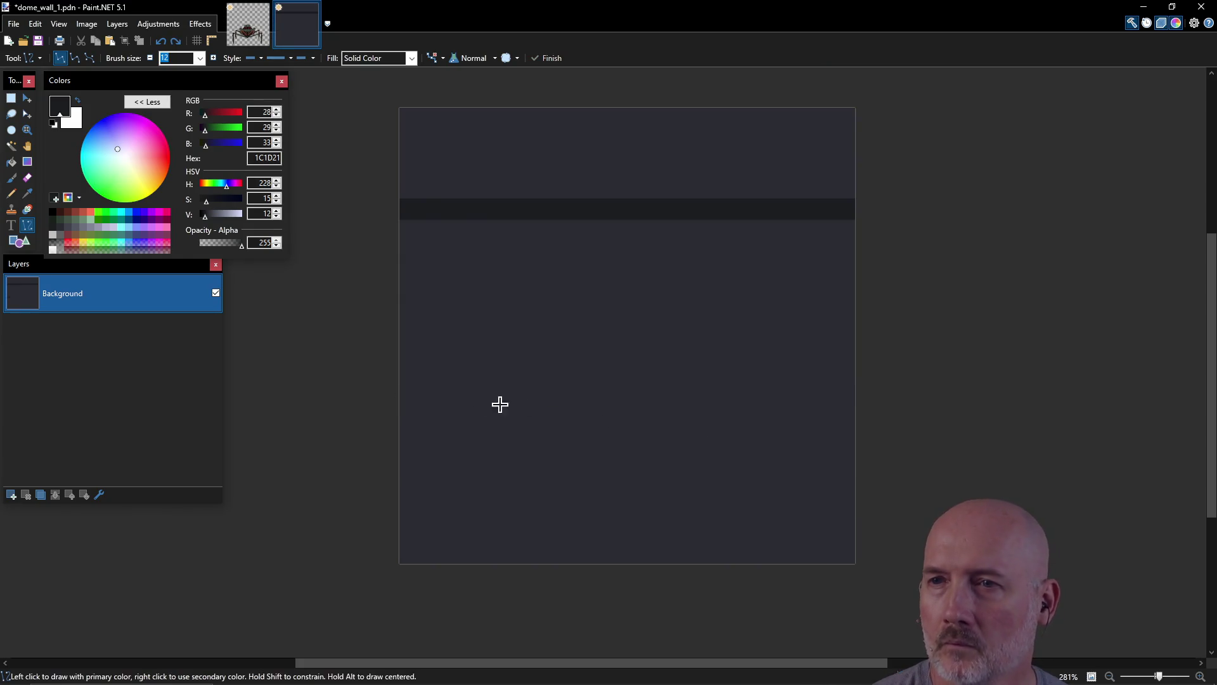
mouse_move(398, 394)
left_mouse_down()
mouse_move(829, 378)
mouse_move(859, 394)
left_mouse_up()
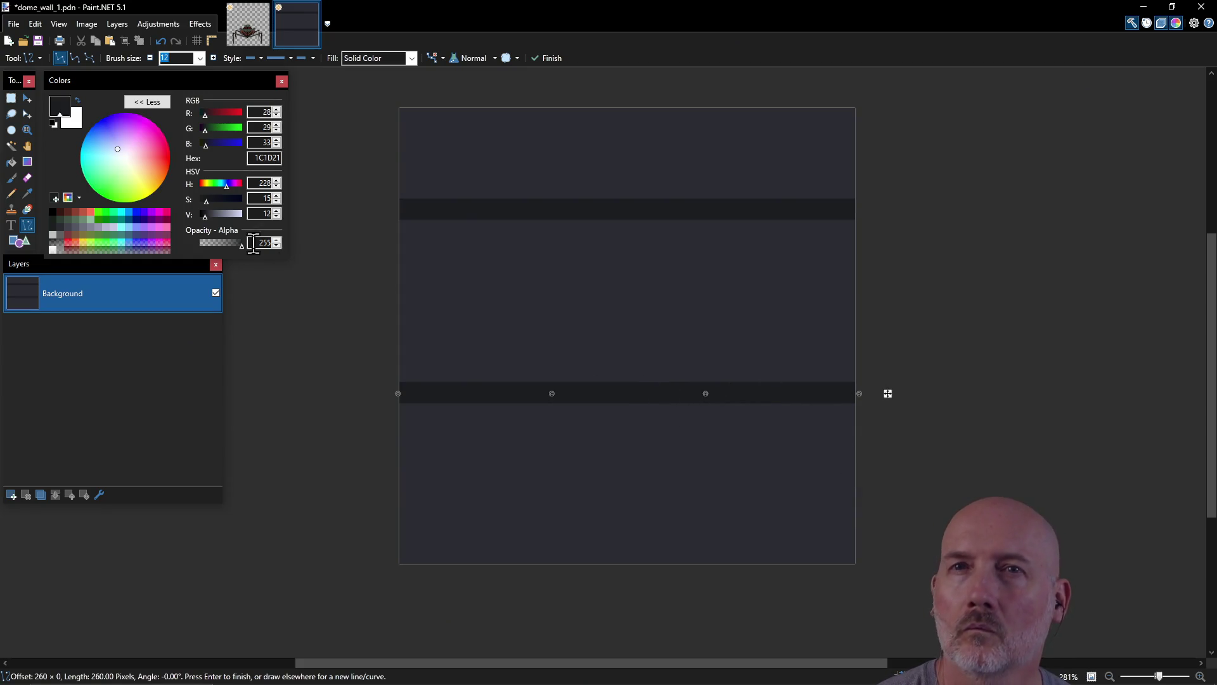
left_click(26, 98)
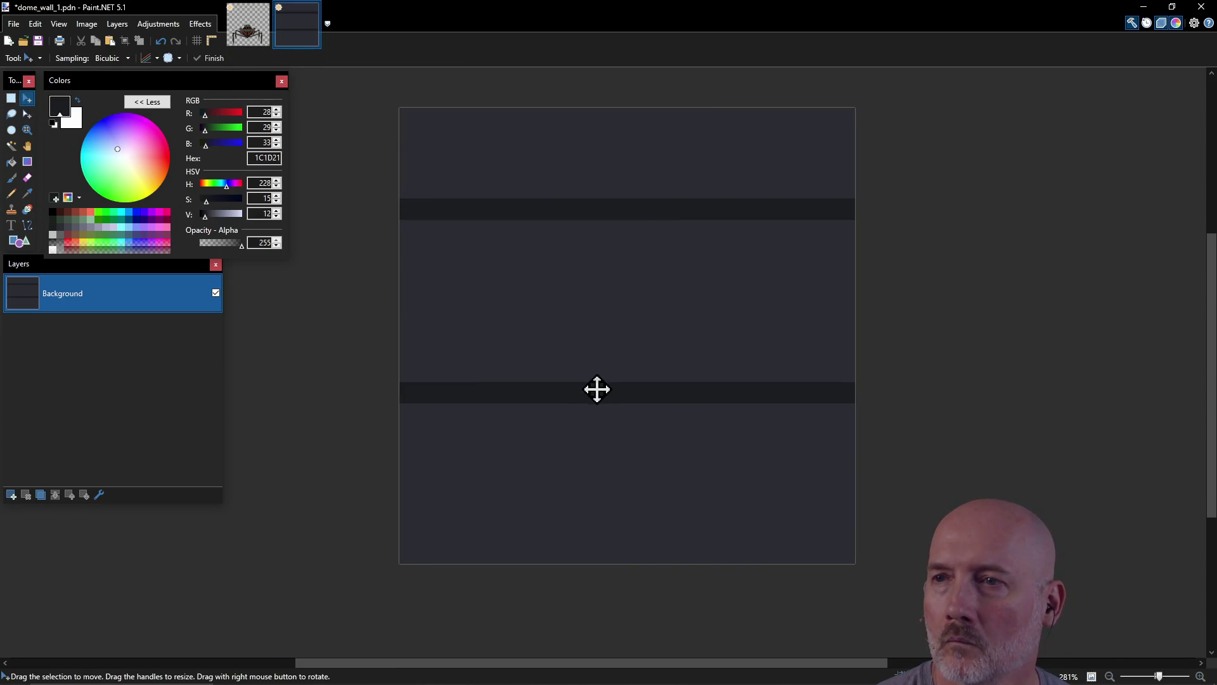
Step: Undo the accidental image shift, remove the lower band, and redraw it three-quarters down
left_click_drag(595, 389, 593, 363)
key("ctrl+z")
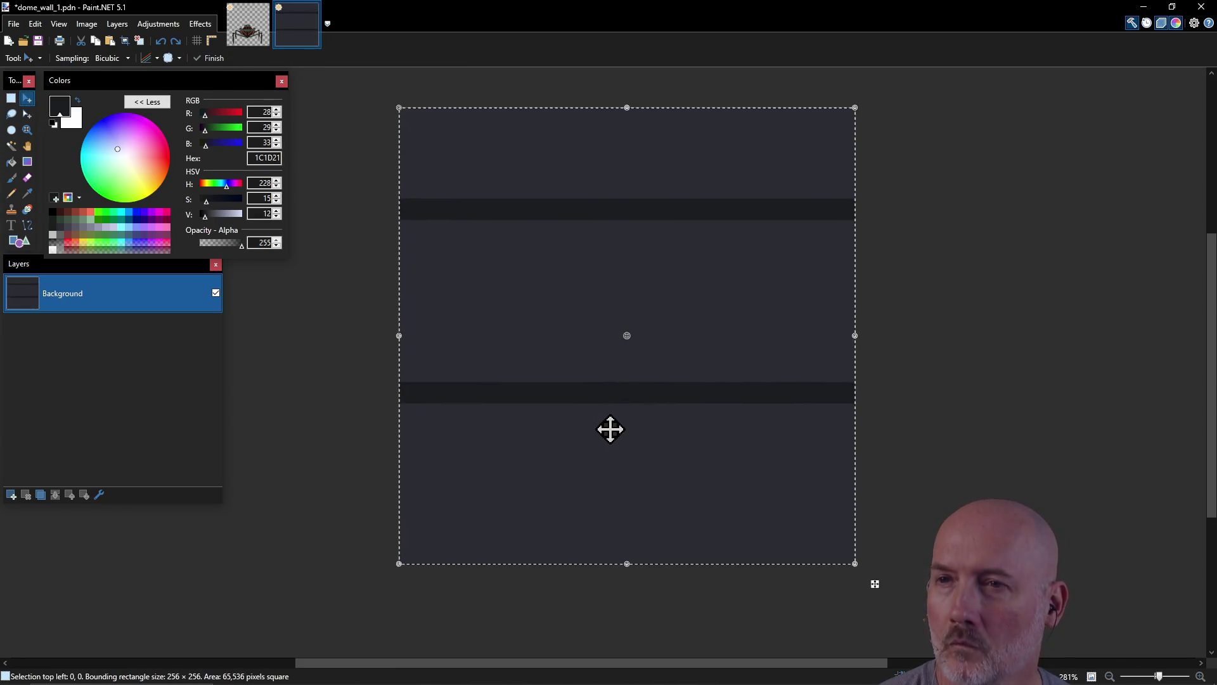
key("ctrl+d")
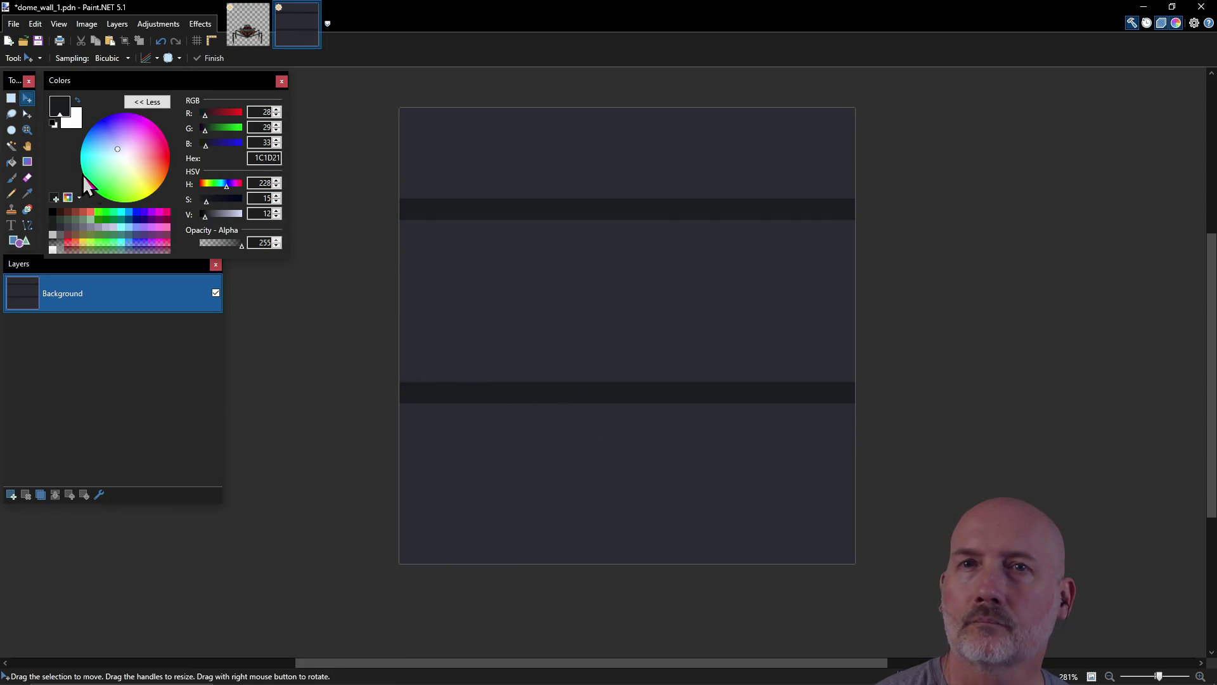
key("ctrl+a")
key("ctrl+d")
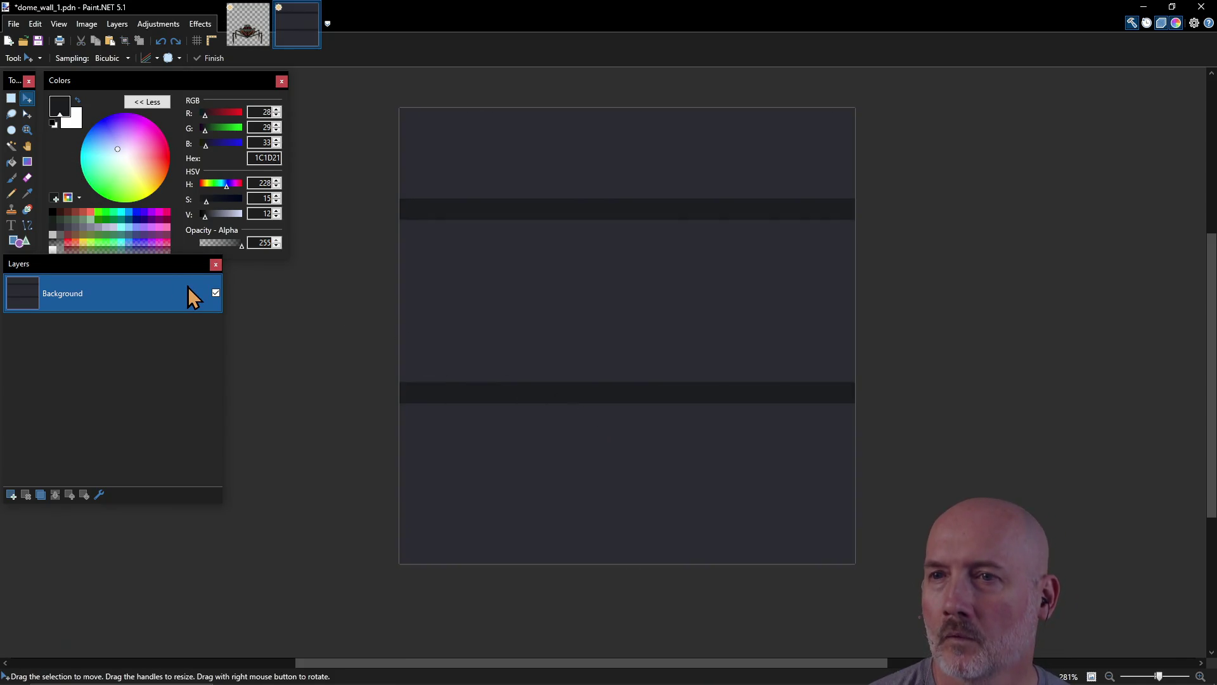
key("o")
key("ctrl+z")
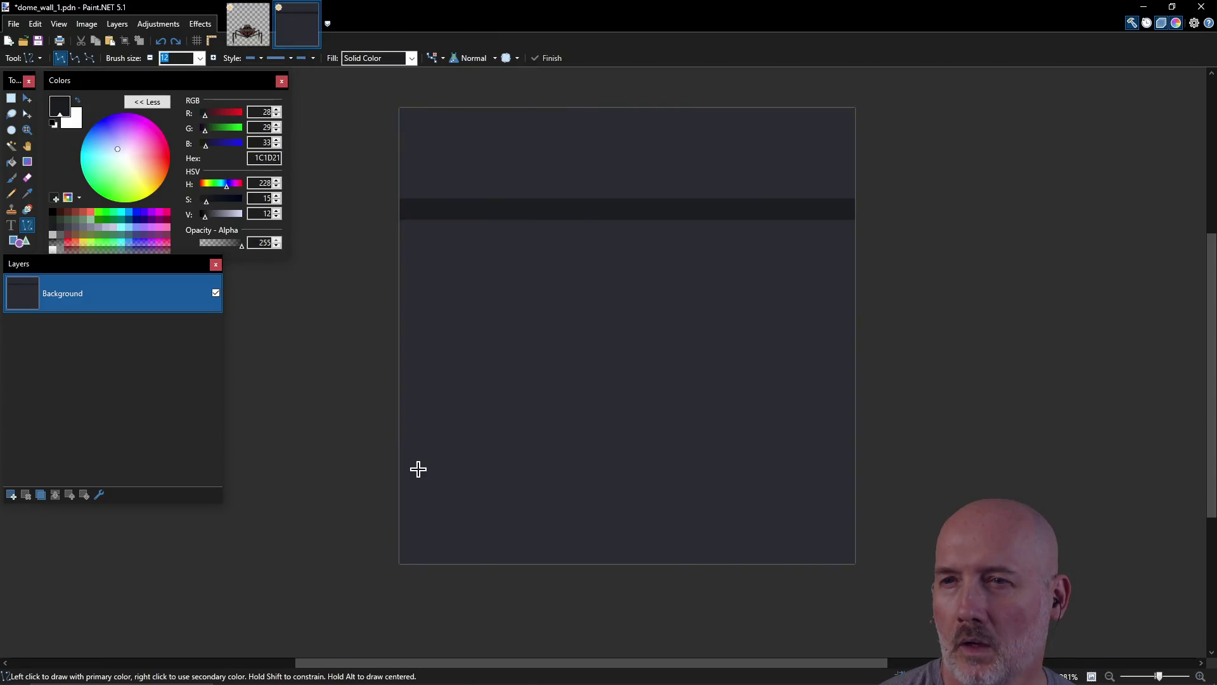
left_click_drag(398, 472, 857, 473)
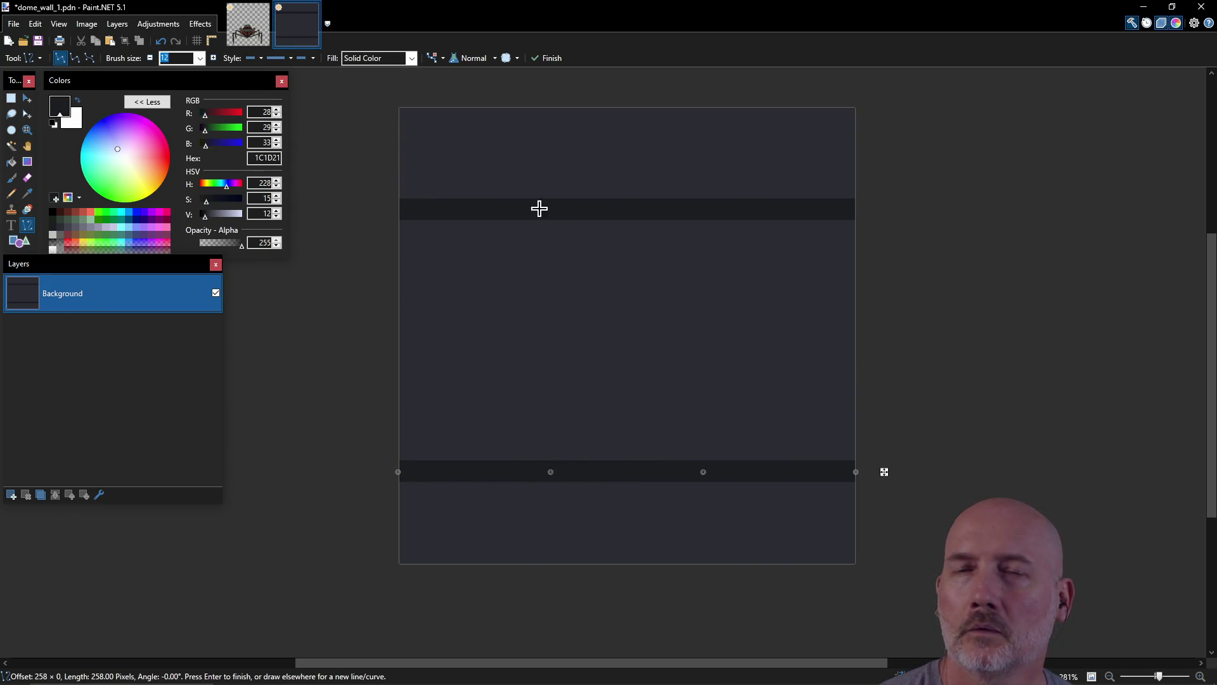
Step: Undo a trial 42434C canvas fill and commit the lower band in 1C1D21
left_click(68, 228)
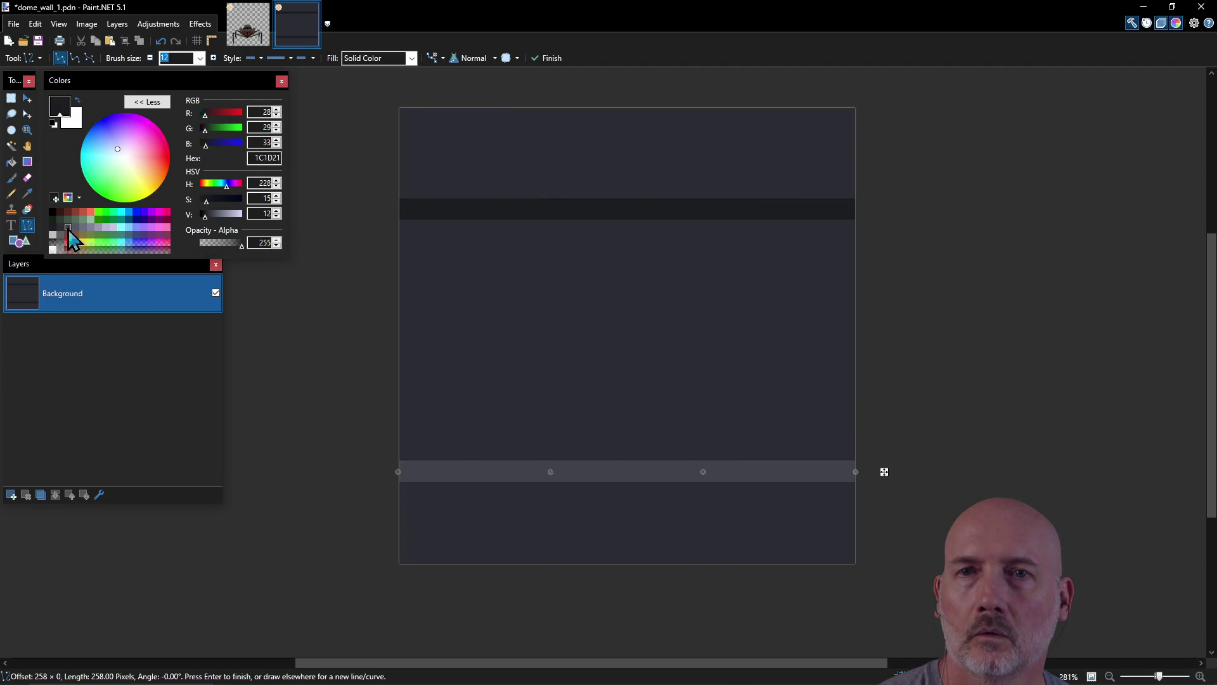
left_click(11, 162)
left_click(549, 142)
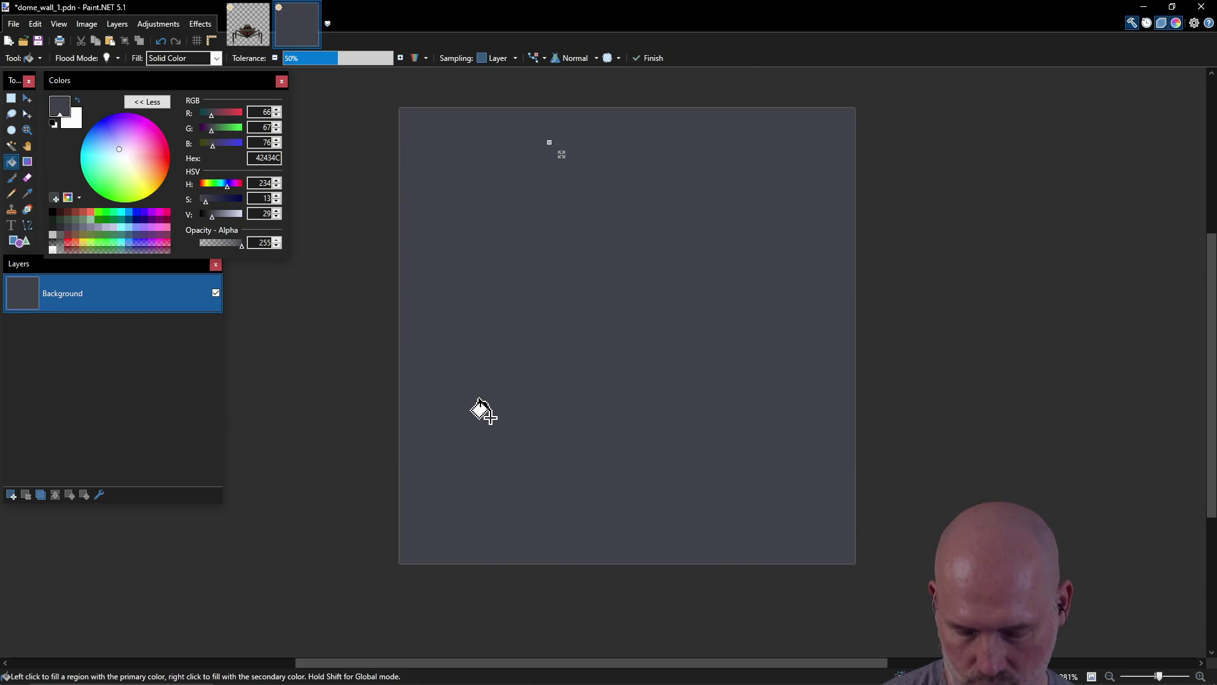
key("ctrl+z")
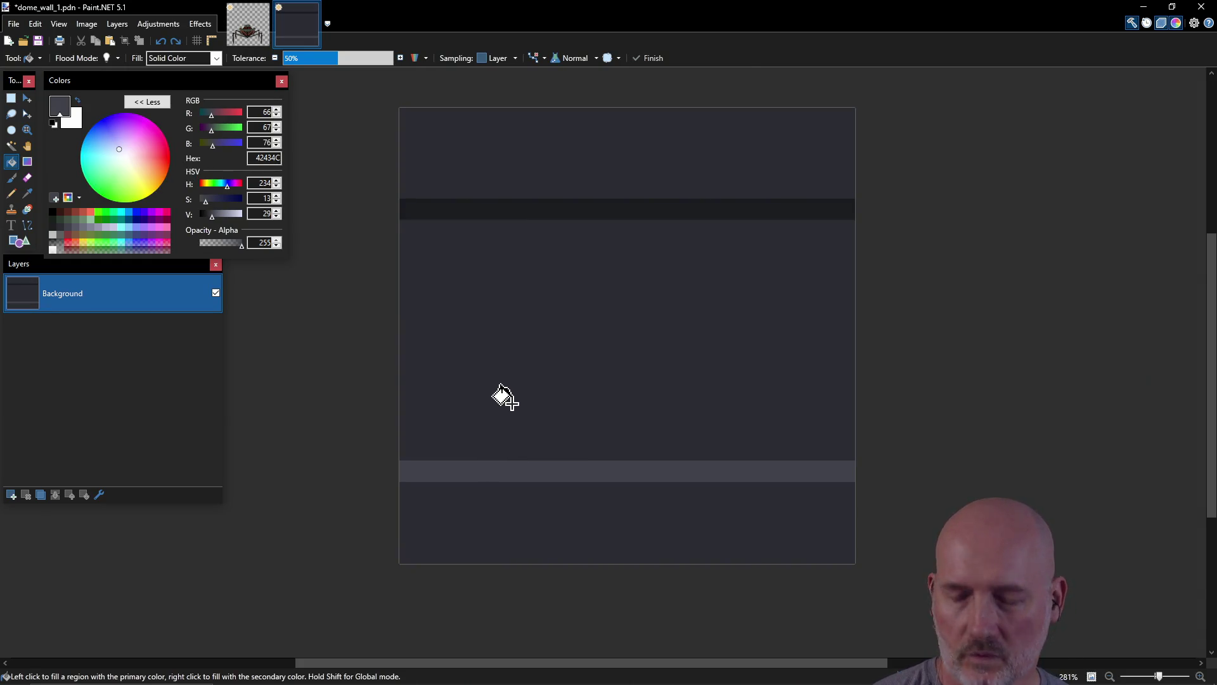
key("ctrl+z")
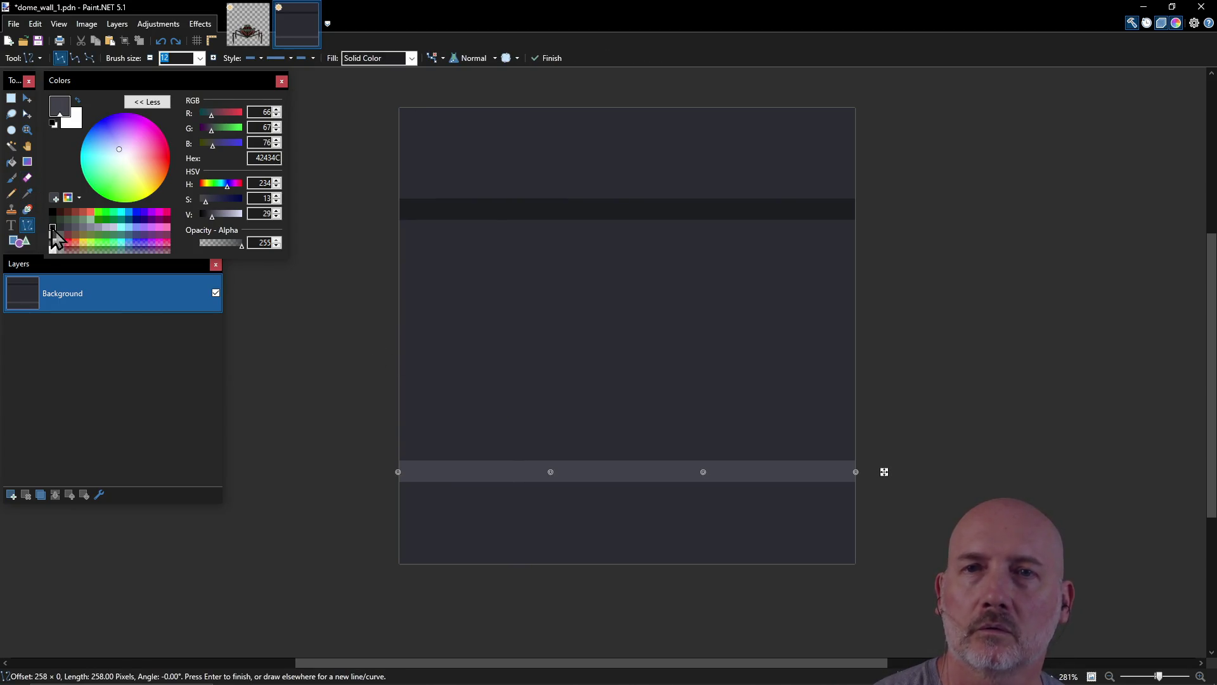
left_click(52, 229)
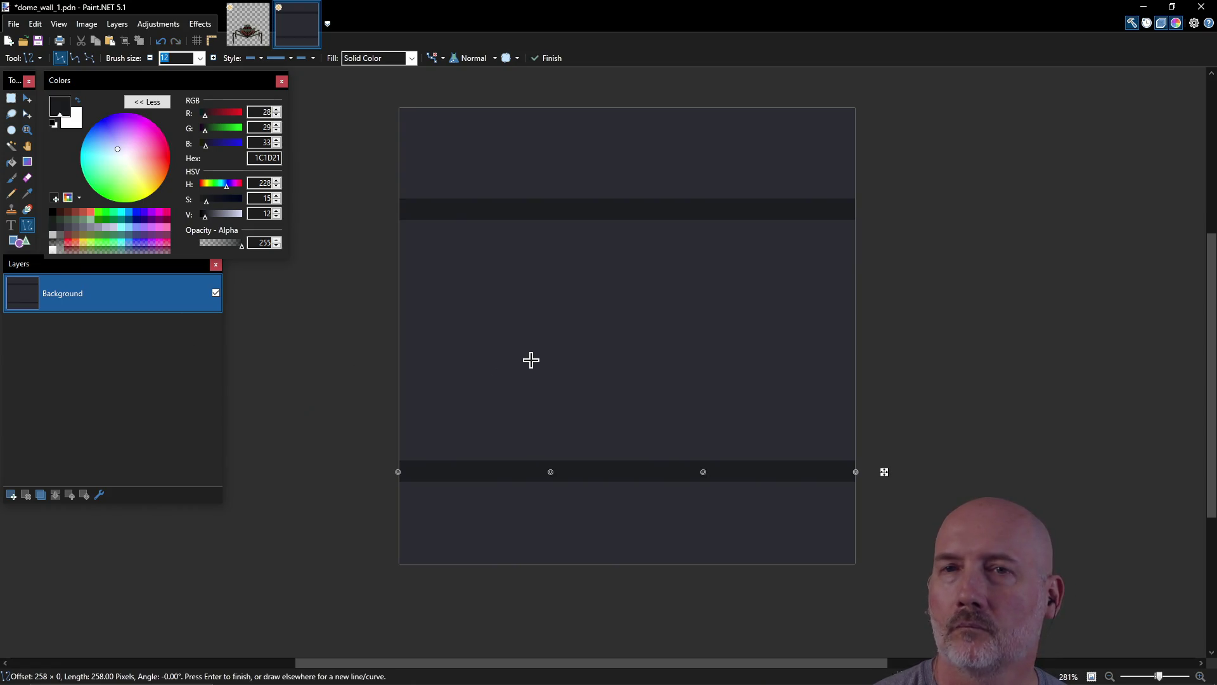
key("Return")
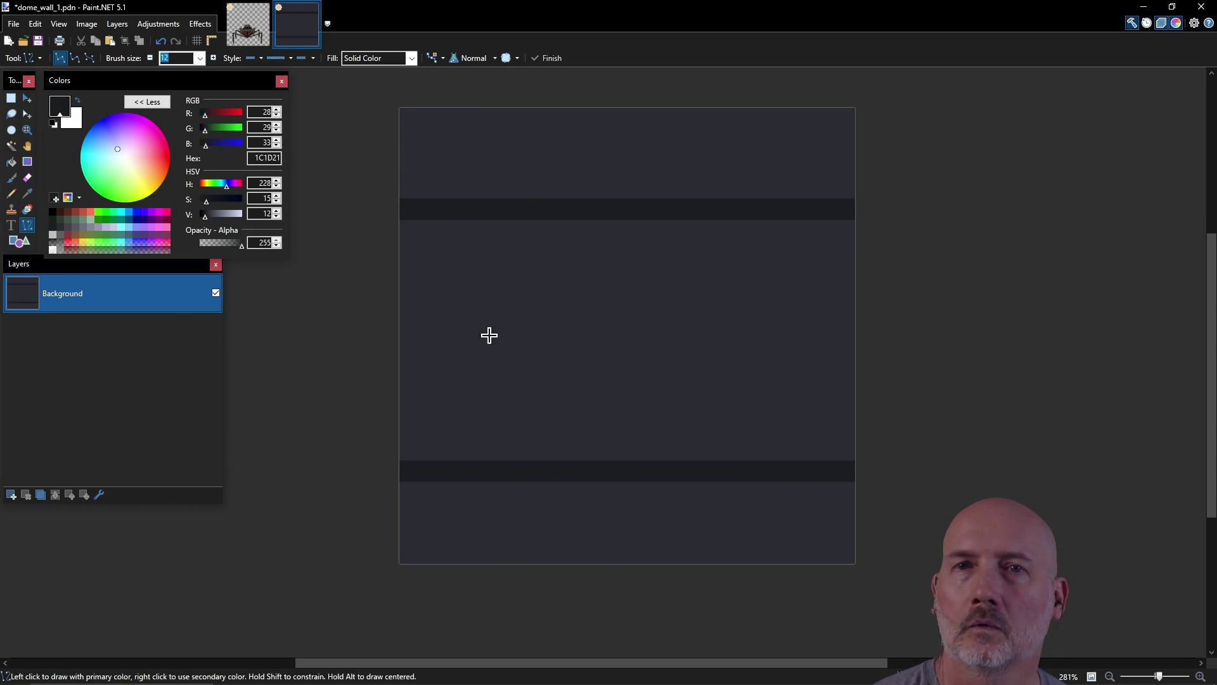
Step: Undo a trial dark fill and set the drawing colour to black 000000
left_click(11, 162)
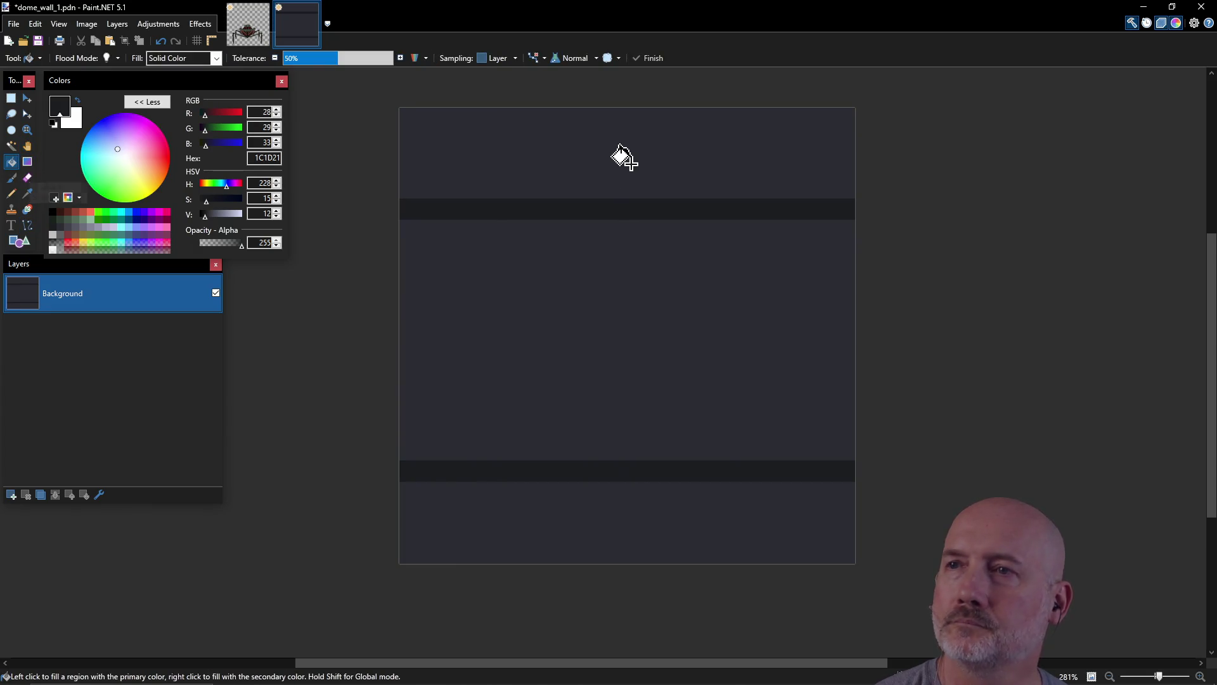
left_click(628, 163)
key("ctrl+z")
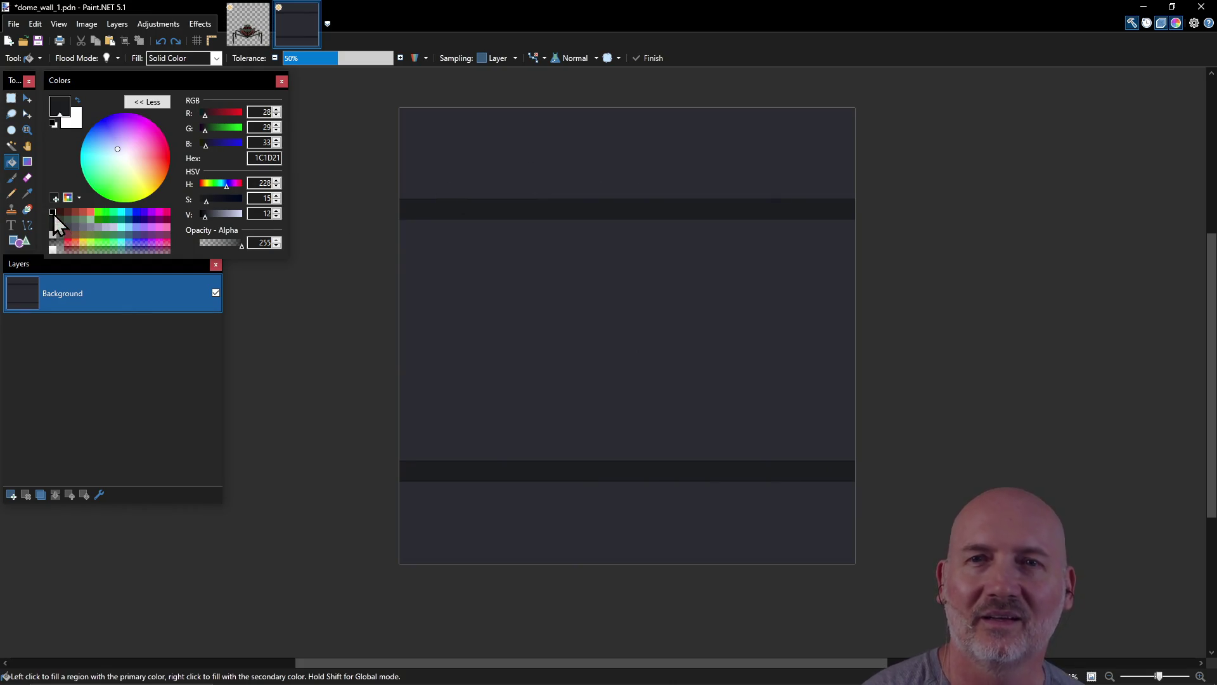
left_click(54, 212)
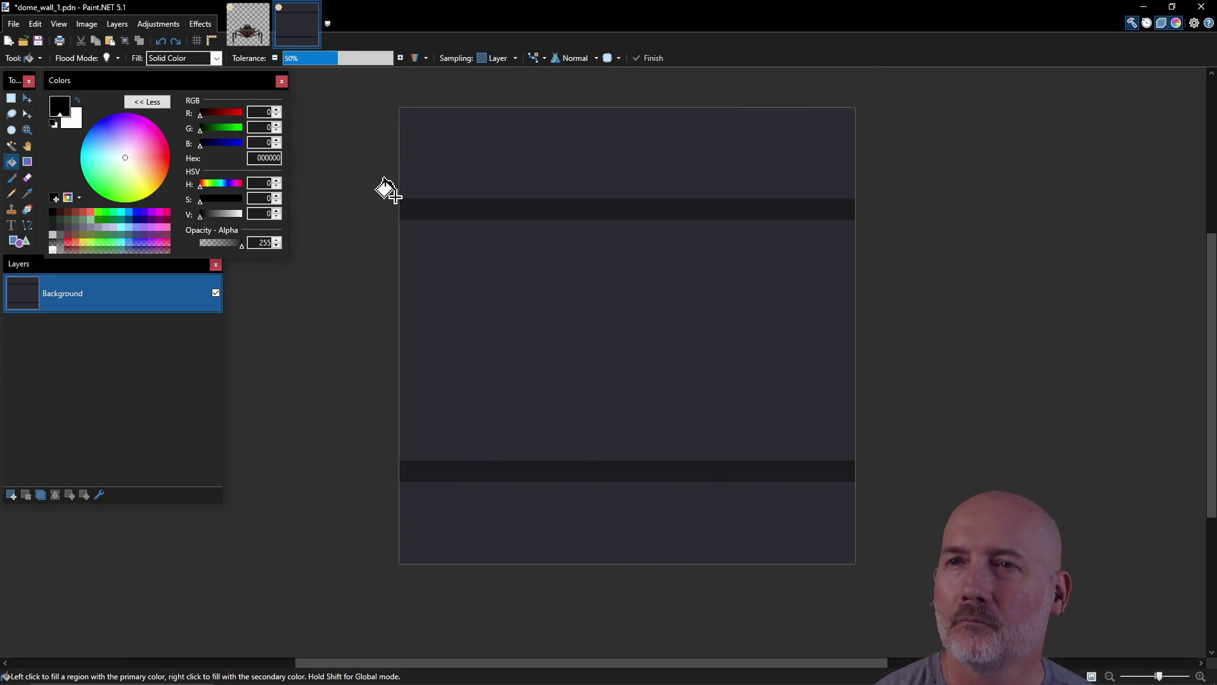
left_click(12, 193)
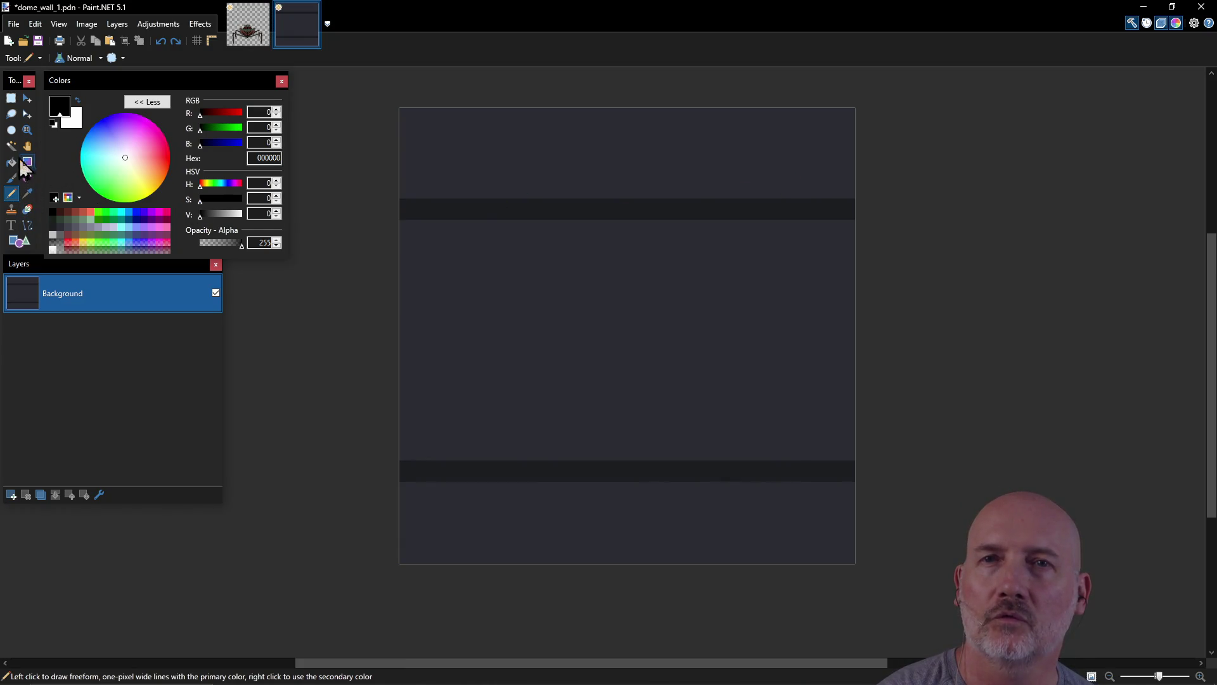
left_click(13, 99)
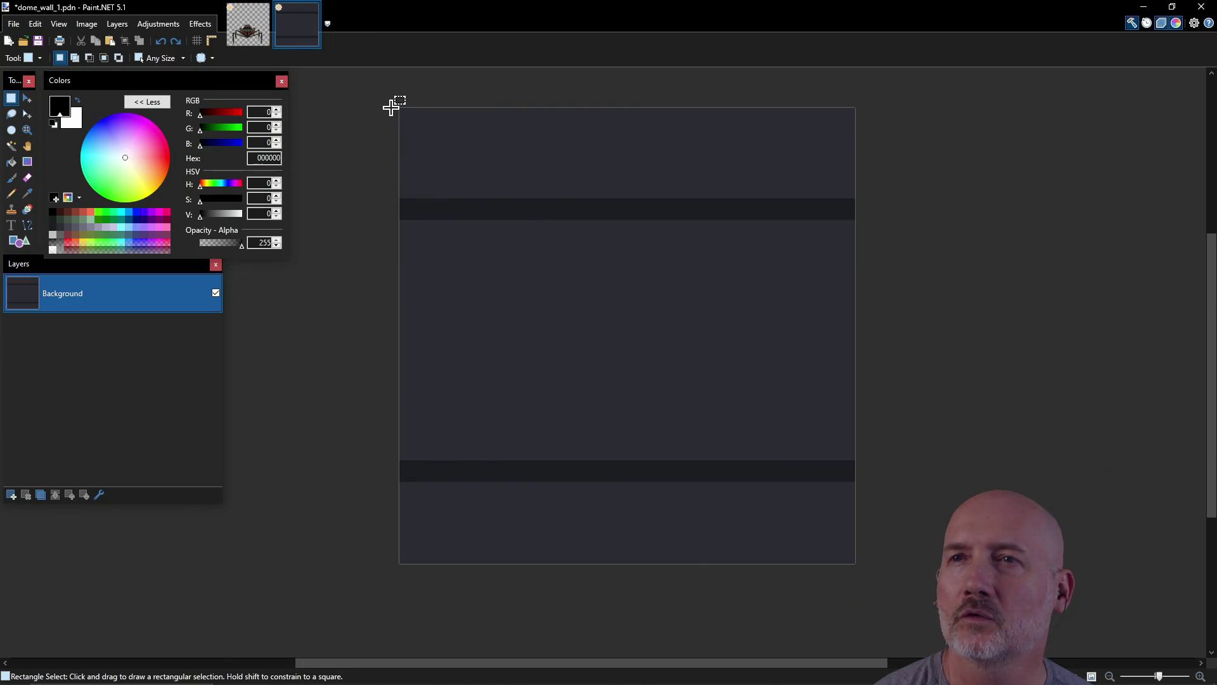
Step: Select the strip above the upper band and bucket-fill it with lighter grey 42434C
mouse_move(398, 102)
left_mouse_down()
mouse_move(486, 156)
mouse_move(828, 184)
mouse_move(857, 197)
left_mouse_up()
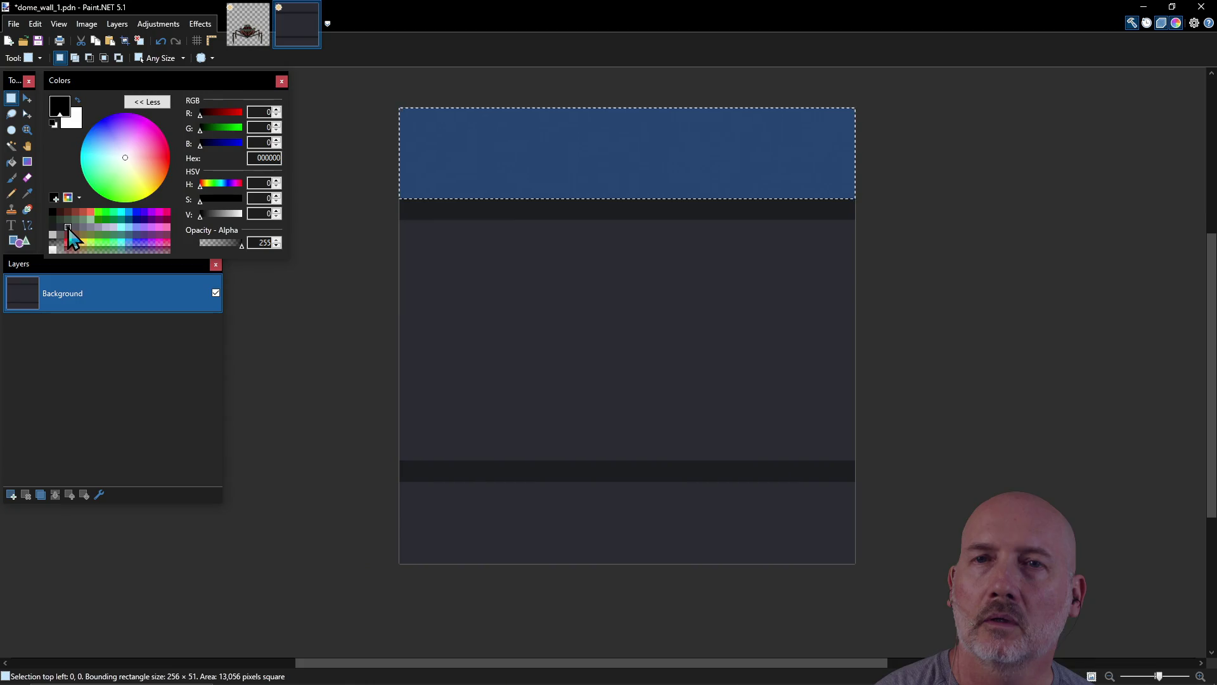
left_click(67, 227)
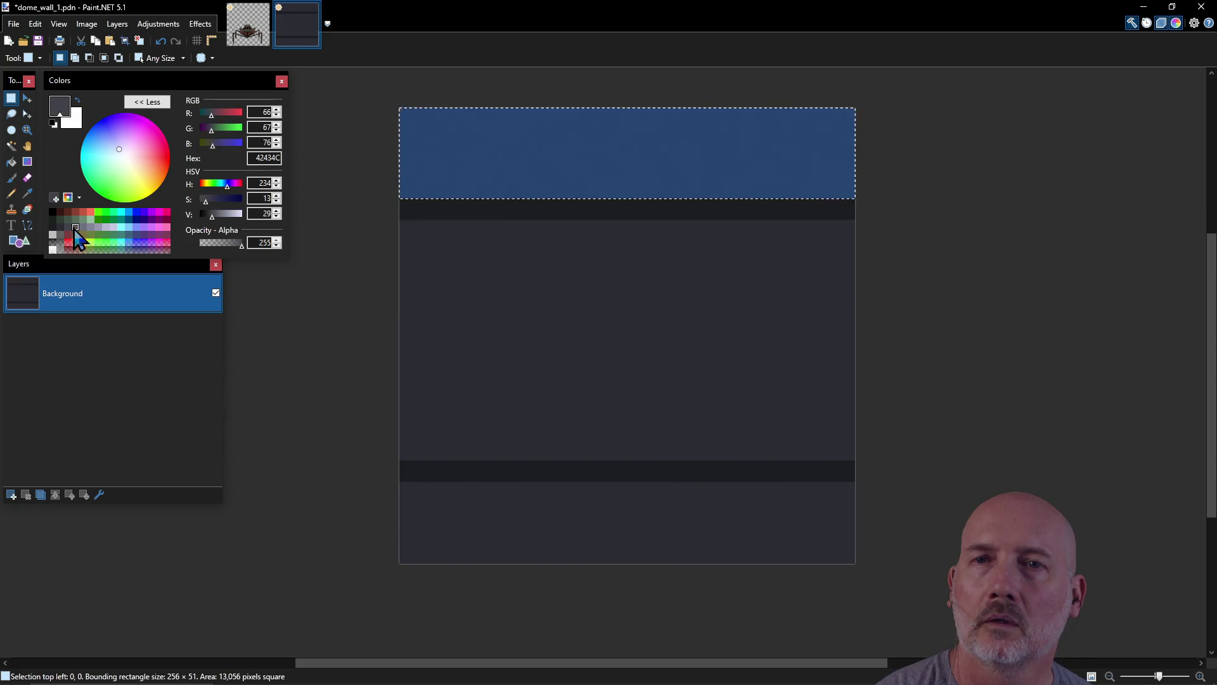
left_click(12, 161)
left_click(498, 138)
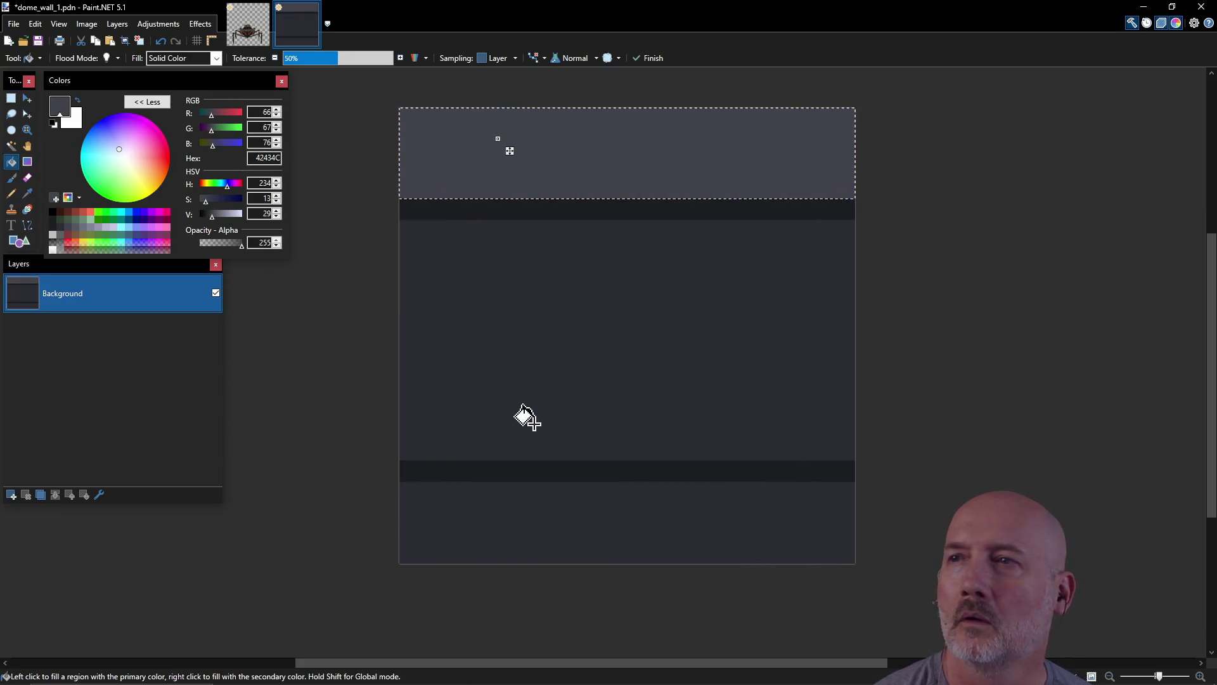
key("ctrl+d")
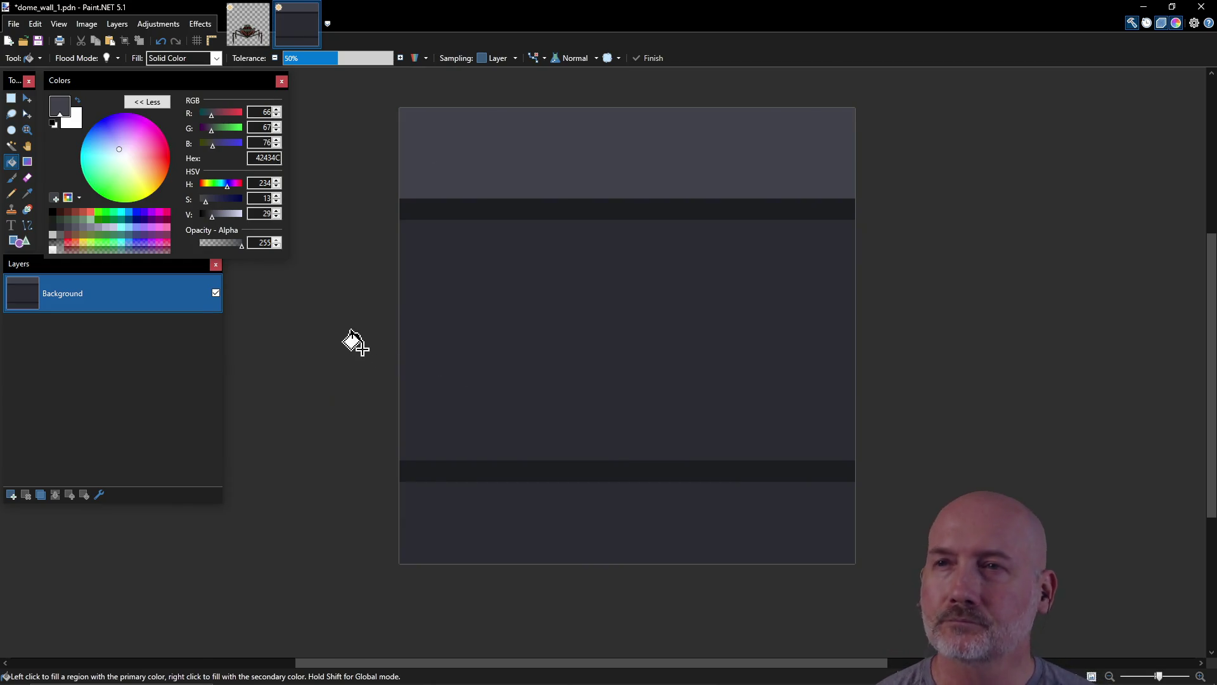
Step: Select the full-width strip below the lower band and bucket-fill it with 42434C
left_click(10, 98)
mouse_move(391, 481)
left_mouse_down()
mouse_move(532, 545)
mouse_move(676, 563)
left_mouse_up()
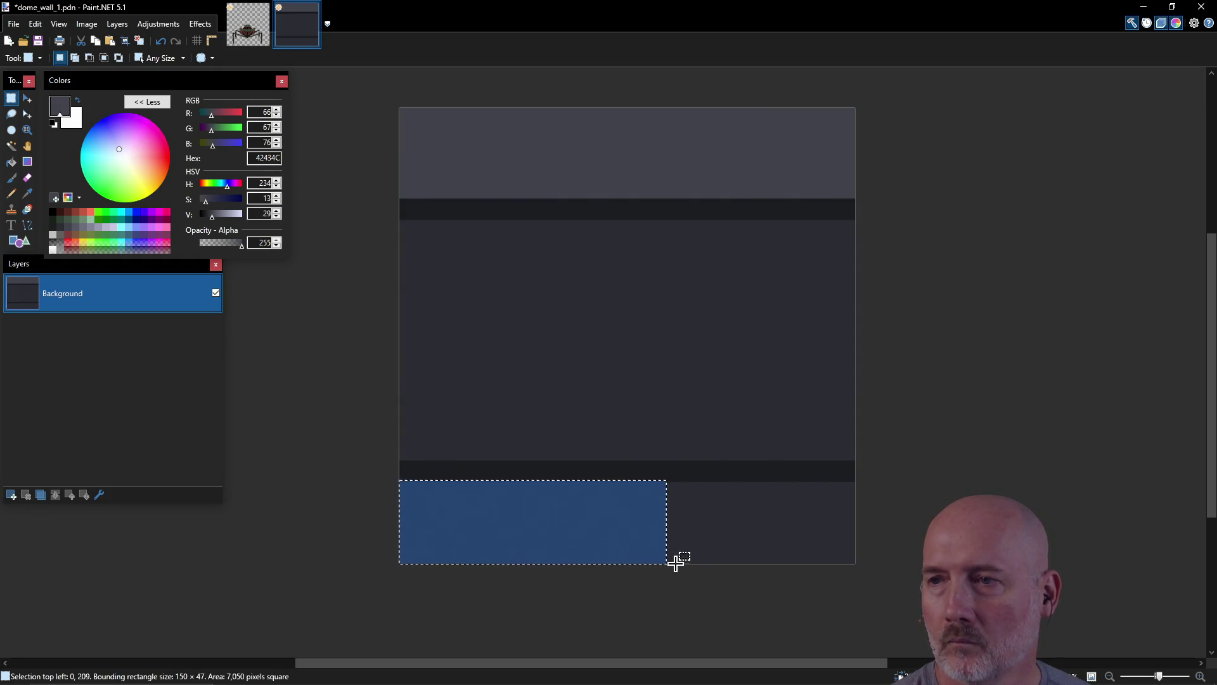
left_click(676, 563)
mouse_move(399, 482)
left_mouse_down()
mouse_move(429, 511)
mouse_move(674, 562)
mouse_move(812, 560)
mouse_move(853, 573)
left_mouse_up()
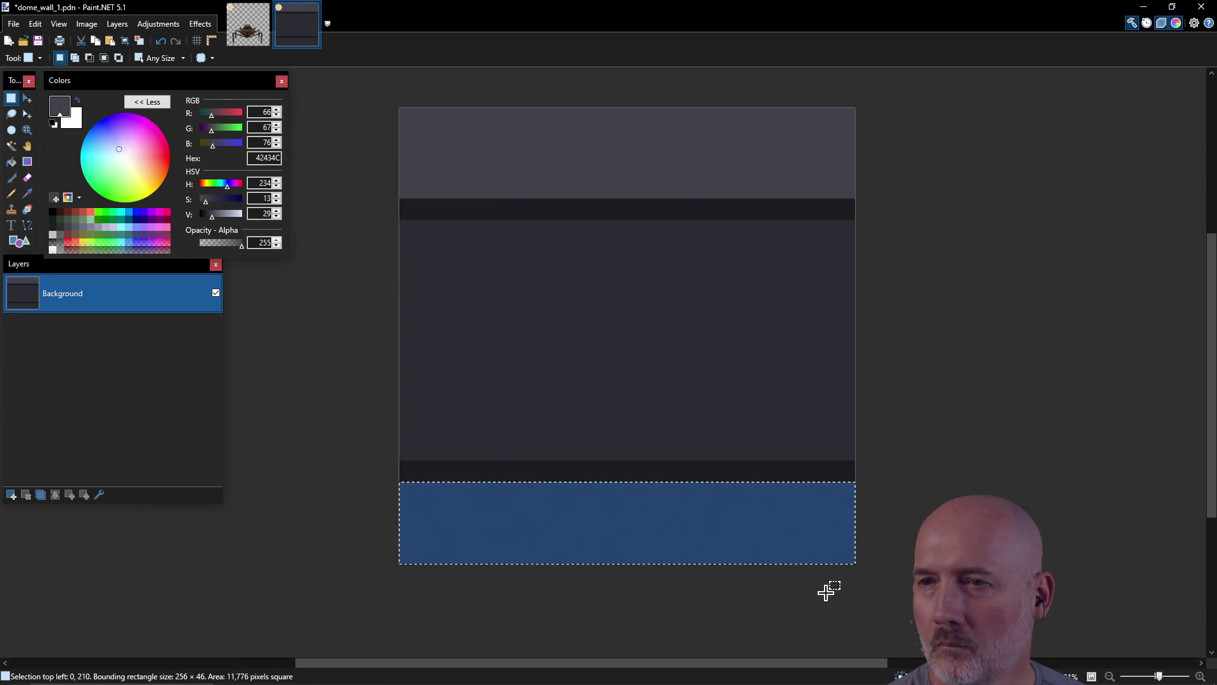
left_click(11, 163)
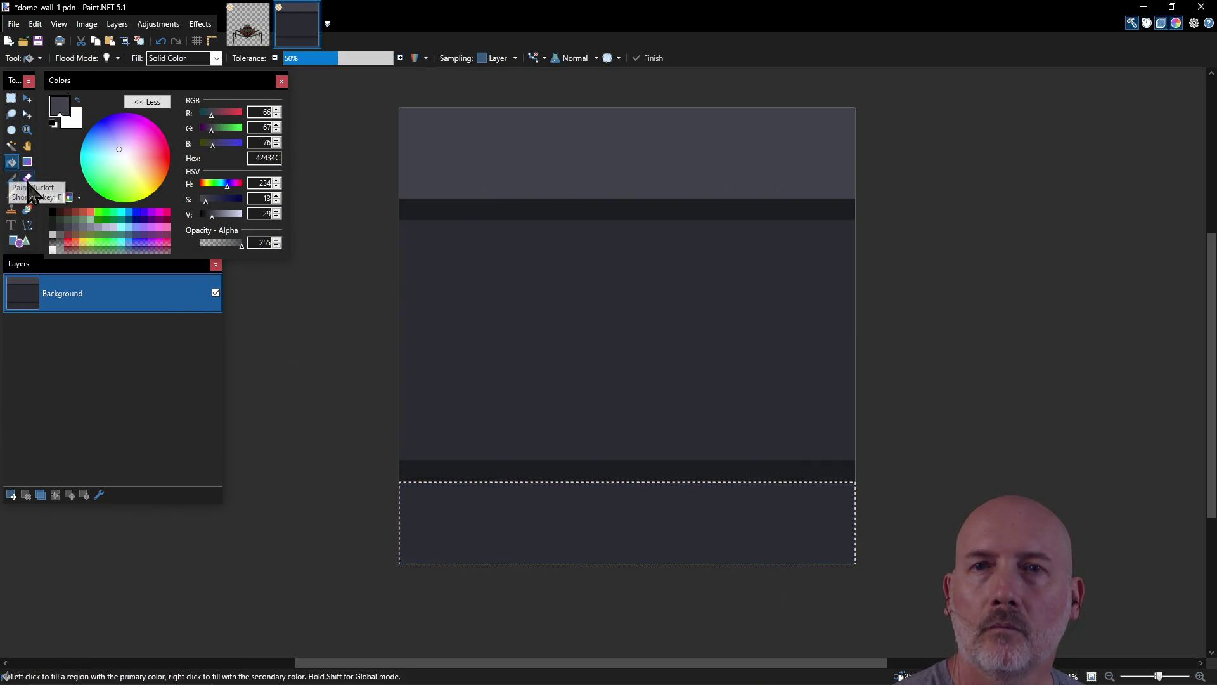
left_click(549, 551)
key("ctrl+d")
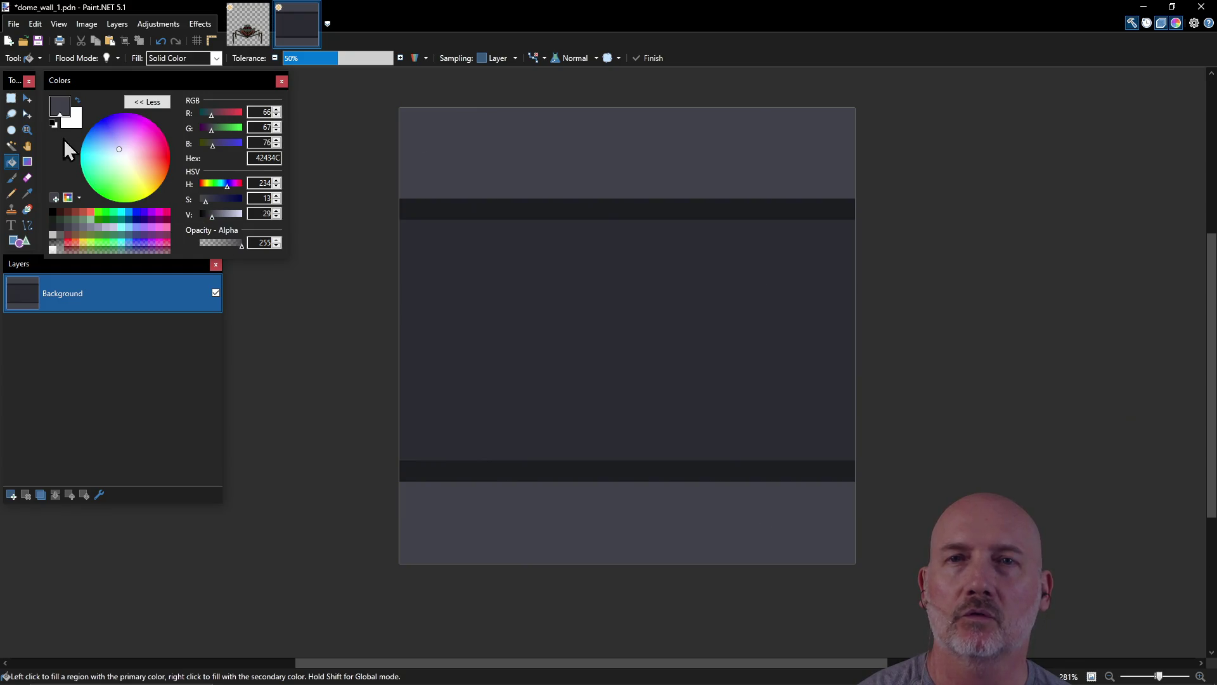
Step: Take the Pencil in 2C2C33 and draw a short vertical crack in the top strip
key("p")
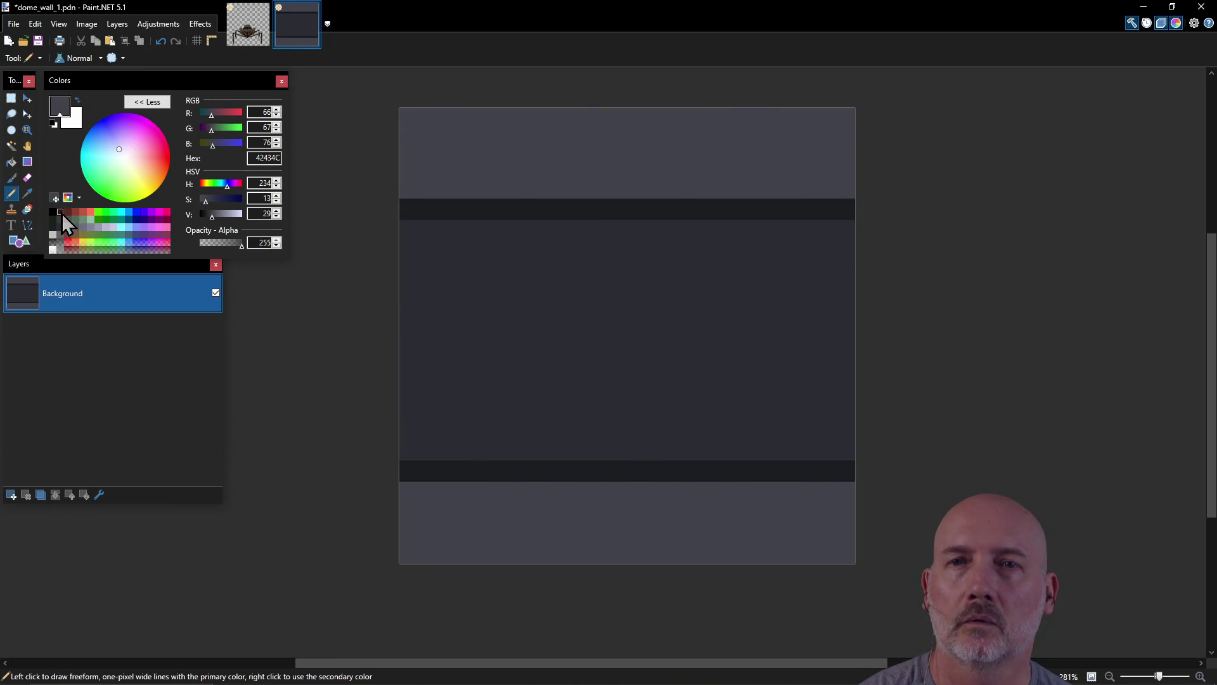
left_click(62, 214)
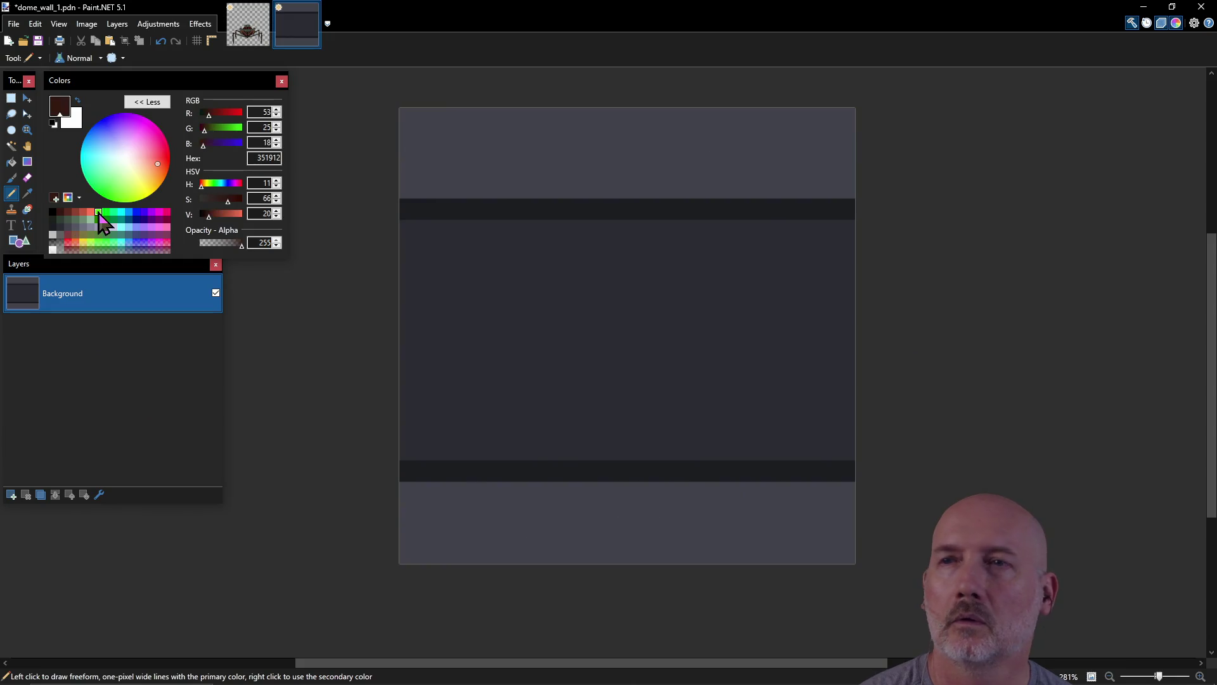
left_click(61, 227)
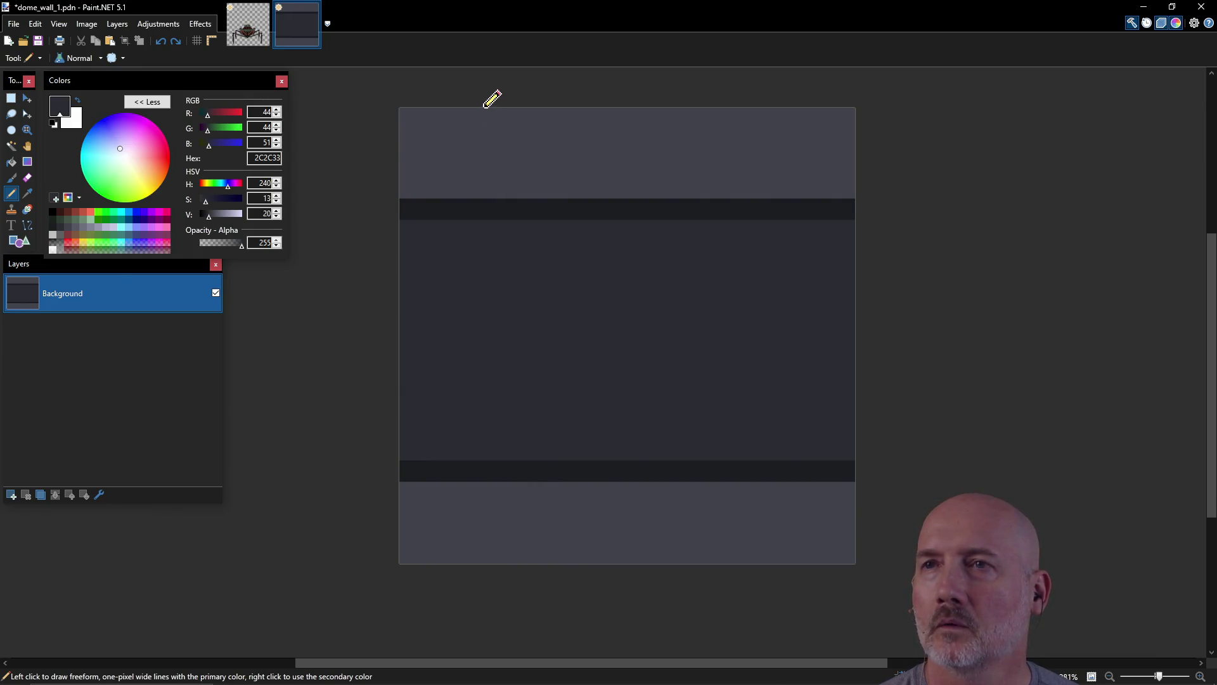
left_click_drag(482, 109, 482, 118)
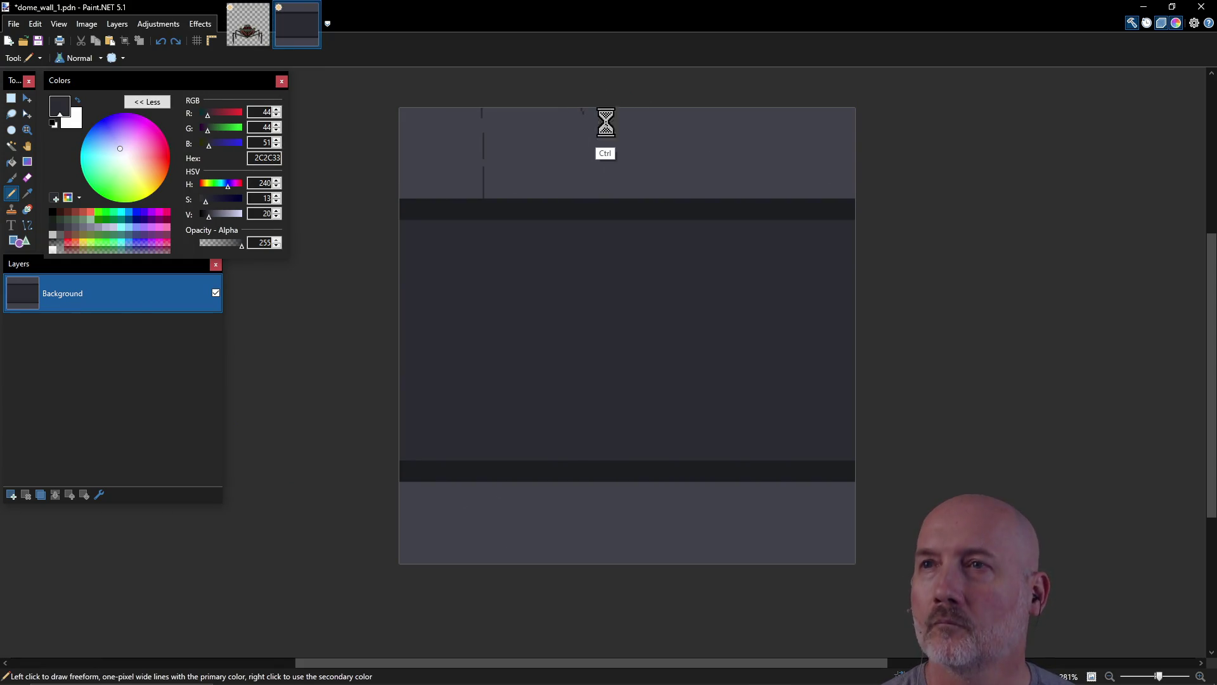
Step: Draw three more 2C2C33 vertical cracks across the top strip and add a chip dot
left_click_drag(584, 109, 584, 125)
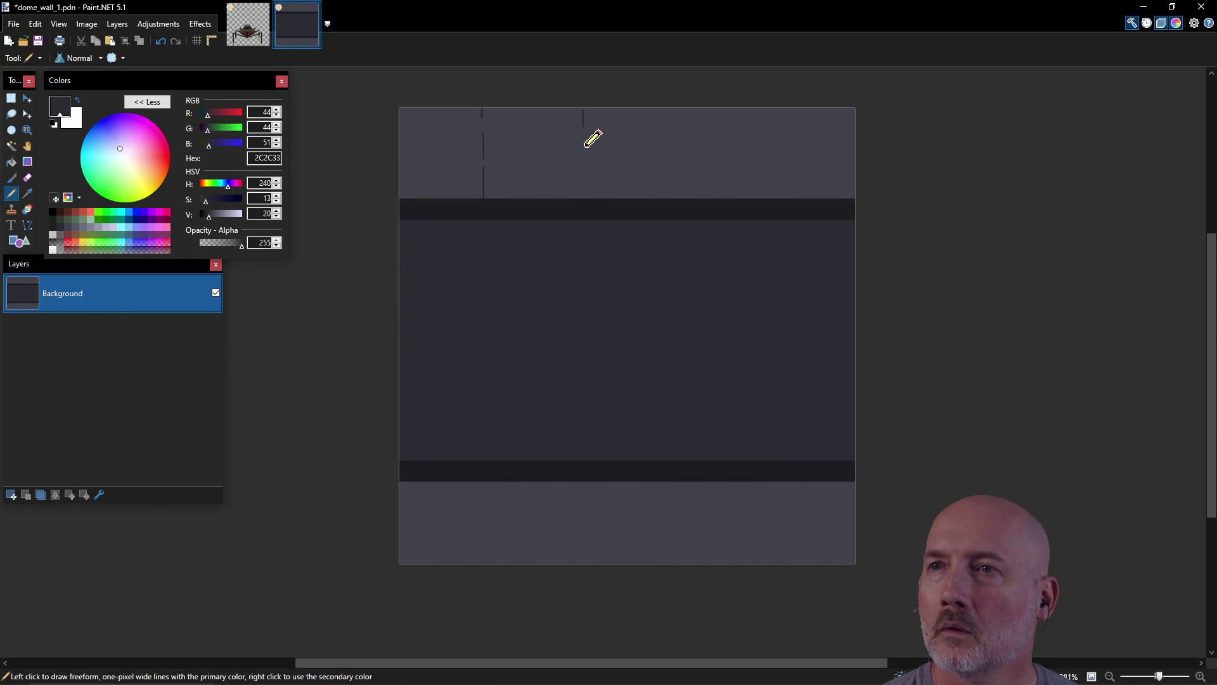
left_click_drag(584, 152, 584, 184)
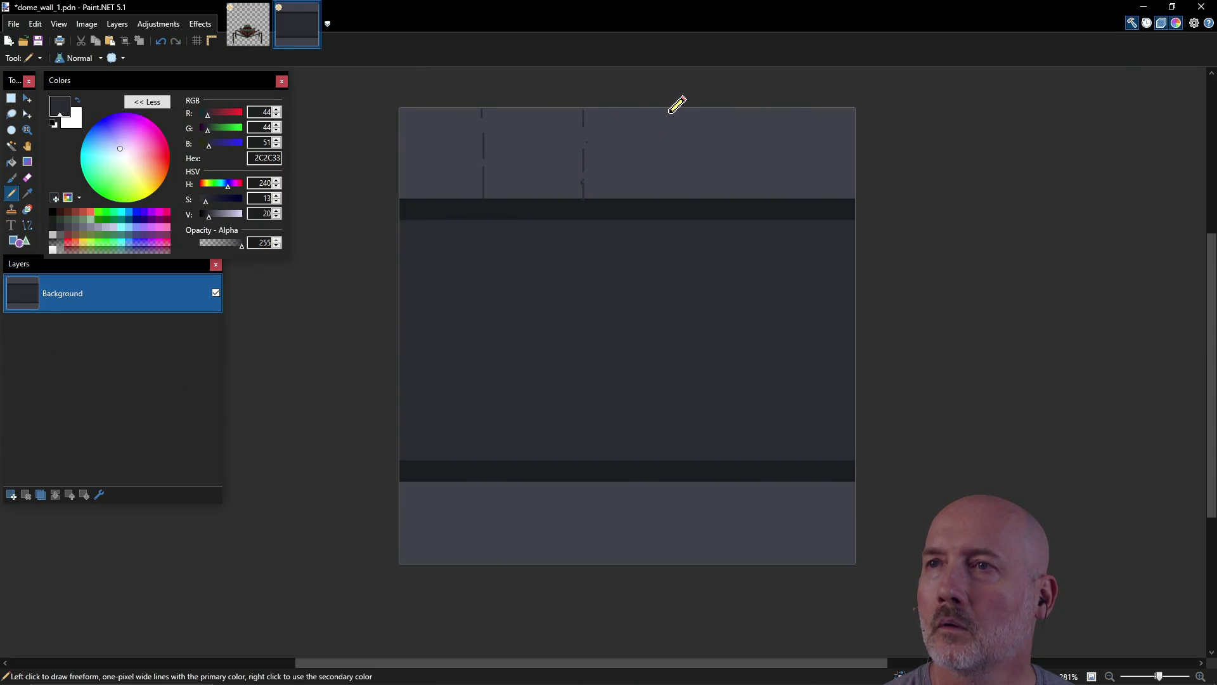
left_click_drag(674, 110, 679, 179)
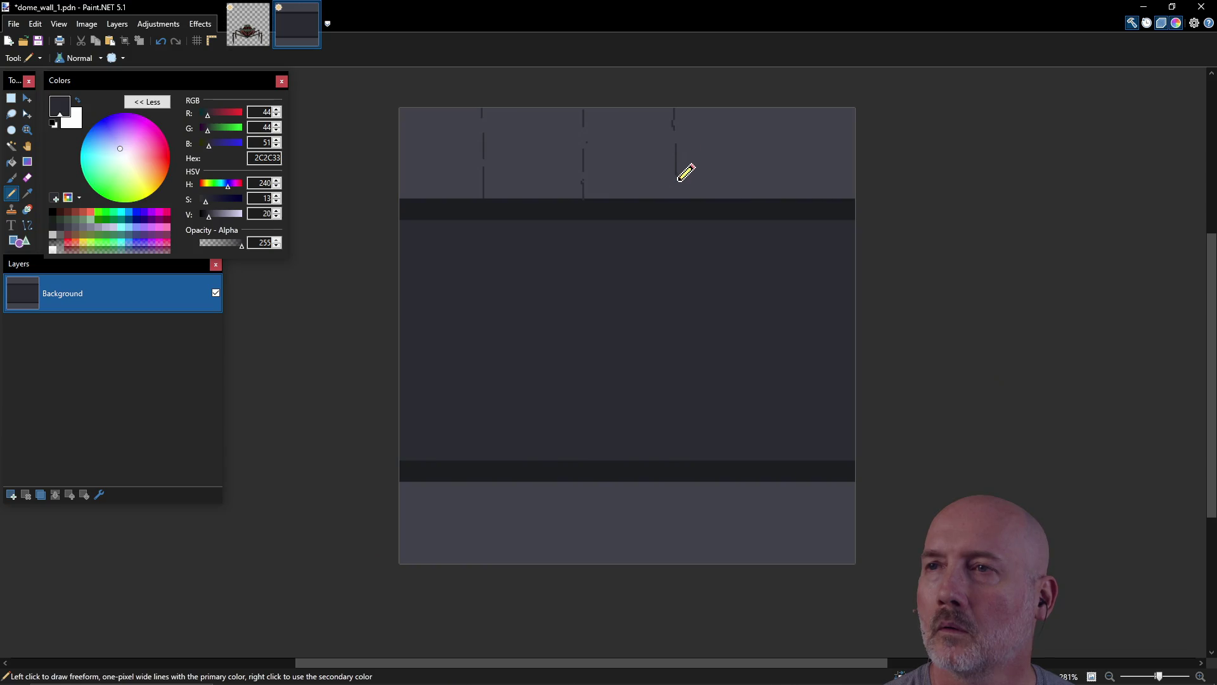
left_click_drag(755, 109, 757, 192)
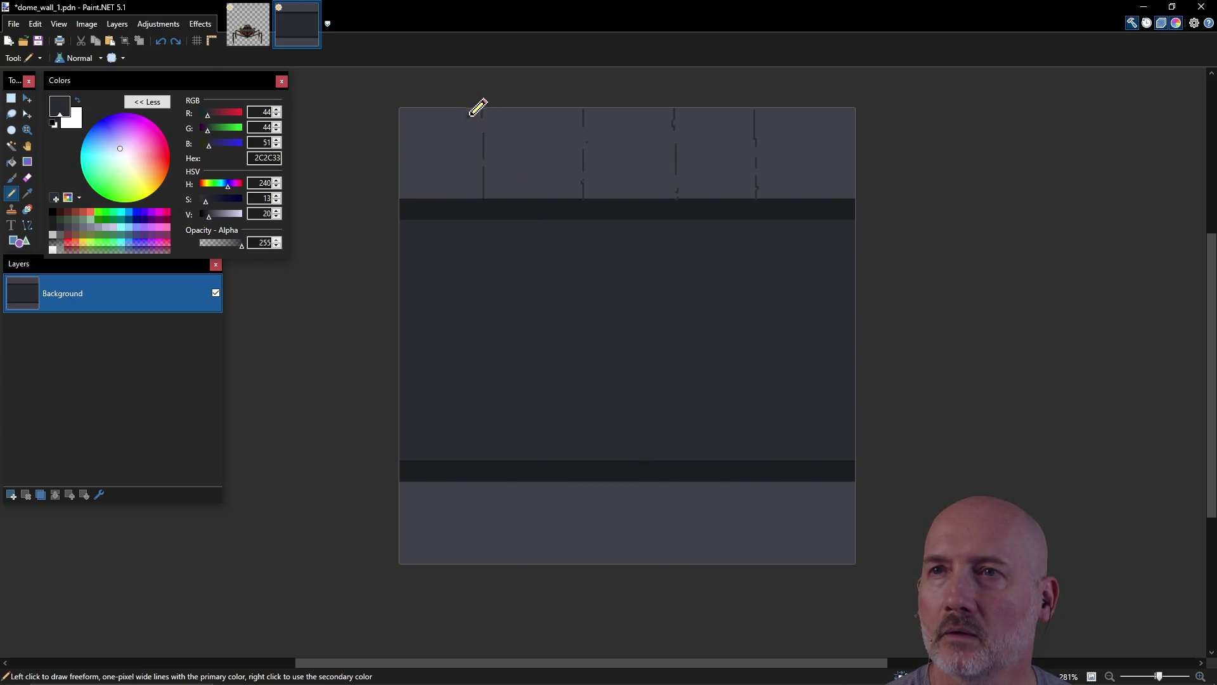
left_click(472, 189)
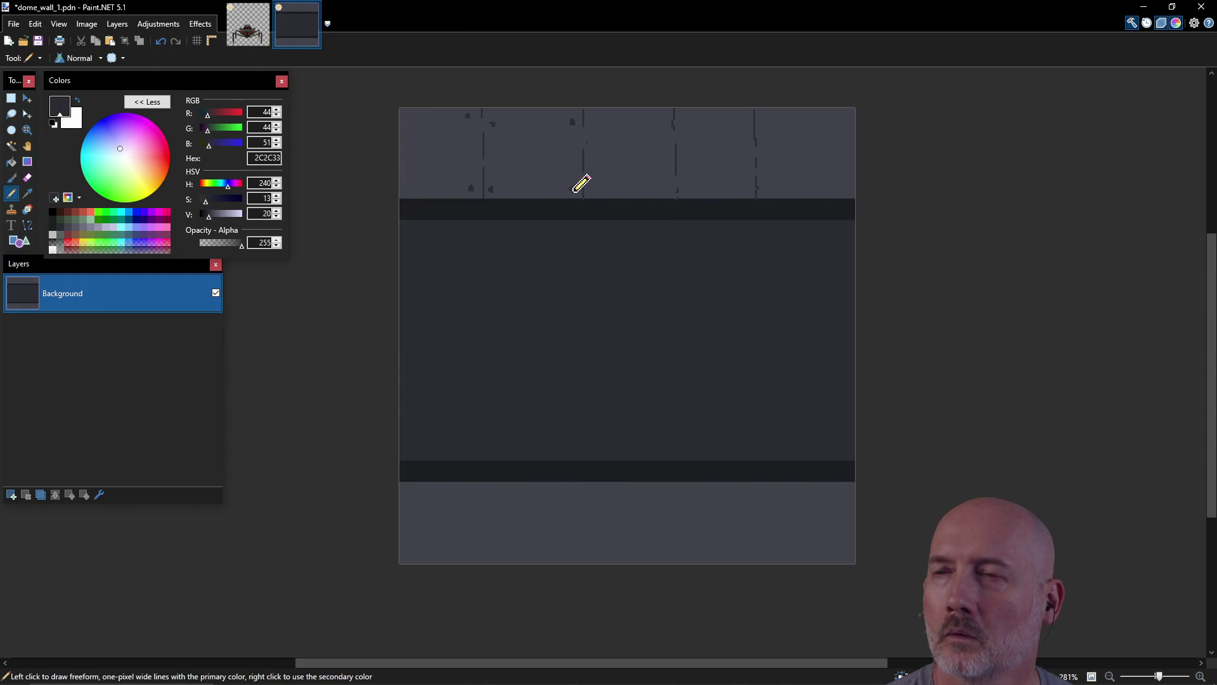
Step: Add chip dots near the cracks and extend the third and fourth cracks to the top edge
left_click(596, 189)
left_click(595, 124)
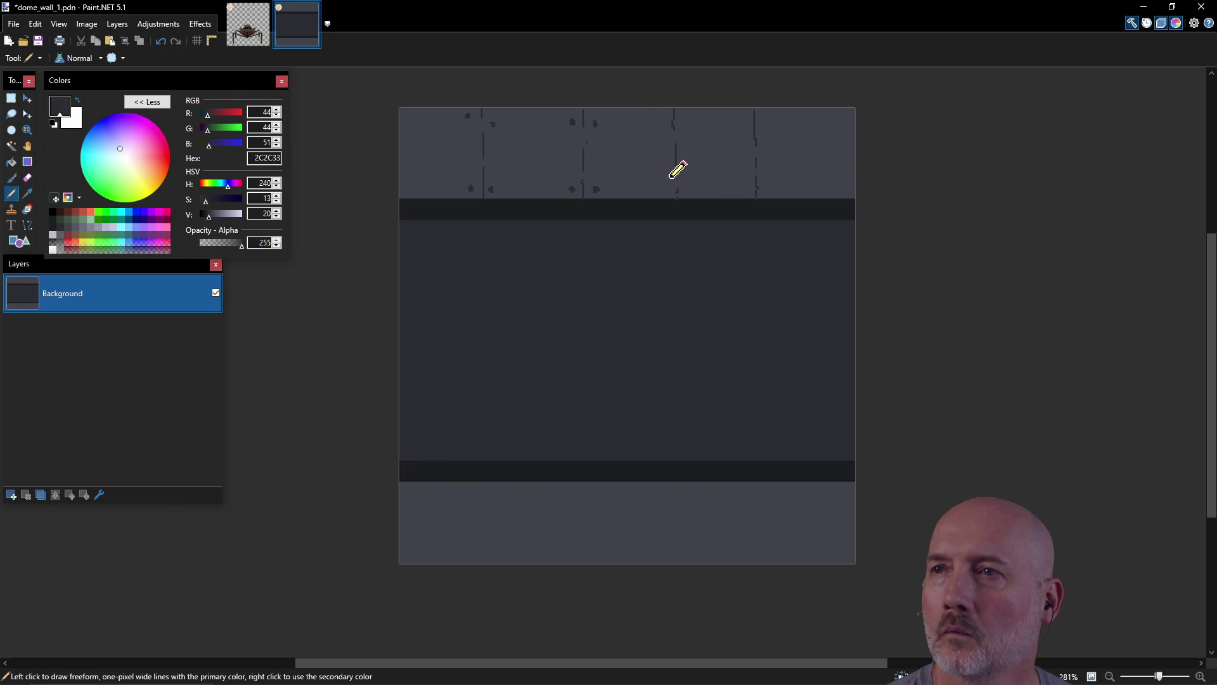
left_click(658, 125)
left_click_drag(674, 129, 673, 109)
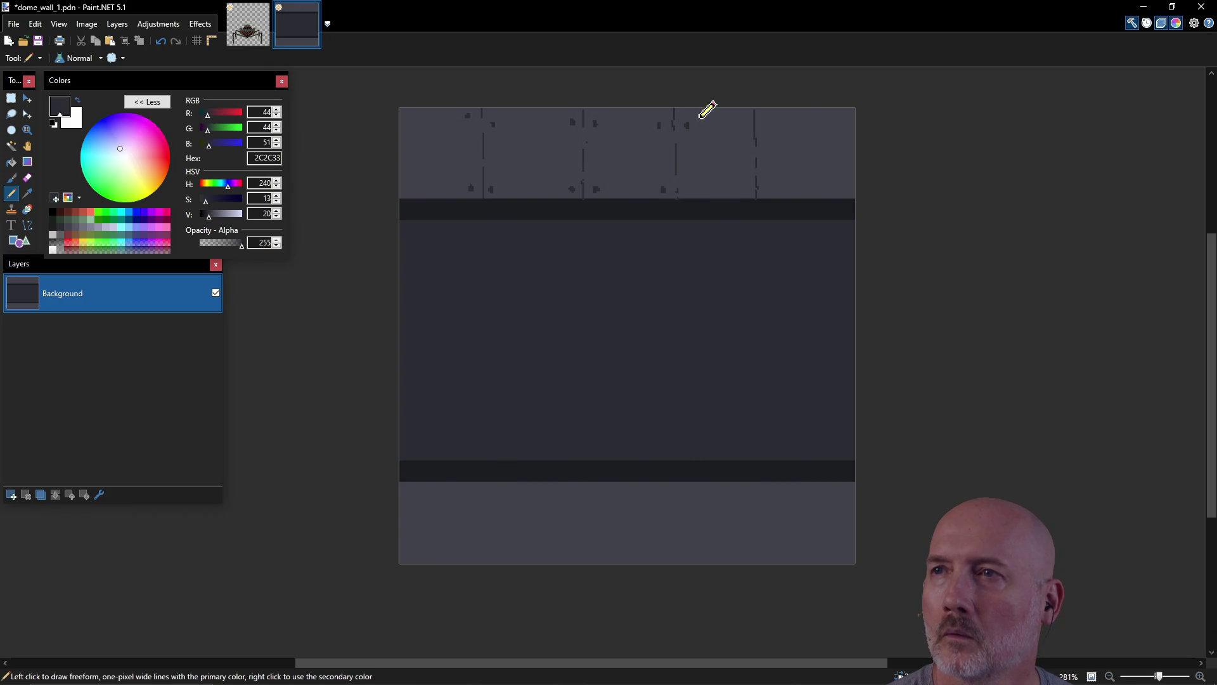
left_click(742, 127)
left_click_drag(754, 129, 754, 109)
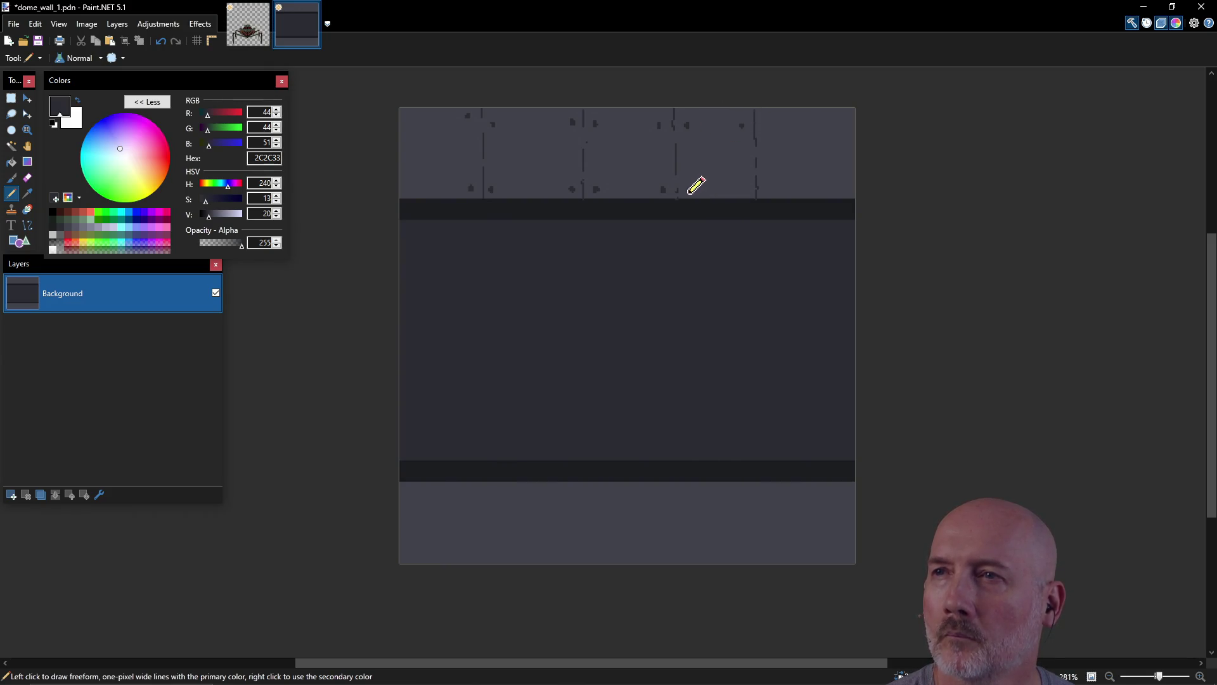
Step: Scatter more 2C2C33 chip dots along the top strip's upper and lower edges, both ends
left_click(689, 190)
left_click(745, 192)
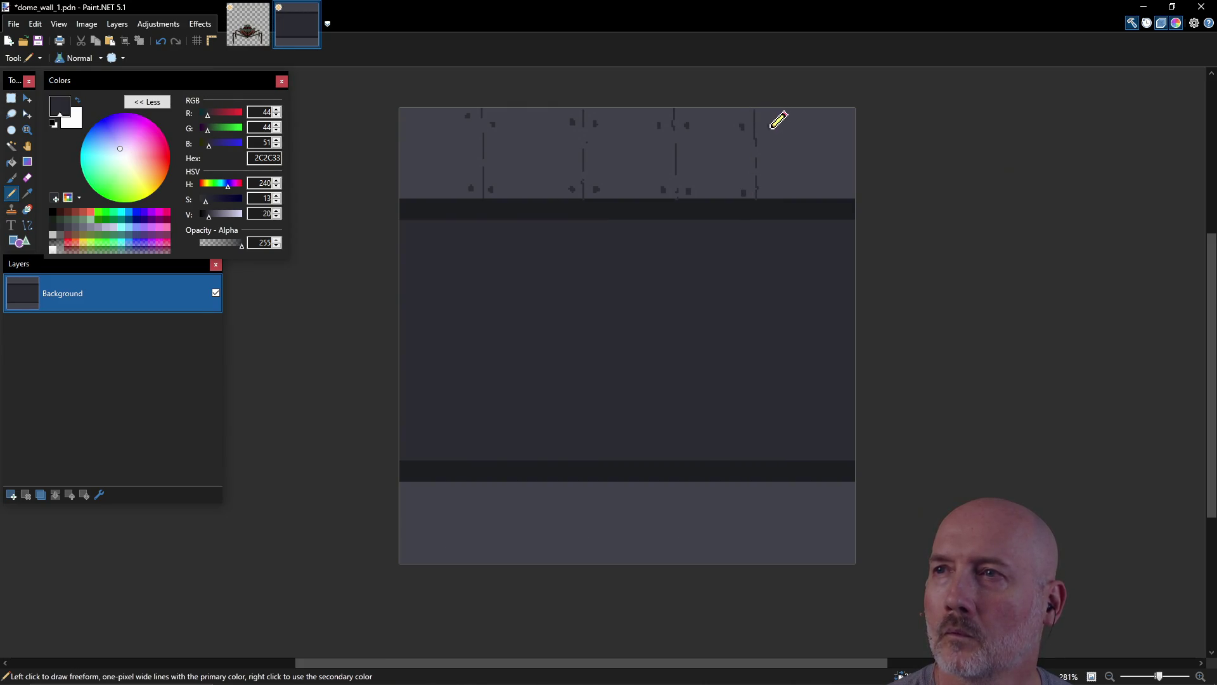
left_click(770, 124)
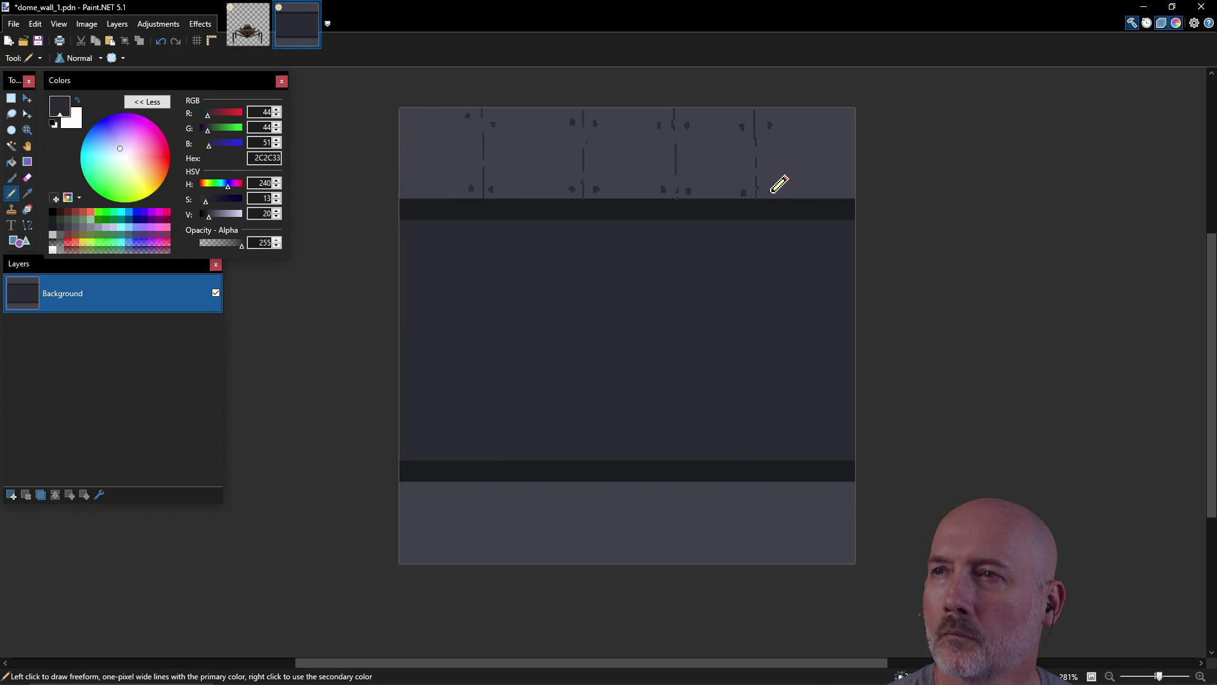
left_click(841, 189)
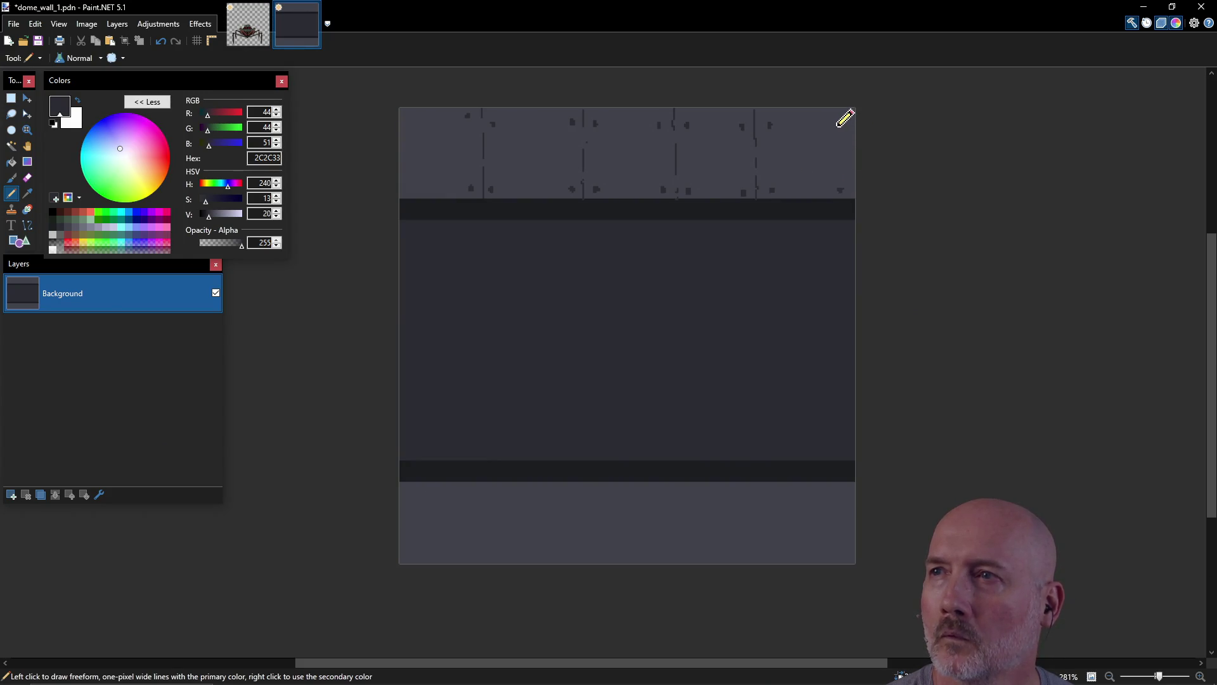
left_click(839, 126)
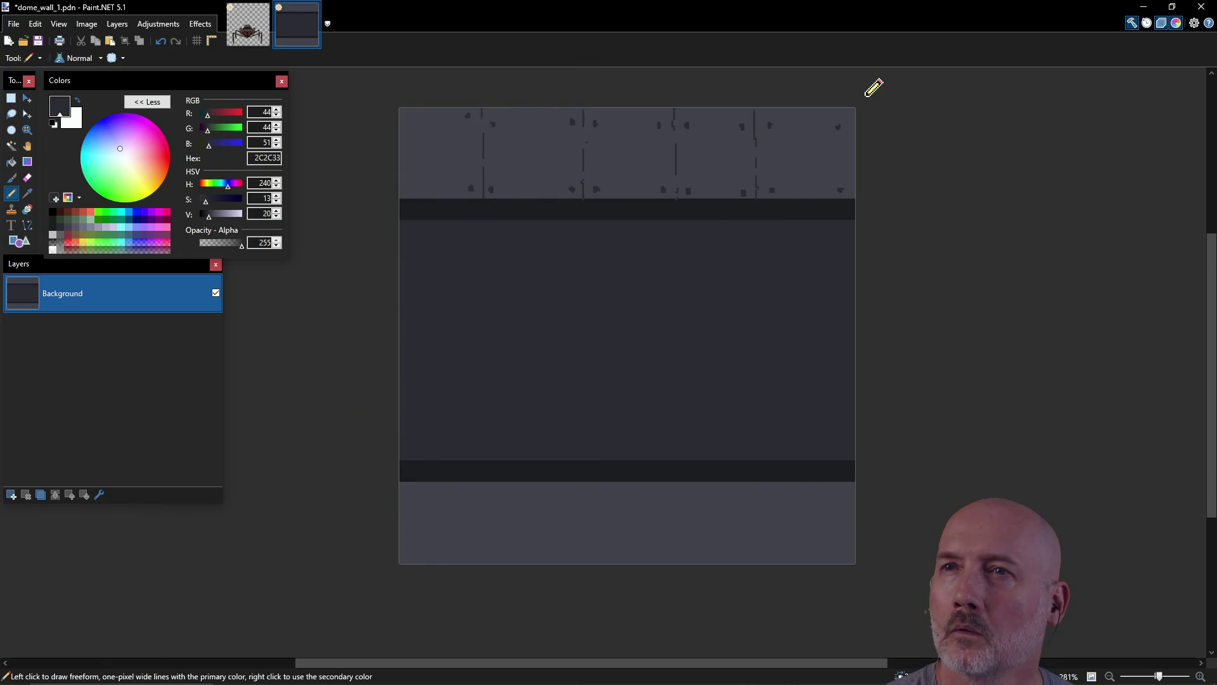
left_click(406, 189)
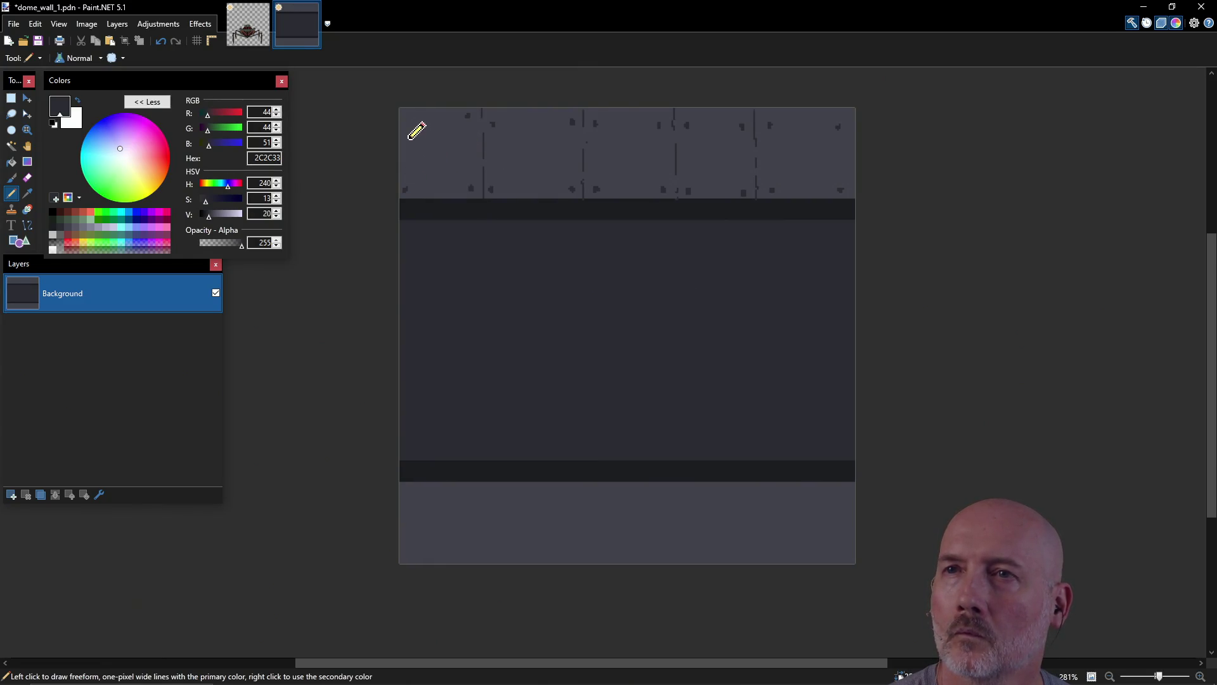
left_click(404, 123)
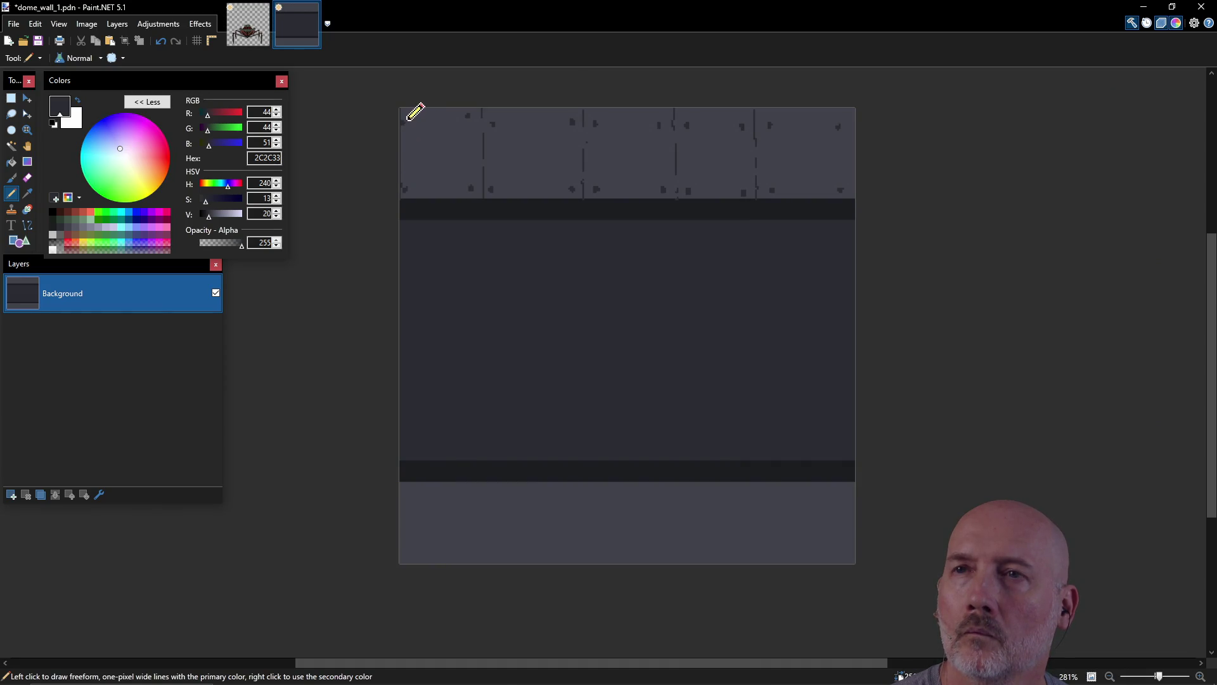
Step: Sample the strip's greys with the Color Picker, then choose pale gray-blue 999AAF
key("k")
left_click(412, 119)
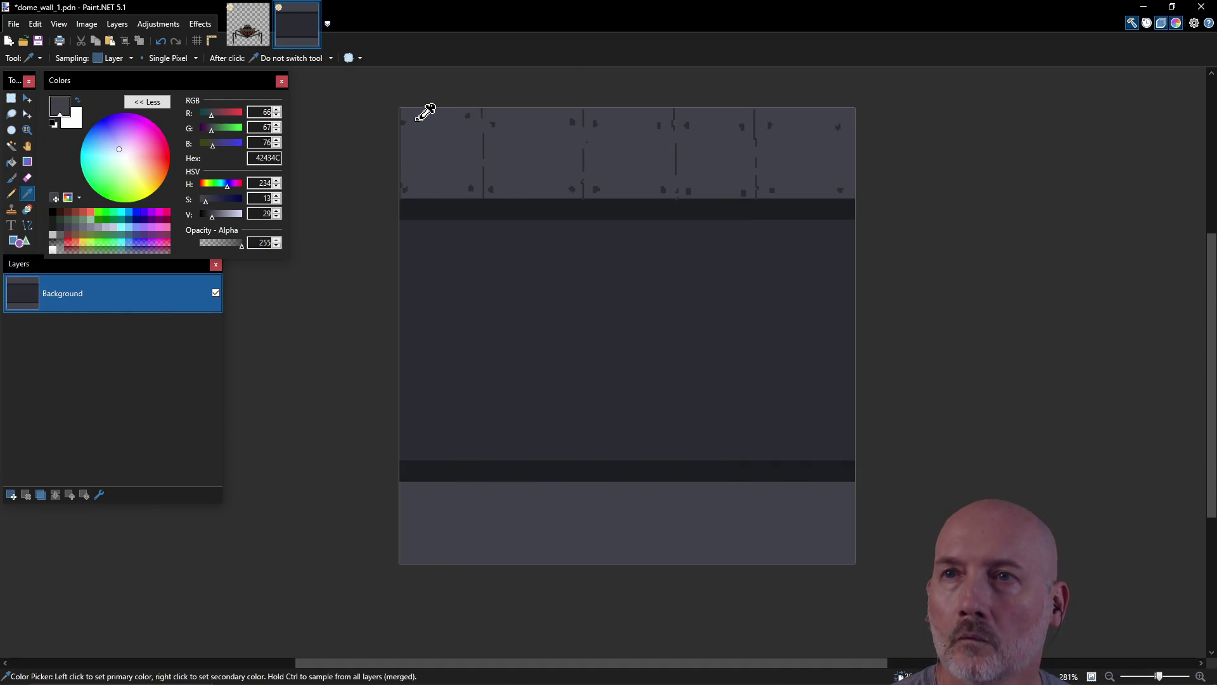
key("p")
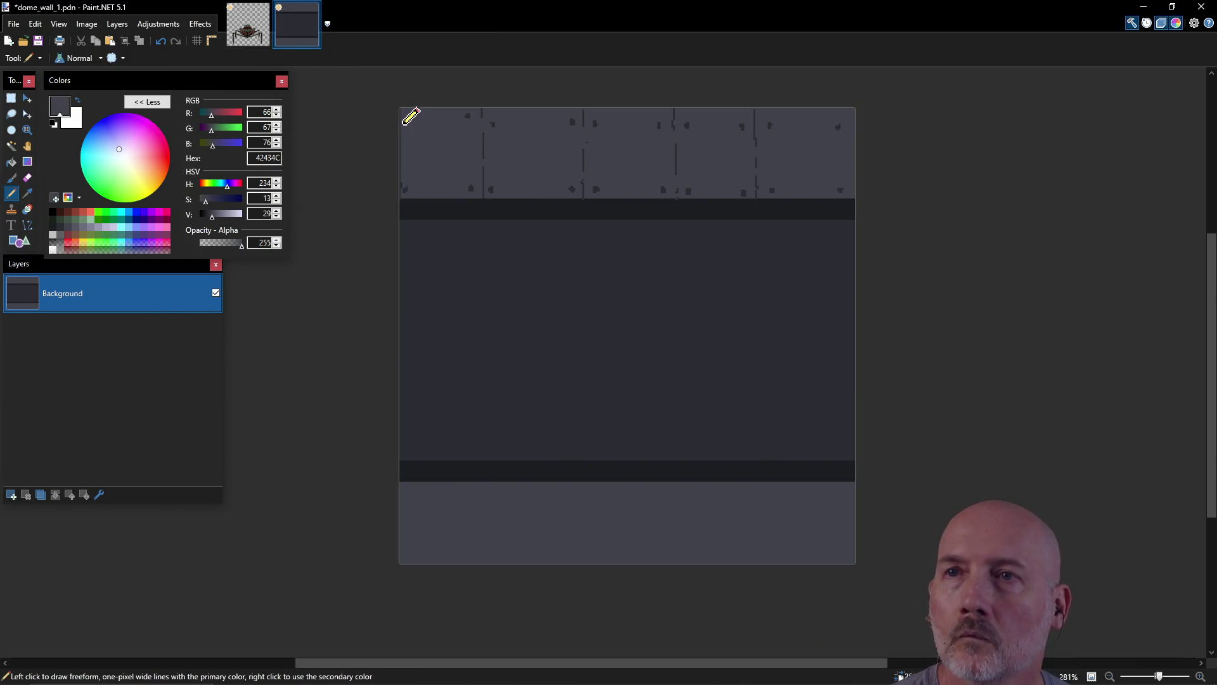
key("k")
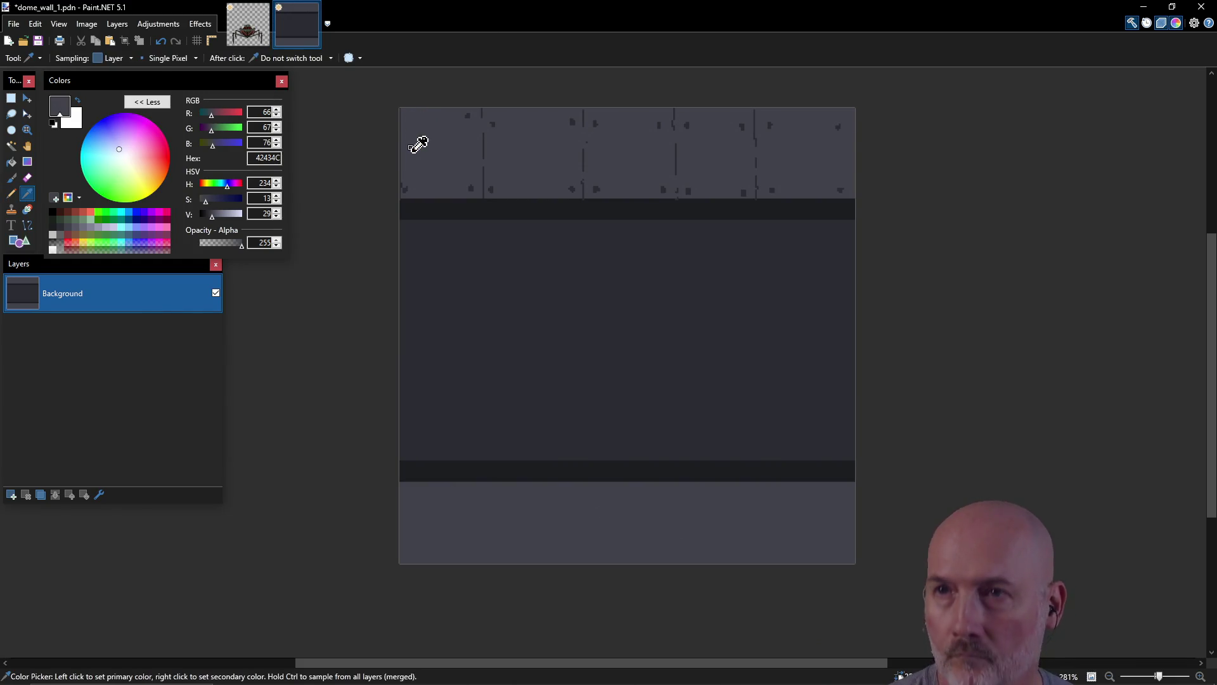
left_click(407, 189)
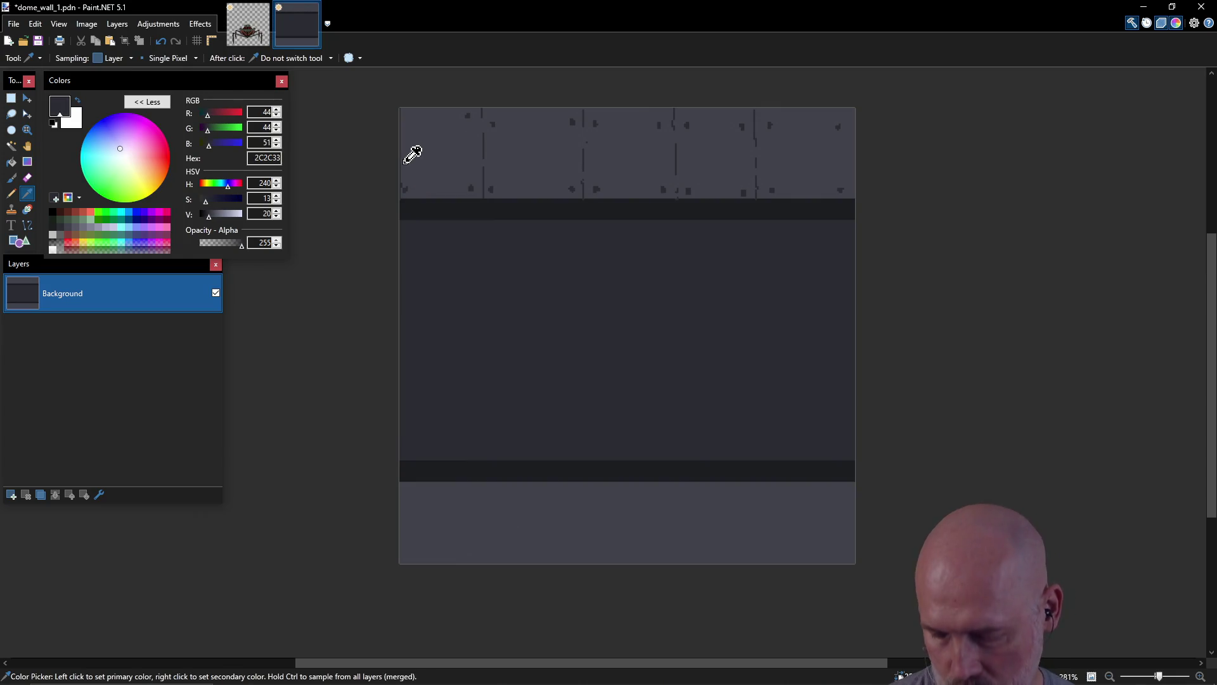
key("p")
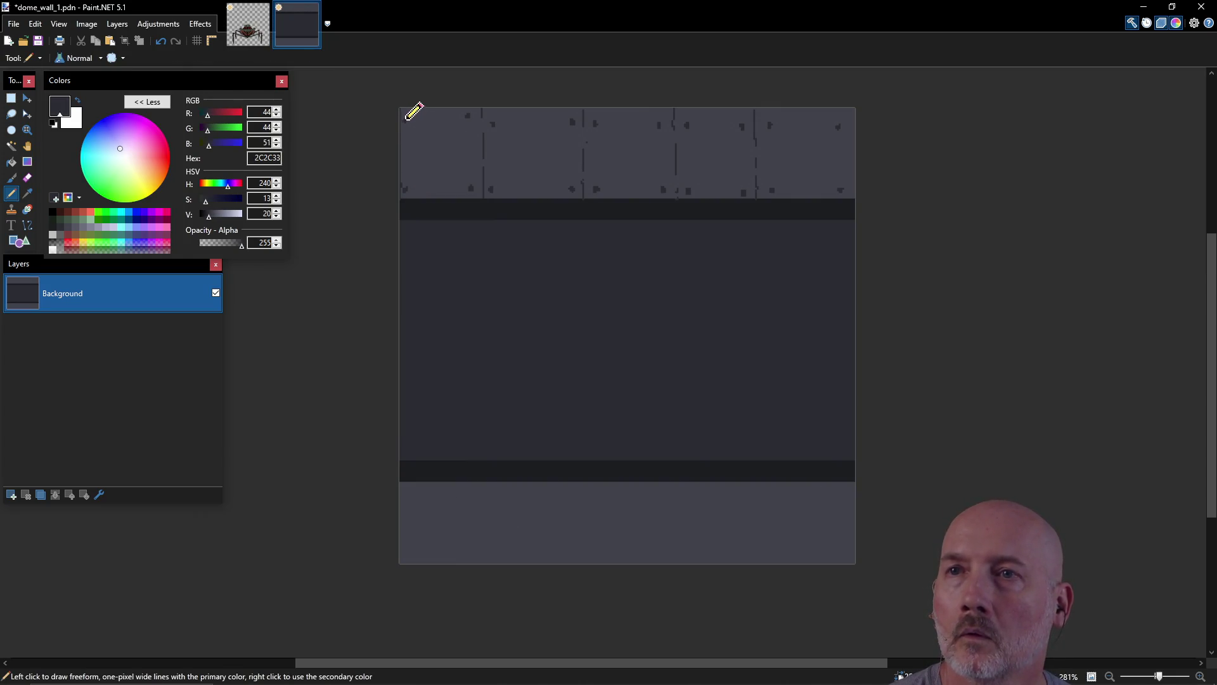
left_click(99, 230)
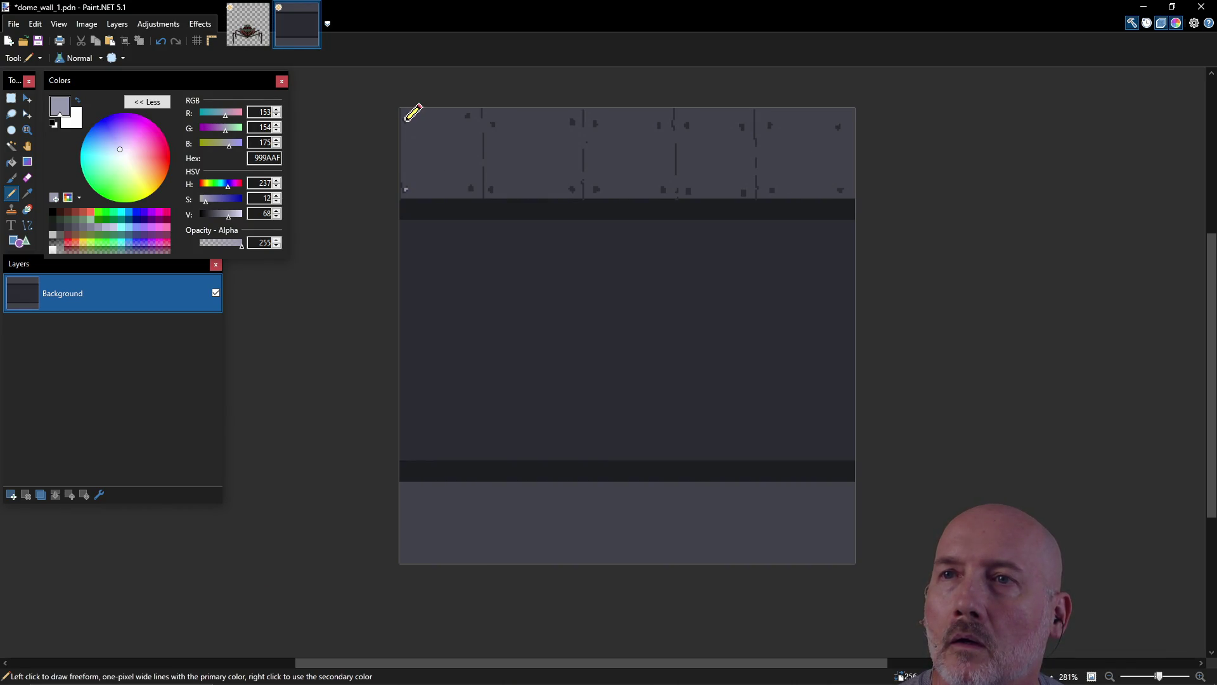
Step: Place 999AAF highlight pixels beside chips on the top strip, then undo the last one
left_click(467, 115)
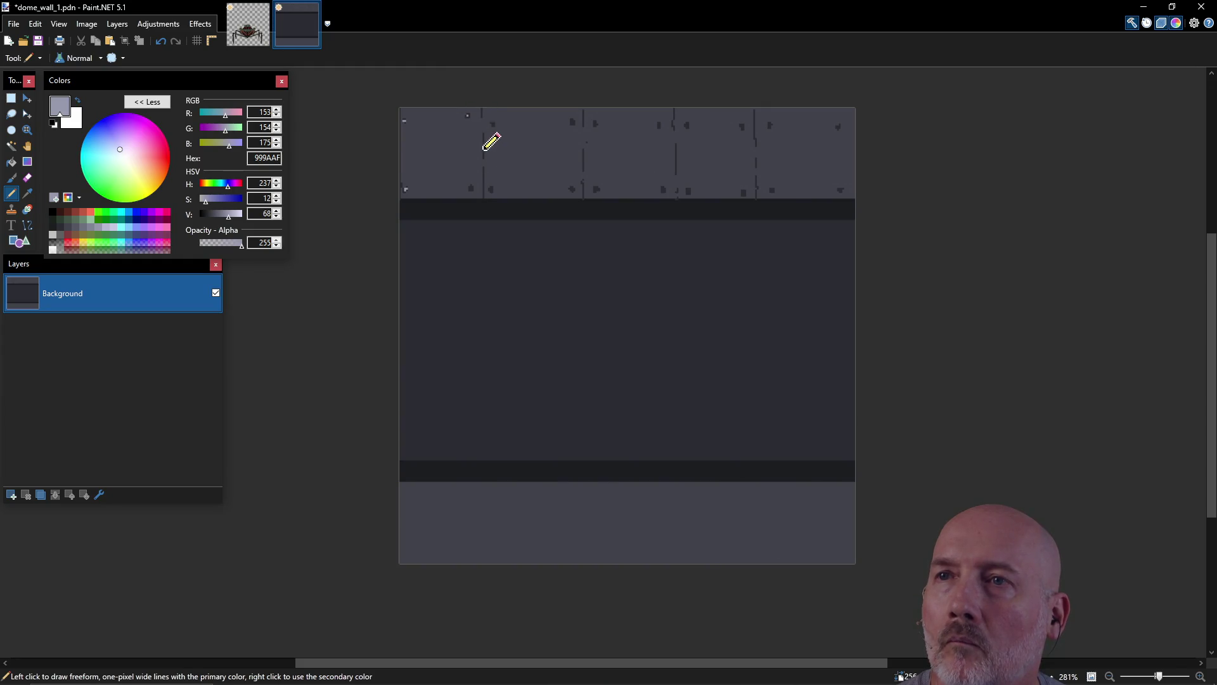
left_click(473, 189)
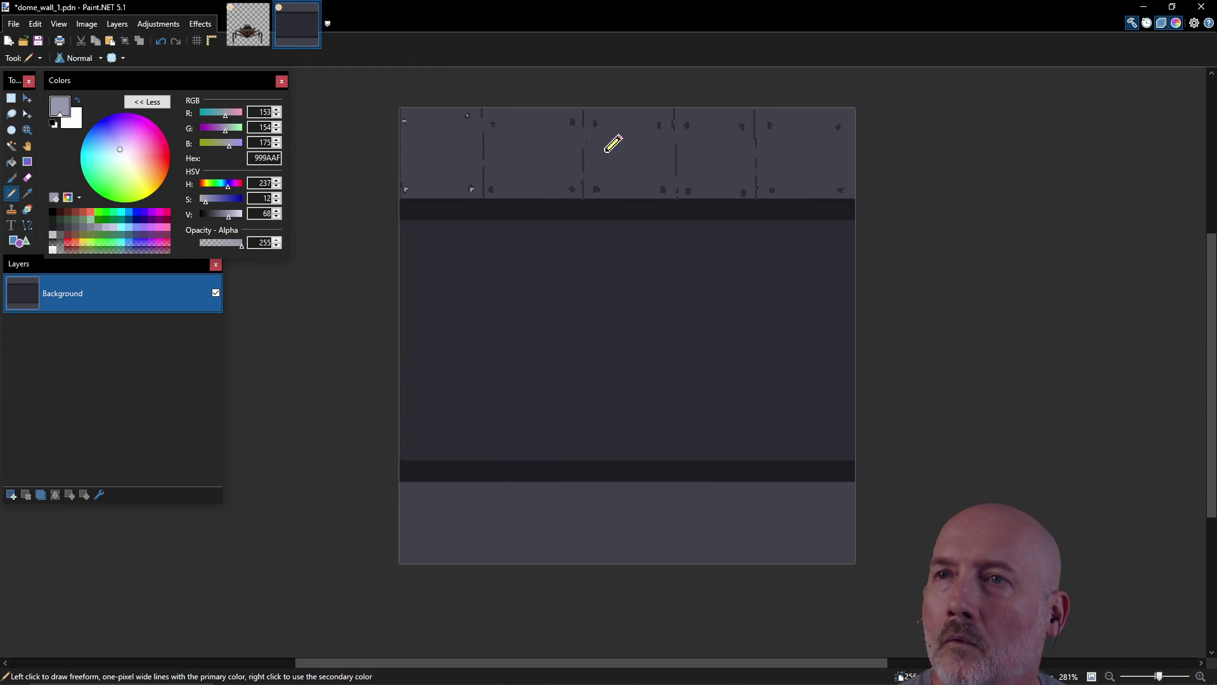
left_click(492, 190)
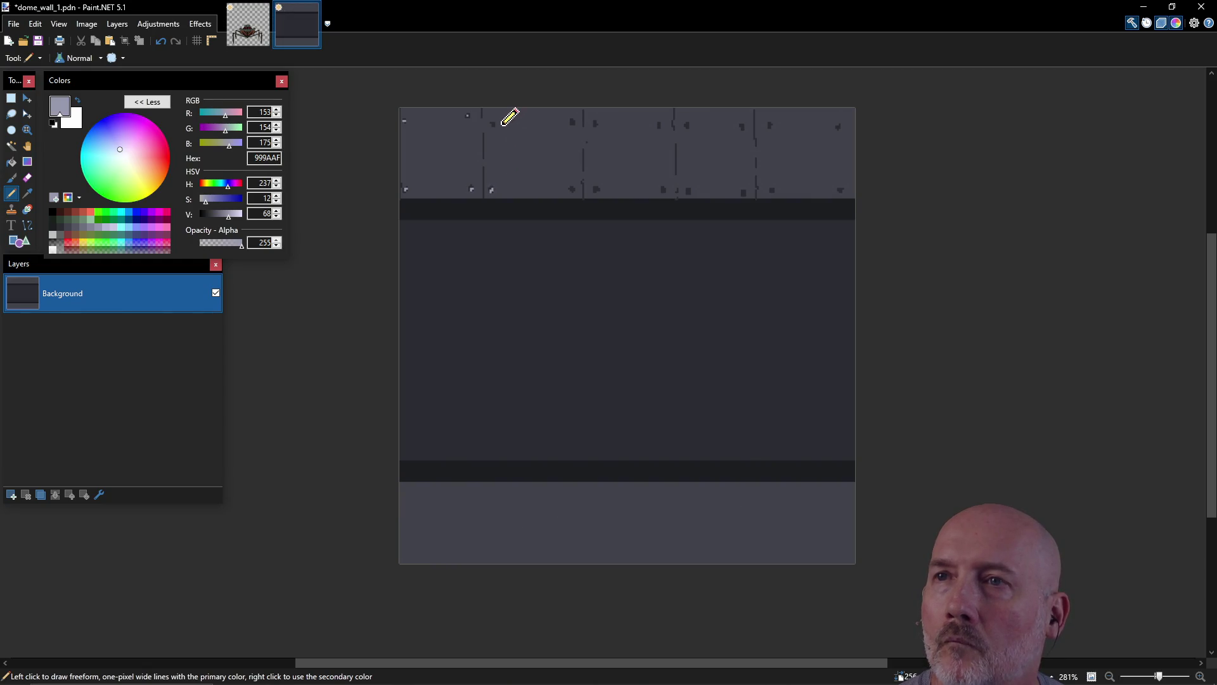
left_click(494, 125)
left_click(574, 123)
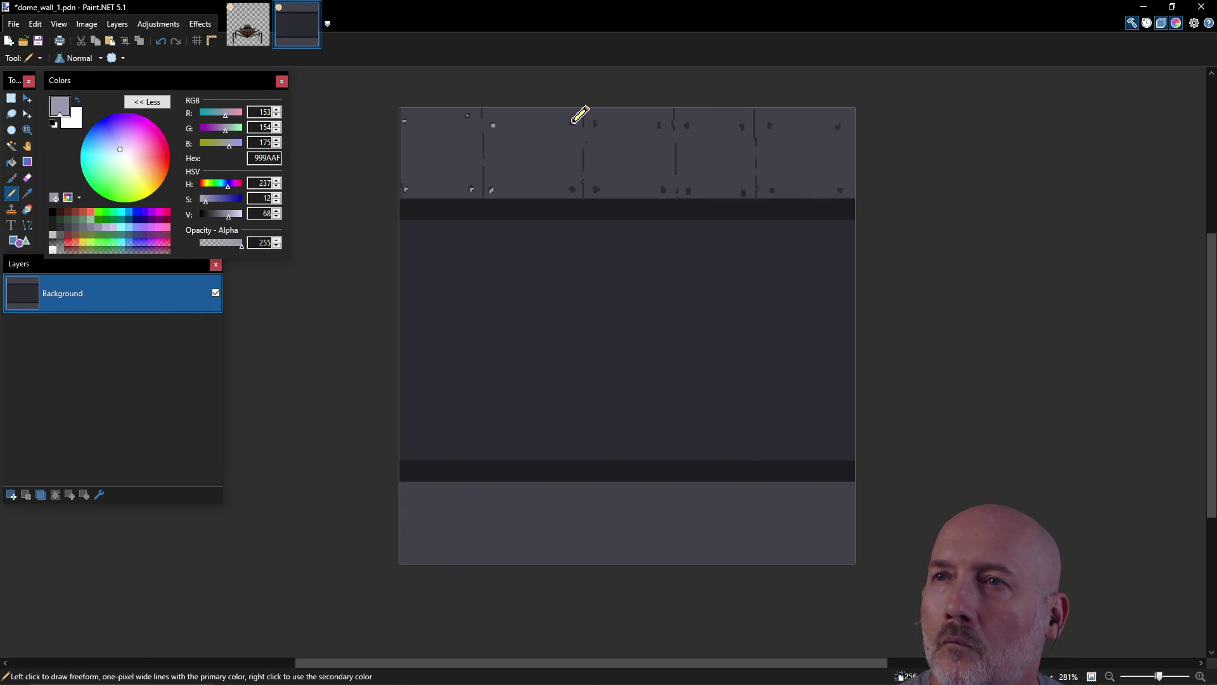
key("ctrl+z")
key("ctrl+z")
key("ctrl+z")
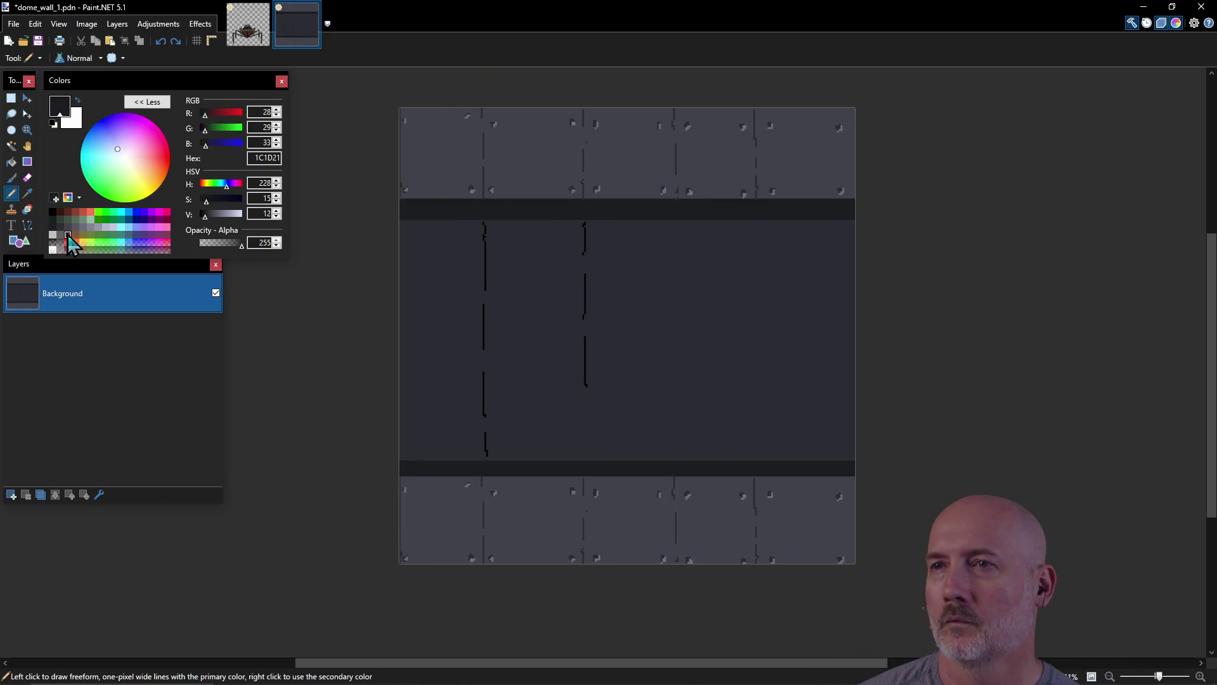
Step: Undo the light highlights and set the drawing colour to dark grey-blue 1C1D21
key("ctrl+z")
key("ctrl+z")
key("ctrl+z")
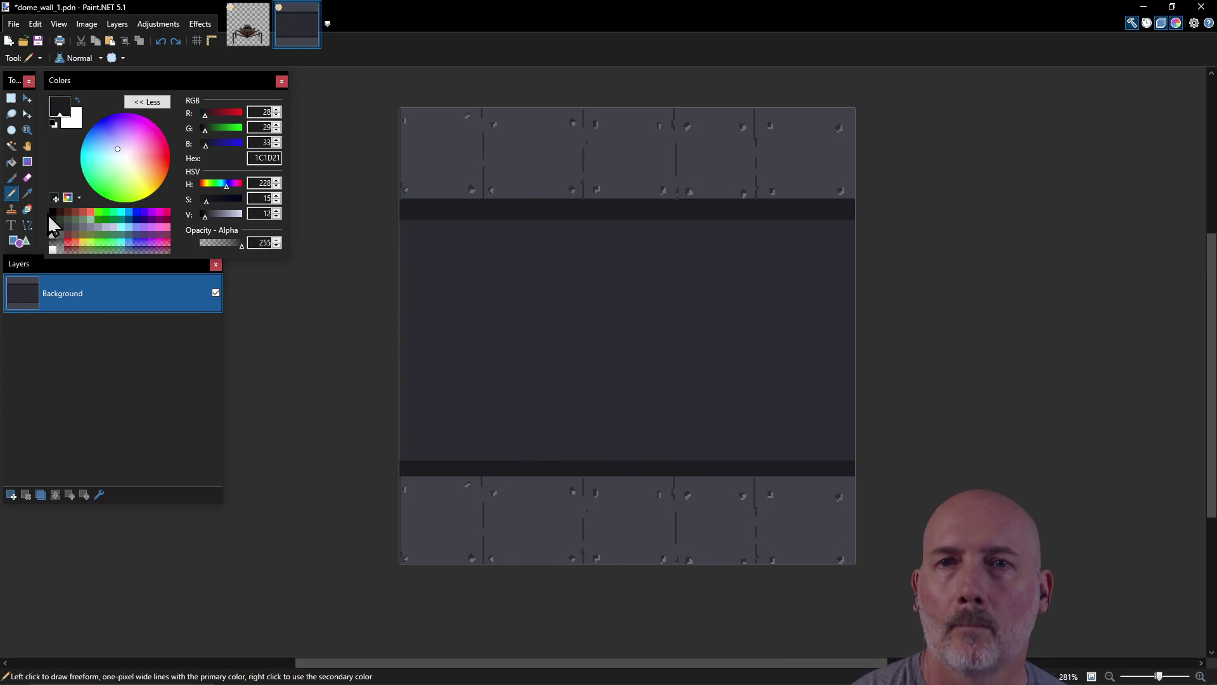
left_click(53, 212)
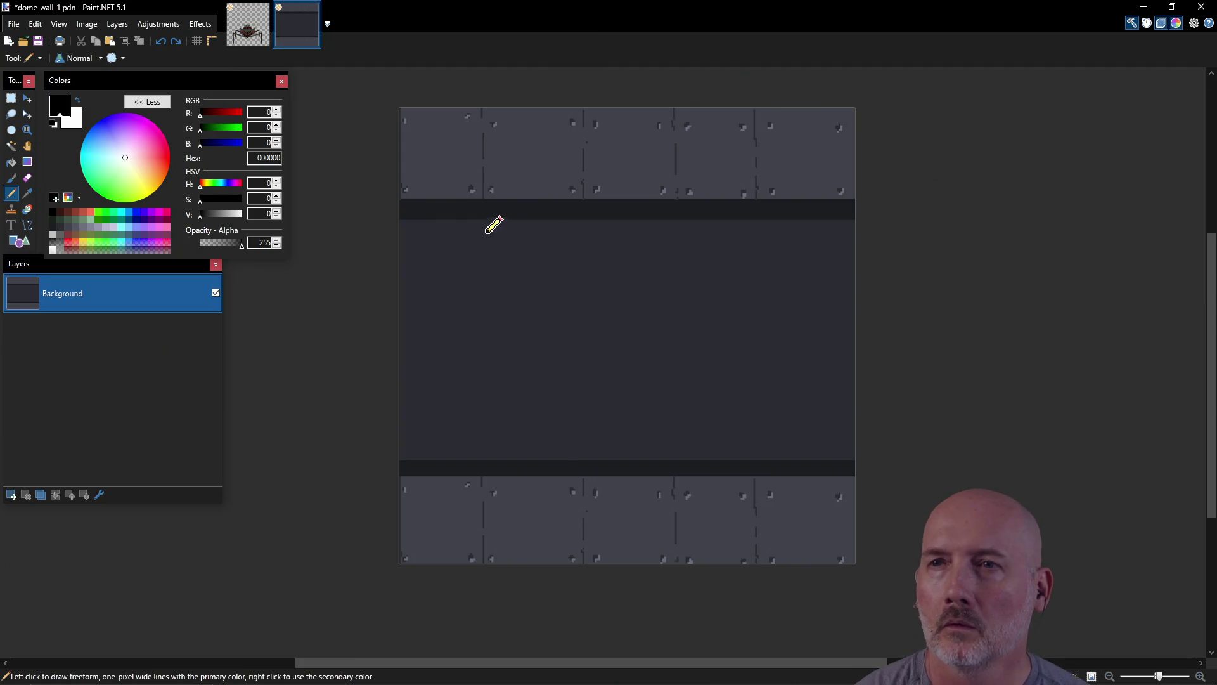
left_click(64, 248)
Step: Draw four long cracked seams down the middle panel and add a chip dot at its lower edge
left_click(485, 221)
left_click_drag(485, 222, 482, 459)
left_click_drag(584, 221, 579, 459)
left_click_drag(676, 459, 672, 221)
left_click_drag(757, 221, 759, 459)
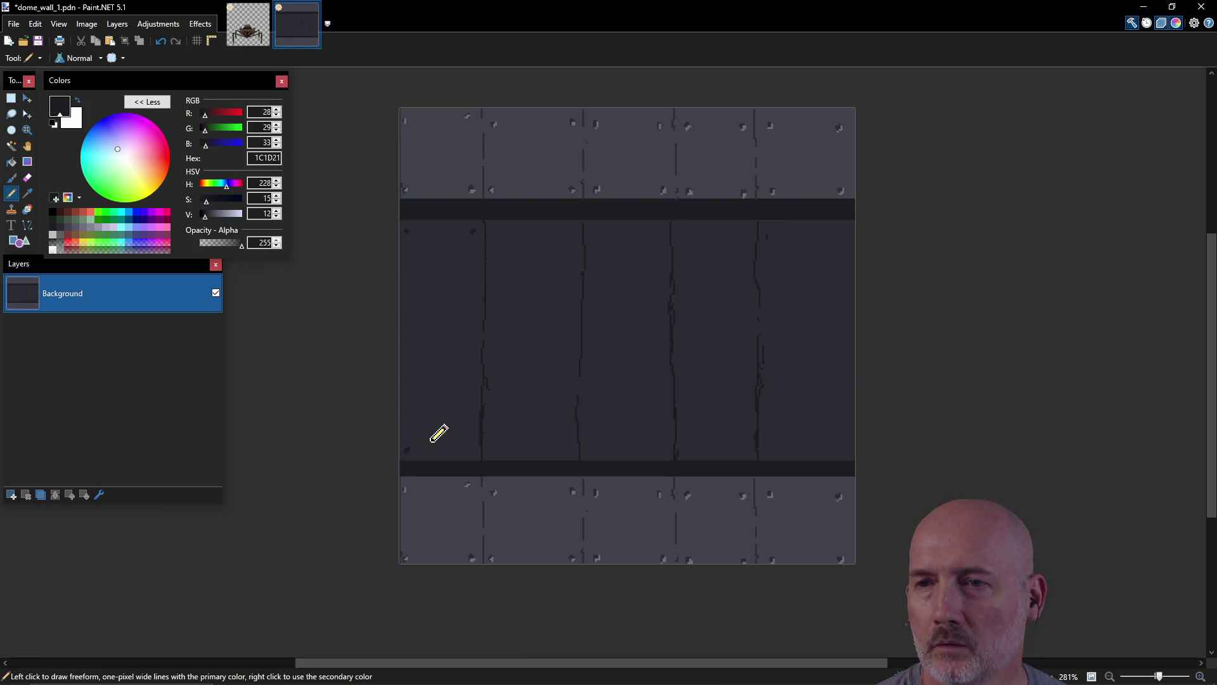
left_click(493, 452)
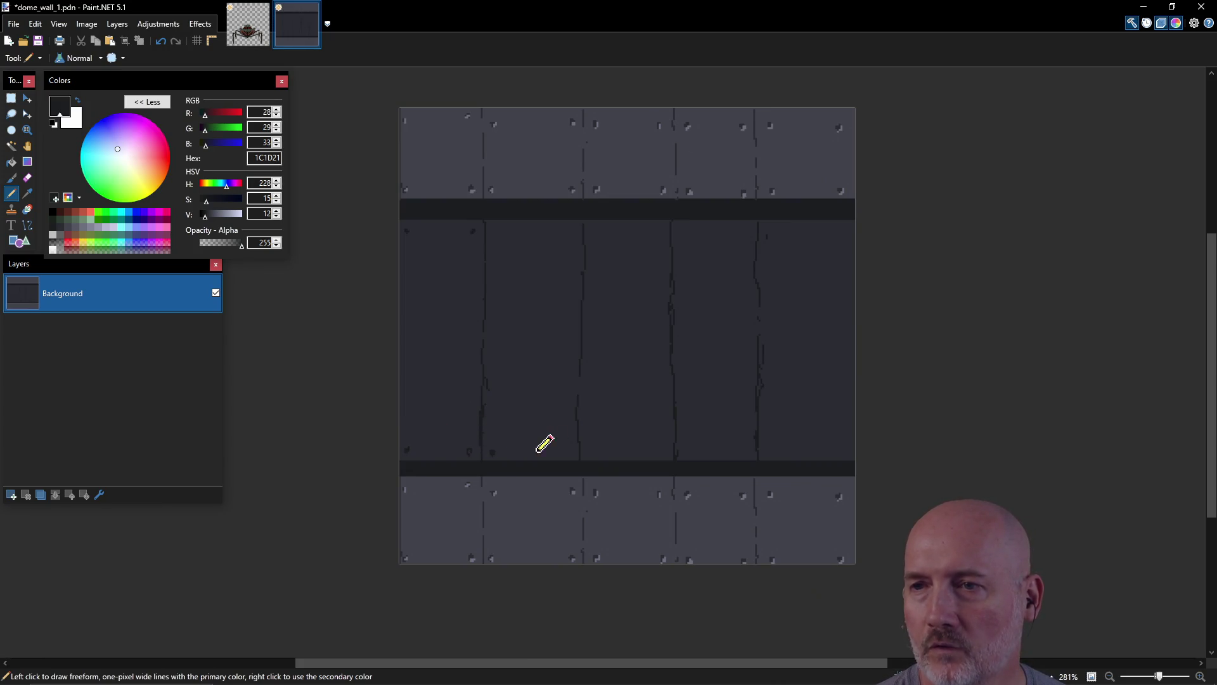
Step: Scatter five more chip dots along the middle panel's upper and lower edges
left_click(566, 454)
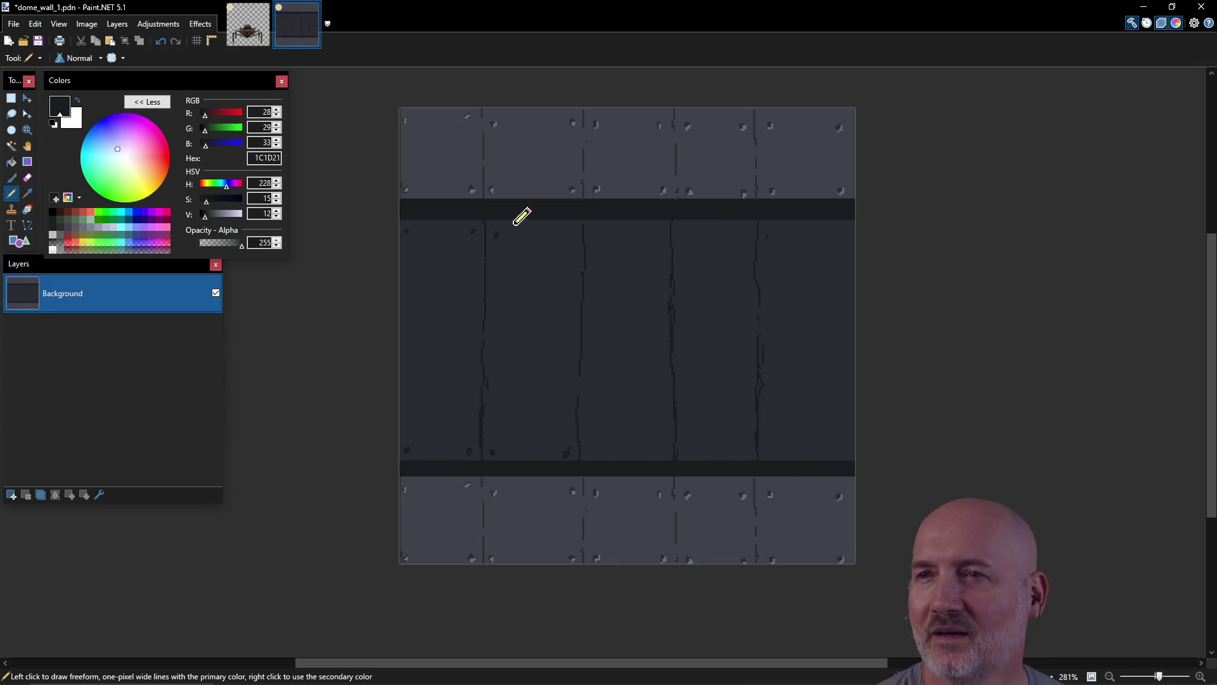
left_click(570, 237)
left_click(600, 236)
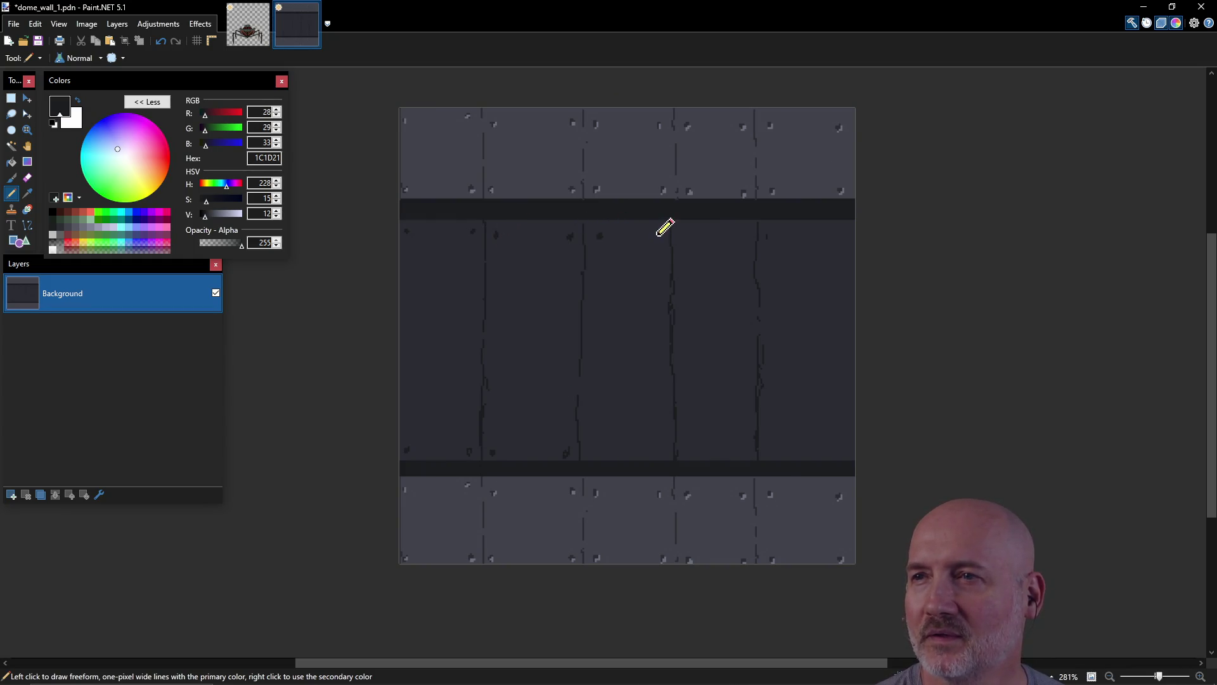
left_click(591, 448)
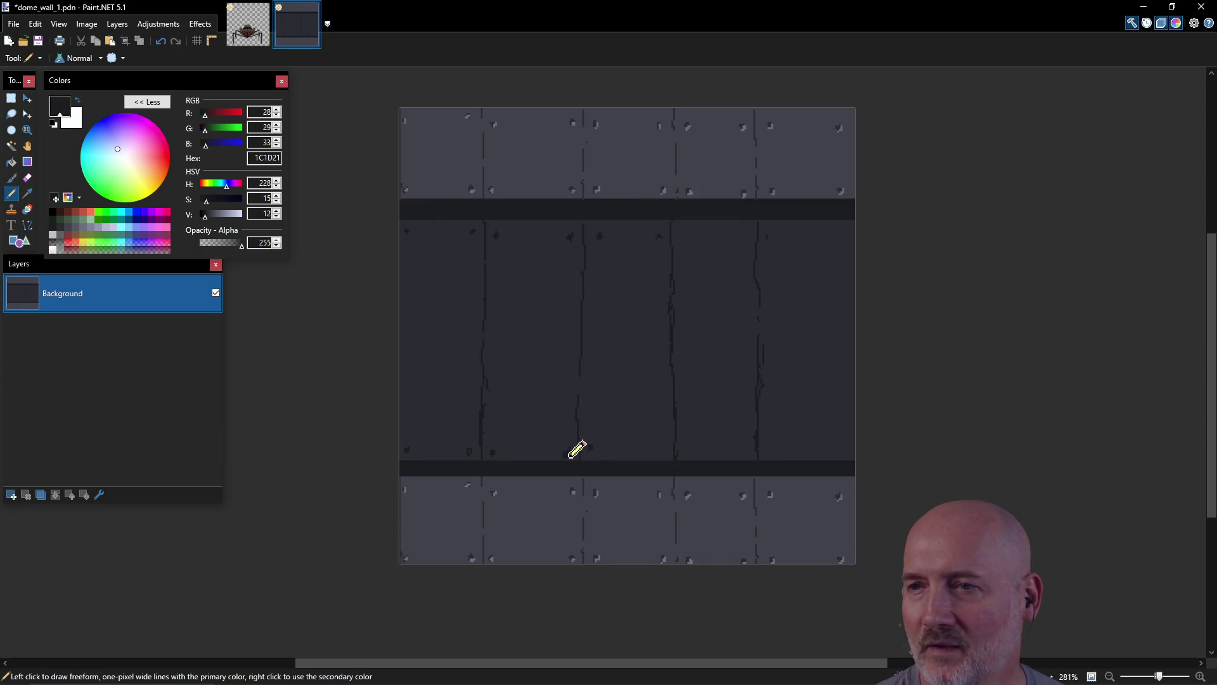
left_click(663, 452)
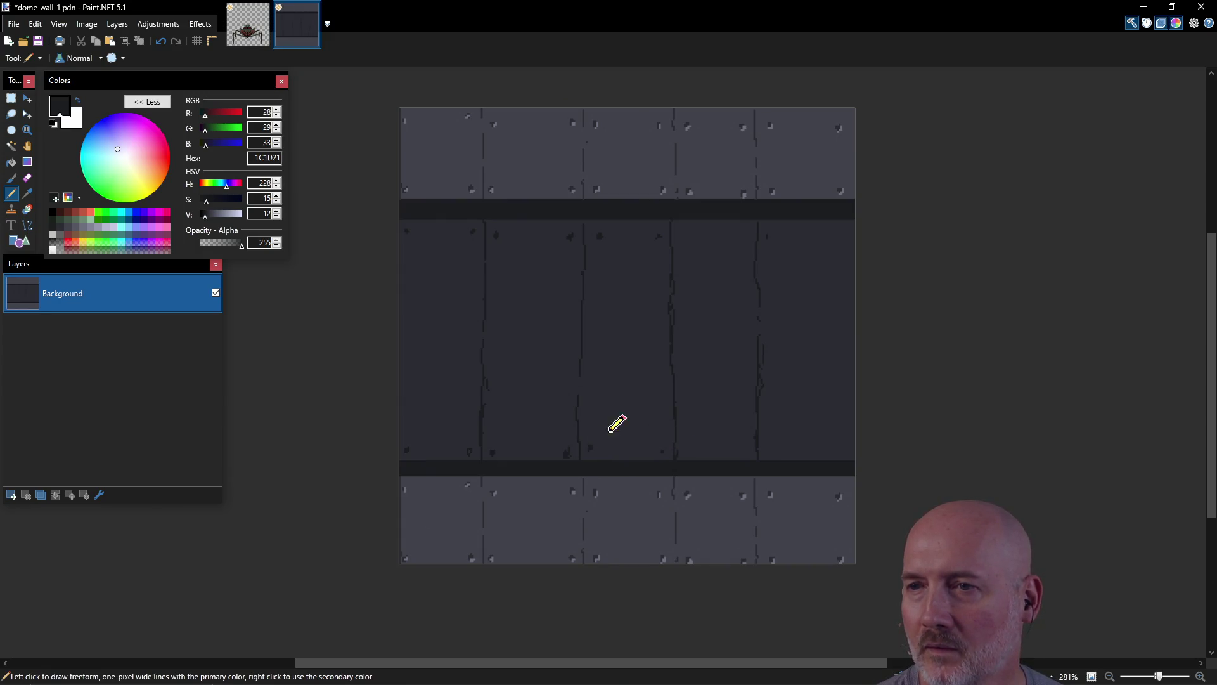
Step: Sample the wall gray 2C2C33 and band colour 1C1D21 from the canvas, then pick a mid grey
key("k")
left_click(569, 445)
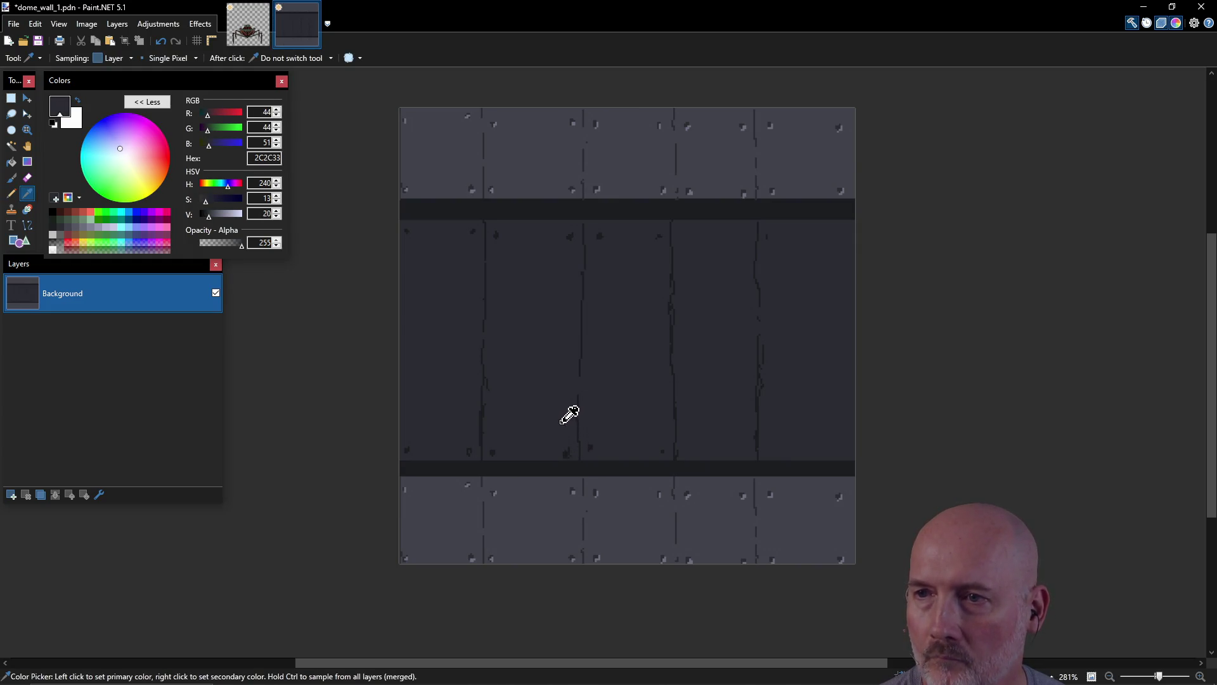
key("p")
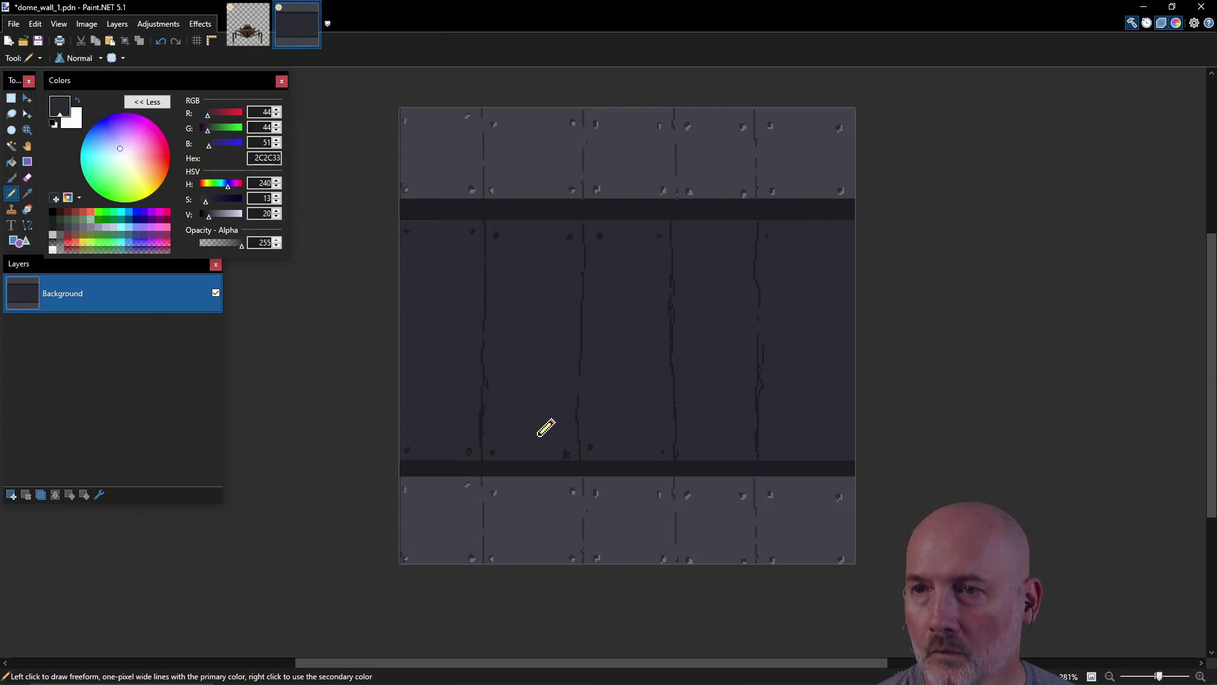
key("k")
left_click(634, 467)
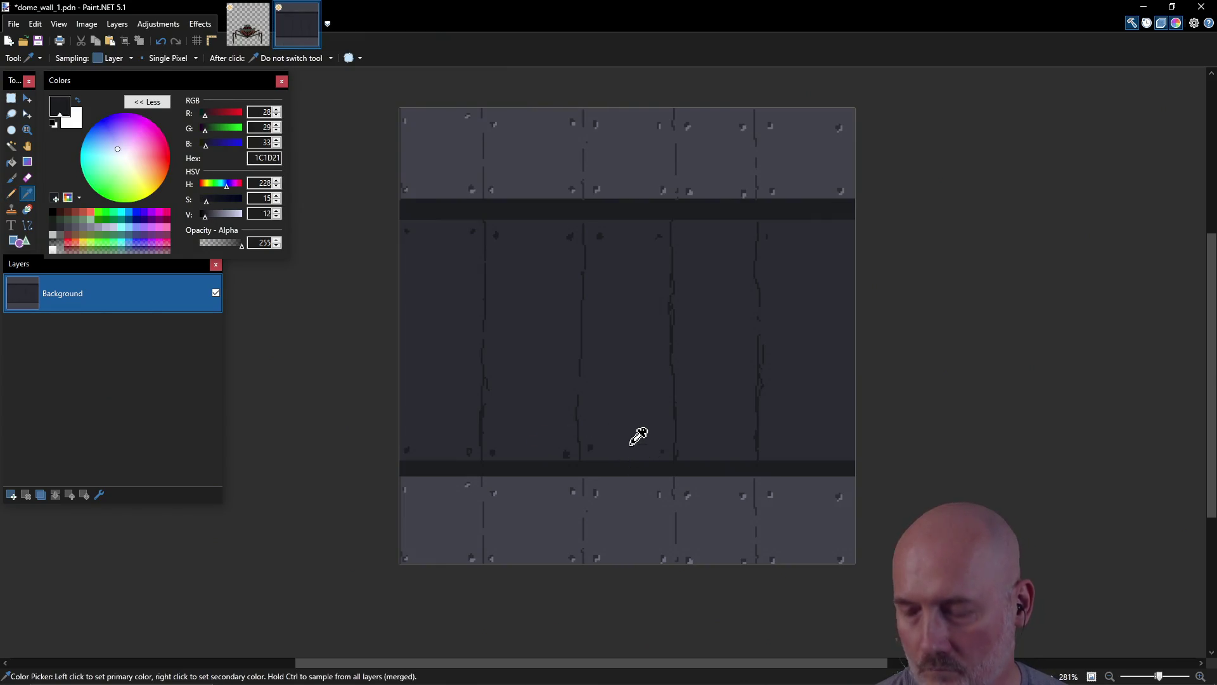
key("p")
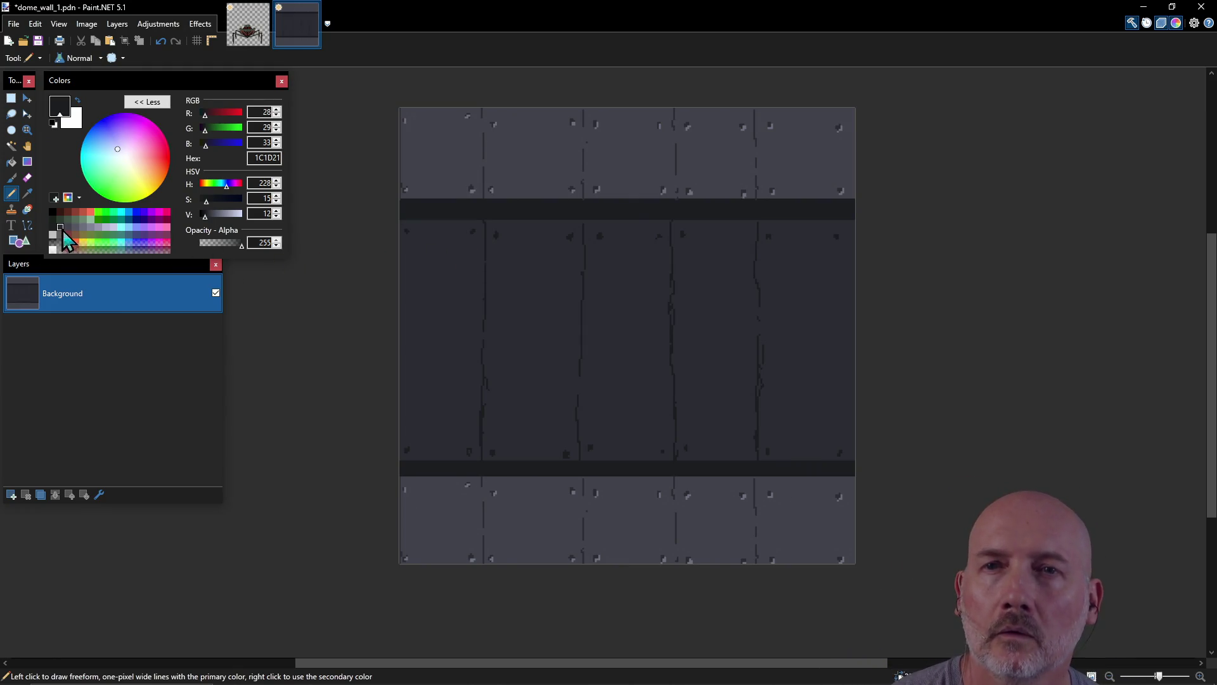
left_click(61, 227)
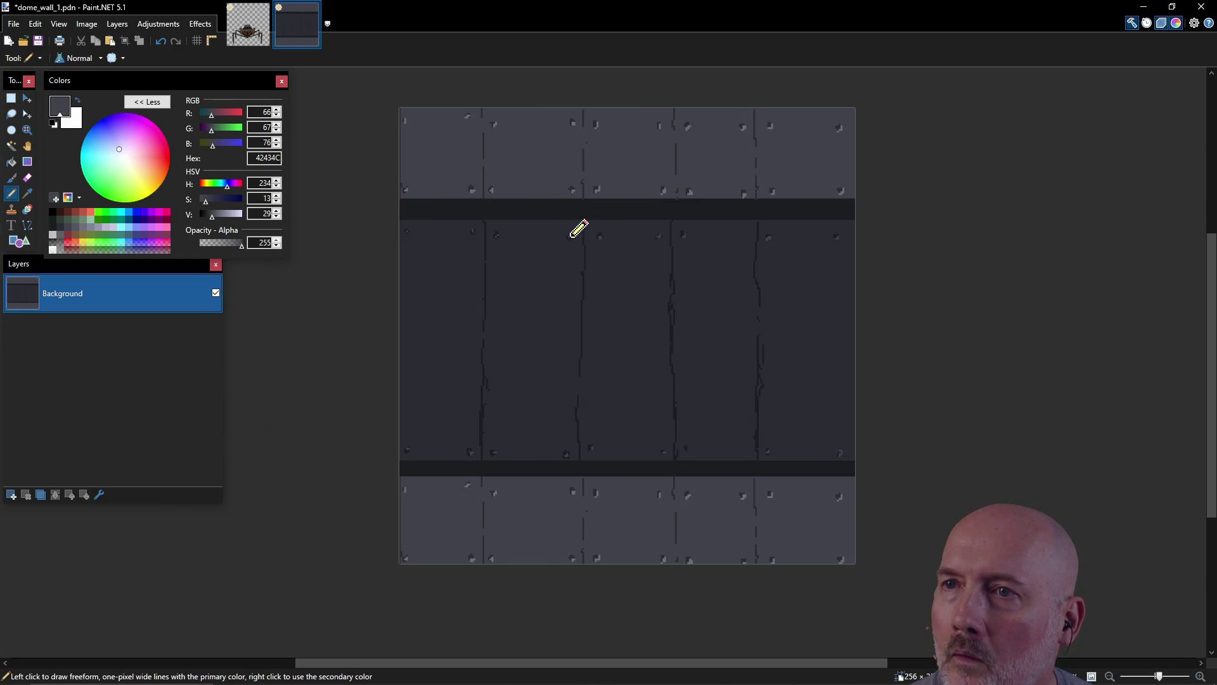
Step: Set the primary colour to pure black 000000 from the palette
left_click(53, 213)
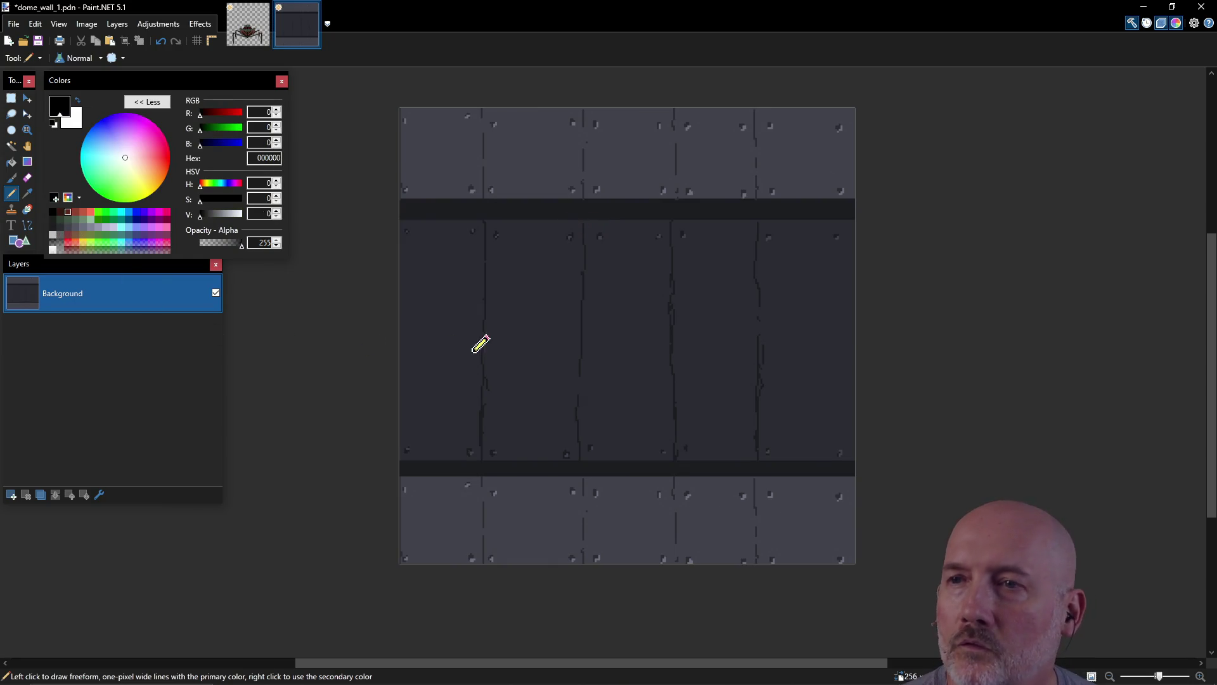
Step: Deepen the left, middle and right seam cracks and the top-band crack with black strokes
left_click_drag(481, 442, 482, 409)
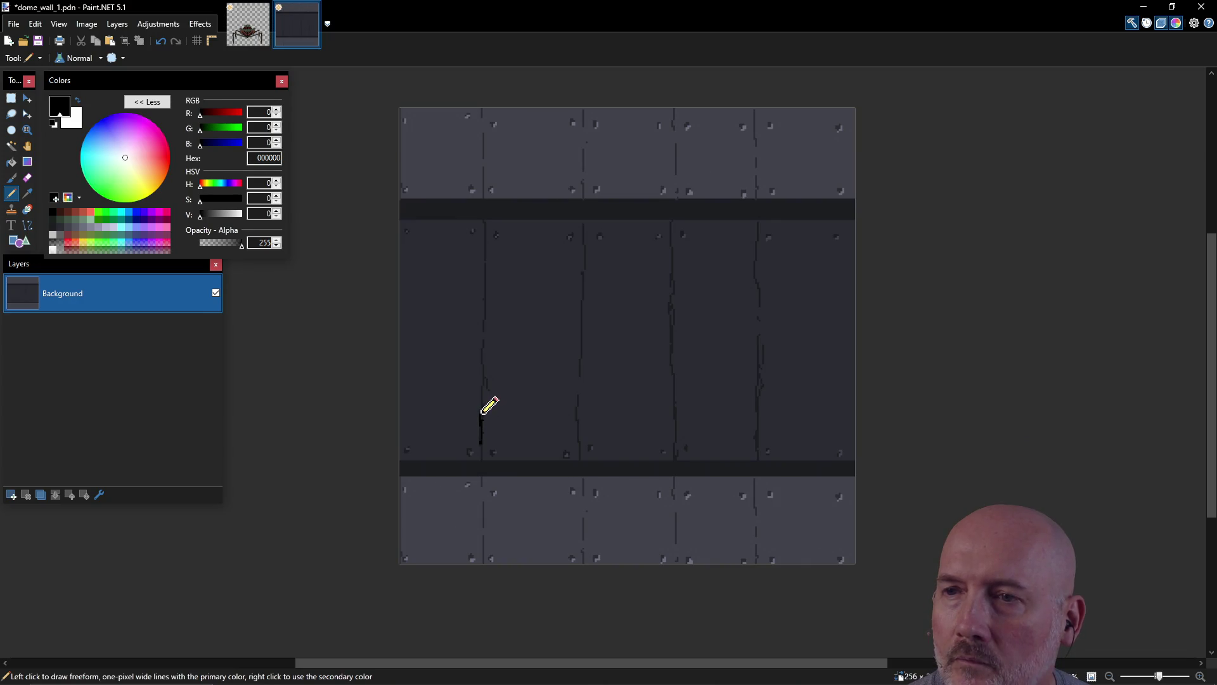
left_click_drag(760, 446, 759, 398)
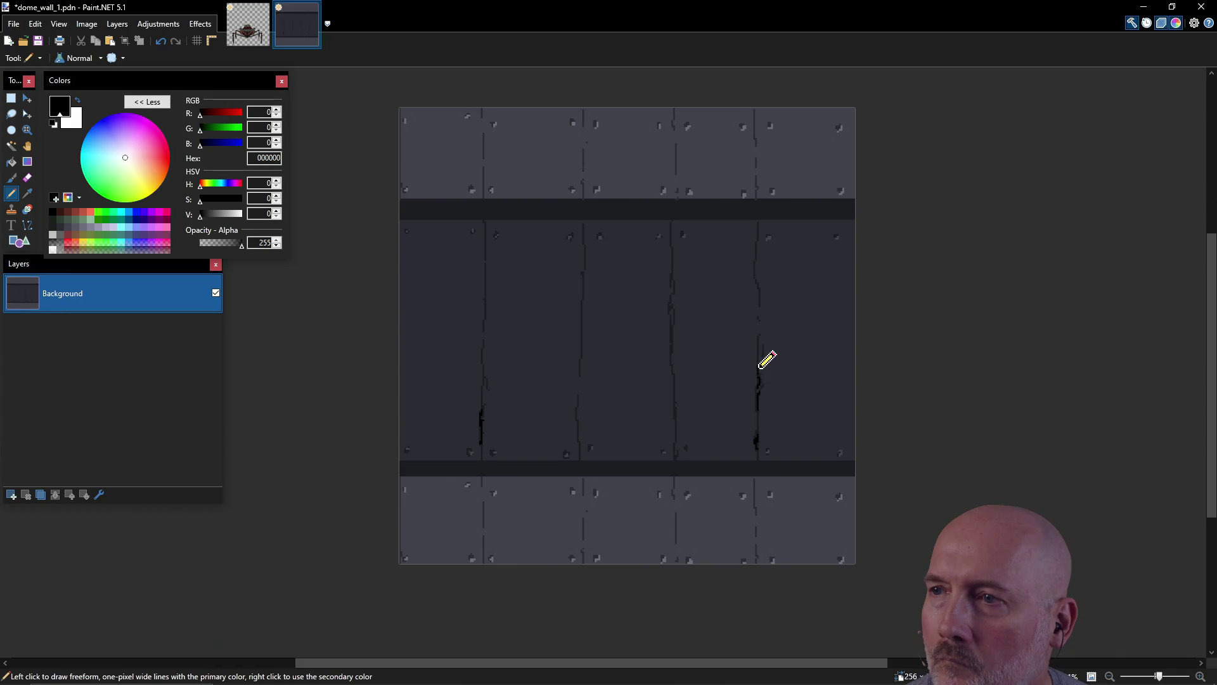
left_click_drag(764, 298, 754, 262)
left_click_drag(675, 315, 676, 365)
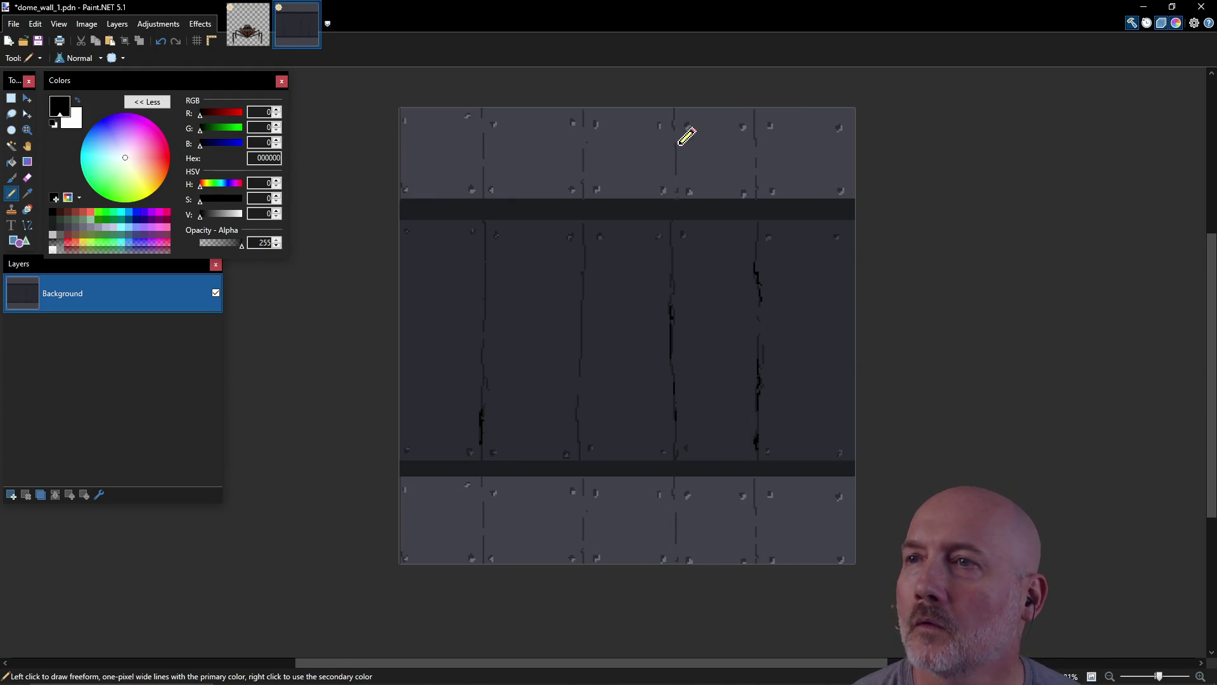
left_click_drag(676, 155, 674, 175)
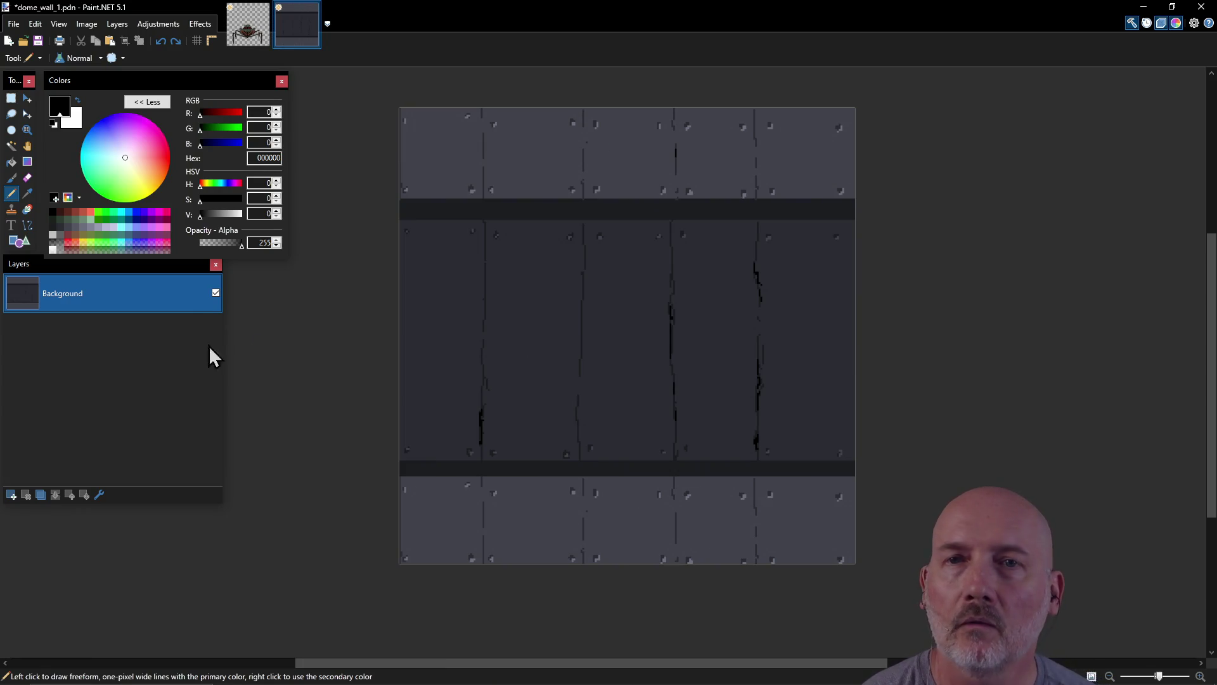
Step: Touch up the tile's right edge in dark grey-blue 1C1D21 and save dome_wall_1.pdn
left_click(54, 230)
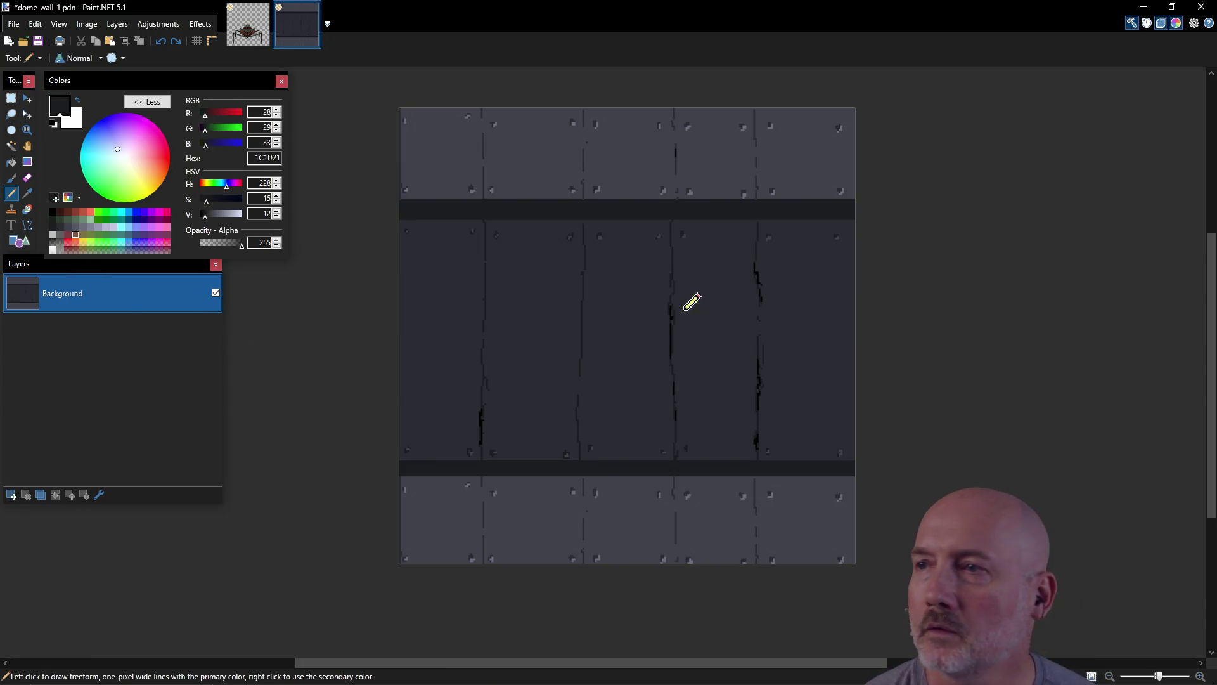
left_click_drag(855, 266, 855, 445)
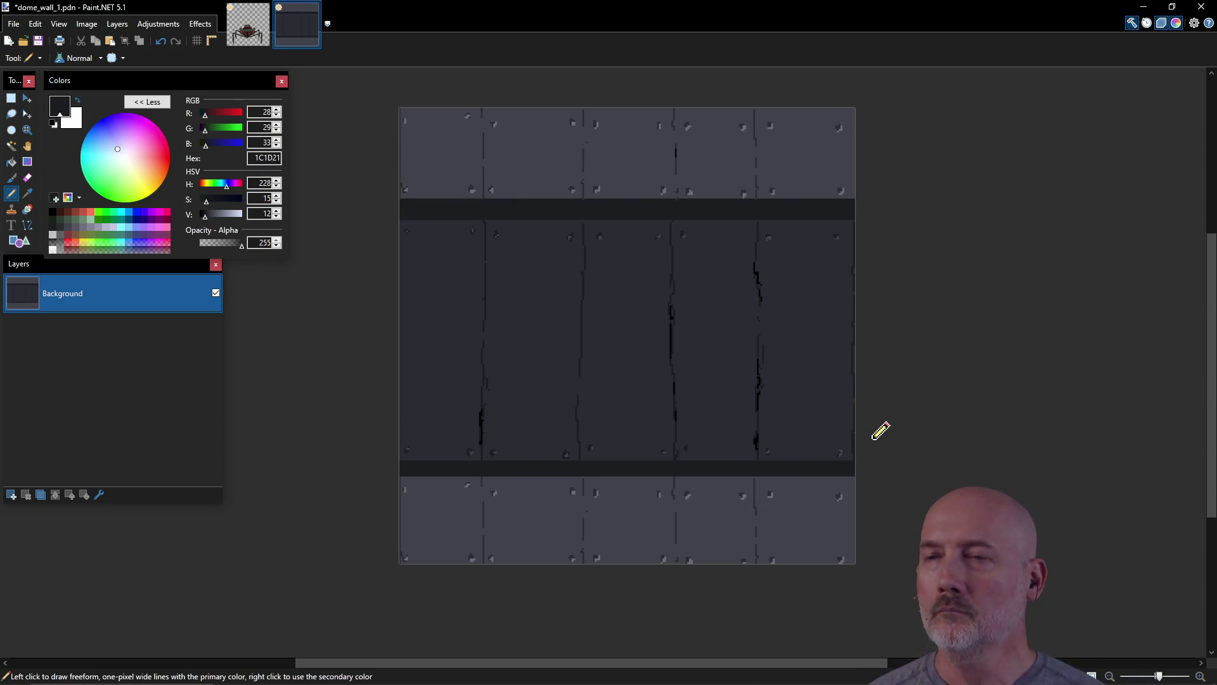
key("ctrl+s")
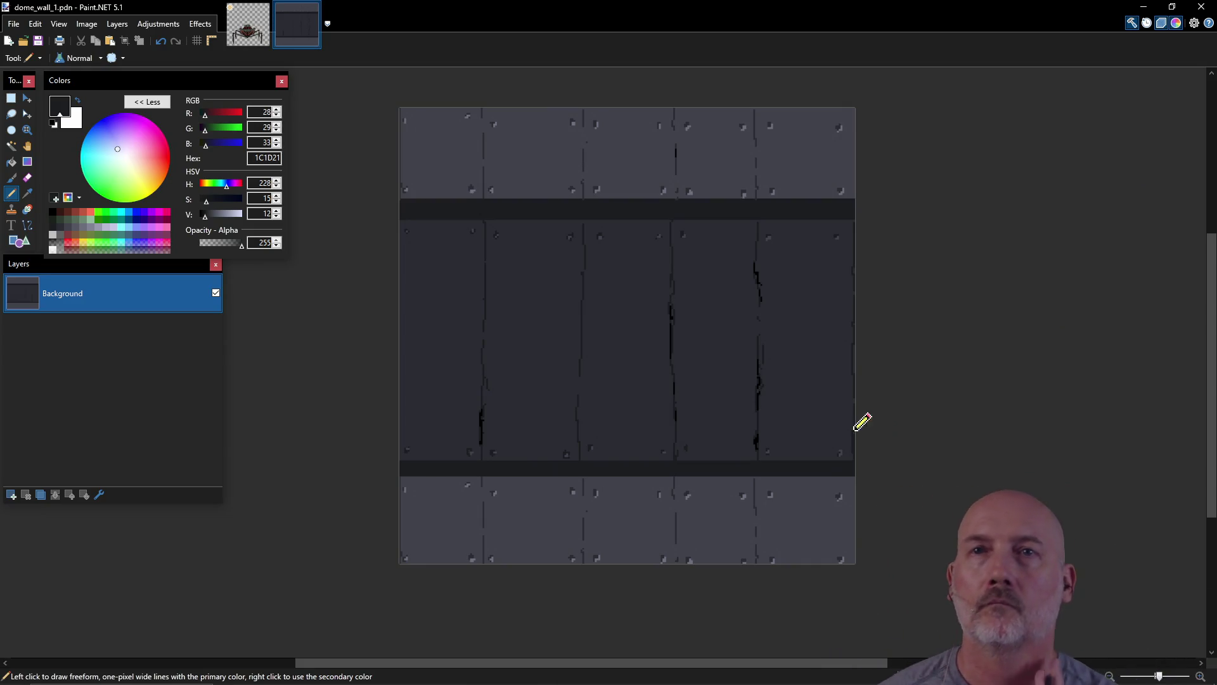
left_click(14, 25)
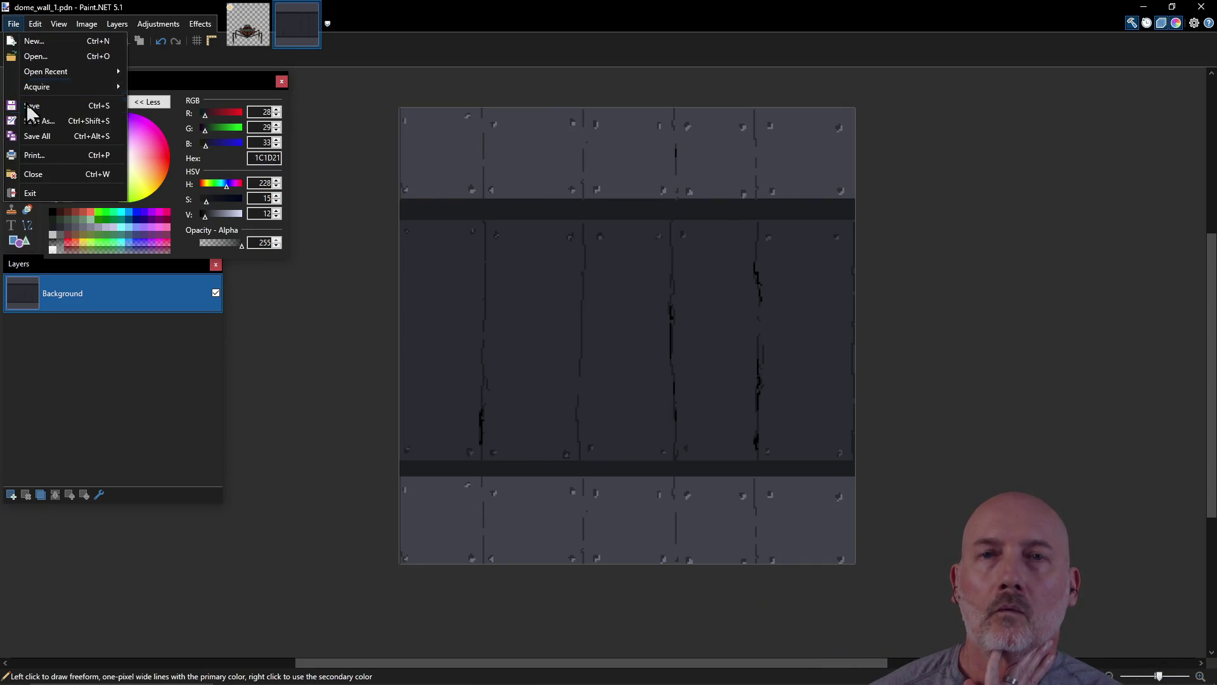
Step: Export the tile as dome_wall_1.png in dcgj_2026, replacing the existing file
left_click(43, 126)
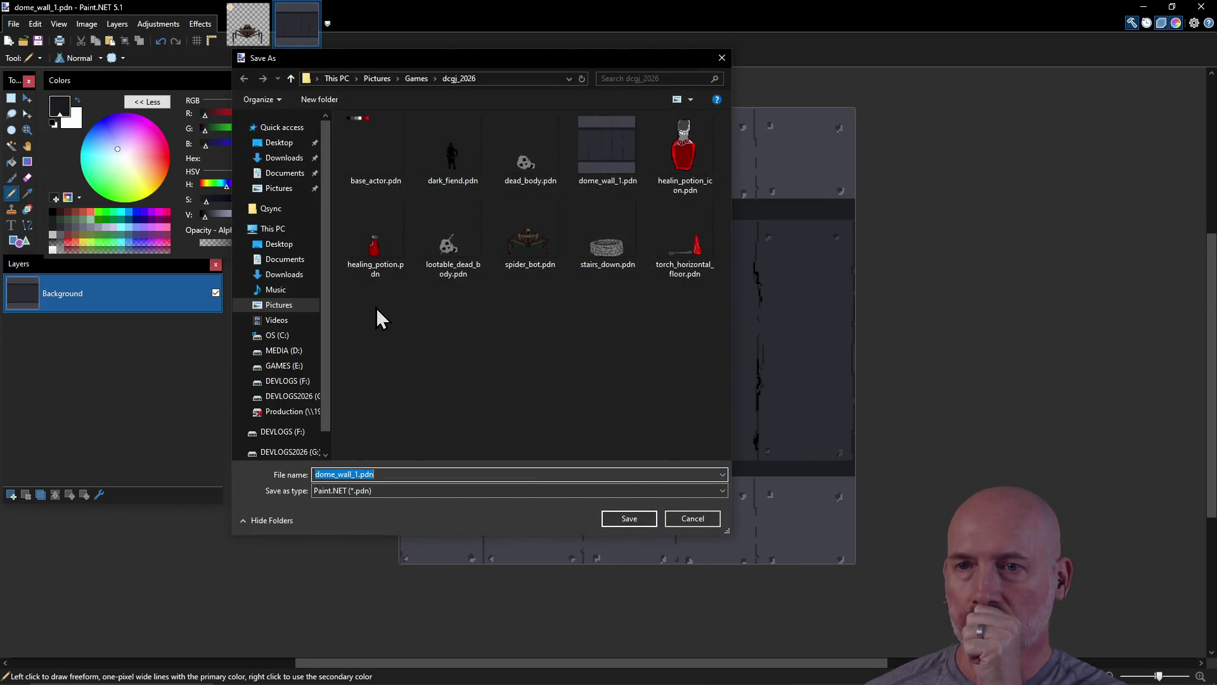
left_click(409, 490)
left_click(407, 513)
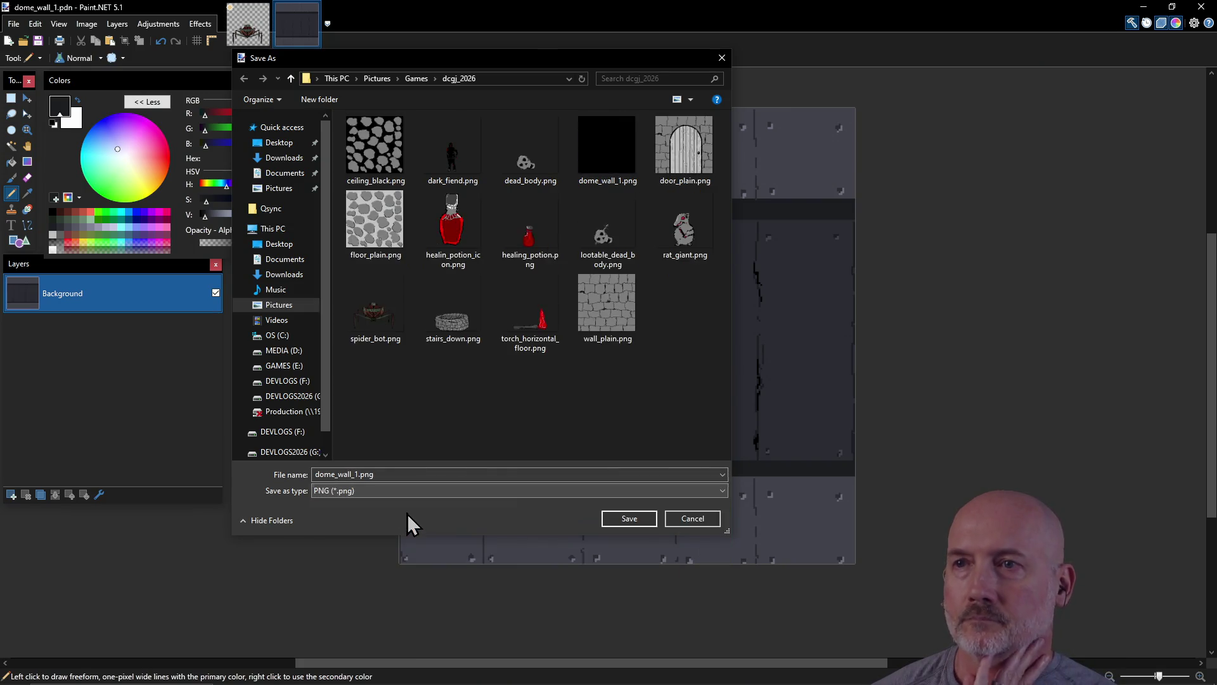
left_click(637, 522)
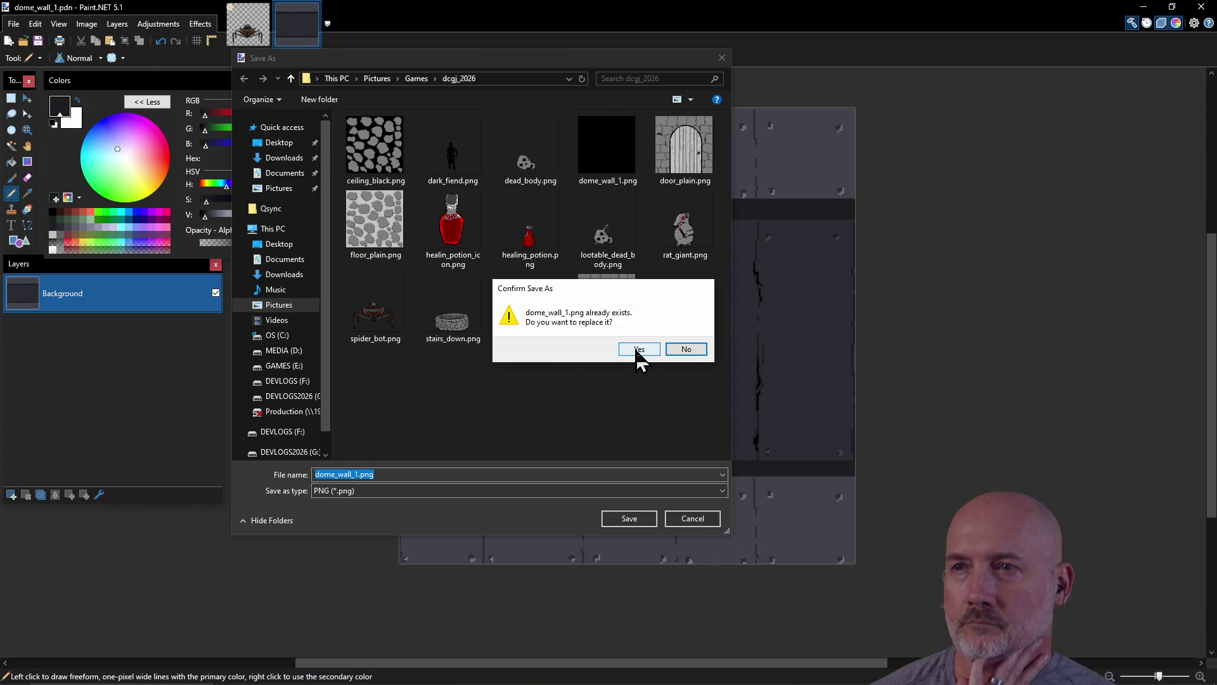
left_click(638, 350)
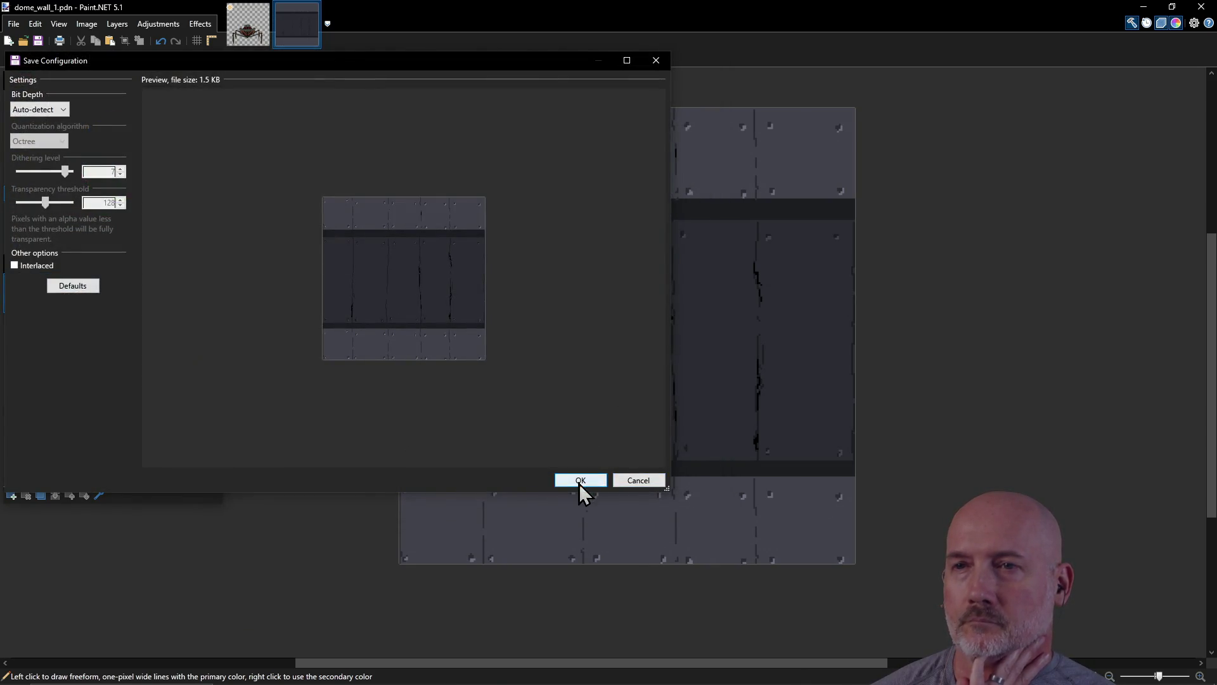
left_click(580, 481)
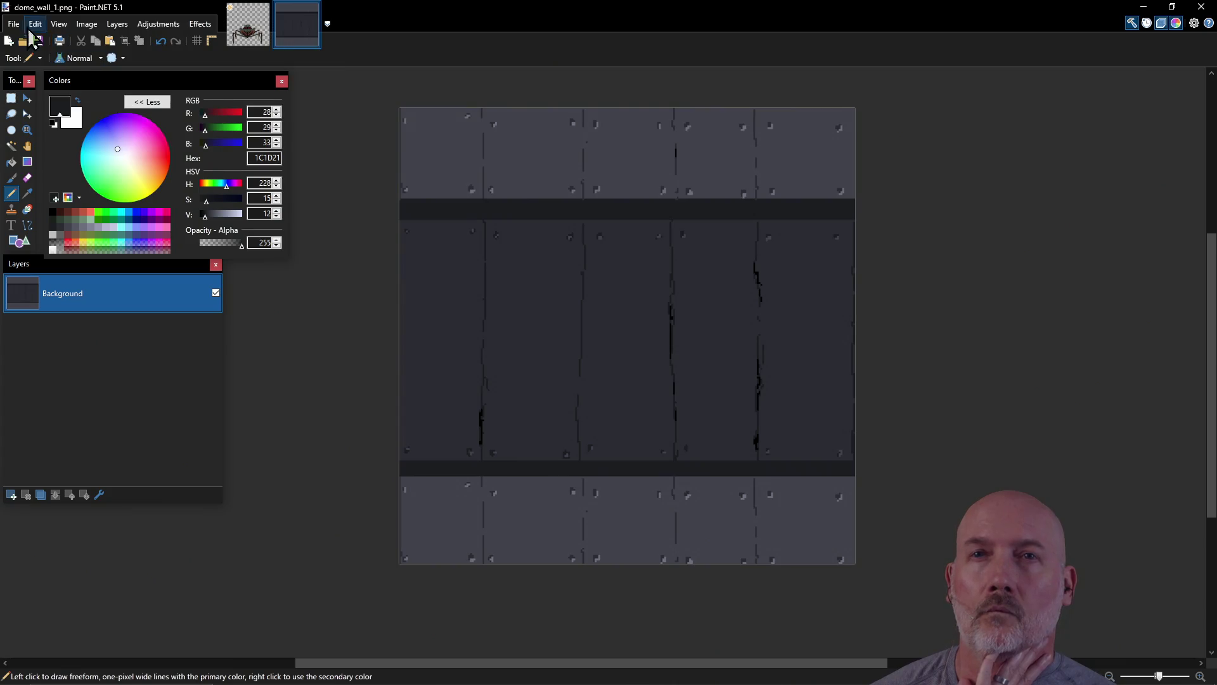
Step: Reopen dome_wall_1.pdn from recent files and switch to PowerShell
left_click(13, 24)
mouse_move(95, 72)
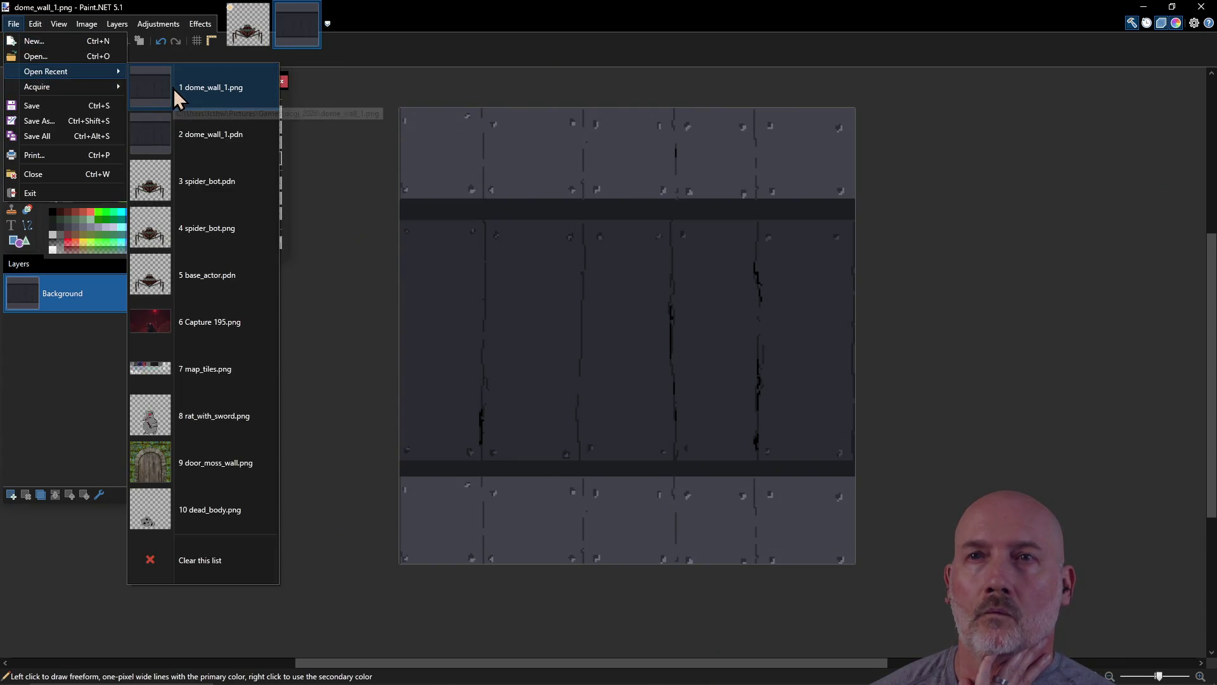
left_click(190, 134)
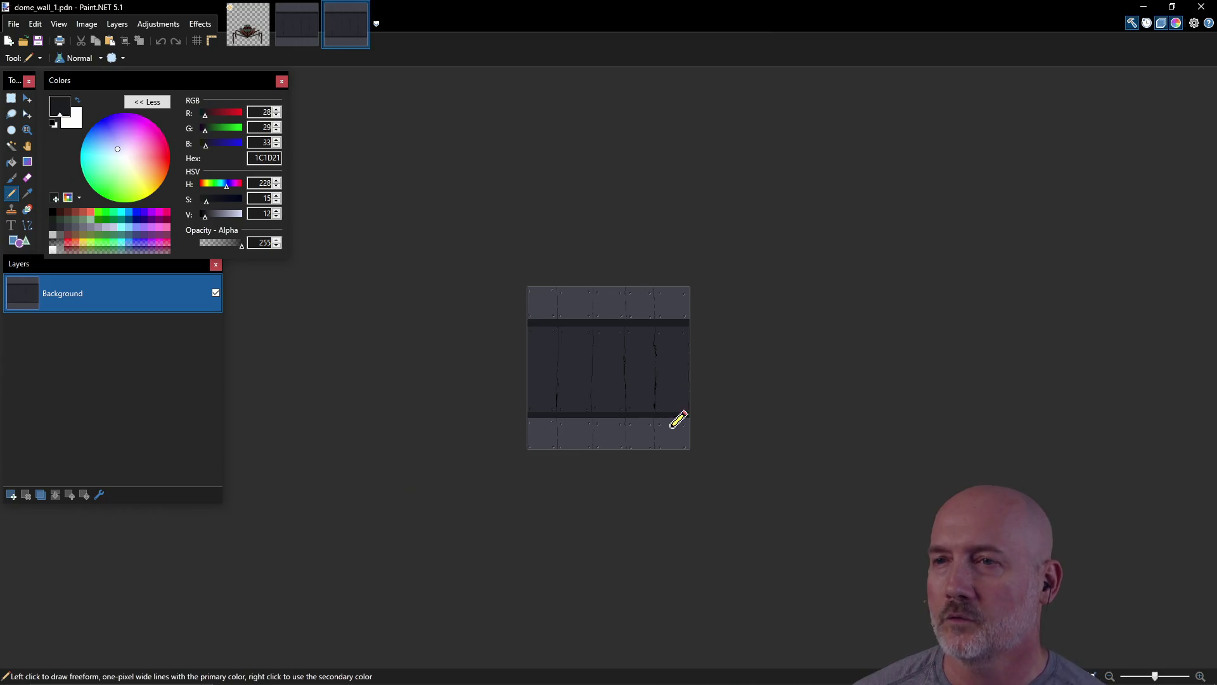
scroll(634, 380, "up", 3)
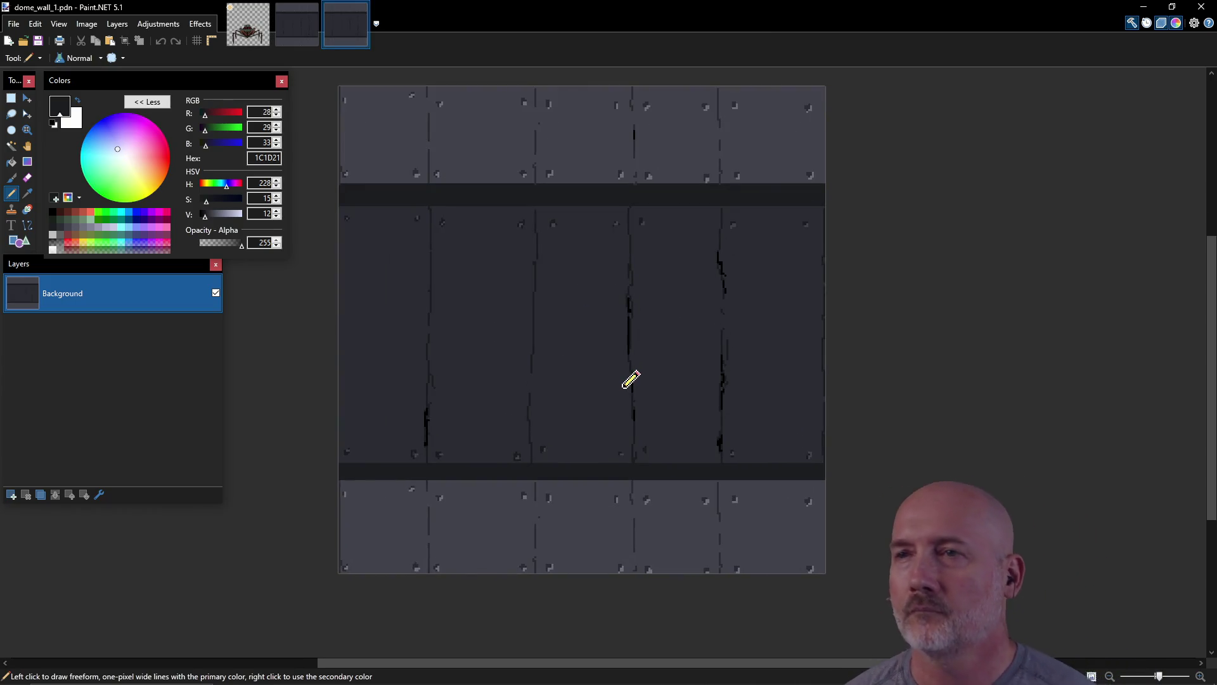
key("alt+Tab")
key("alt+Tab")
key("alt+Tab")
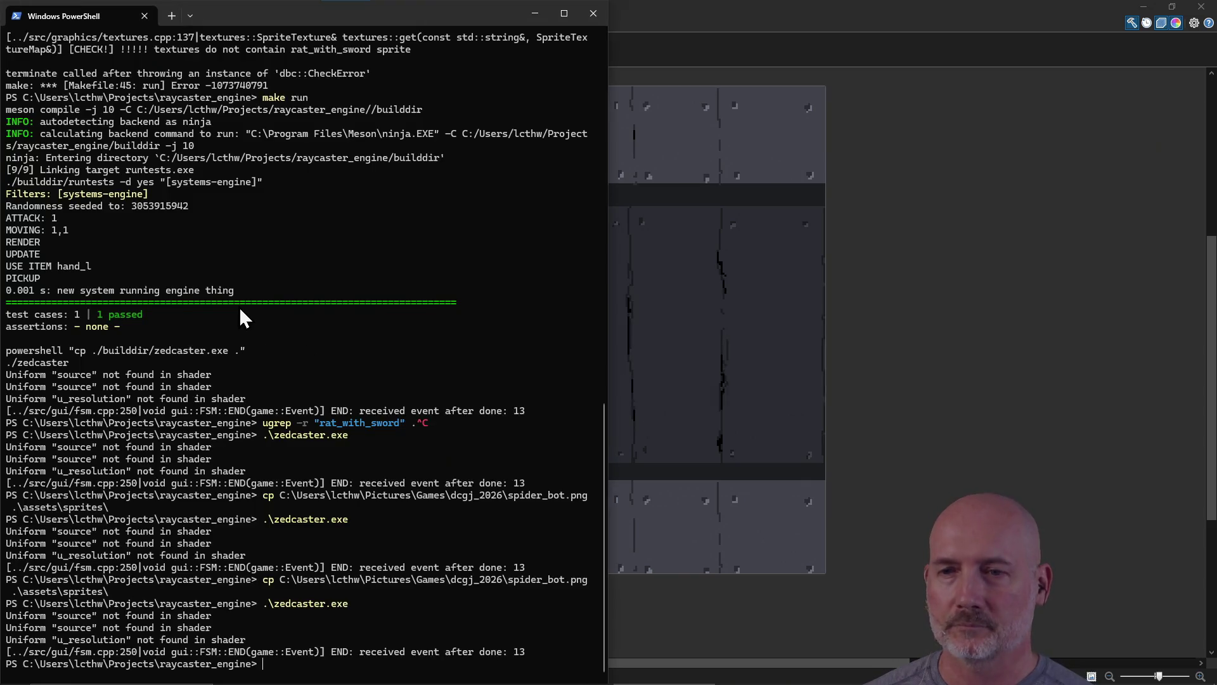
Step: Recall the spider_bot.png copy command and change its file name to dome_wall_1.png
key("Up")
key("Up")
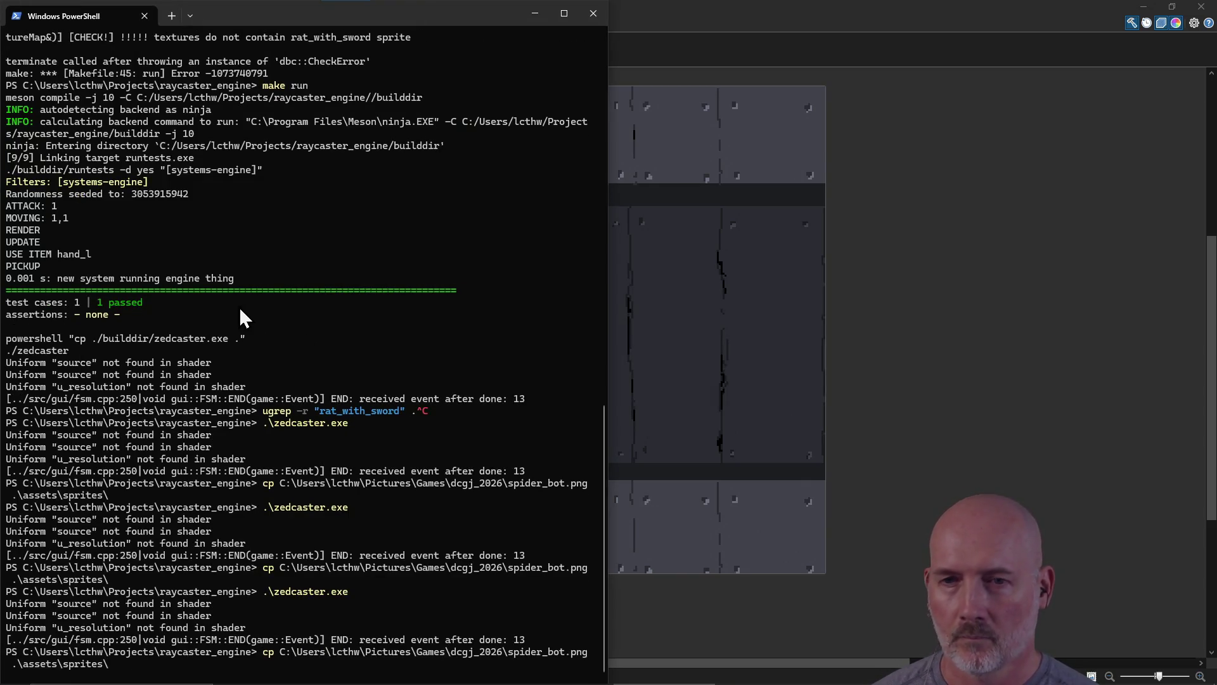
key("BackSpace")
key("BackSpace")
key("BackSpace")
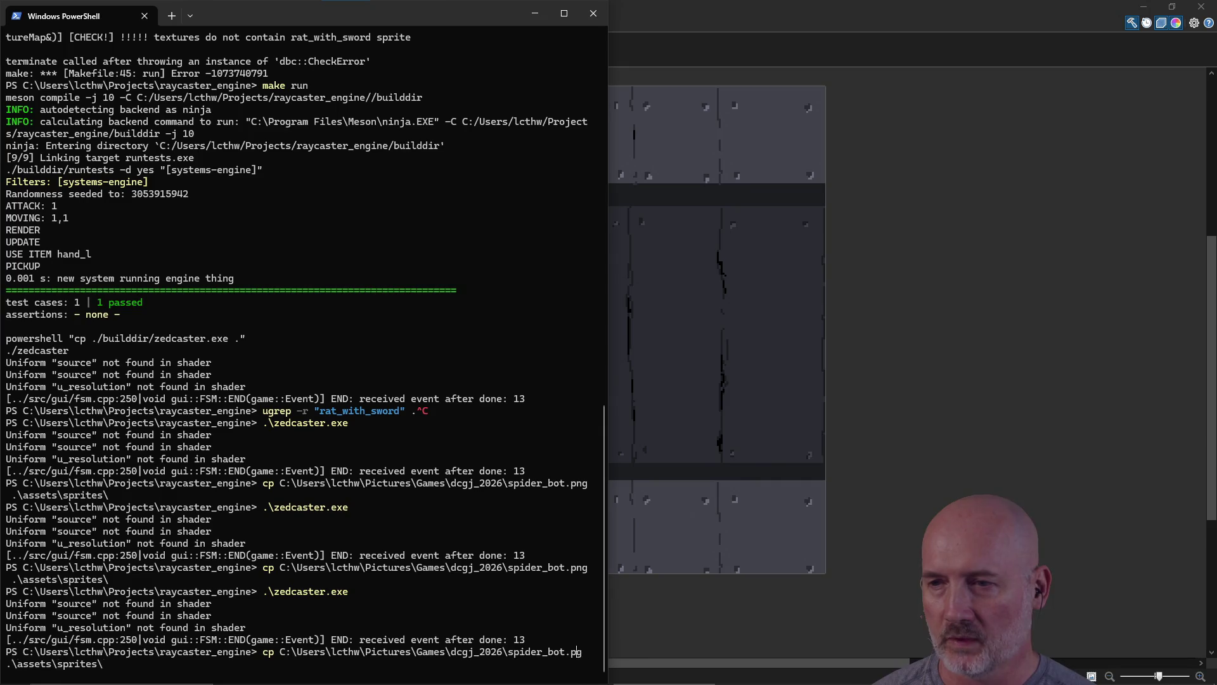
key("BackSpace")
key("BackSpace")
key("BackSpace")
type("dome_wall_1.pdn")
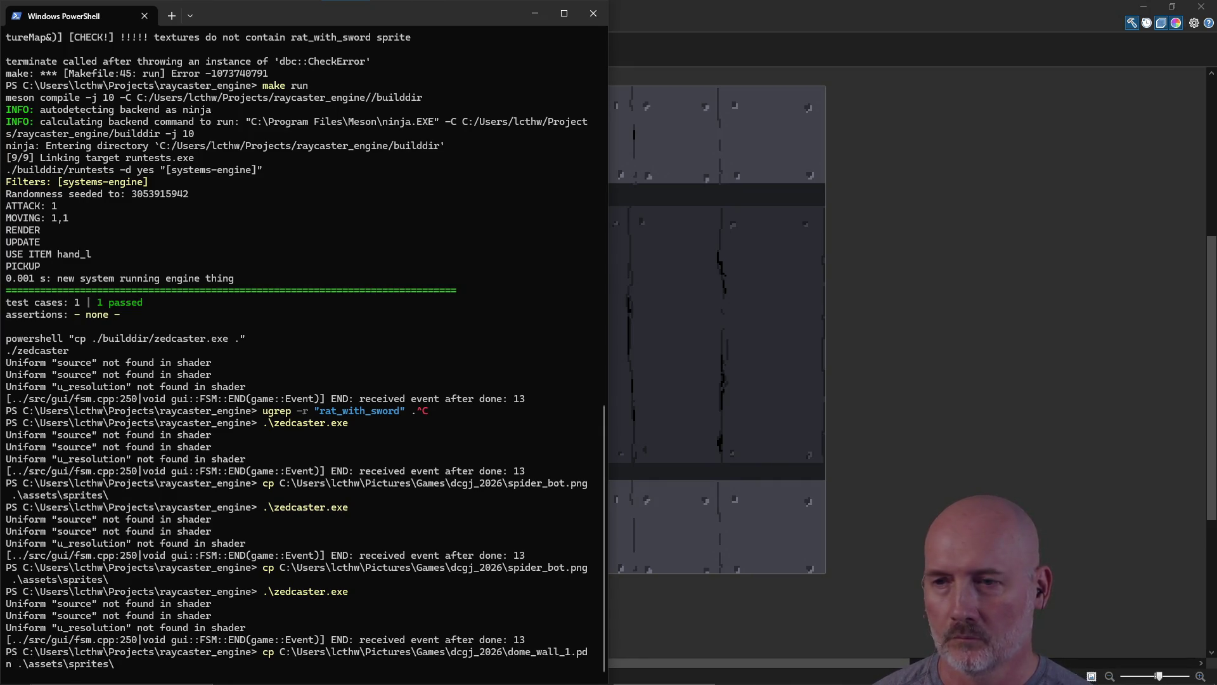
key("BackSpace")
key("BackSpace")
type("ng")
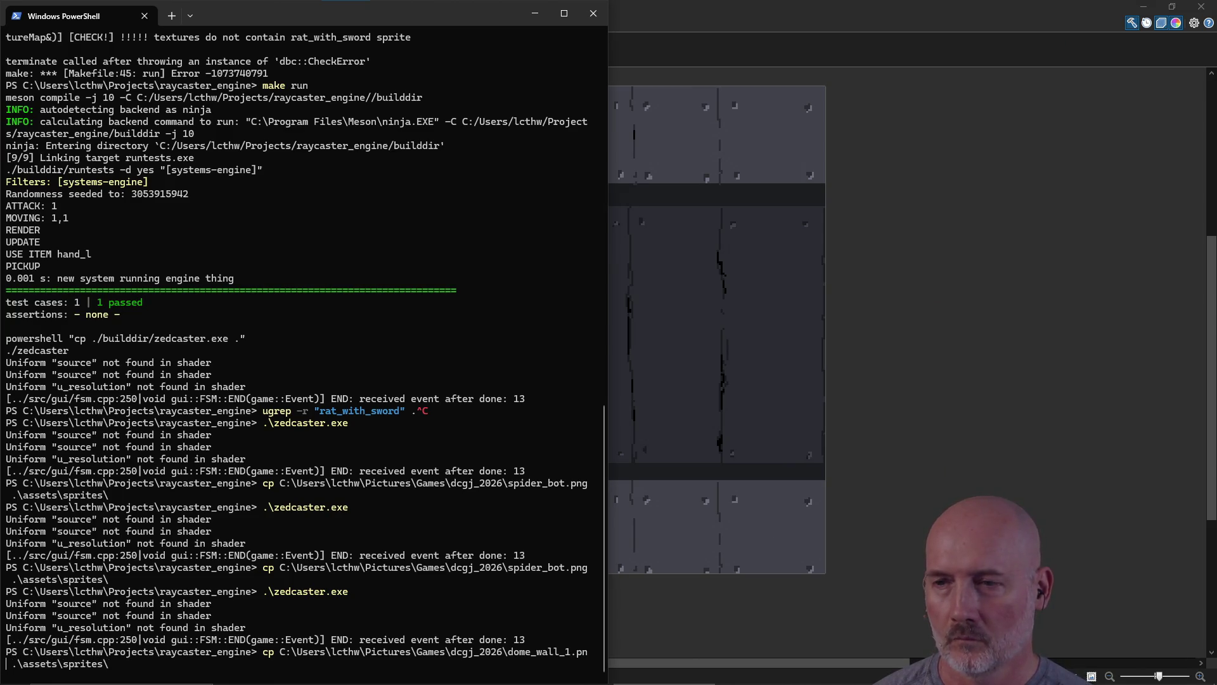
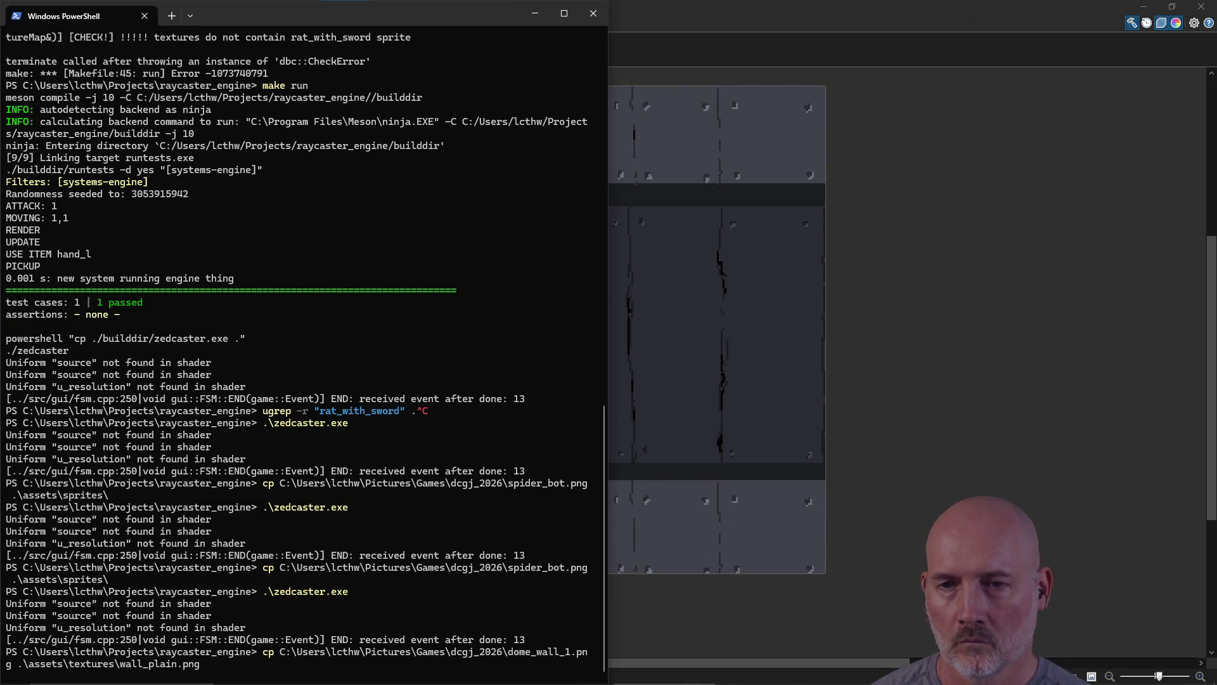
Step: Copy dome_wall_1.png over assets\textures\wall_plain.png and launch zedcaster.exe
key("Return")
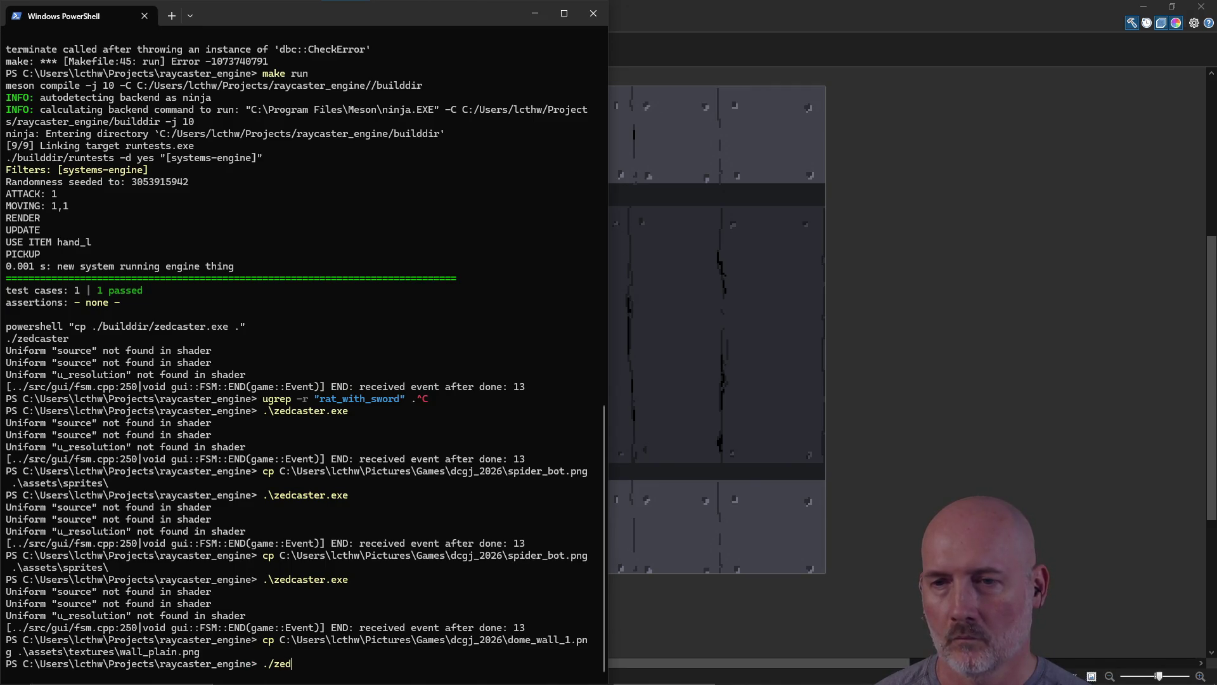
key("Return")
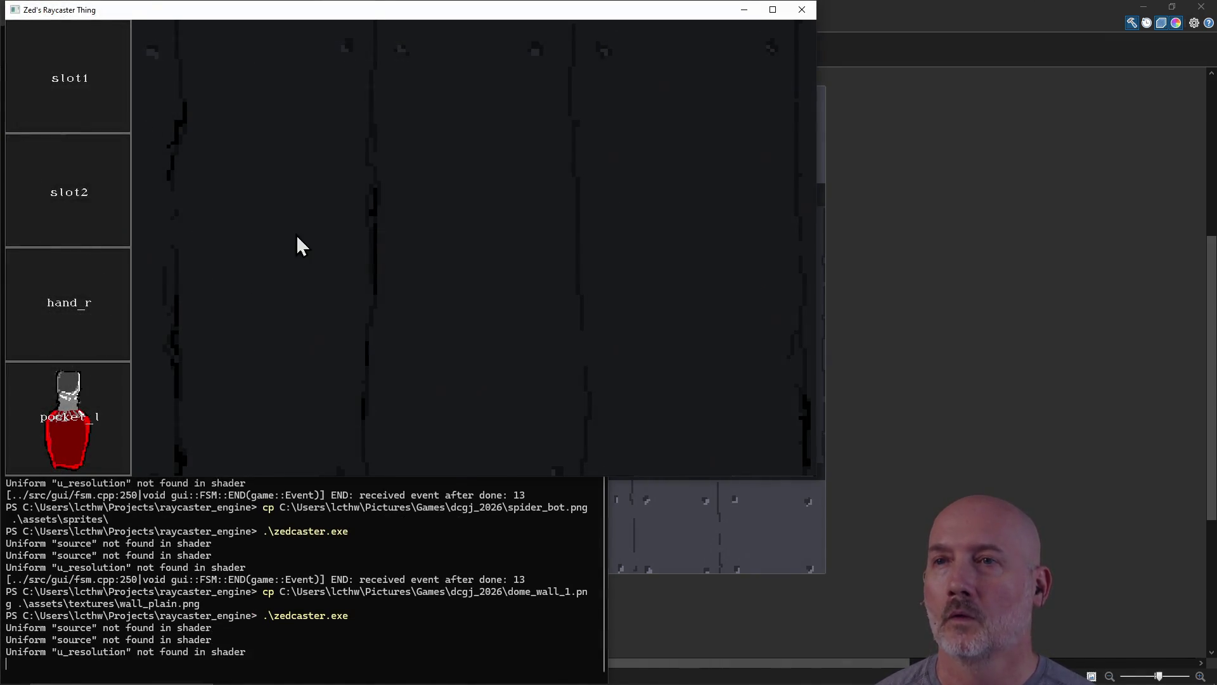
Step: Maximize the game window and walk up to the far wall to inspect its new texture
left_click(773, 10)
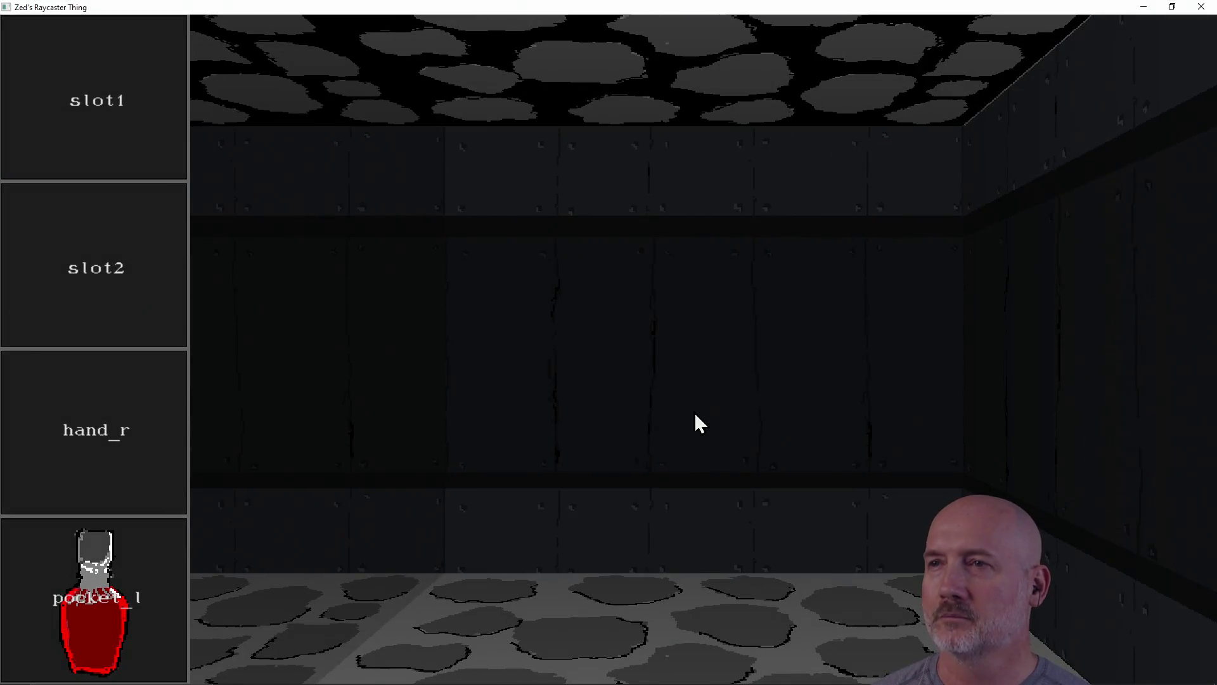
key("s")
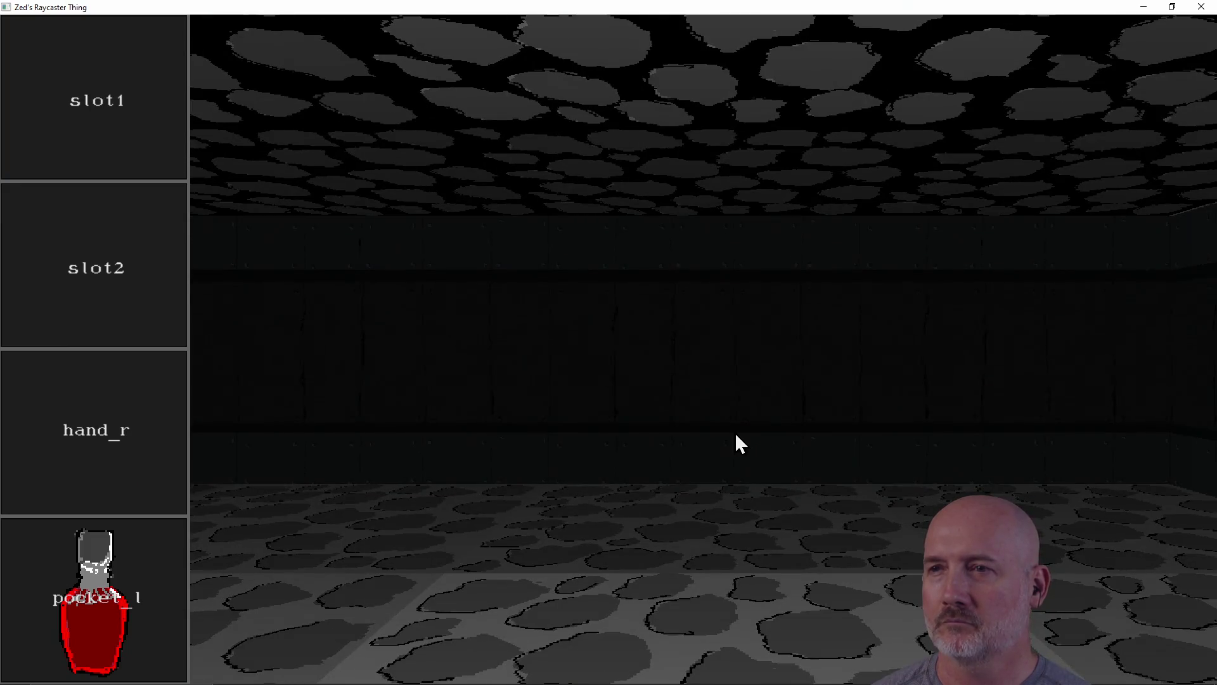
key("d")
key("d")
key("d")
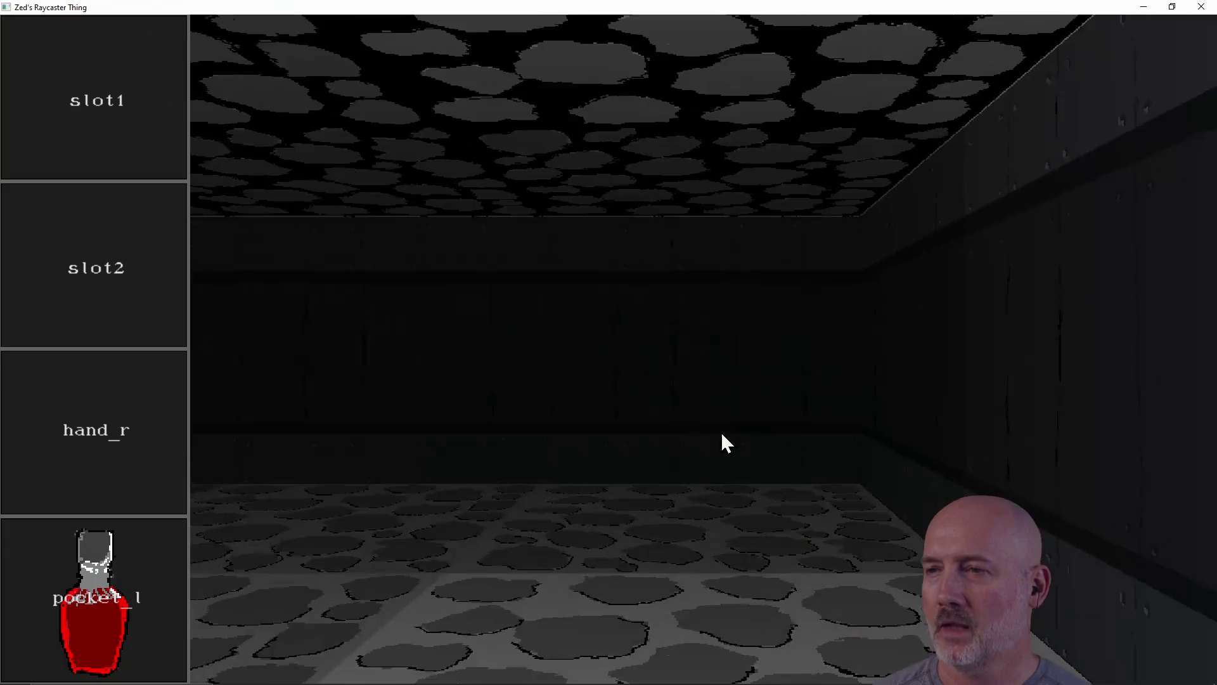
key("w")
key("w")
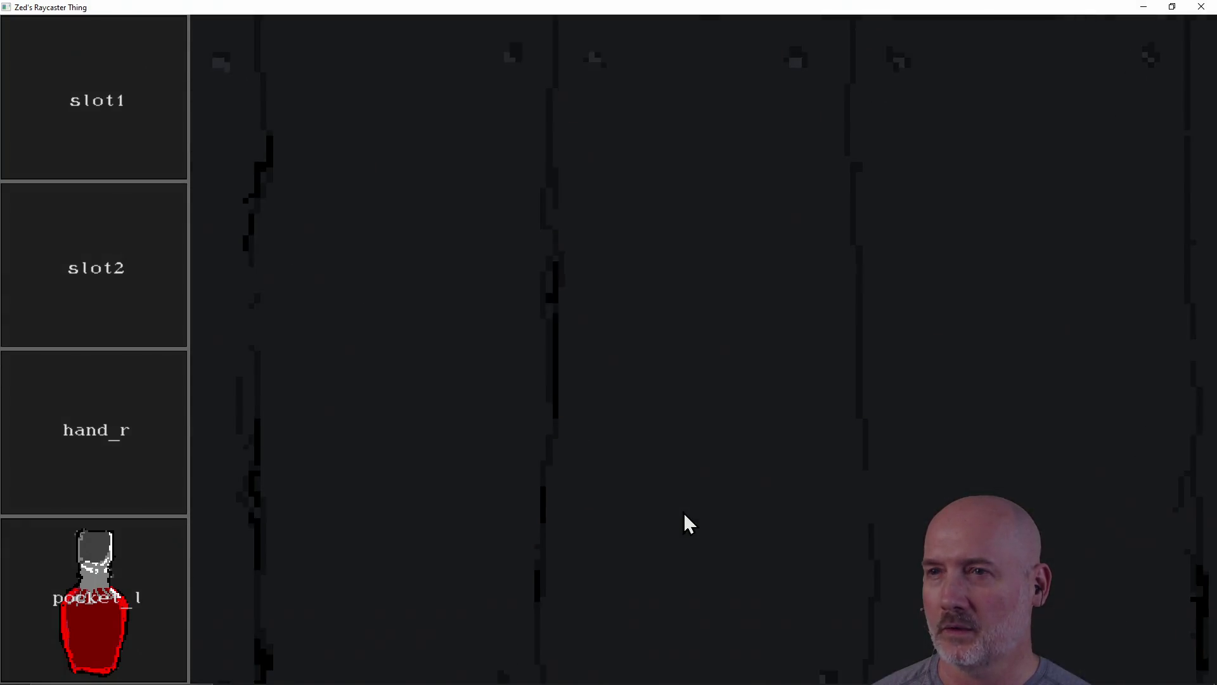
key("s")
key("w")
Step: Turn between the spider's corridor, the side corridor and the open room to view the walls
key("a")
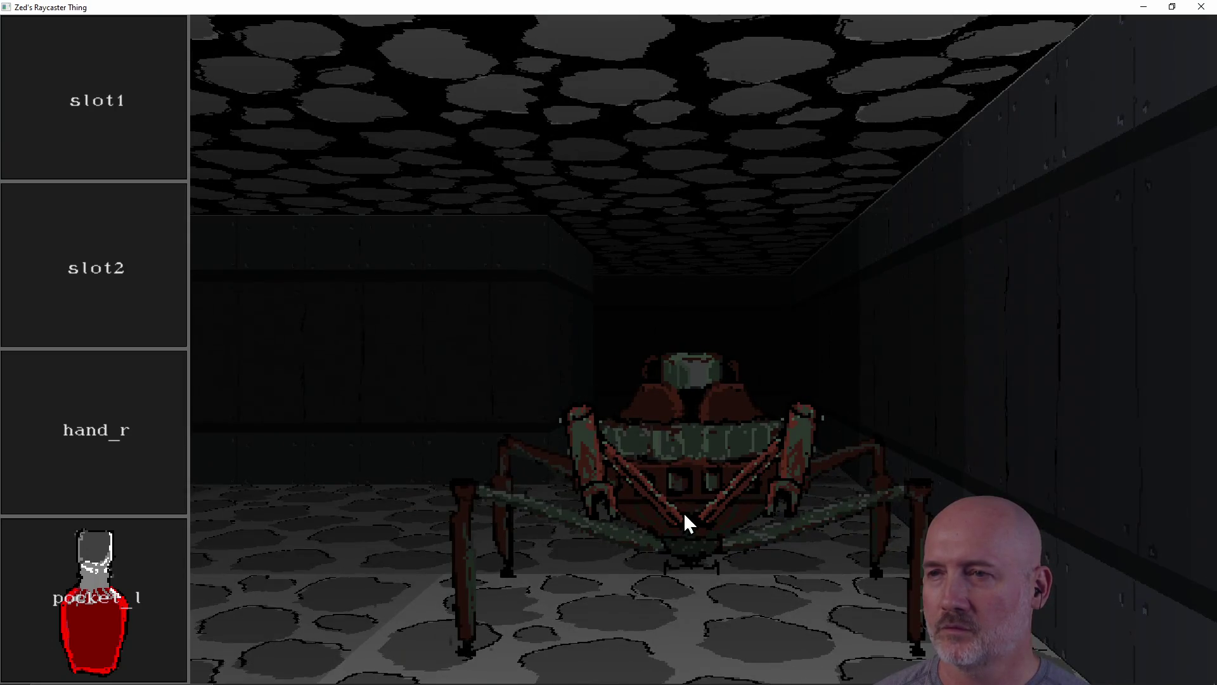
key("a")
key("d")
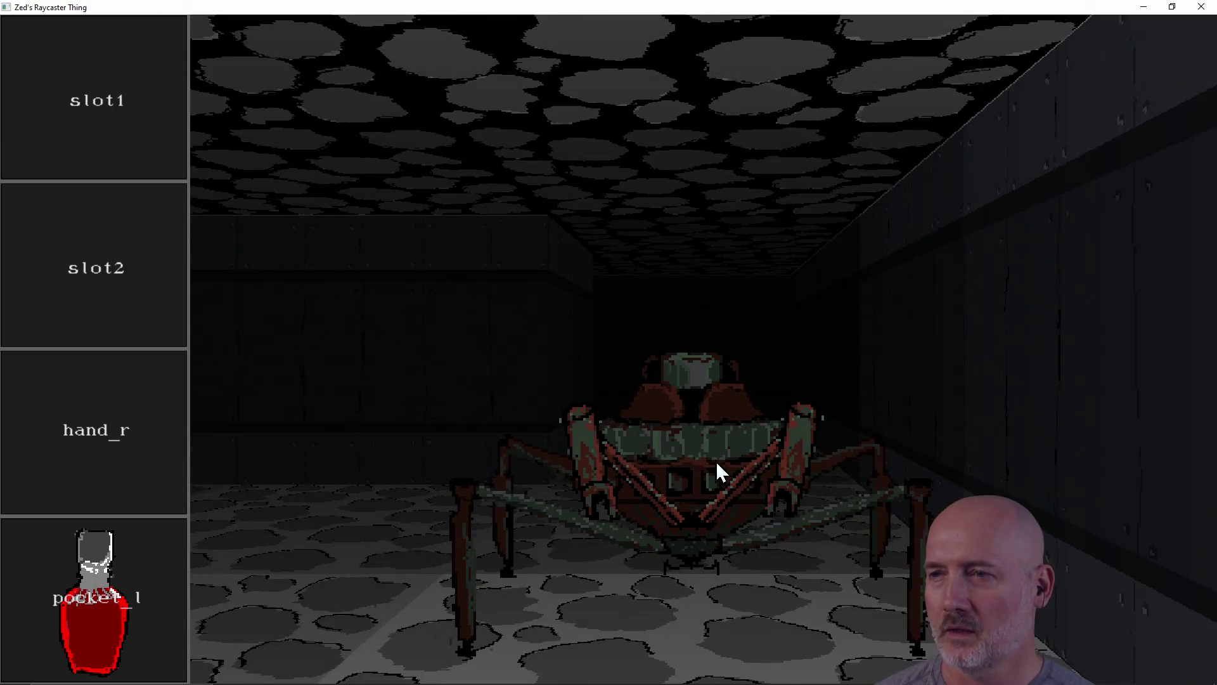
key("d")
key("a")
key("a")
key("d")
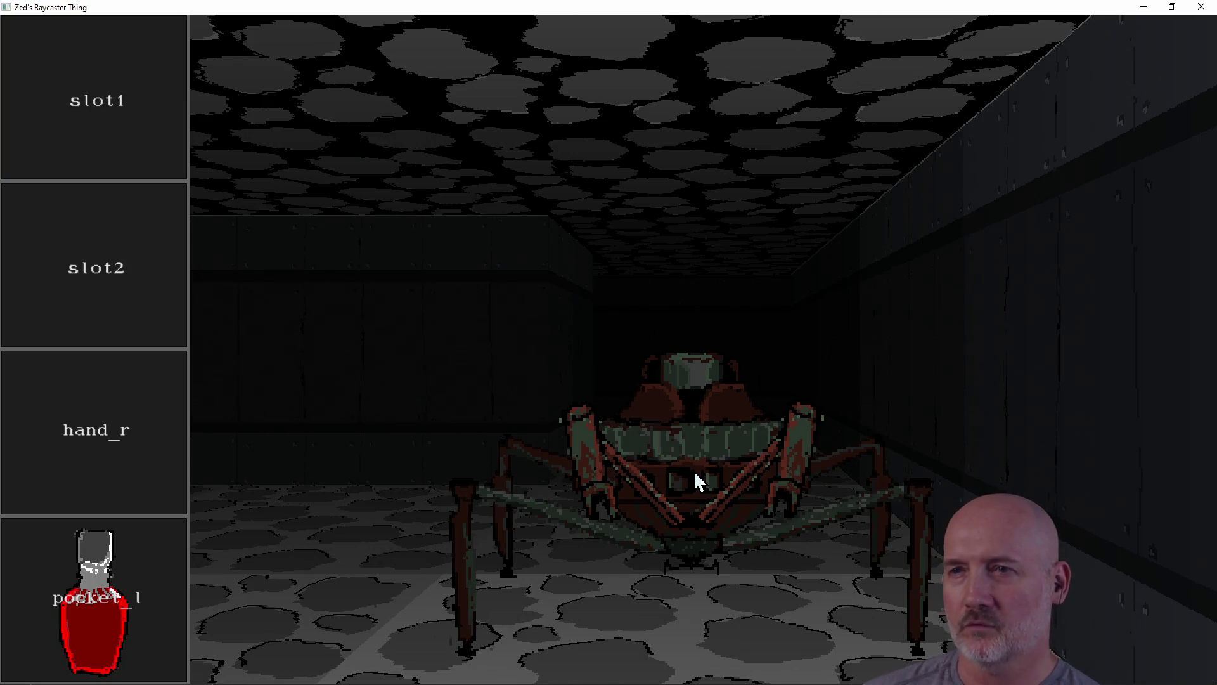
key("e")
key("q")
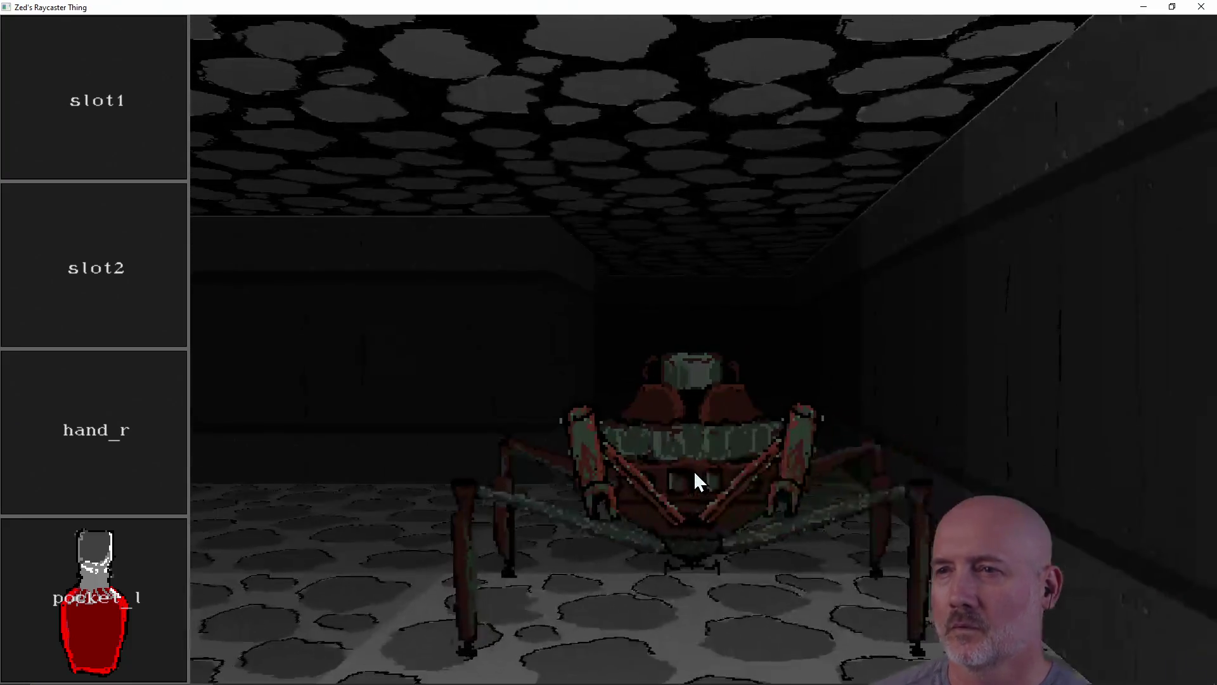
key("q")
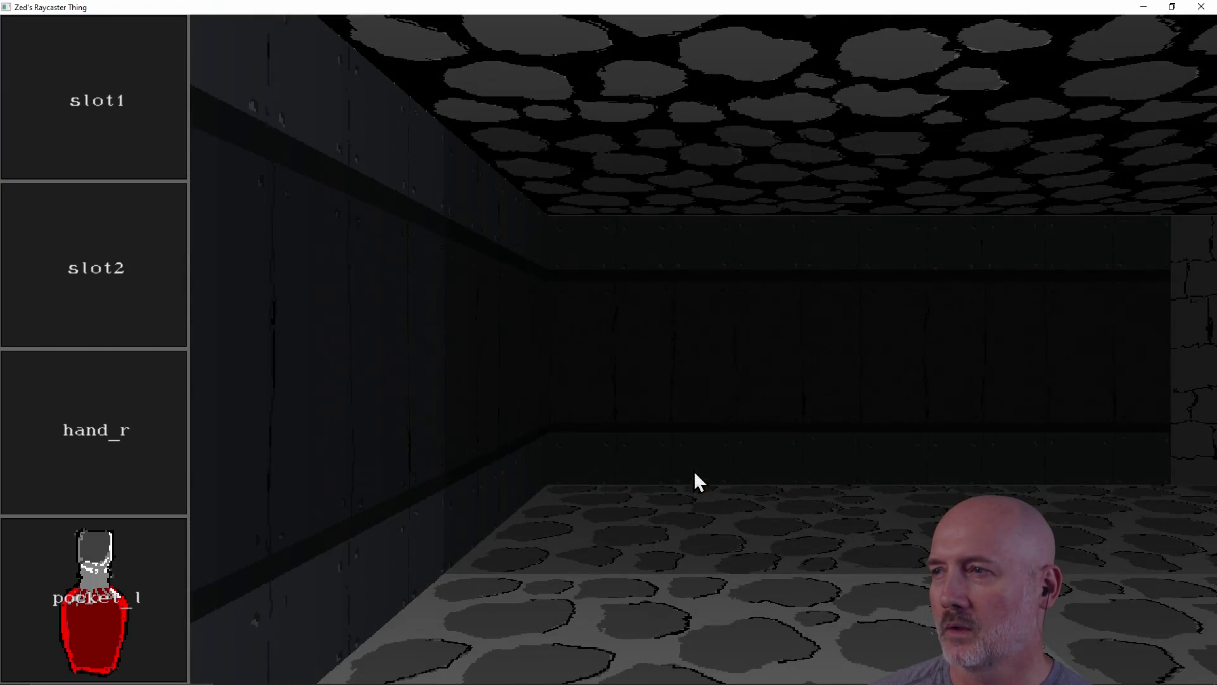
key("e")
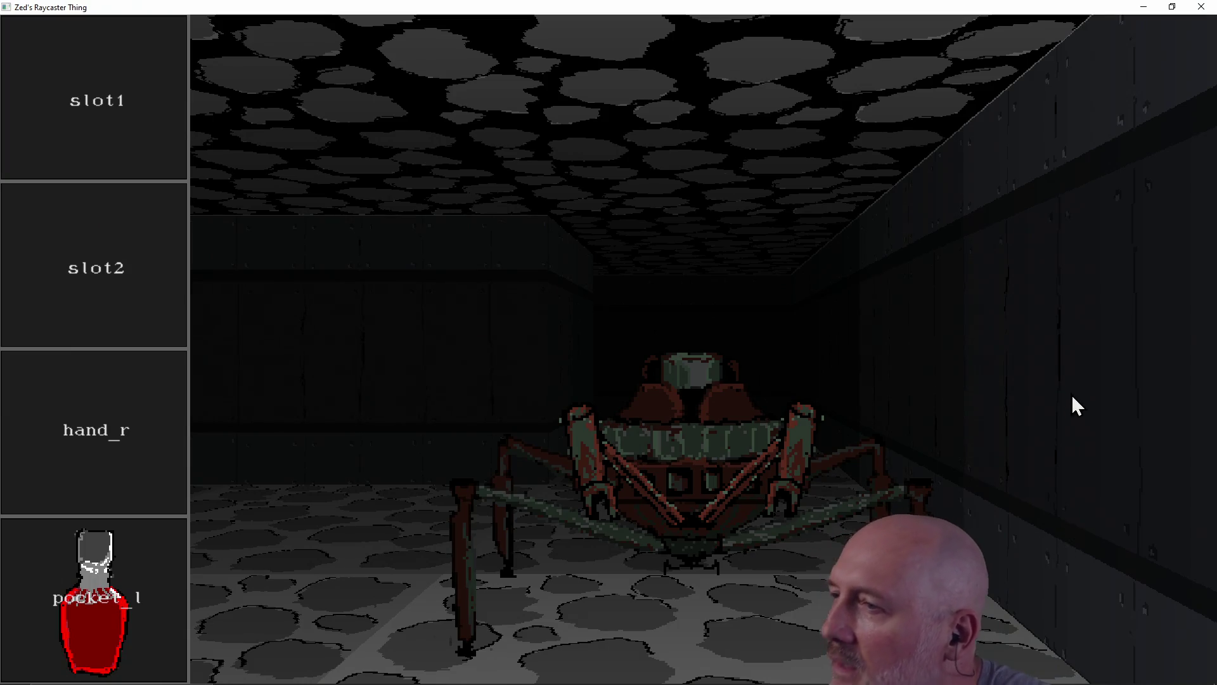
Step: Look back and forth between the room walls and the spider corridor, then close the game
key("a")
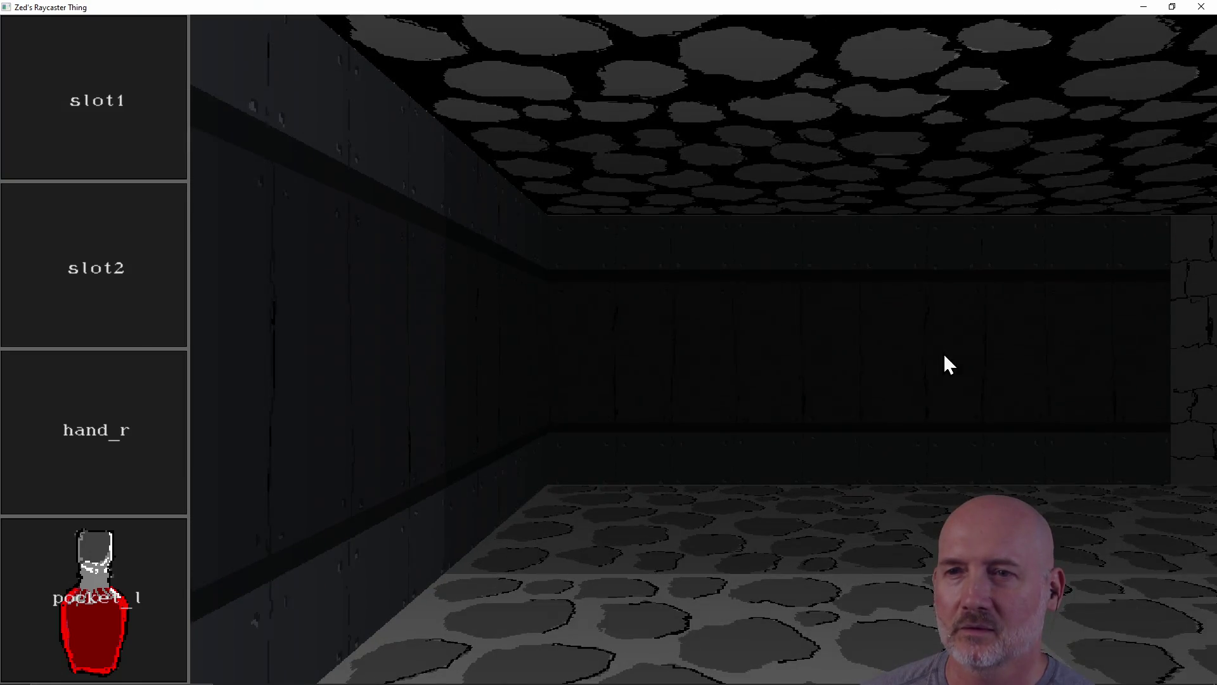
key("a")
key("d")
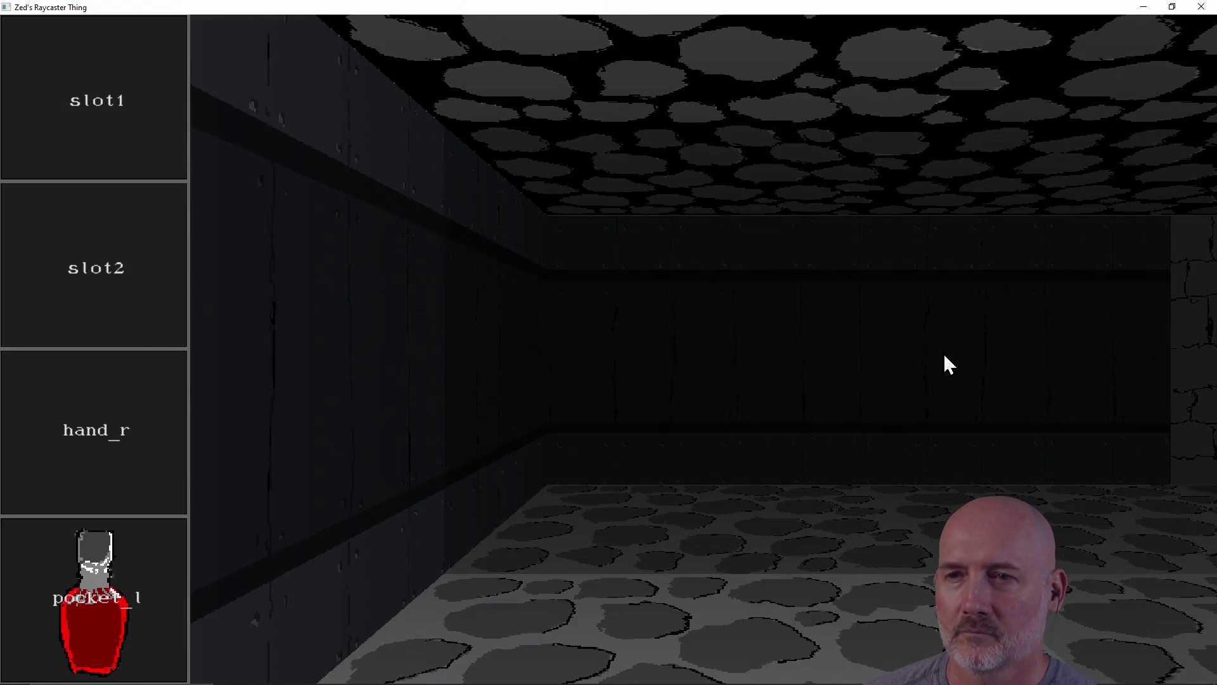
key("d")
key("a")
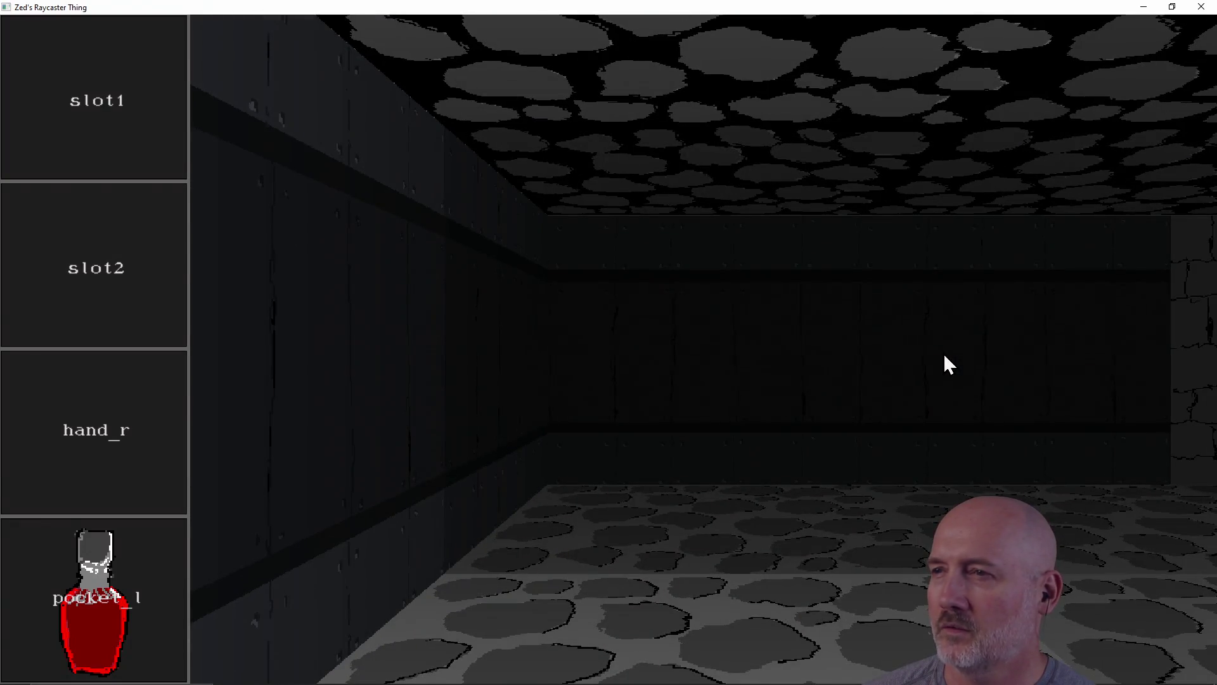
key("d")
key("a")
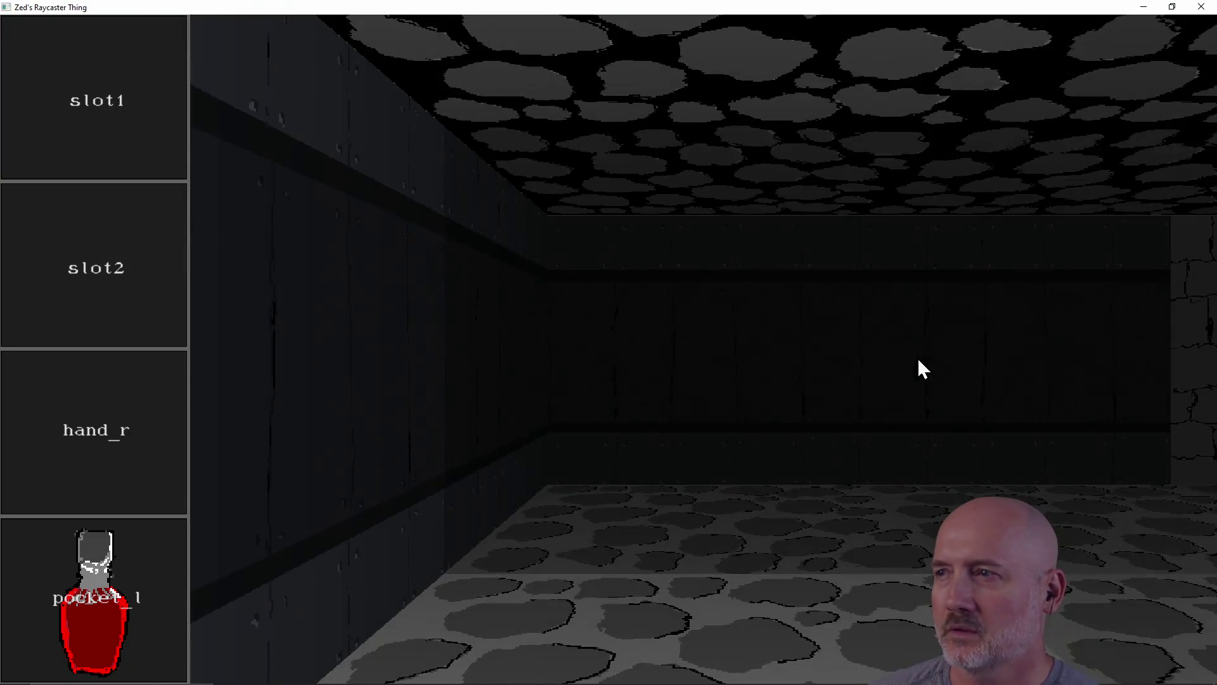
key("d")
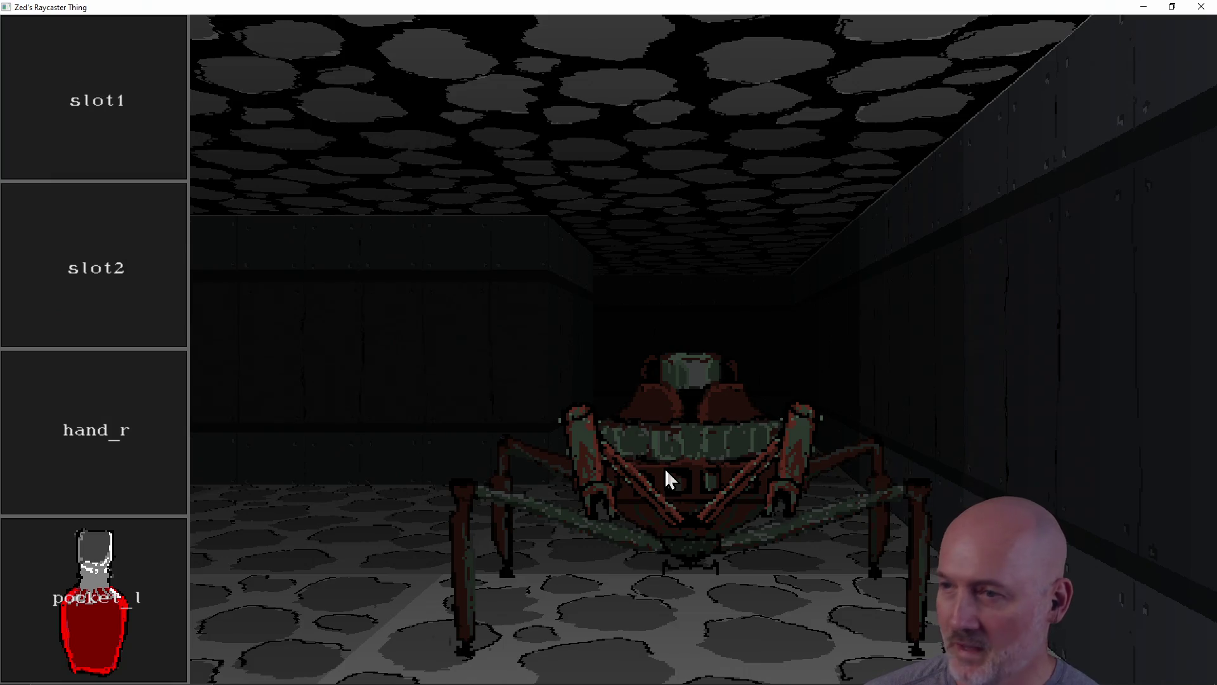
left_click(1201, 7)
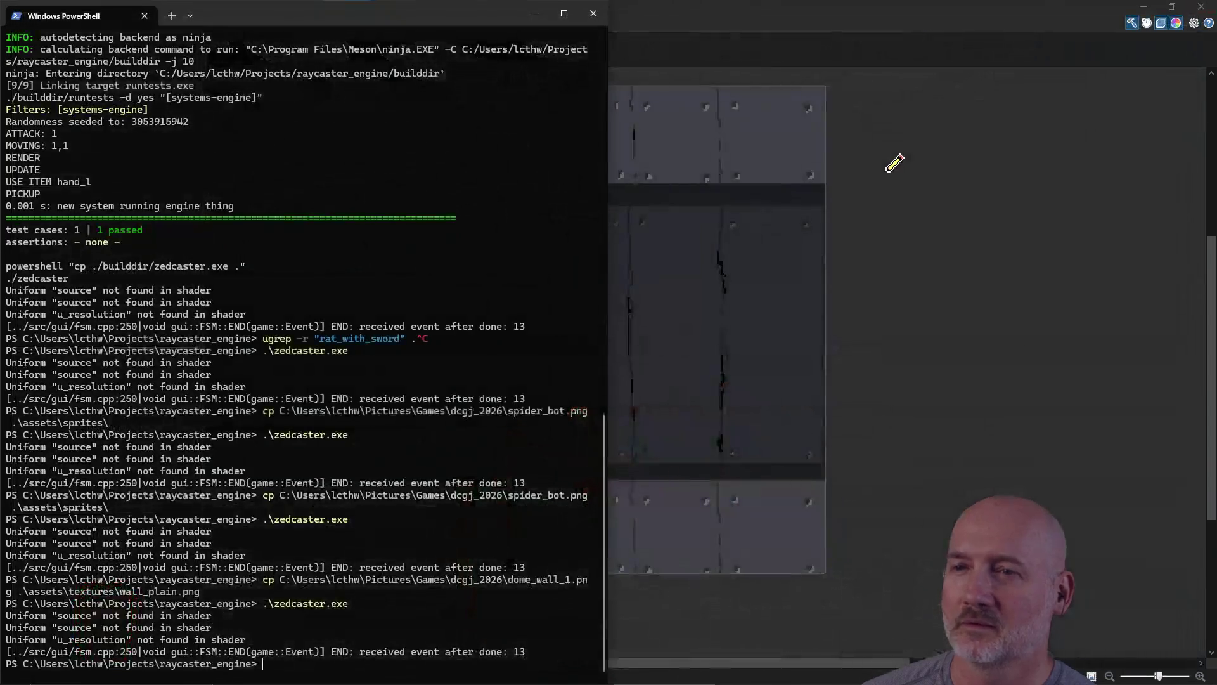
Step: Relaunch zedcaster.exe from PowerShell by recalling the previous command
left_click(646, 333)
key("alt+Tab")
key("Up")
key("Return")
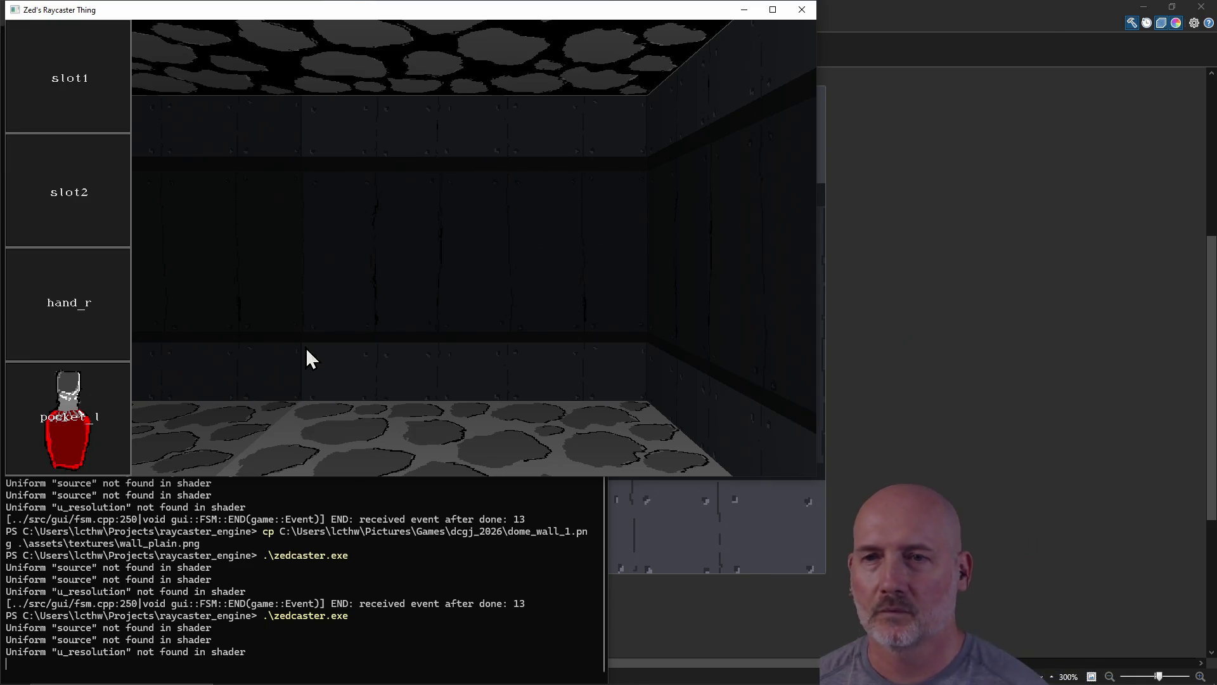
Step: Walk toward the arched door and past it to view the dark wall beside it
key("a")
key("a")
key("w")
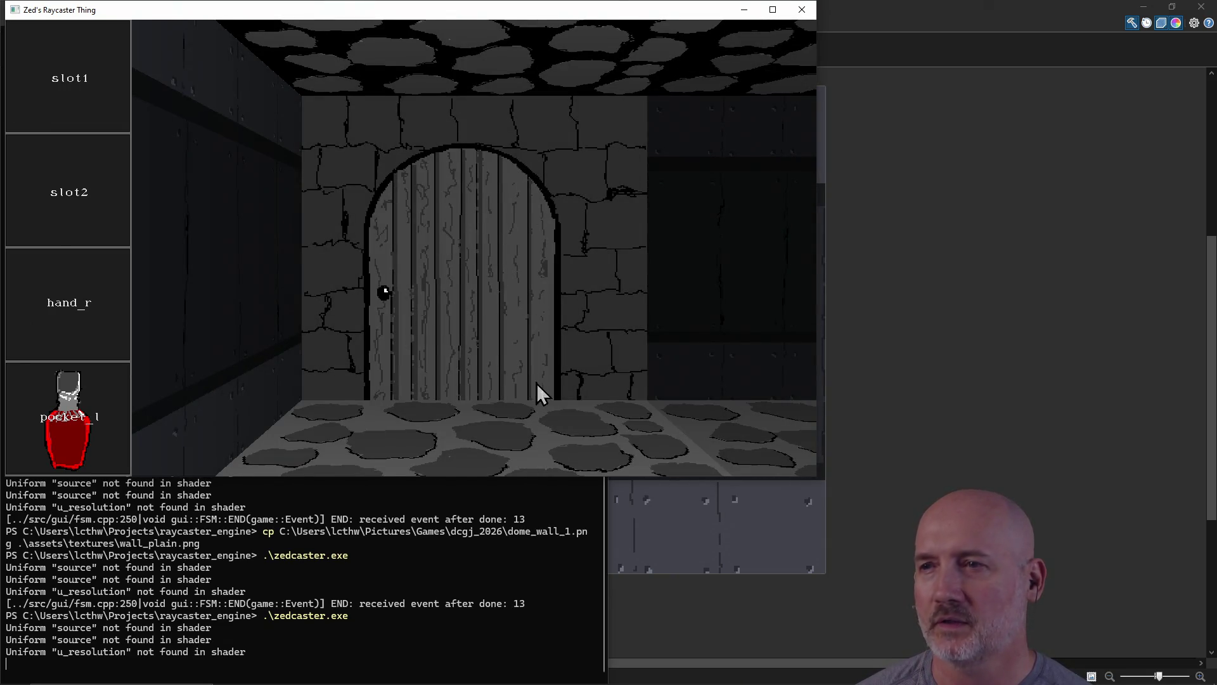
key("w")
key("a")
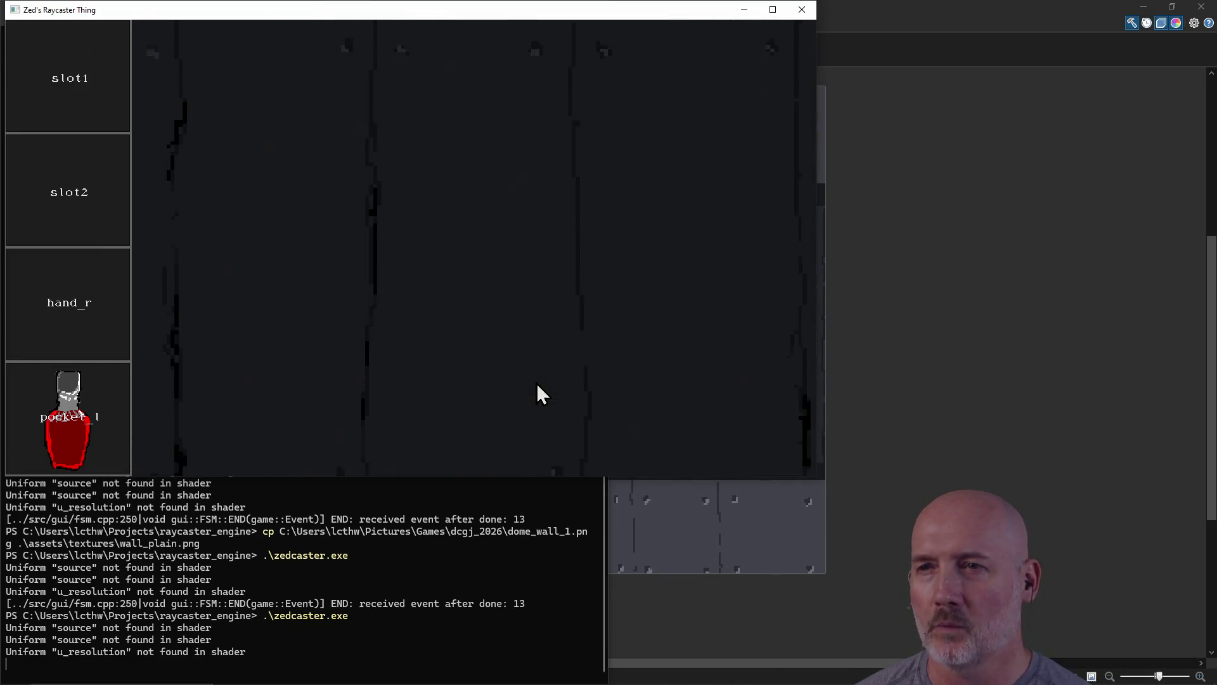
key("d")
key("w")
key("w")
Step: Turn to see the other walls, back away to frame door and far wall, then close the game
key("a")
key("a")
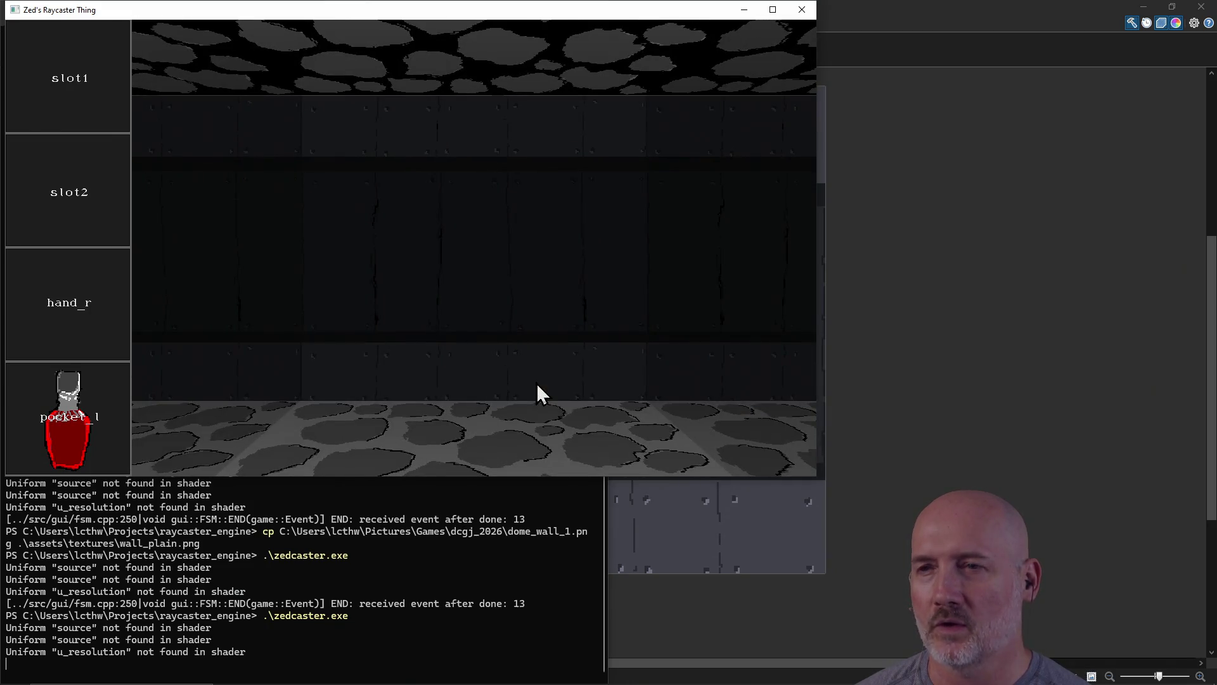
key("a")
key("s")
key("w")
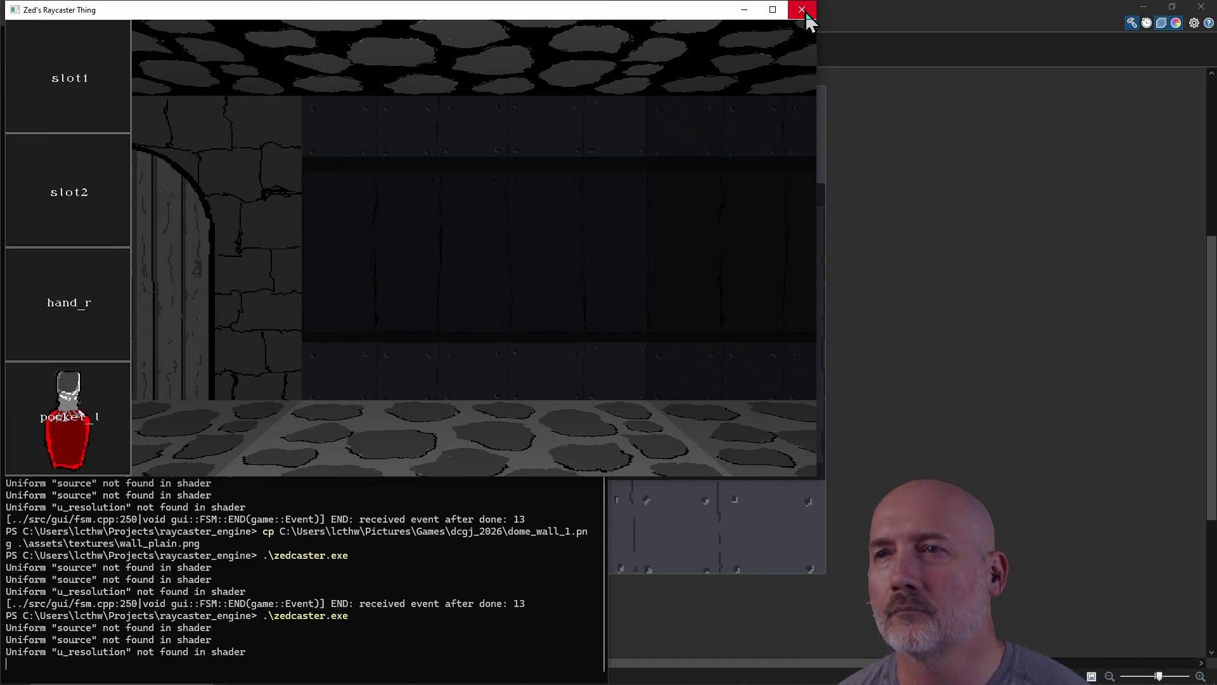
left_click(803, 10)
left_click(845, 25)
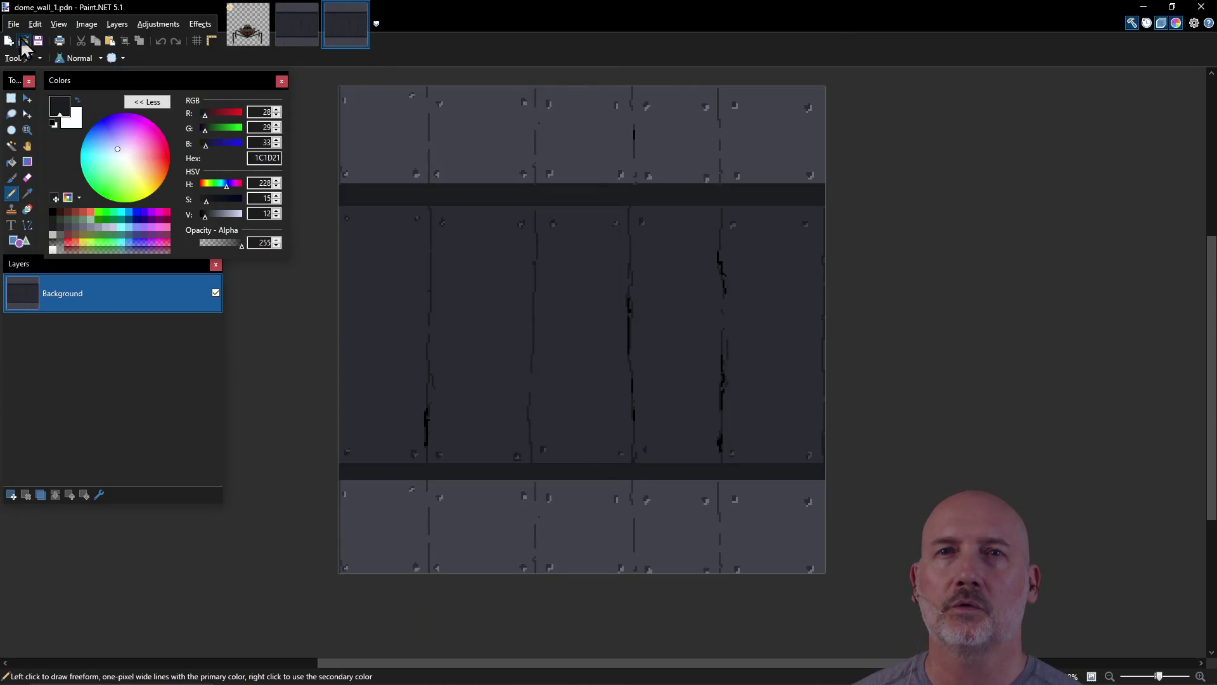
Step: Save the wall image as a copy named dome_door_1.pdn with Save As
left_click(13, 23)
left_click(52, 121)
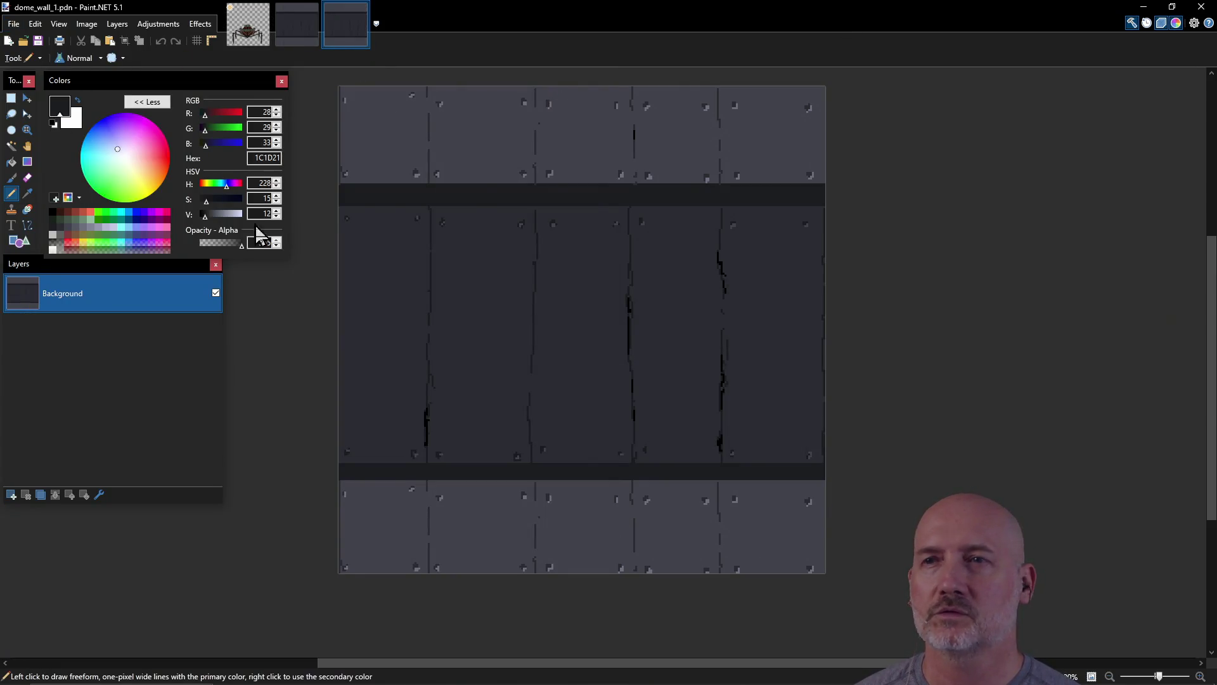
left_click(390, 474)
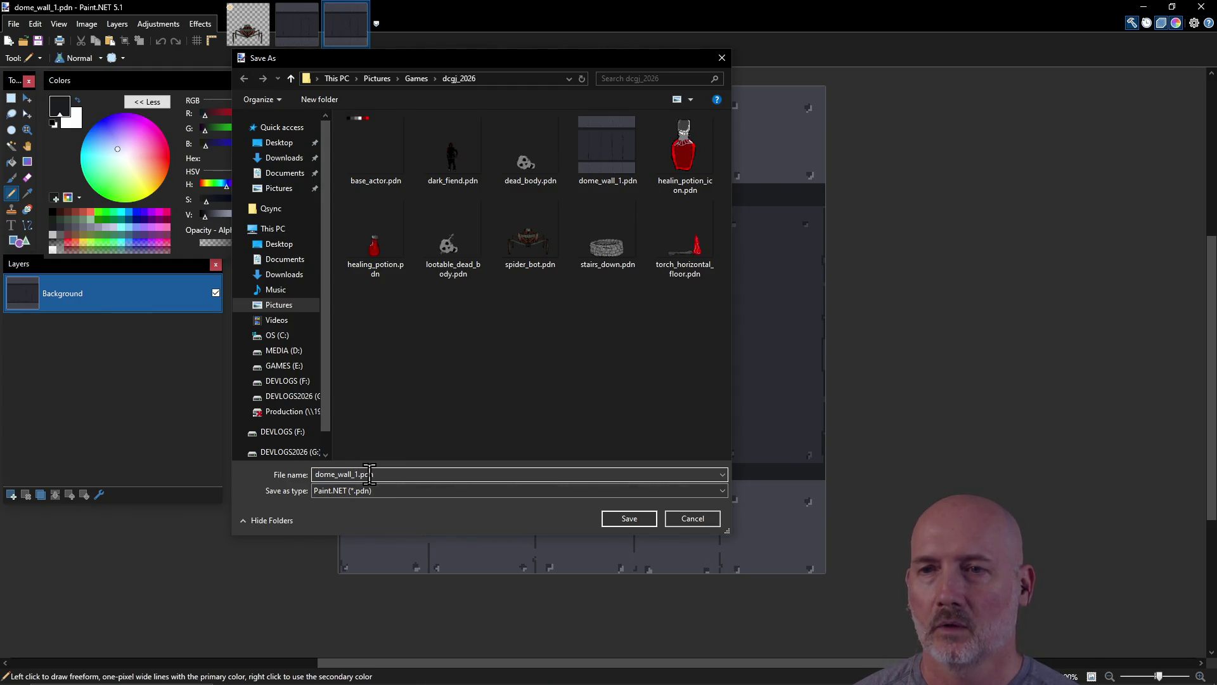
key("BackSpace")
key("BackSpace")
key("BackSpace")
key("Delete")
type("door_1")
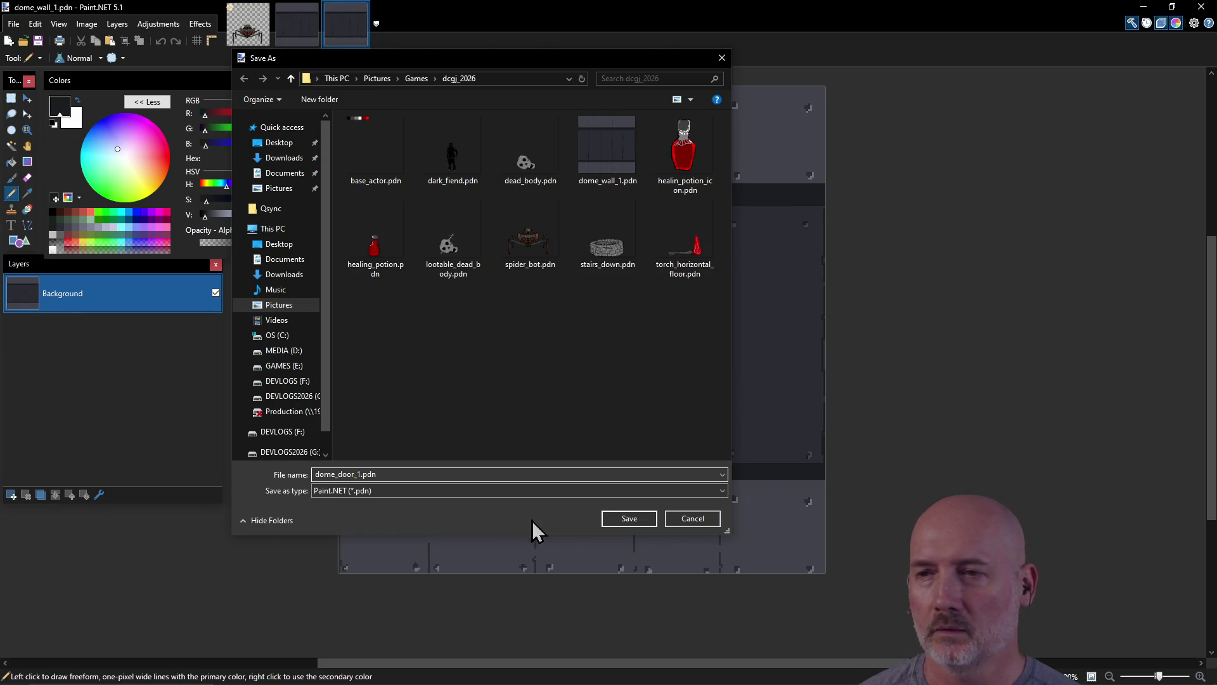
left_click(629, 519)
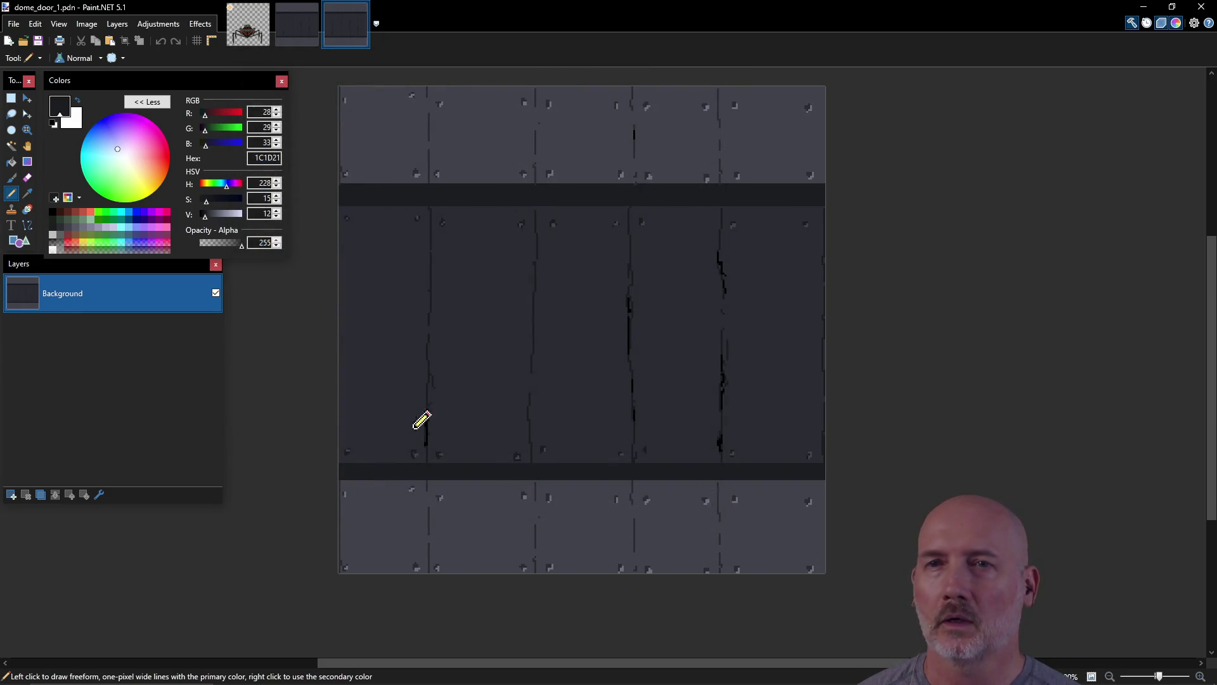
left_click(11, 98)
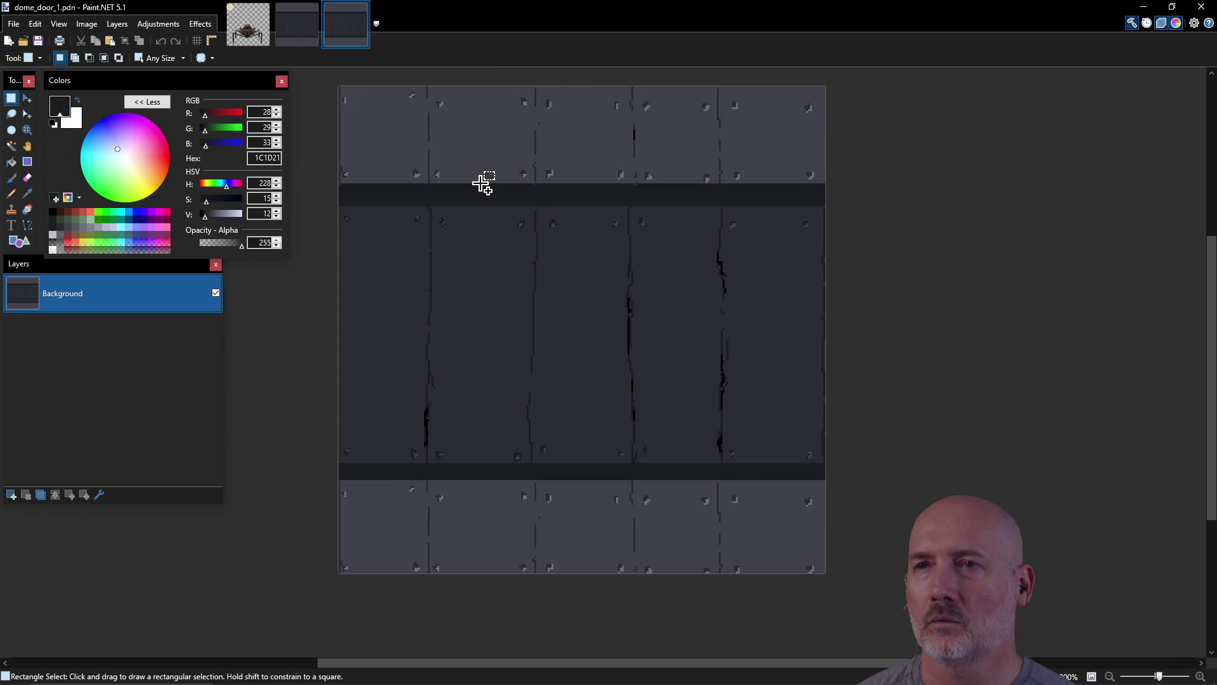
mouse_move(480, 183)
left_mouse_down()
mouse_move(530, 361)
mouse_move(706, 570)
mouse_move(696, 572)
left_mouse_up()
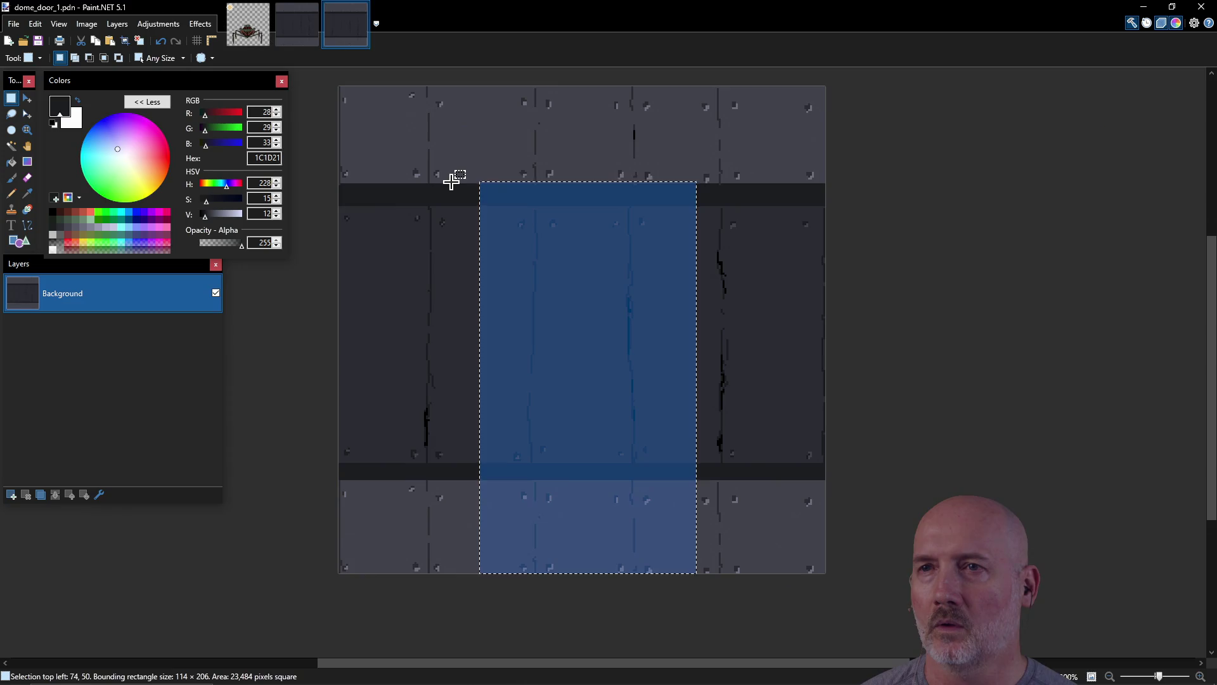
mouse_move(450, 182)
left_mouse_down()
mouse_move(641, 407)
mouse_move(701, 458)
mouse_move(708, 572)
left_mouse_up()
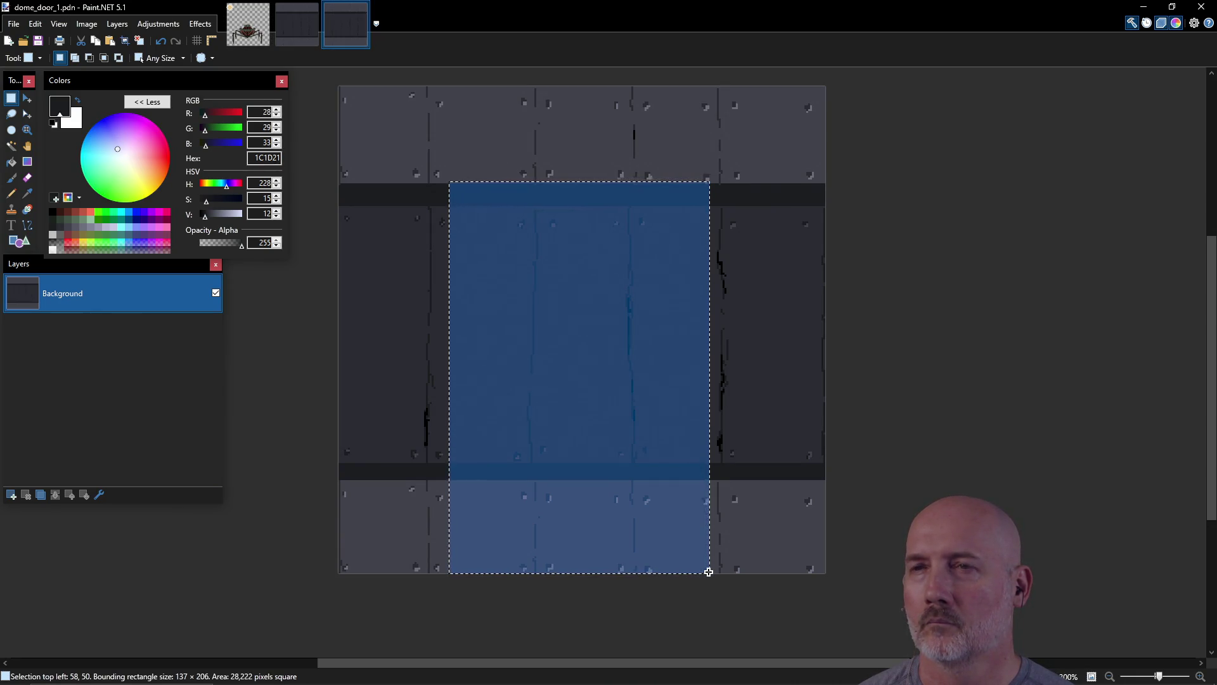
left_click(525, 222)
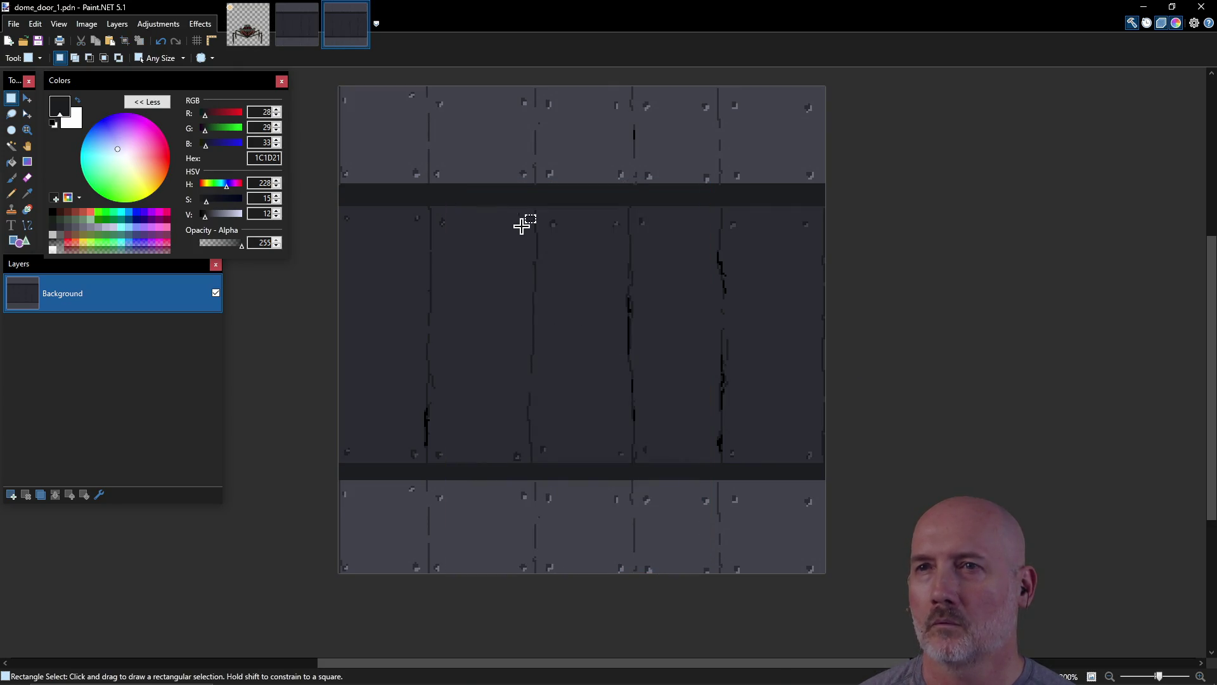
mouse_move(455, 205)
left_mouse_down()
mouse_move(584, 418)
mouse_move(677, 503)
mouse_move(702, 574)
left_mouse_up()
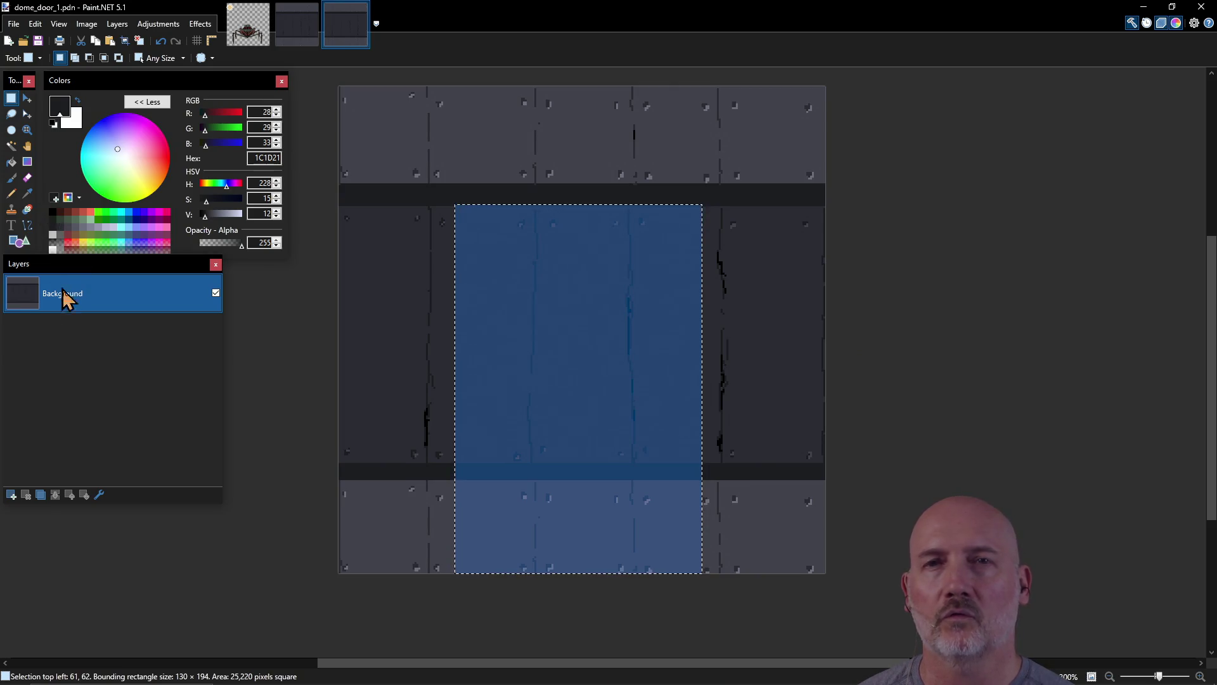
left_click(11, 163)
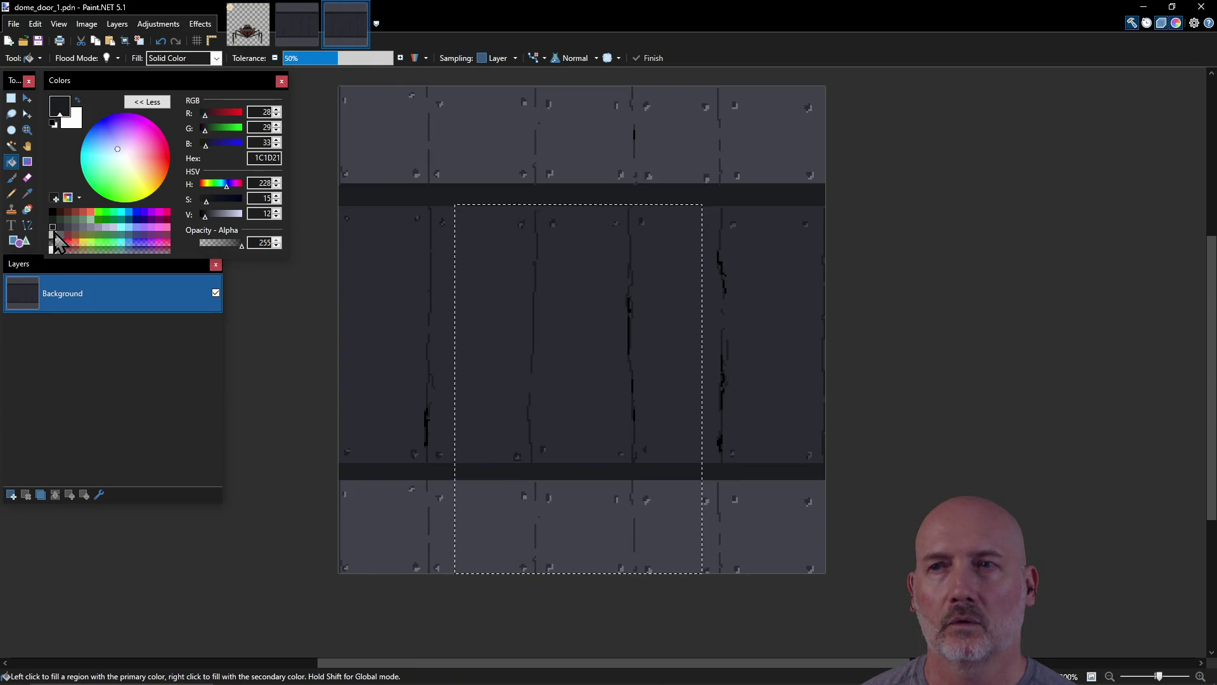
left_click(536, 322)
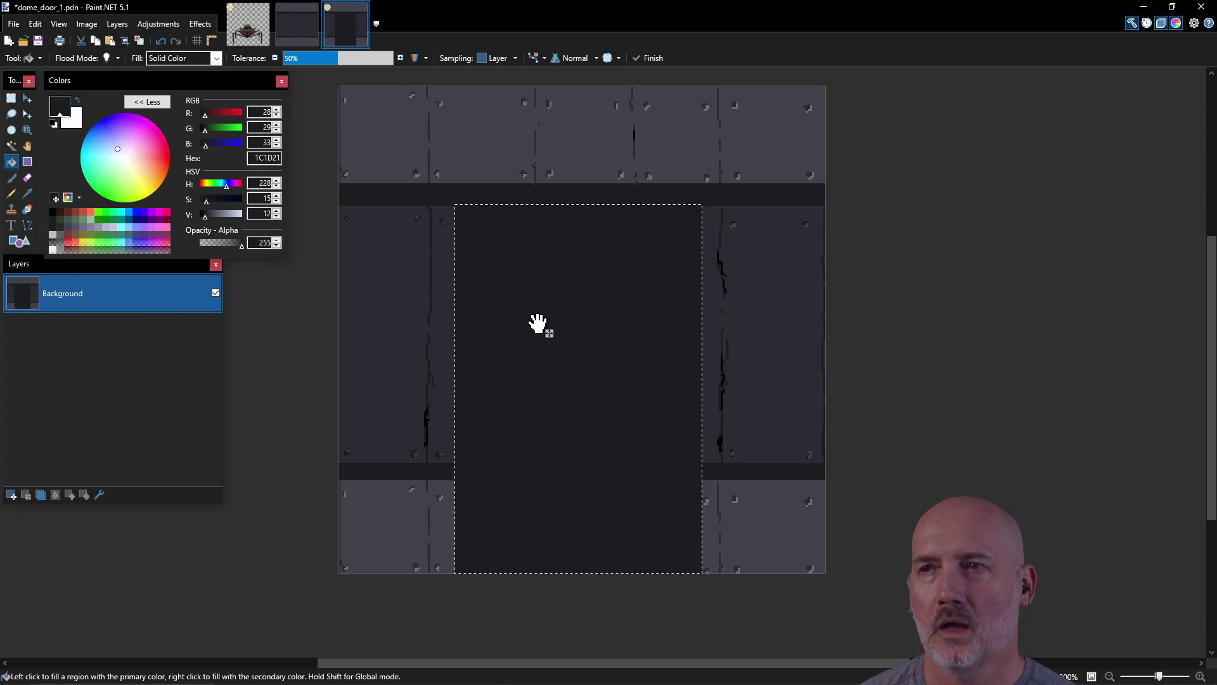
left_click(76, 227)
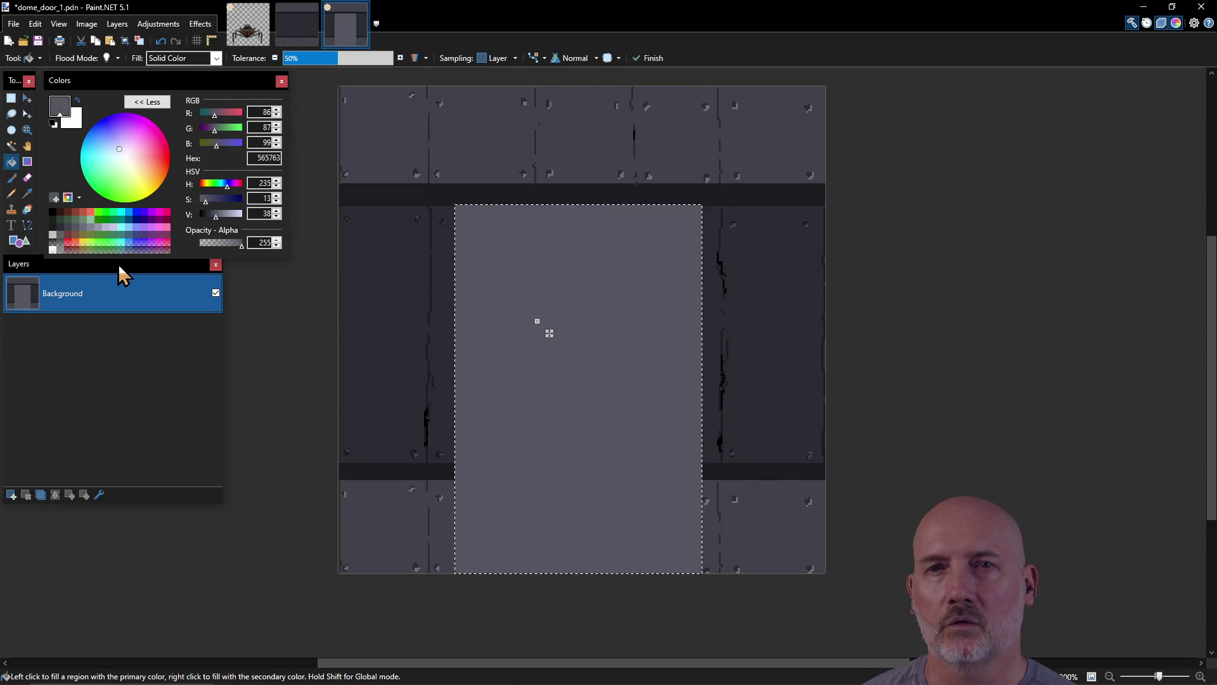
left_click(74, 235)
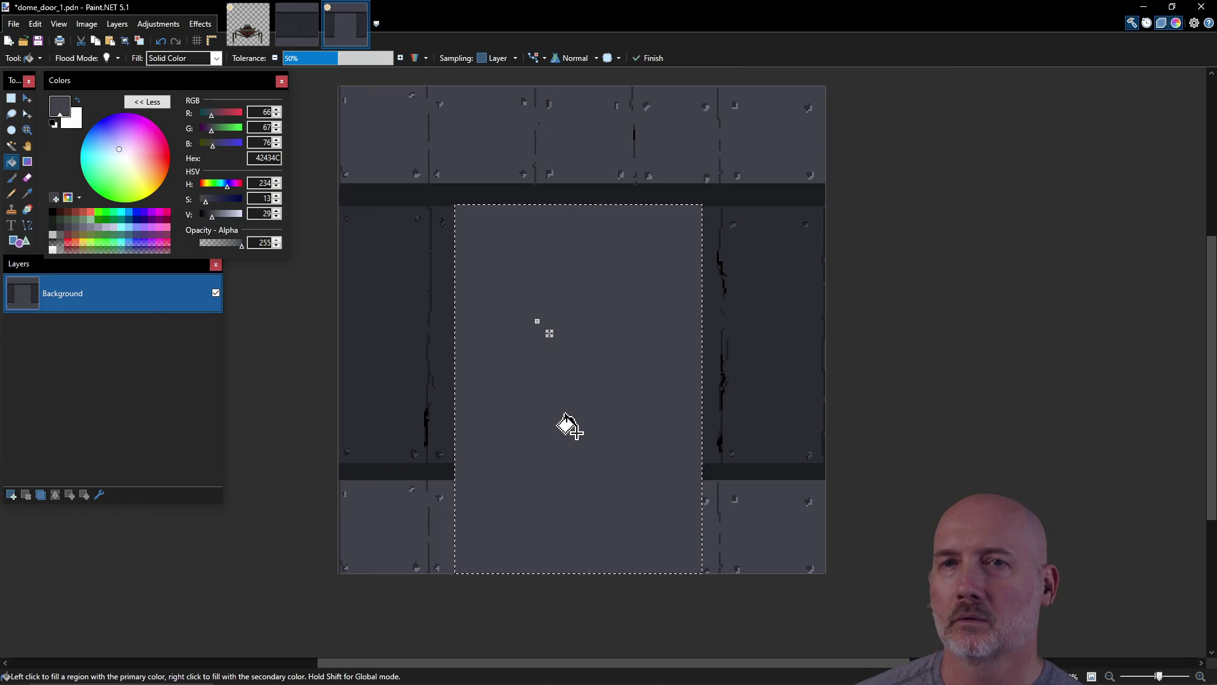
left_click(92, 227)
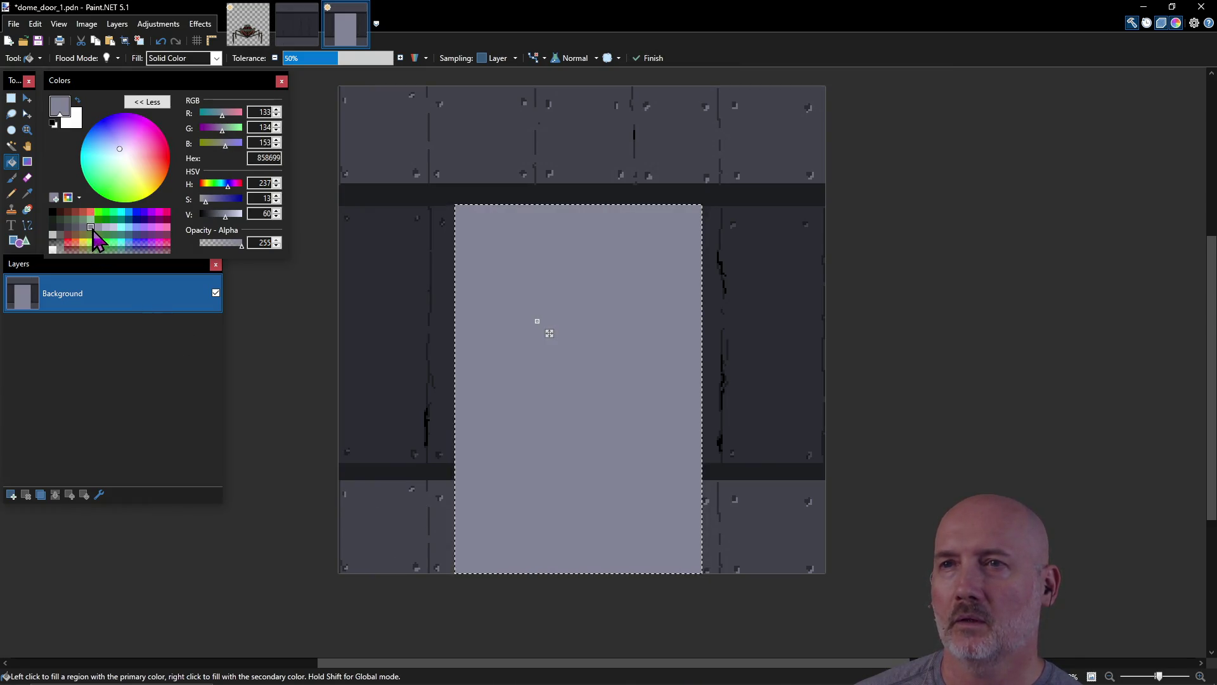
left_click(99, 227)
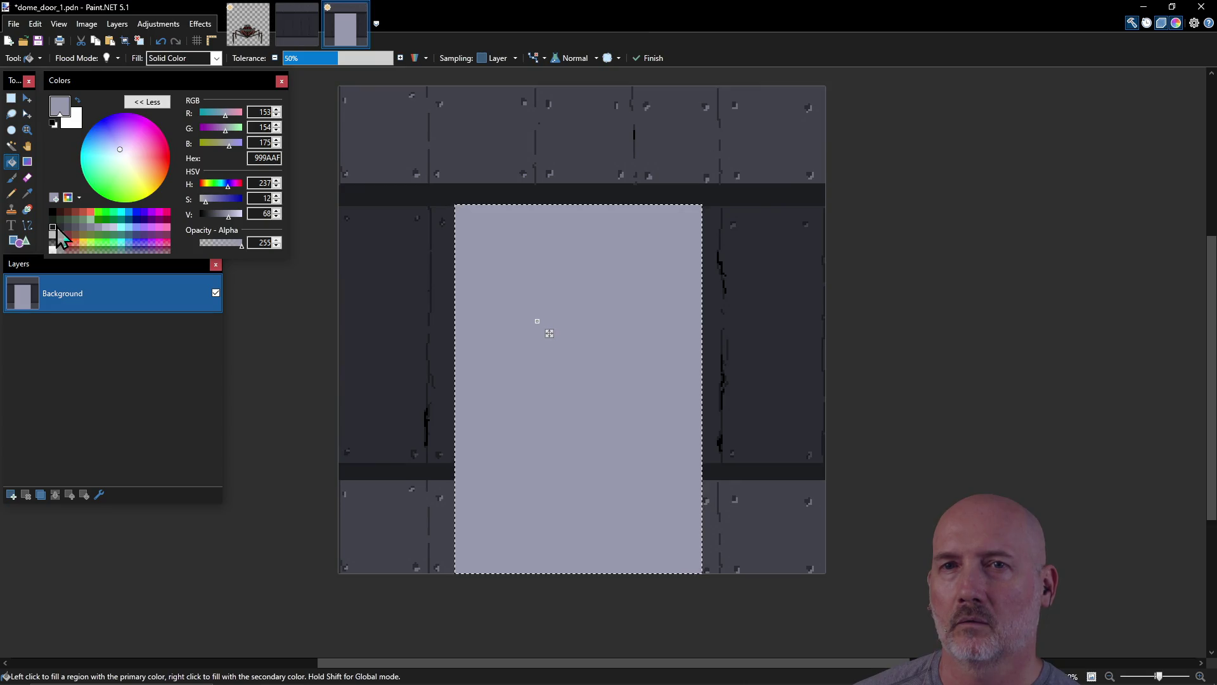
left_click(76, 227)
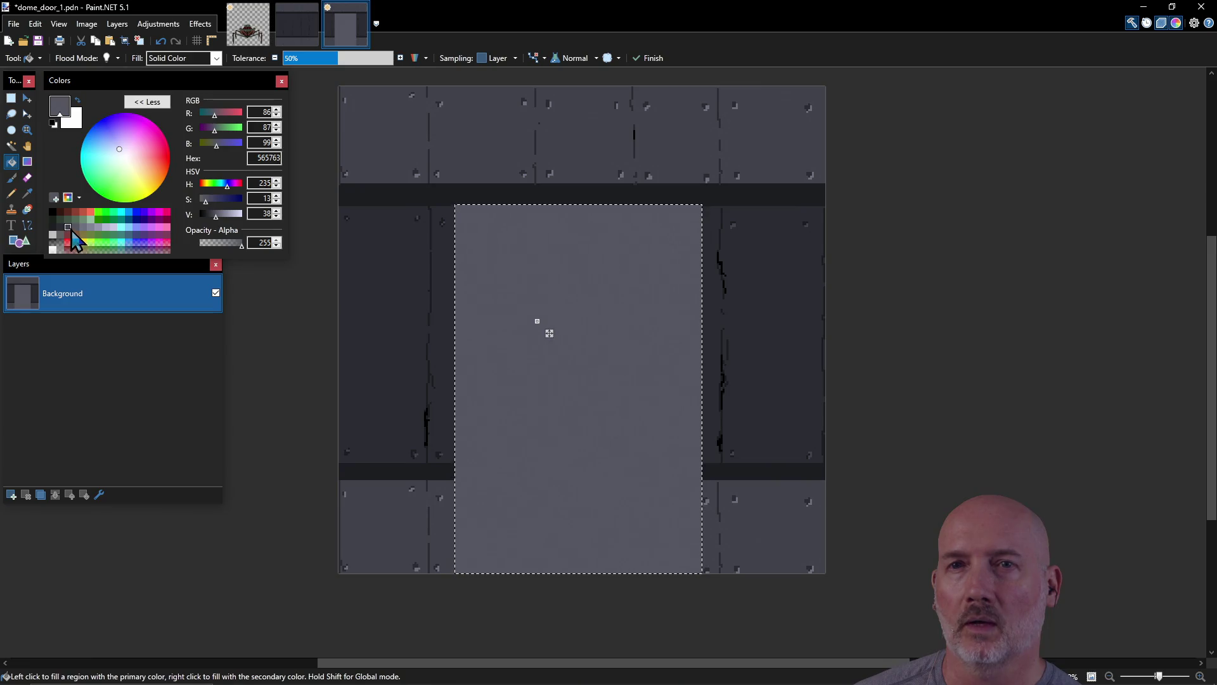
left_click(68, 227)
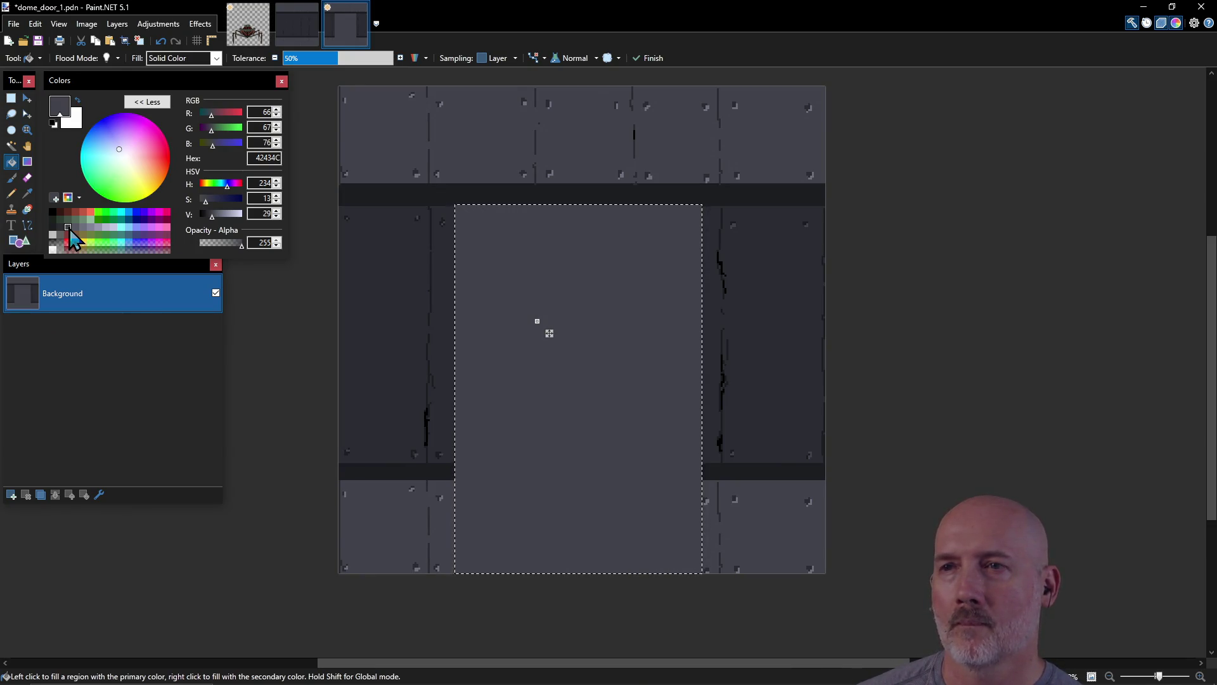
left_click(69, 228)
left_click(69, 226)
left_click(69, 227)
left_click(68, 227)
key("Escape")
key("ctrl+d")
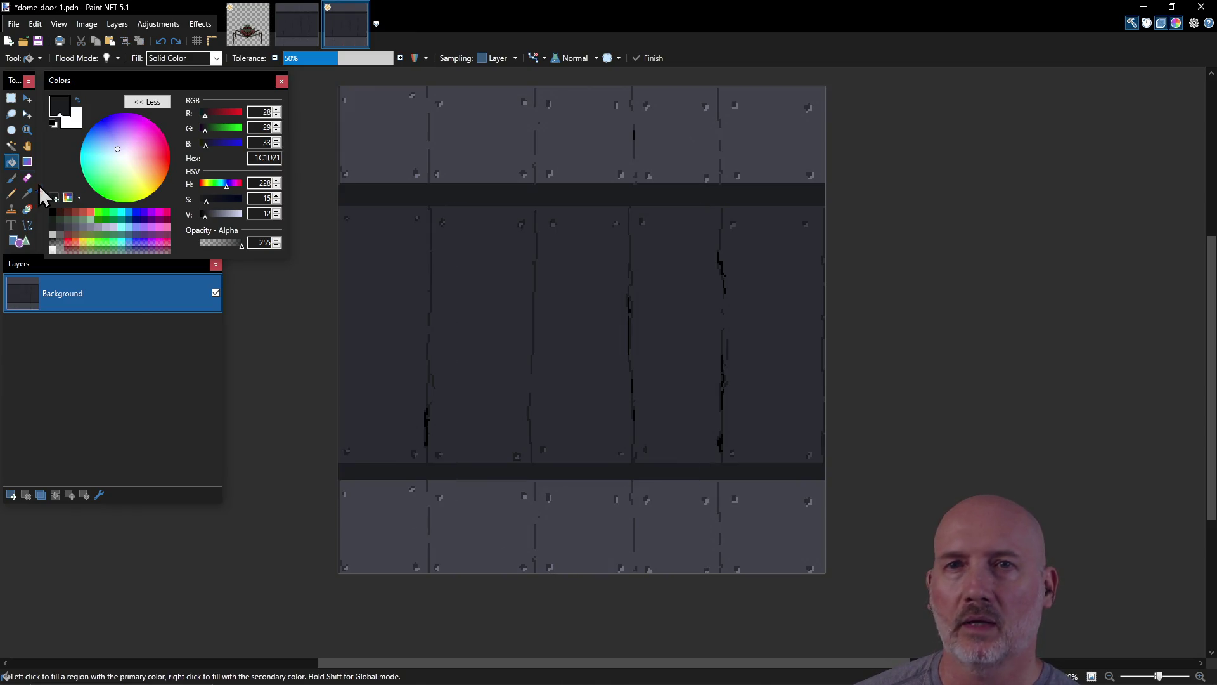
Step: Box a tall rectangle down the door's middle and bucket-fill it with dark grey, then pick grey 565763
left_click(12, 100)
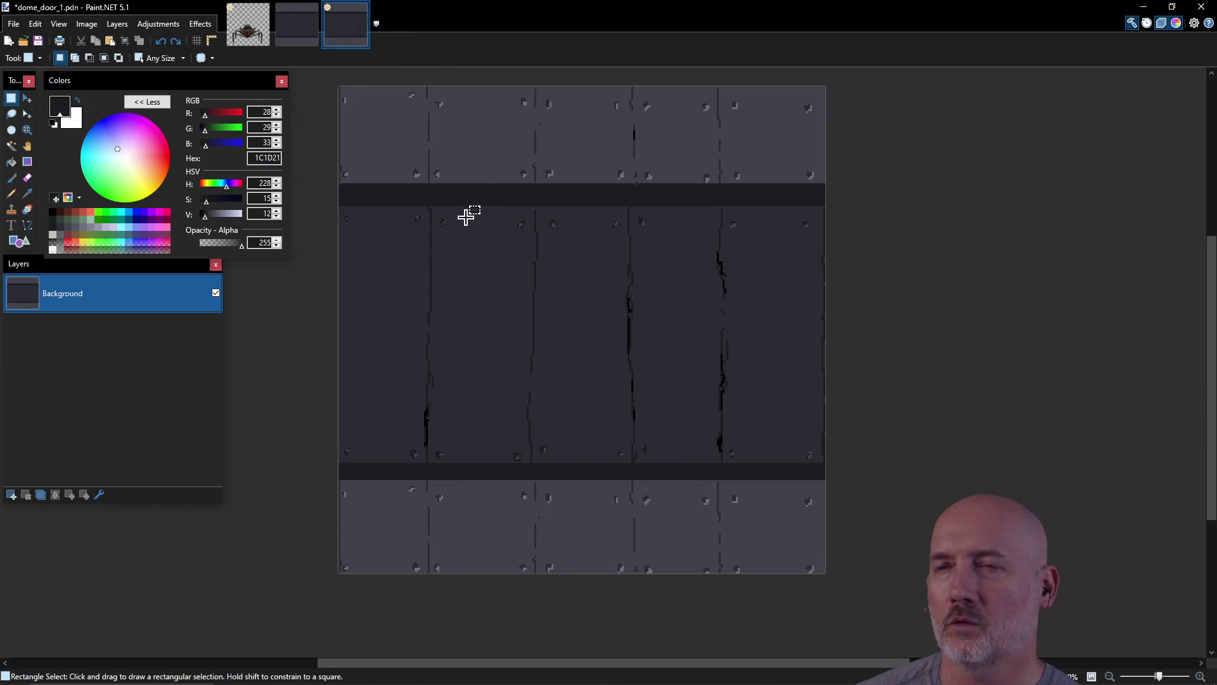
mouse_move(465, 220)
left_mouse_down()
mouse_move(653, 477)
mouse_move(696, 573)
left_mouse_up()
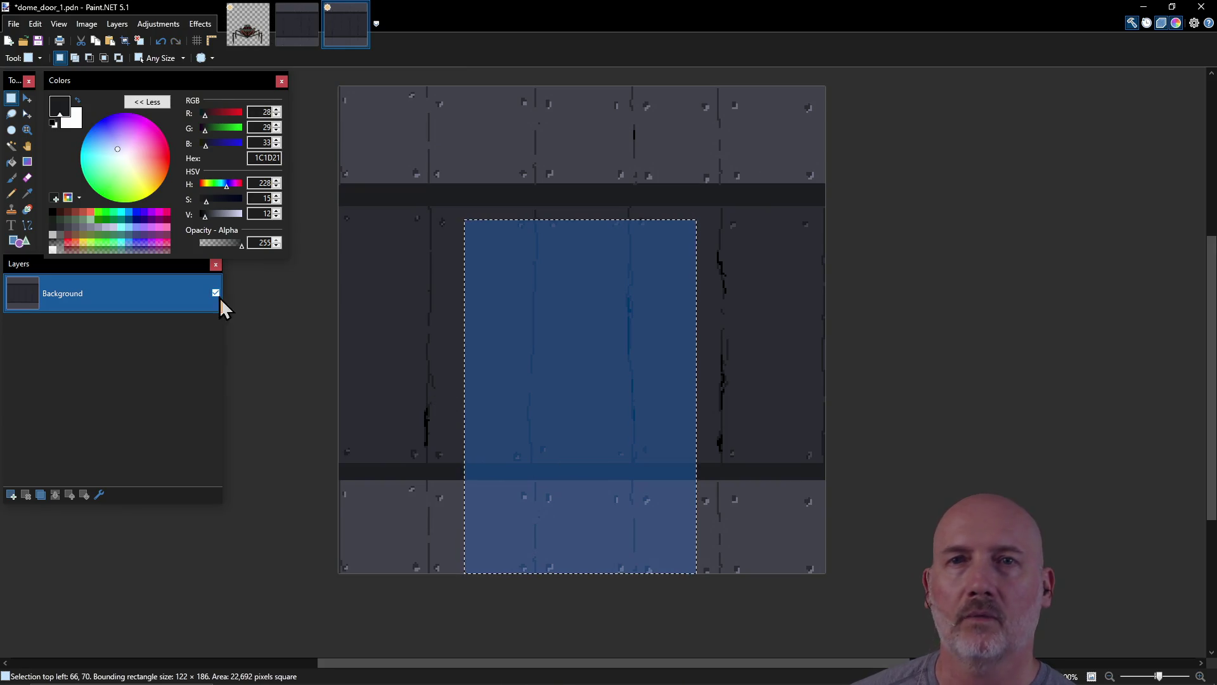
left_click(11, 162)
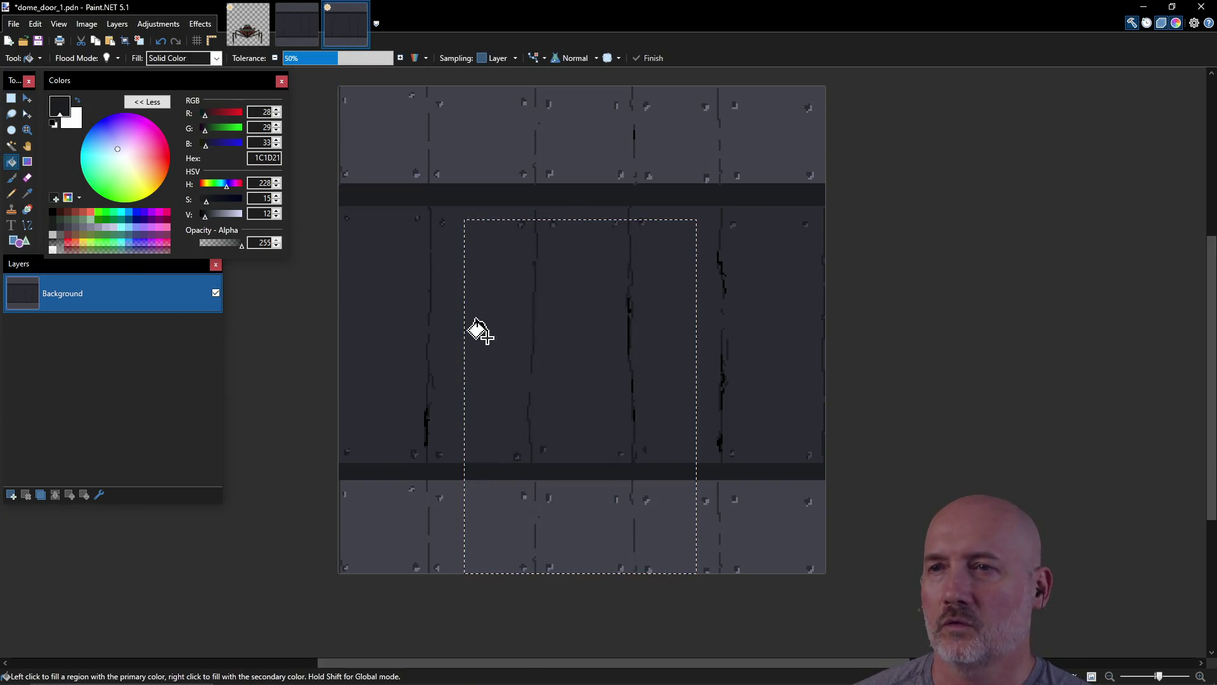
left_click(562, 330)
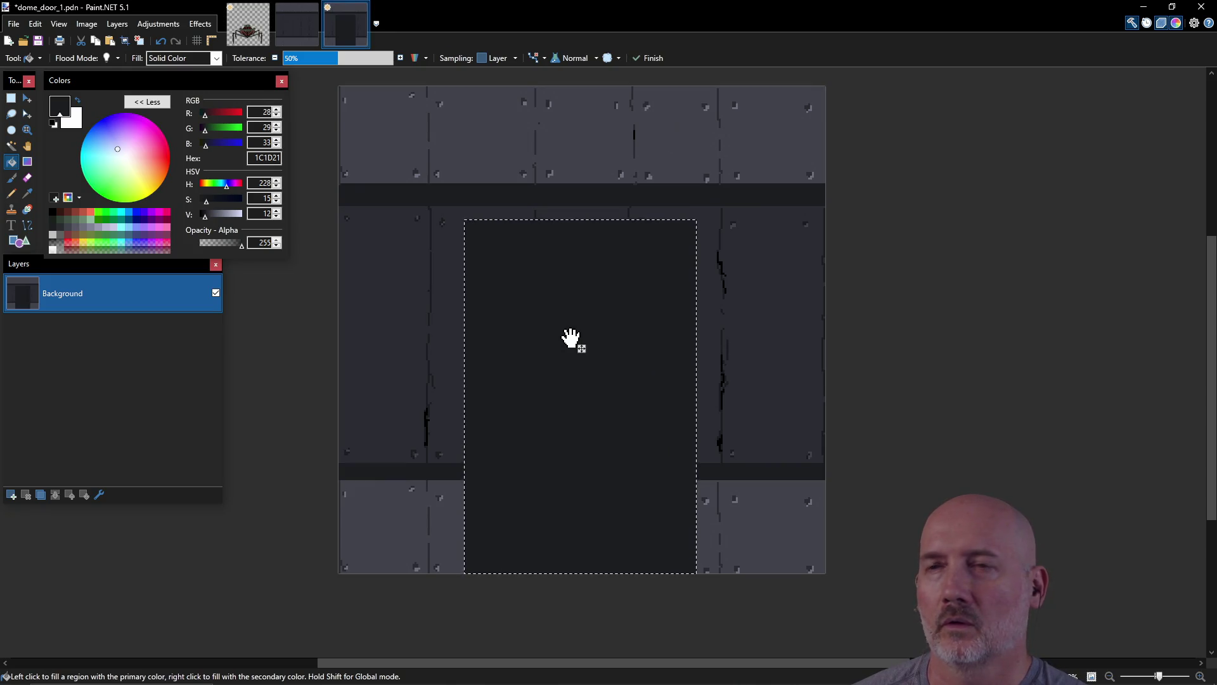
left_click(81, 235)
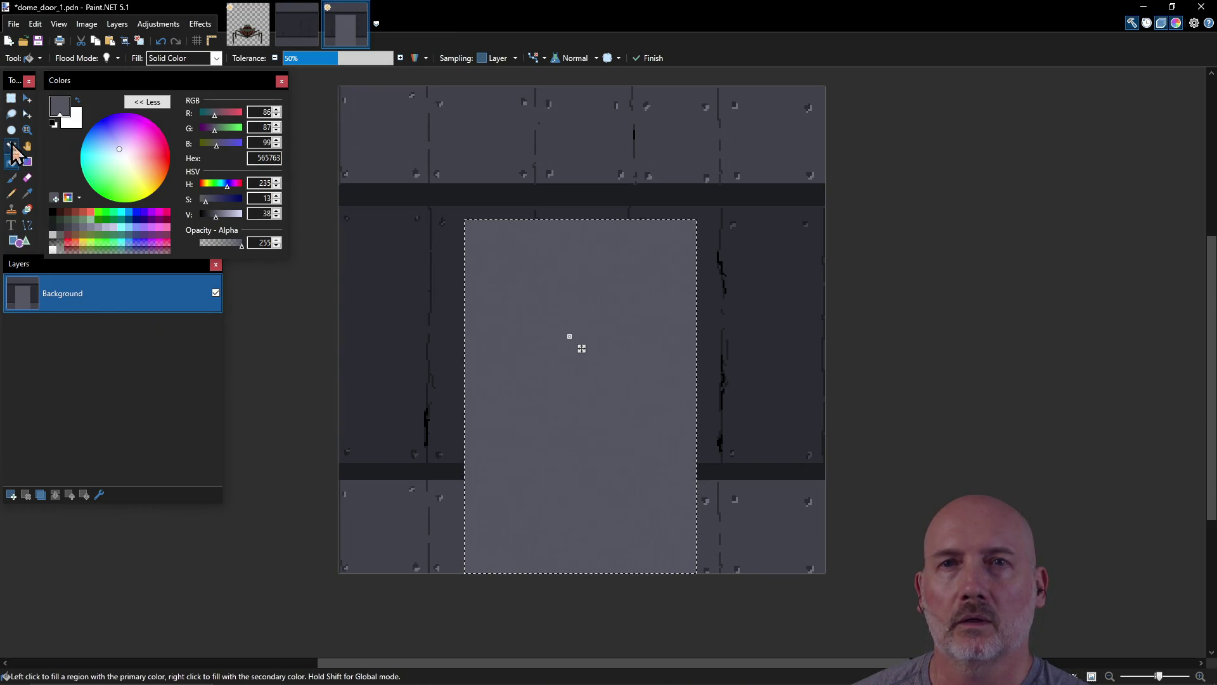
Step: Draw black Line/Curve edges down the panel's left side and across its top, undoing the right-edge line
left_click(28, 226)
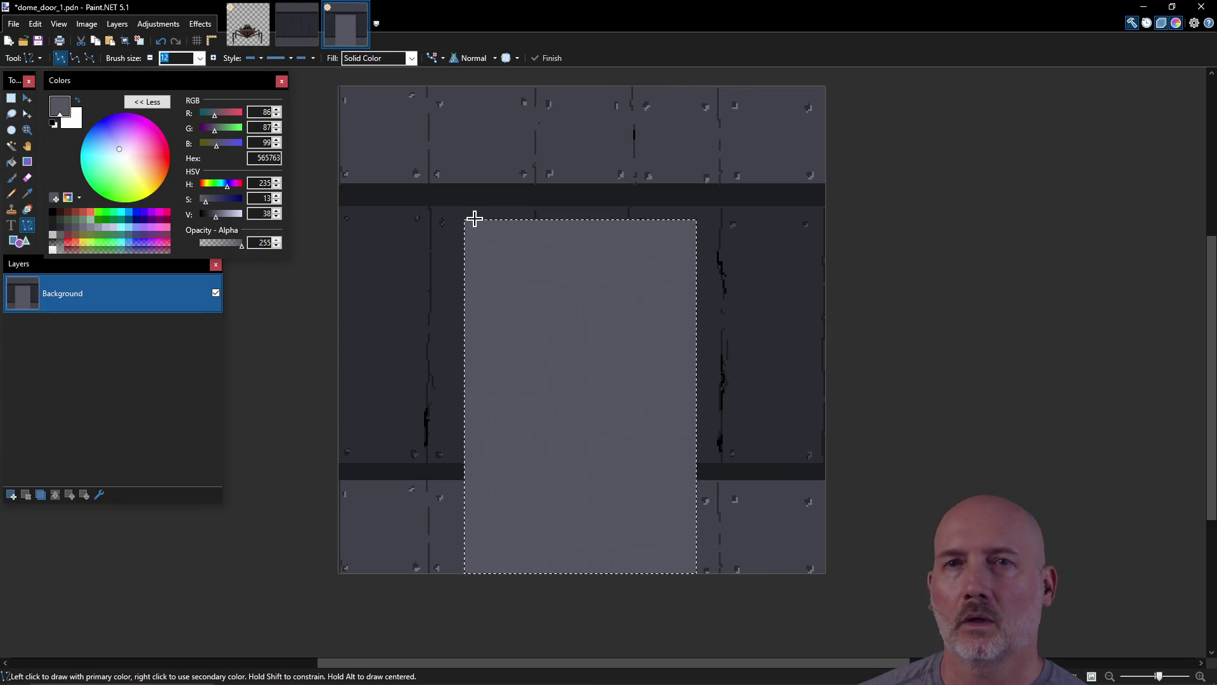
left_click(53, 215)
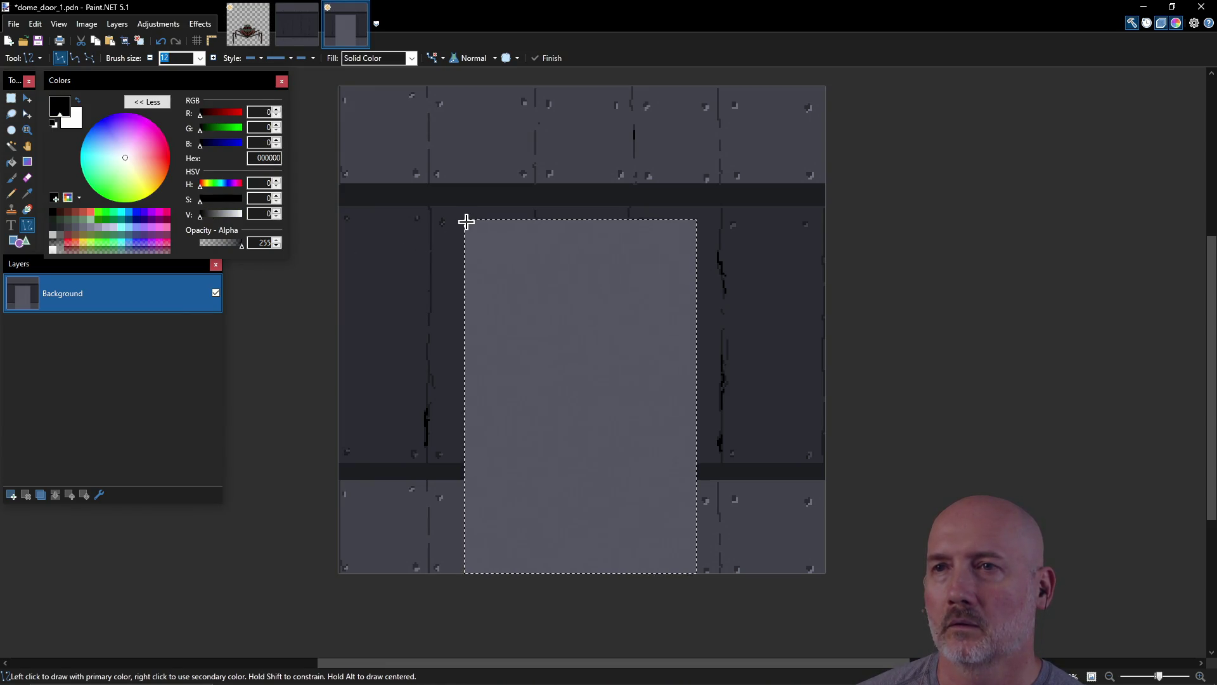
mouse_move(466, 220)
left_mouse_down()
mouse_move(491, 317)
mouse_move(467, 580)
left_mouse_up()
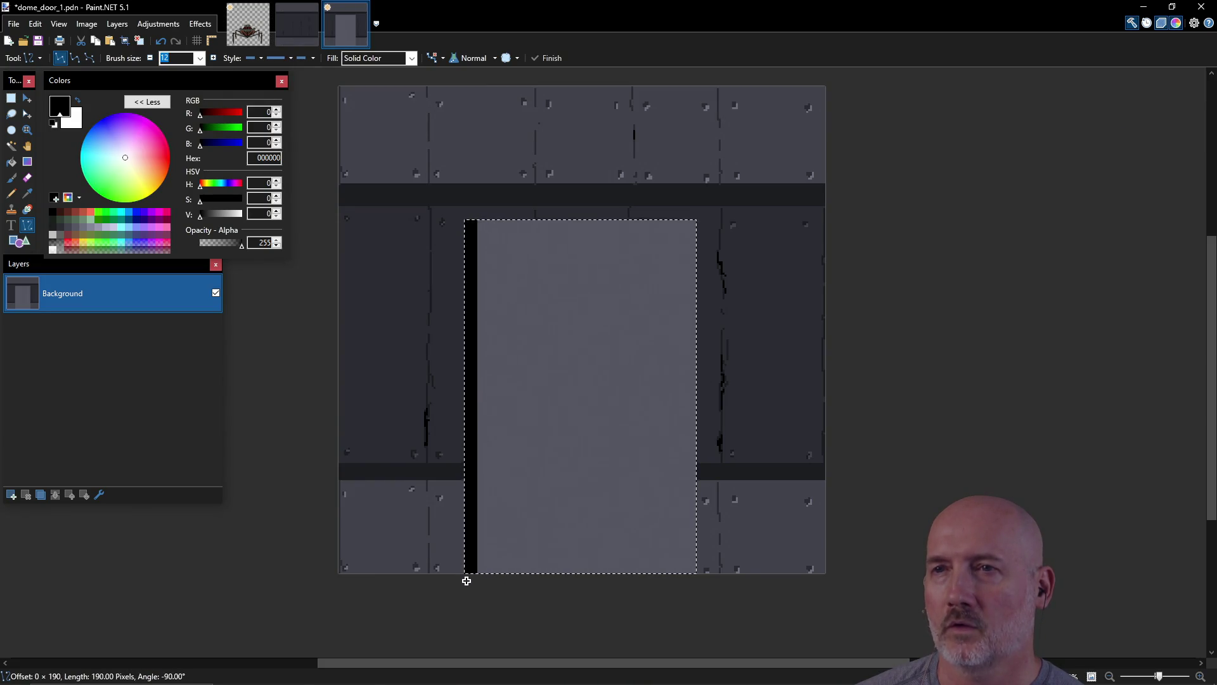
left_click_drag(467, 580, 466, 581)
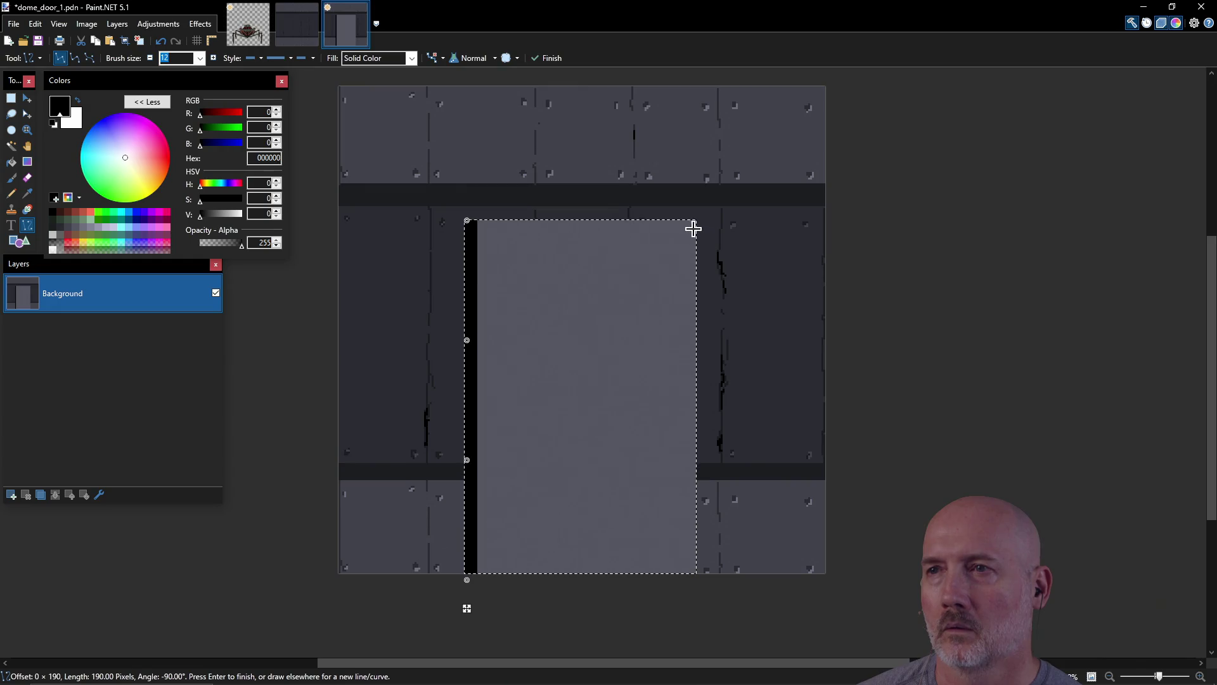
left_click_drag(694, 225, 463, 225)
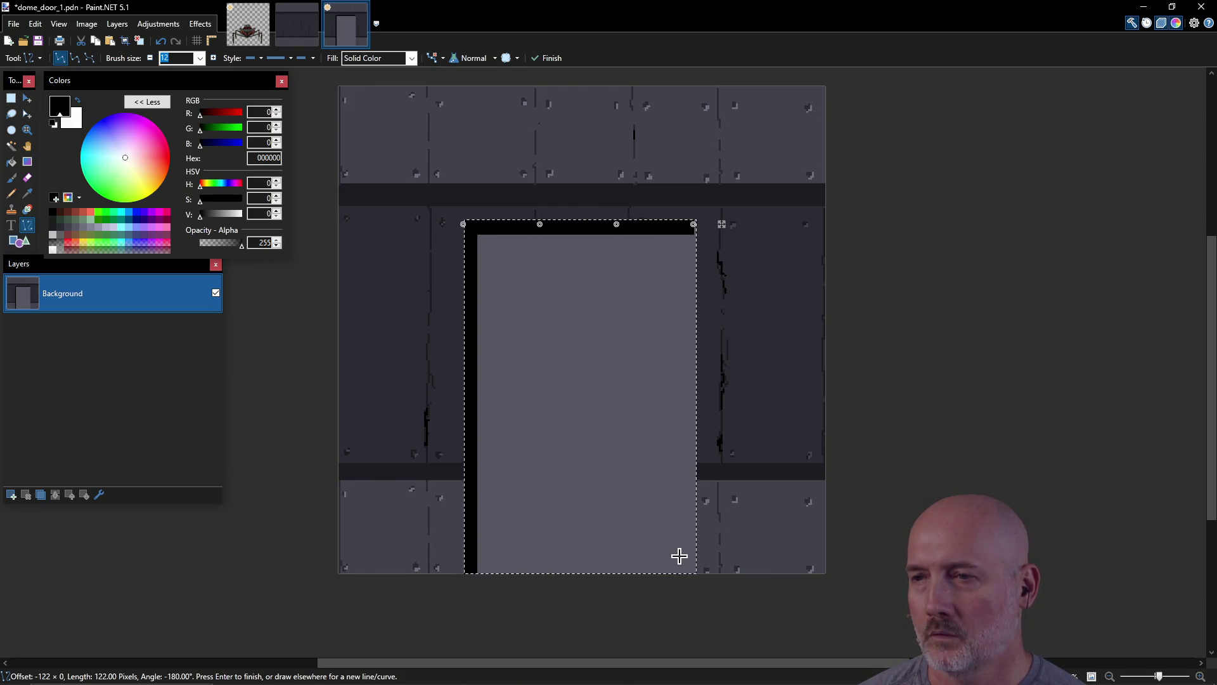
left_click_drag(687, 571, 683, 286)
left_click_drag(686, 225, 686, 224)
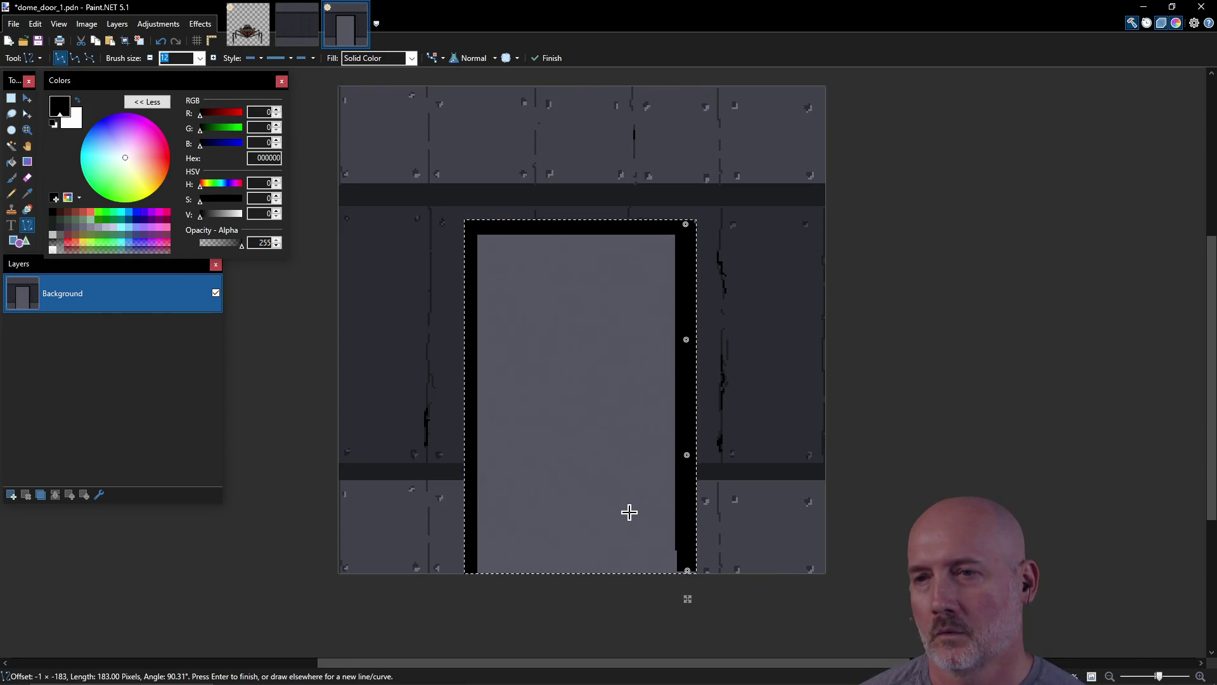
key("ctrl+z")
key("ctrl+z")
key("ctrl+z")
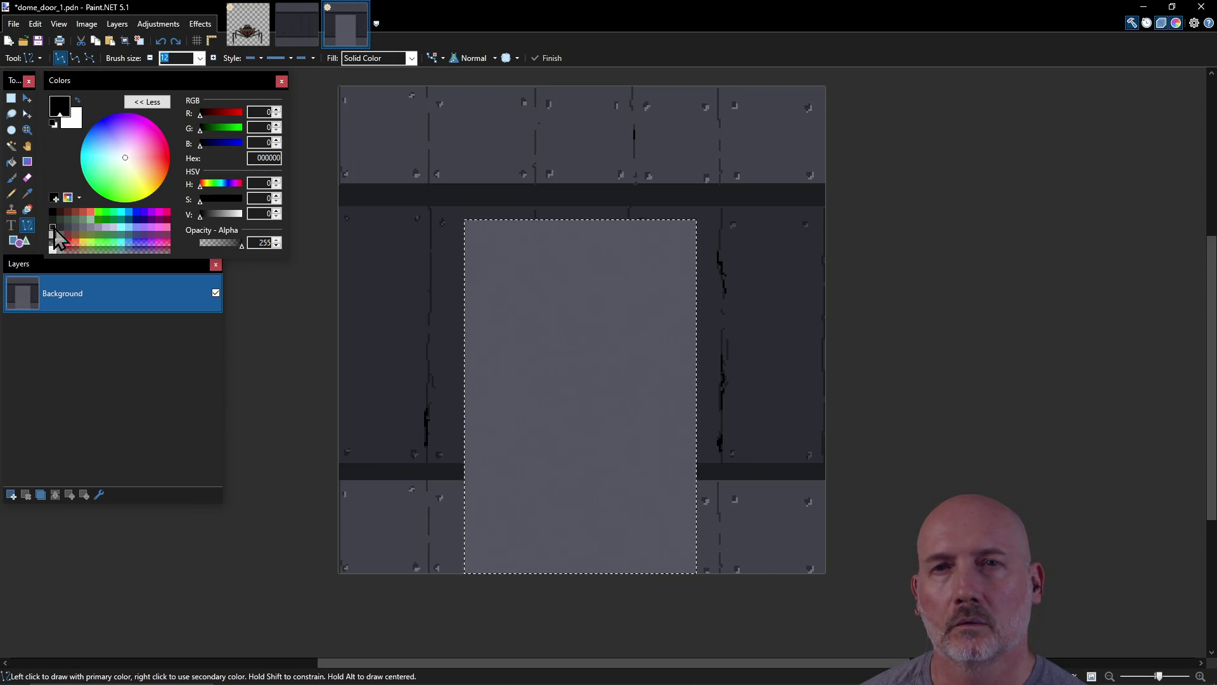
Step: In colour 1C1D21, draw a dark line down the panel's left edge, undoing a right-edge attempt
left_click(53, 229)
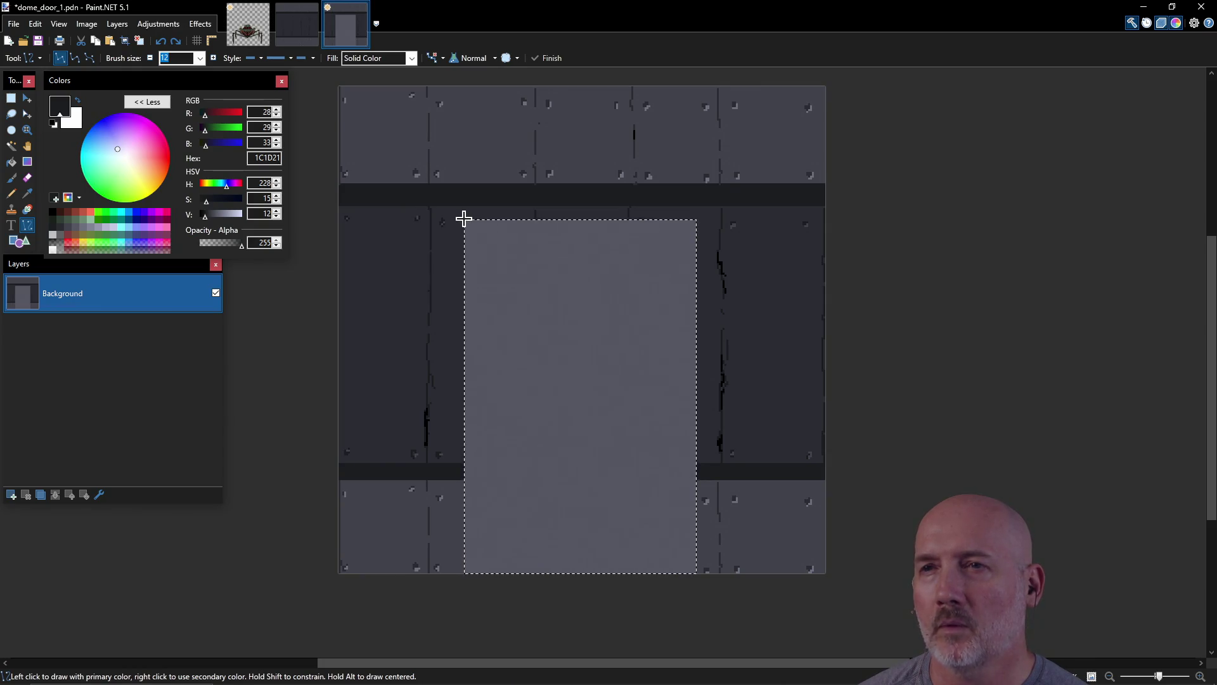
mouse_move(464, 220)
left_mouse_down()
mouse_move(483, 288)
mouse_move(468, 588)
left_mouse_up()
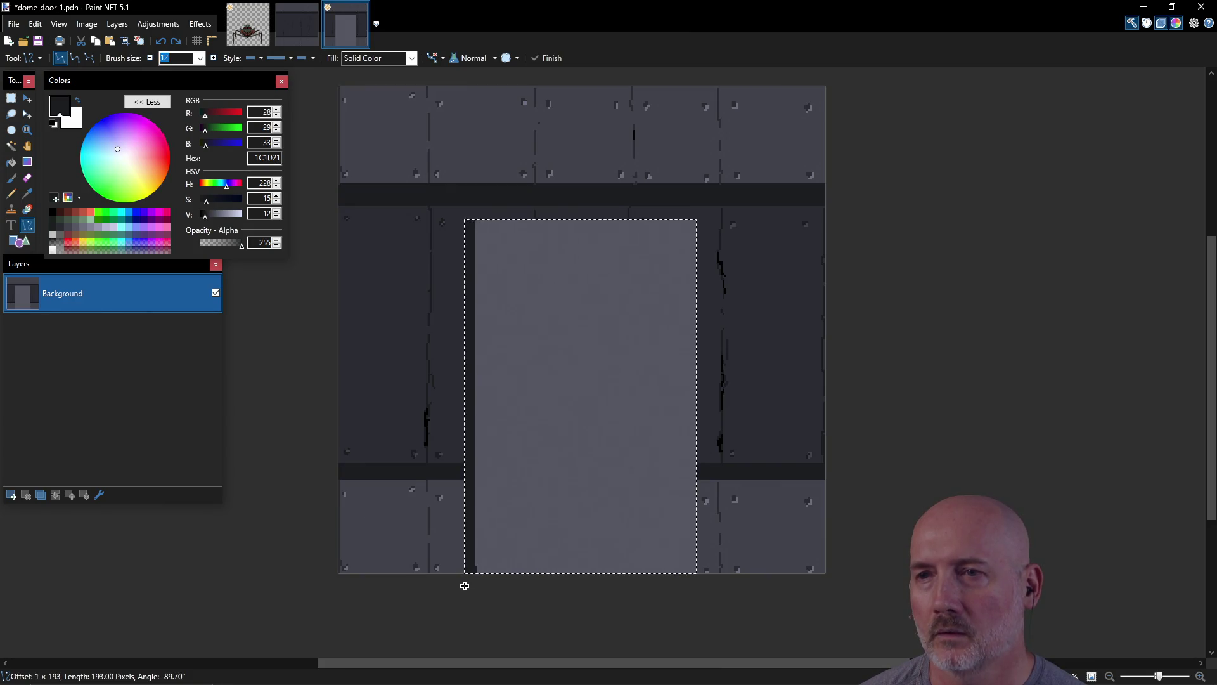
left_click_drag(463, 583, 462, 584)
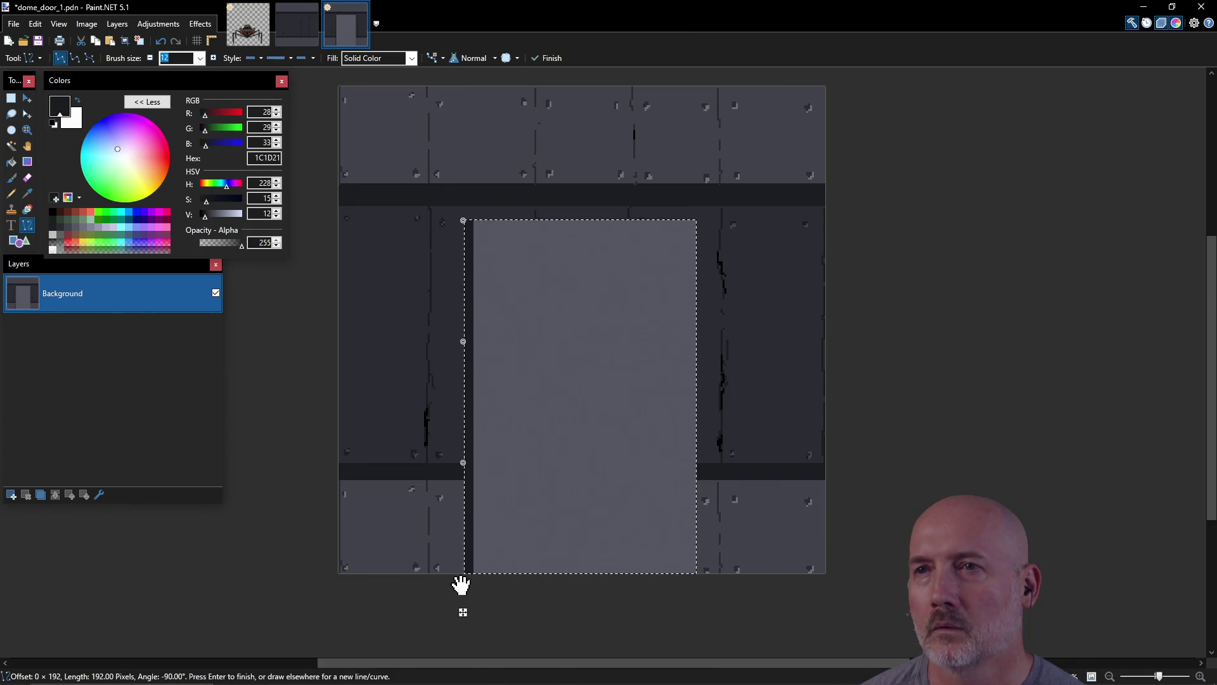
mouse_move(689, 220)
left_mouse_down()
mouse_move(685, 385)
mouse_move(697, 457)
mouse_move(687, 513)
left_mouse_up()
left_click_drag(687, 581, 687, 579)
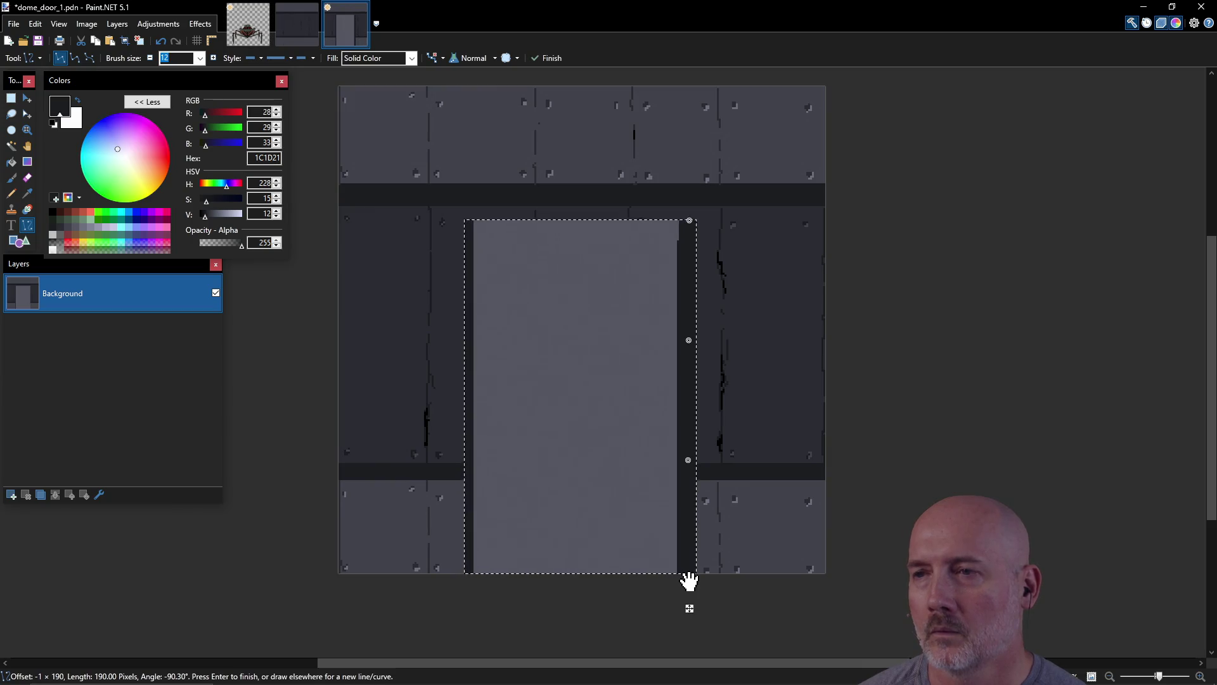
key("ctrl+z")
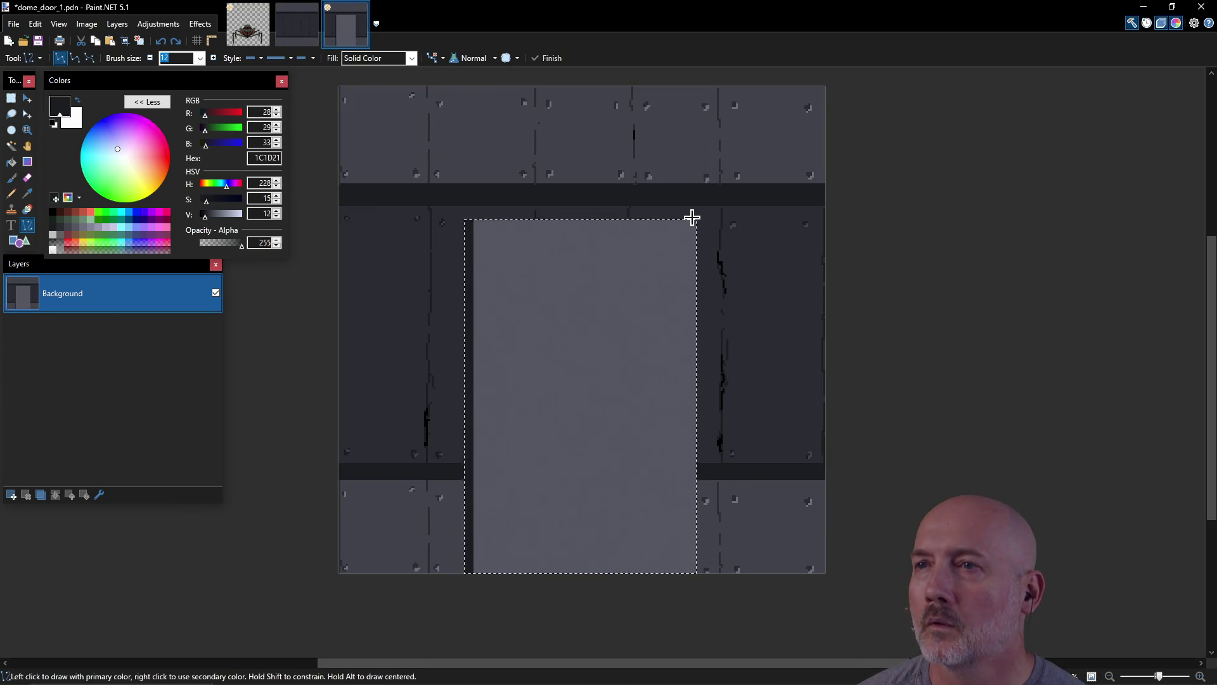
Step: Redraw the dark line down the door's right edge to the bottom and add one across the top
left_click_drag(691, 219, 687, 348)
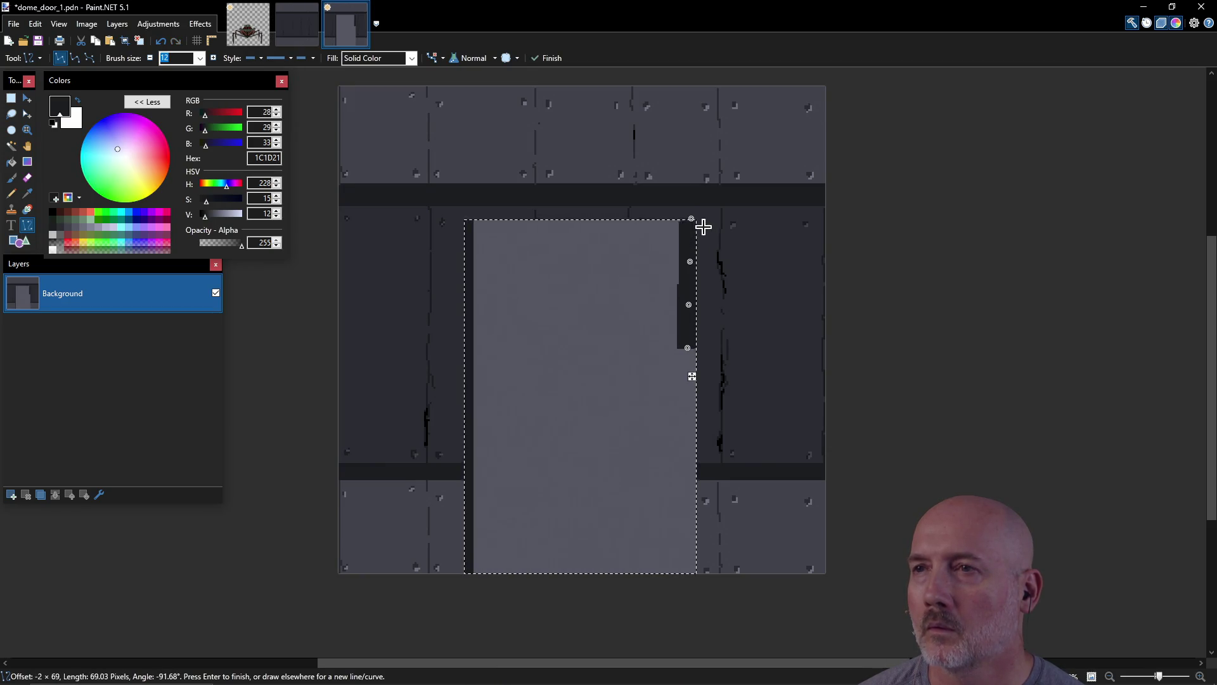
key("ctrl+z")
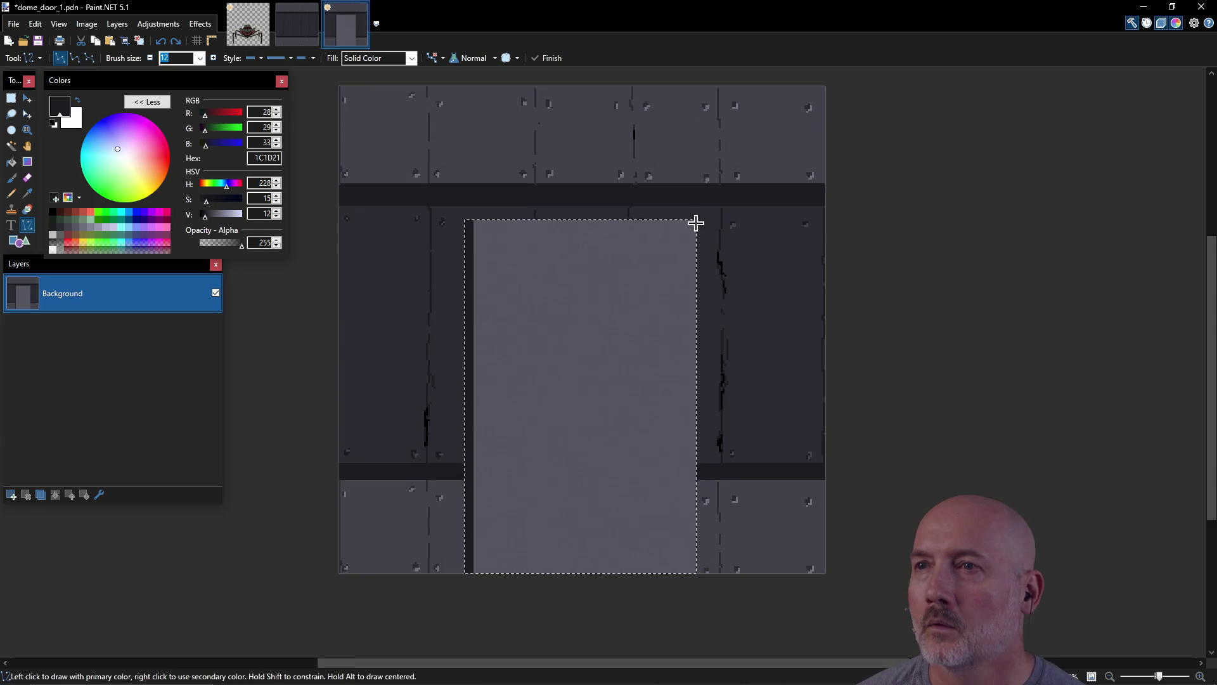
left_click_drag(696, 218, 703, 285)
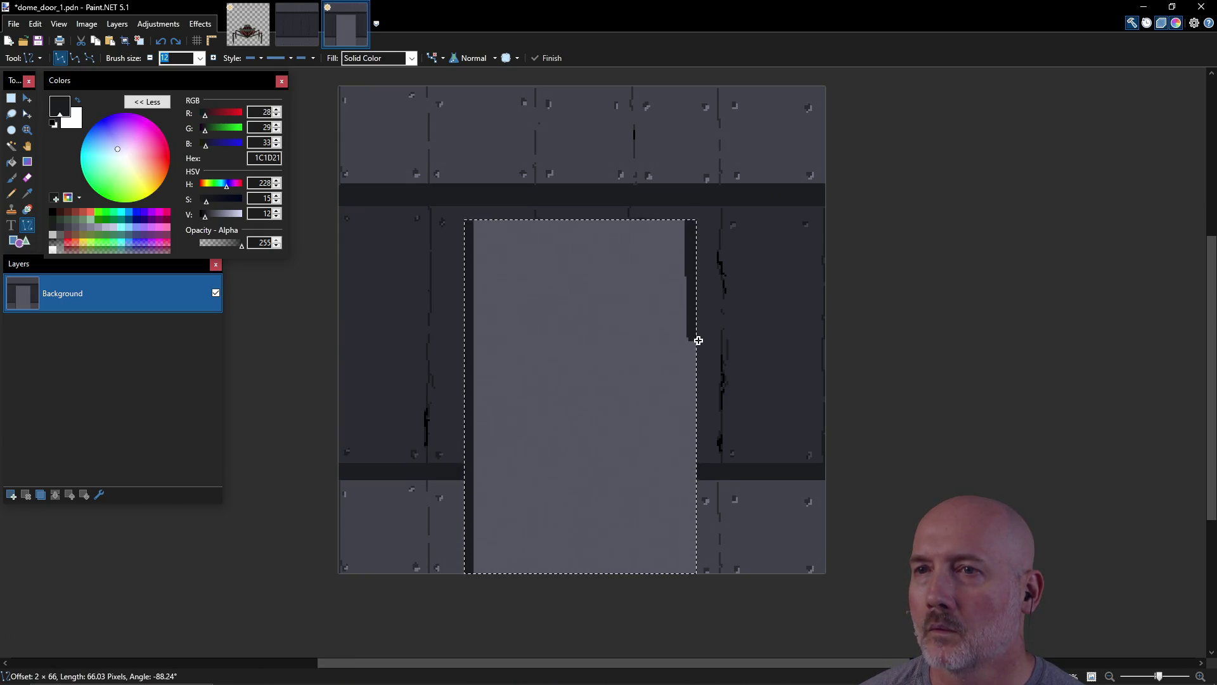
left_click_drag(696, 386, 696, 598)
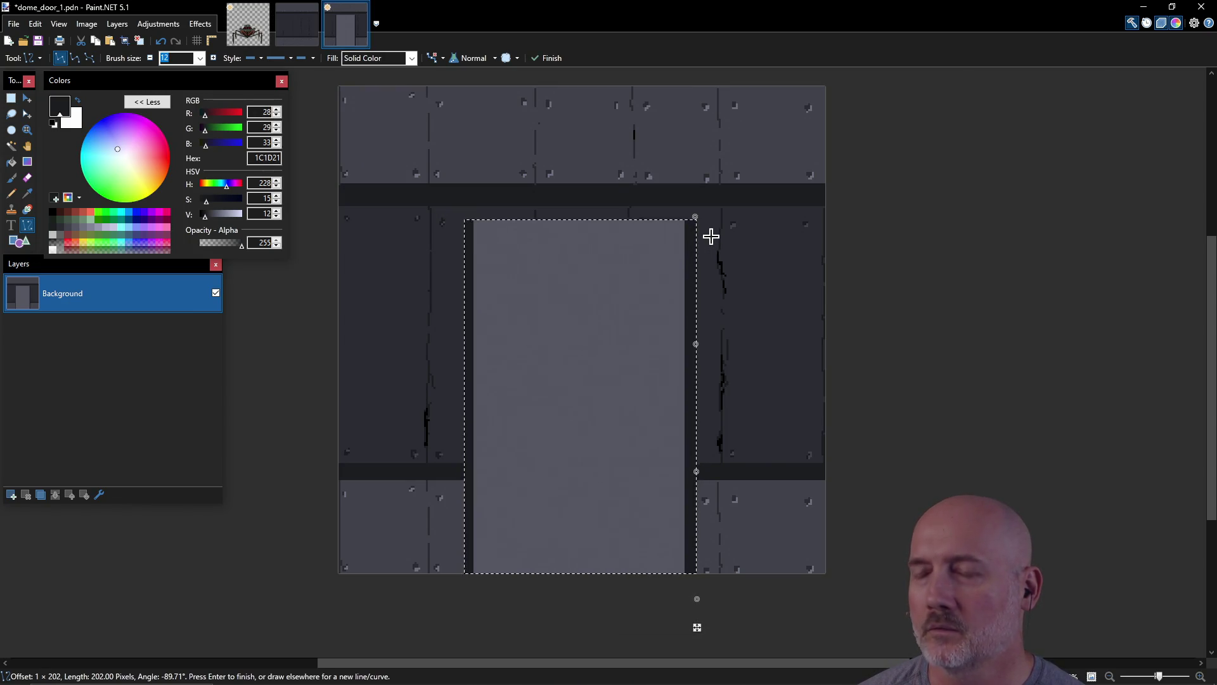
key("Escape")
left_click_drag(698, 217, 704, 258)
left_click_drag(705, 353, 699, 604)
left_click_drag(457, 214, 702, 214)
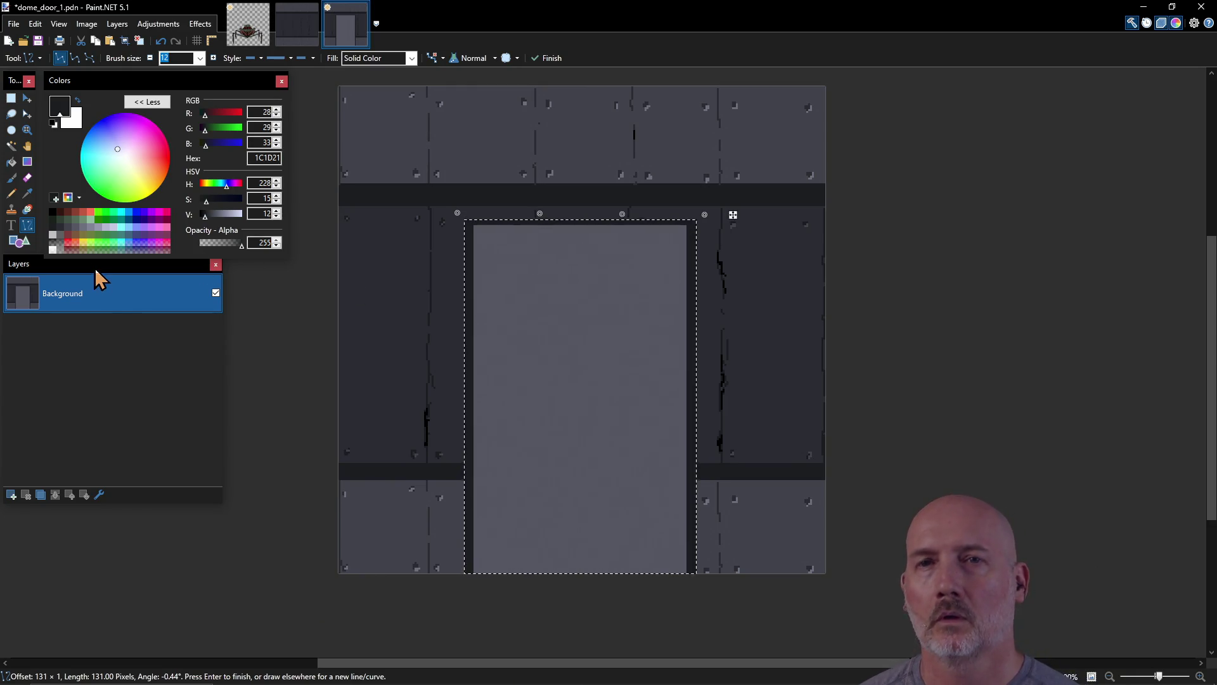
Step: Open the line width list and scroll through the available sizes
left_click(199, 59)
left_click(199, 58)
left_click(200, 58)
scroll(209, 90, "up", 3)
scroll(209, 90, "up", 1)
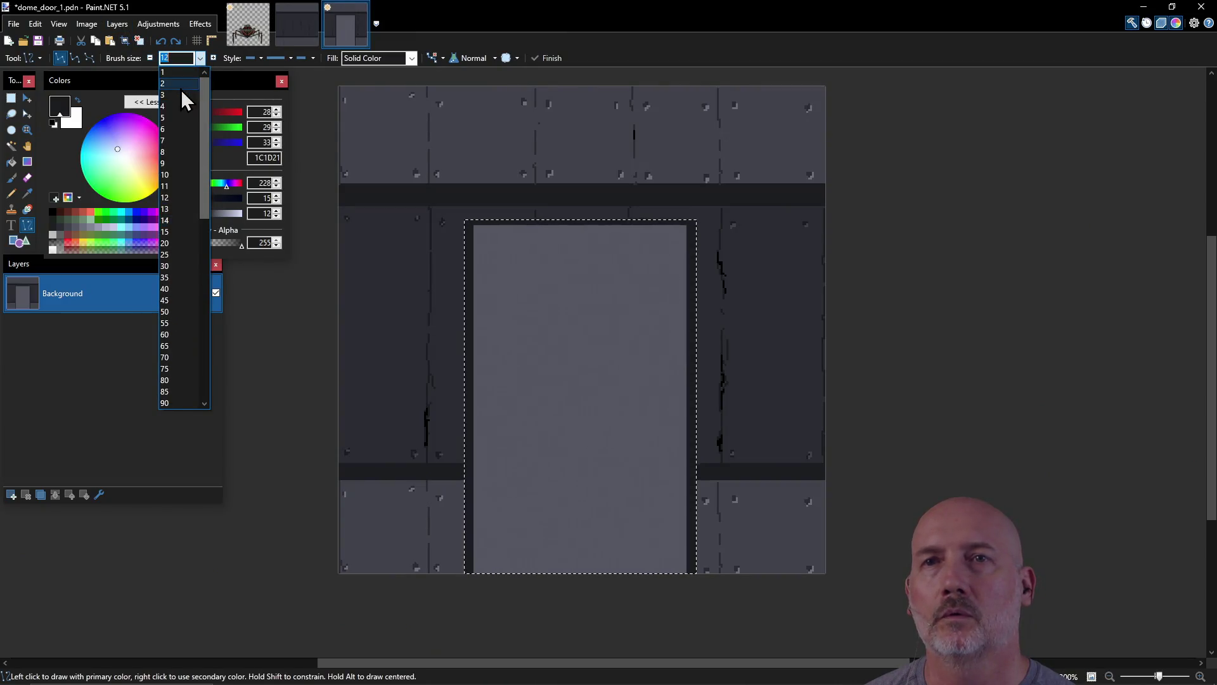
Step: Set line width 2 and draw a black vertical seam from the door's top to bottom
left_click(181, 86)
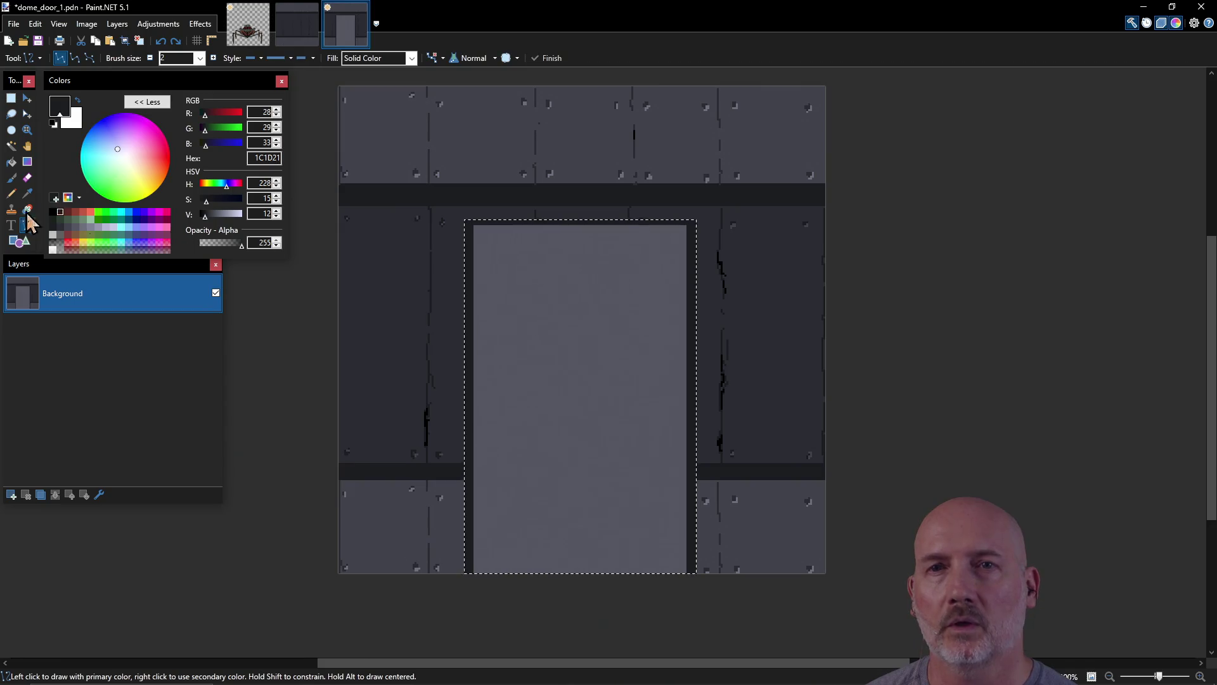
left_click(53, 213)
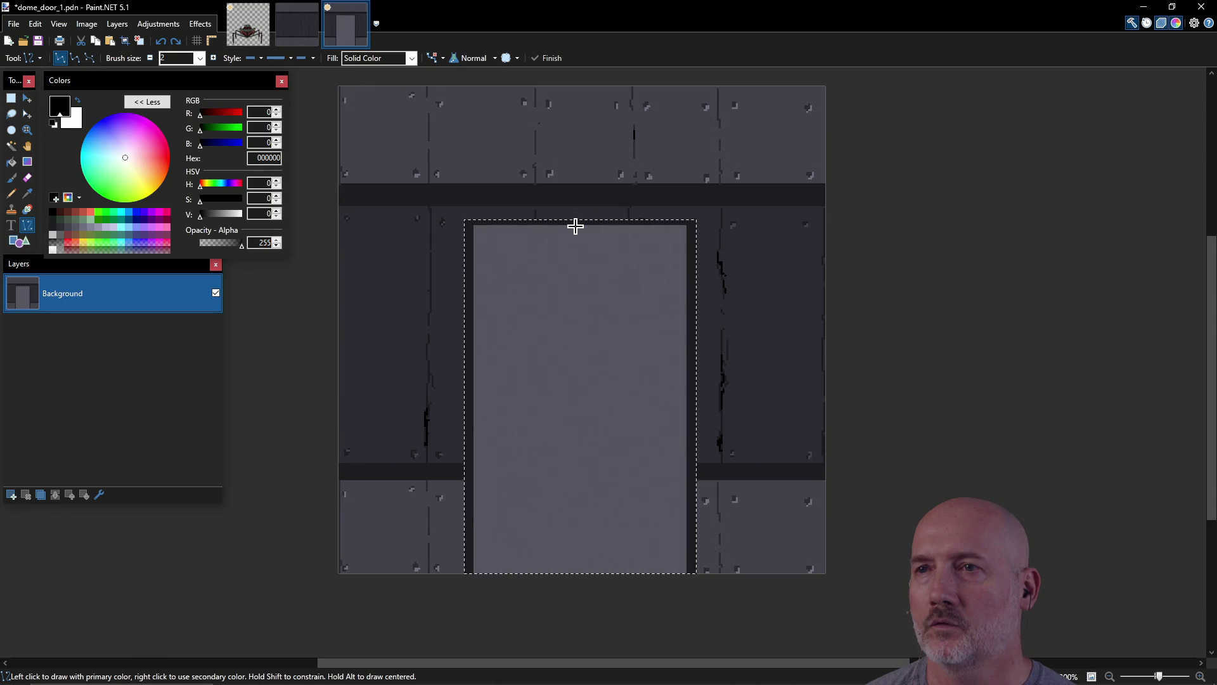
left_click_drag(575, 225, 575, 572)
key("ctrl+z")
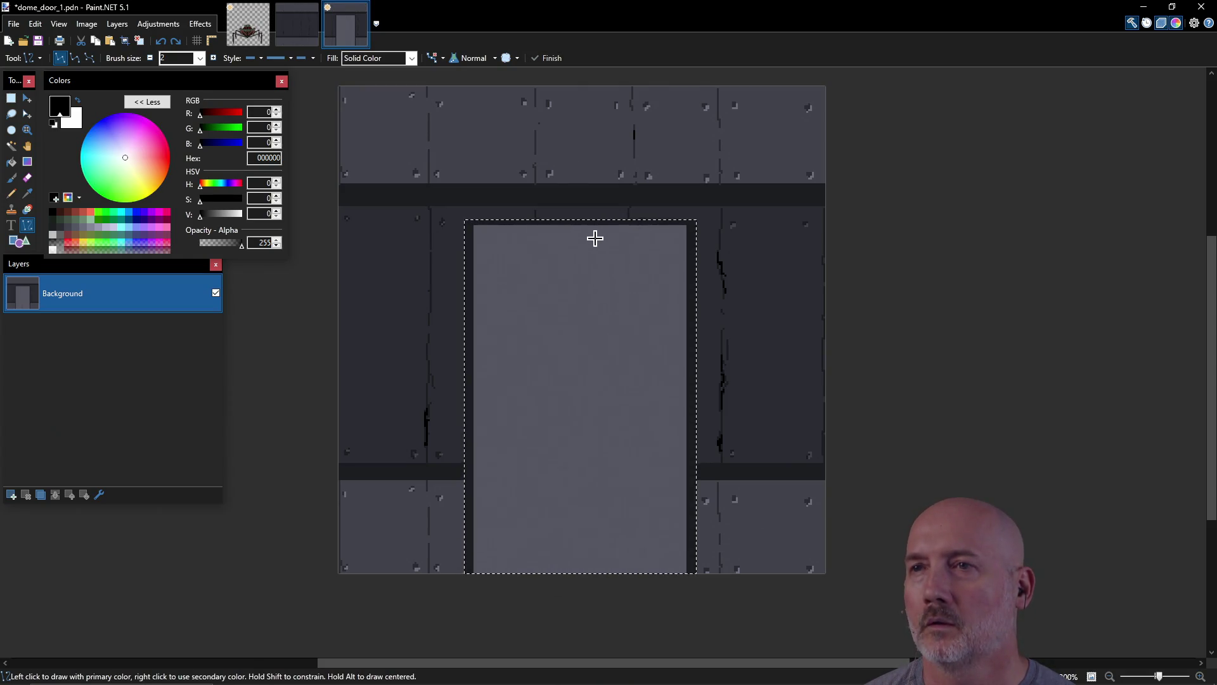
left_click_drag(581, 227, 582, 589)
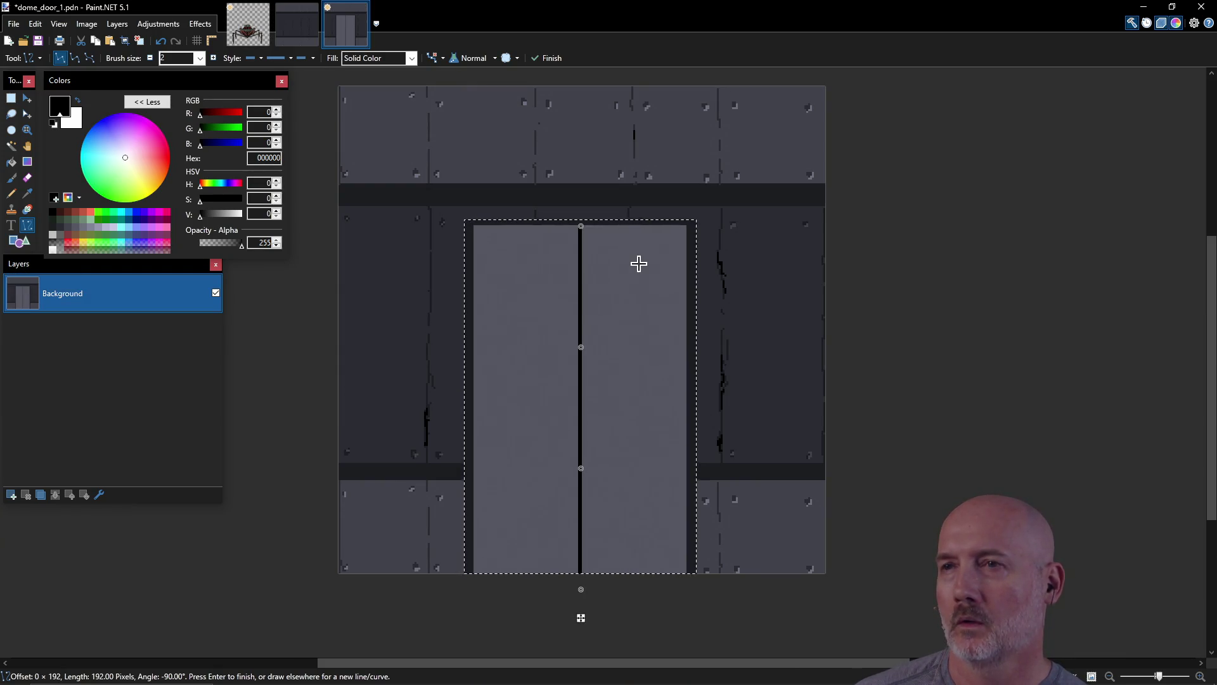
key("Return")
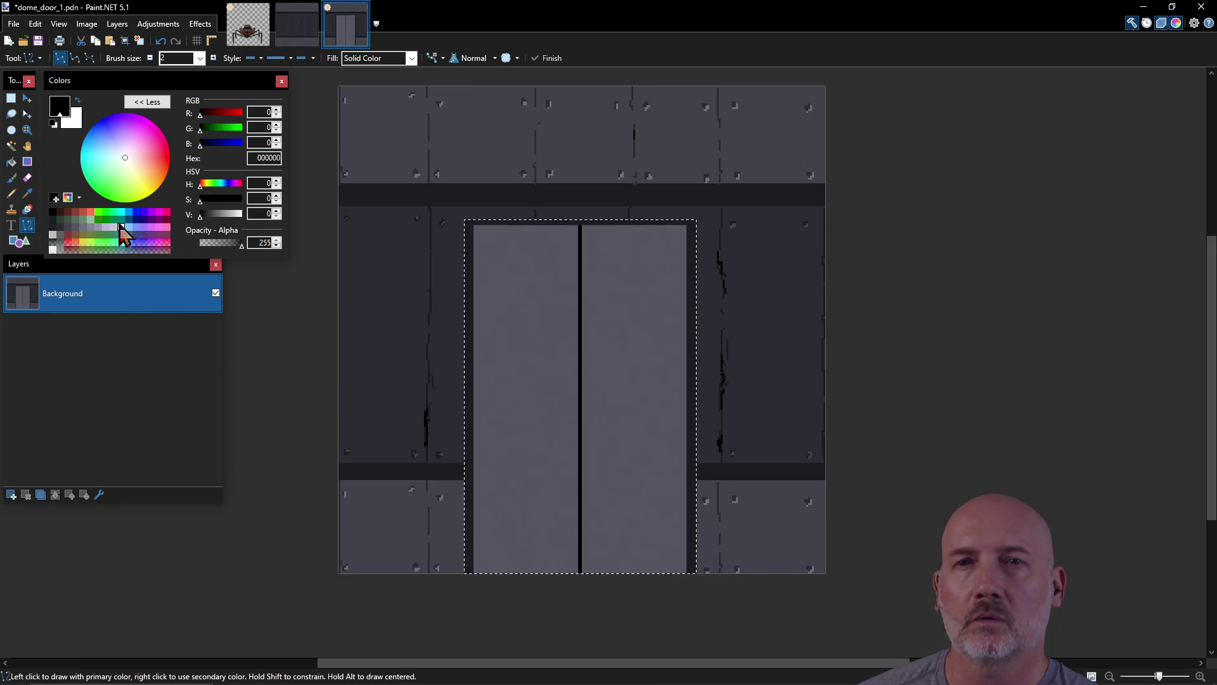
left_click(62, 211)
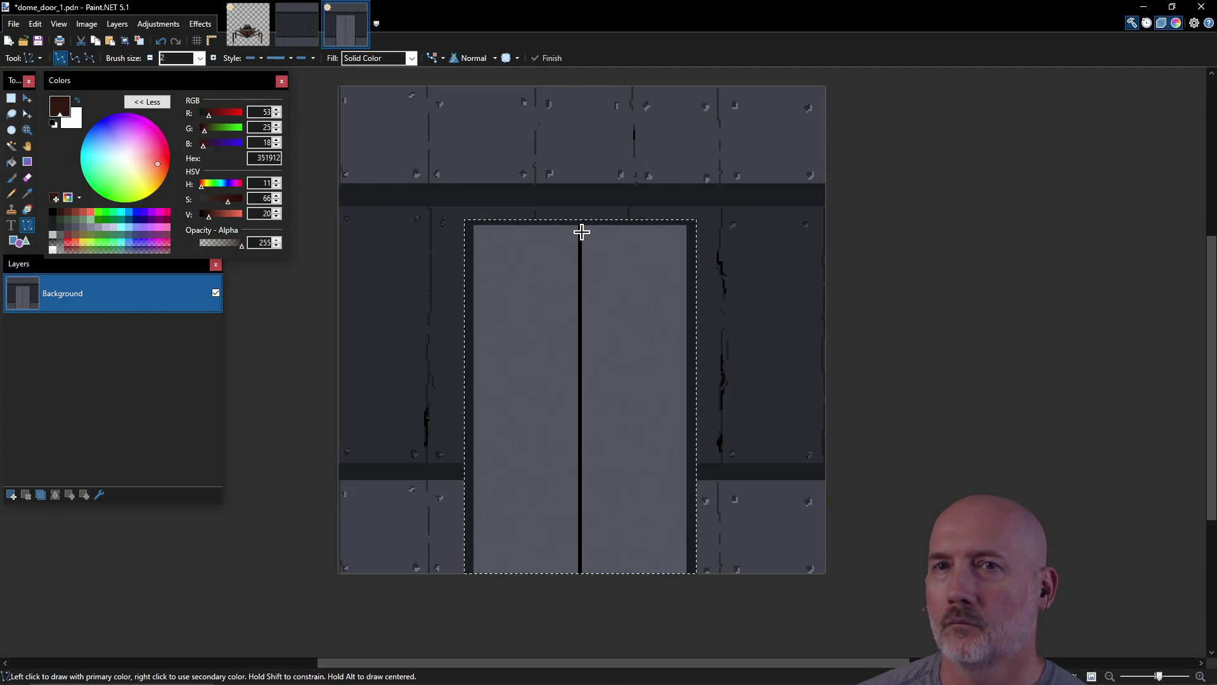
Step: With the Pencil, sketch dark-brown 351912 rust strokes along the centre seam and the right inner edge
left_click(11, 197)
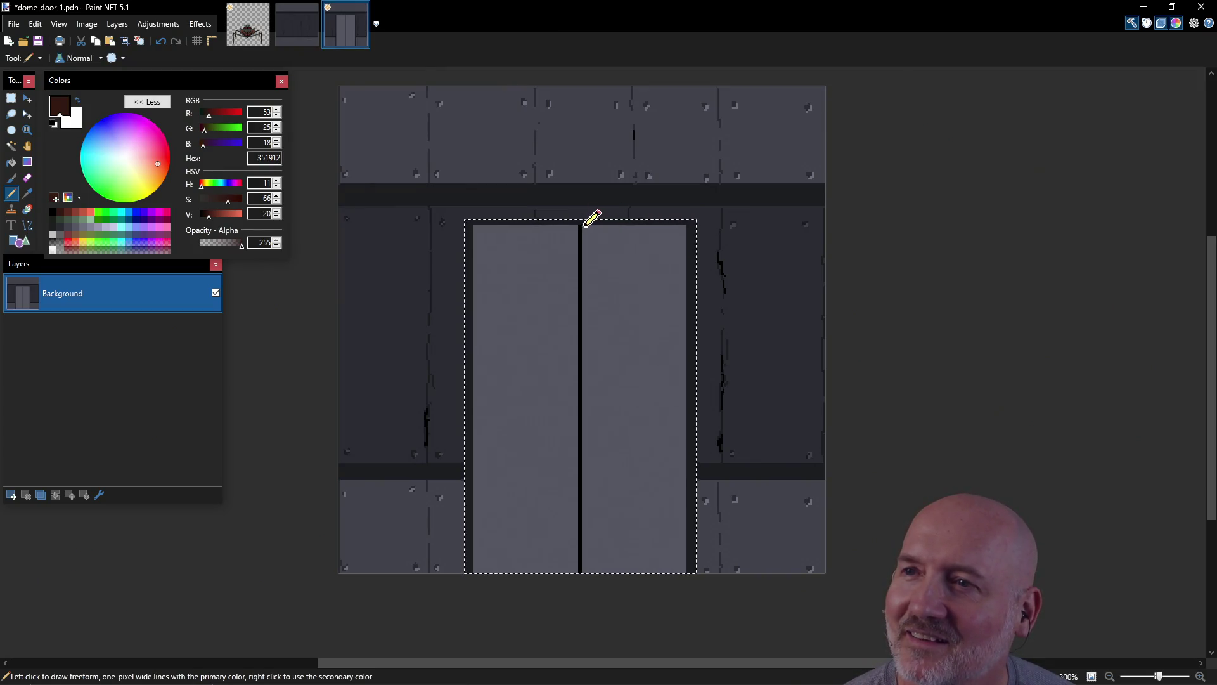
left_click_drag(584, 229, 584, 387)
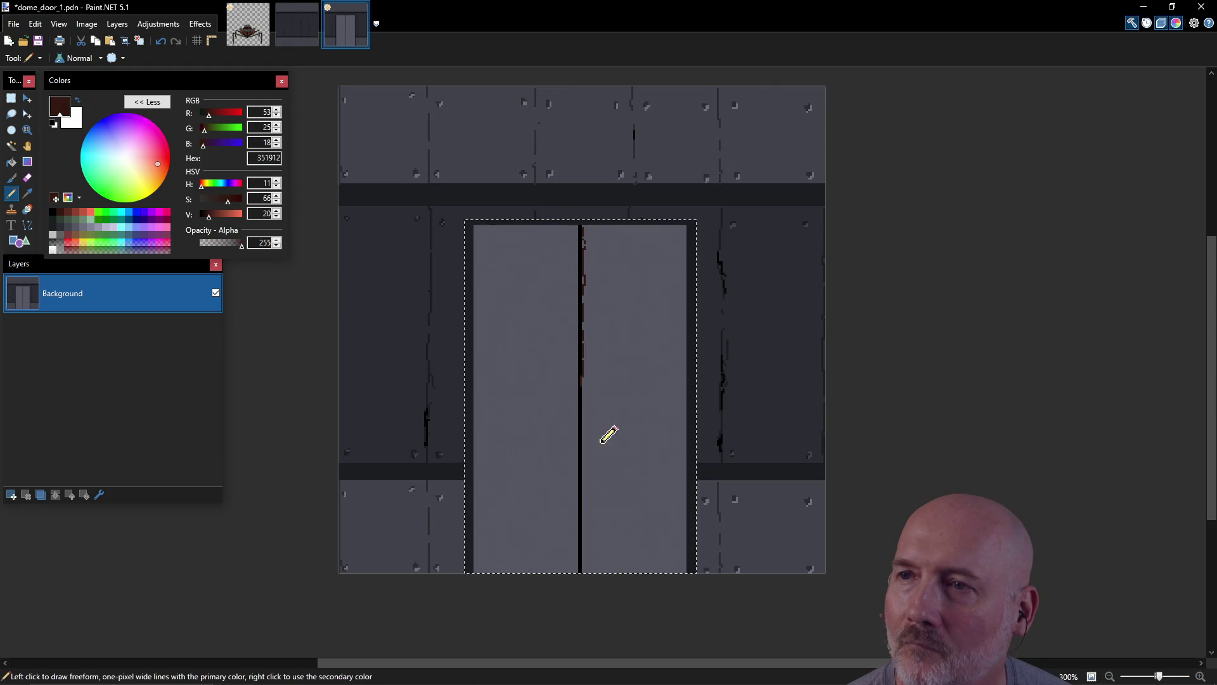
left_click_drag(584, 419, 584, 538)
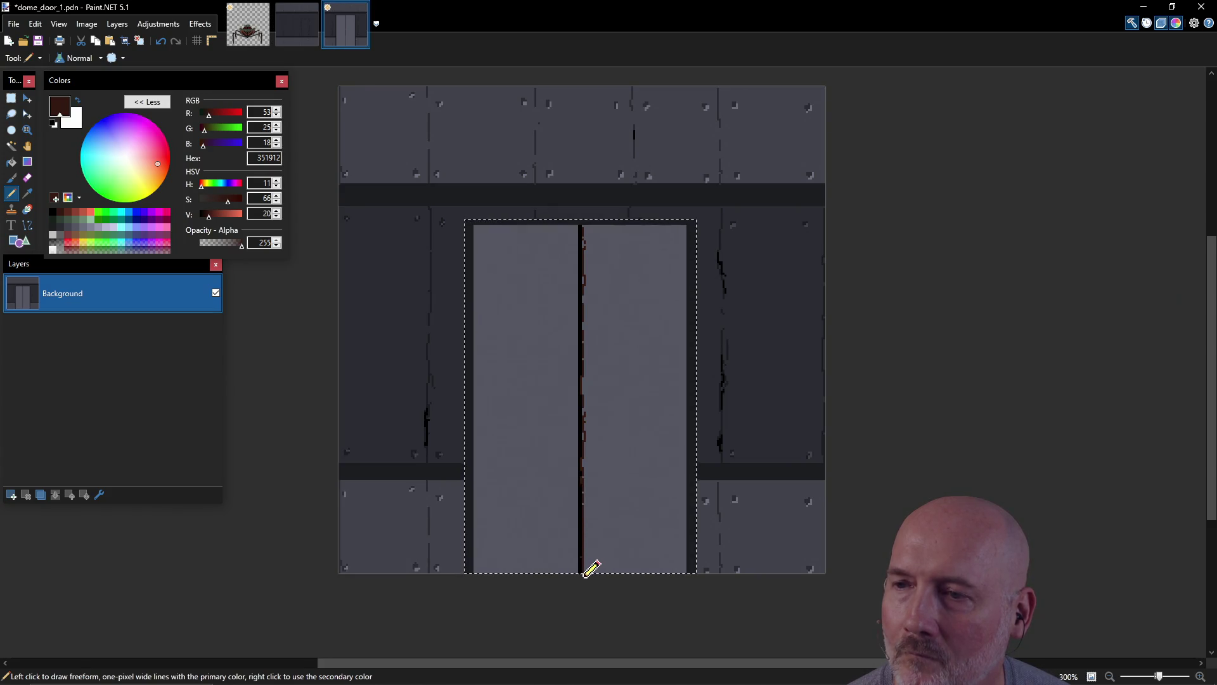
left_click_drag(689, 228, 686, 304)
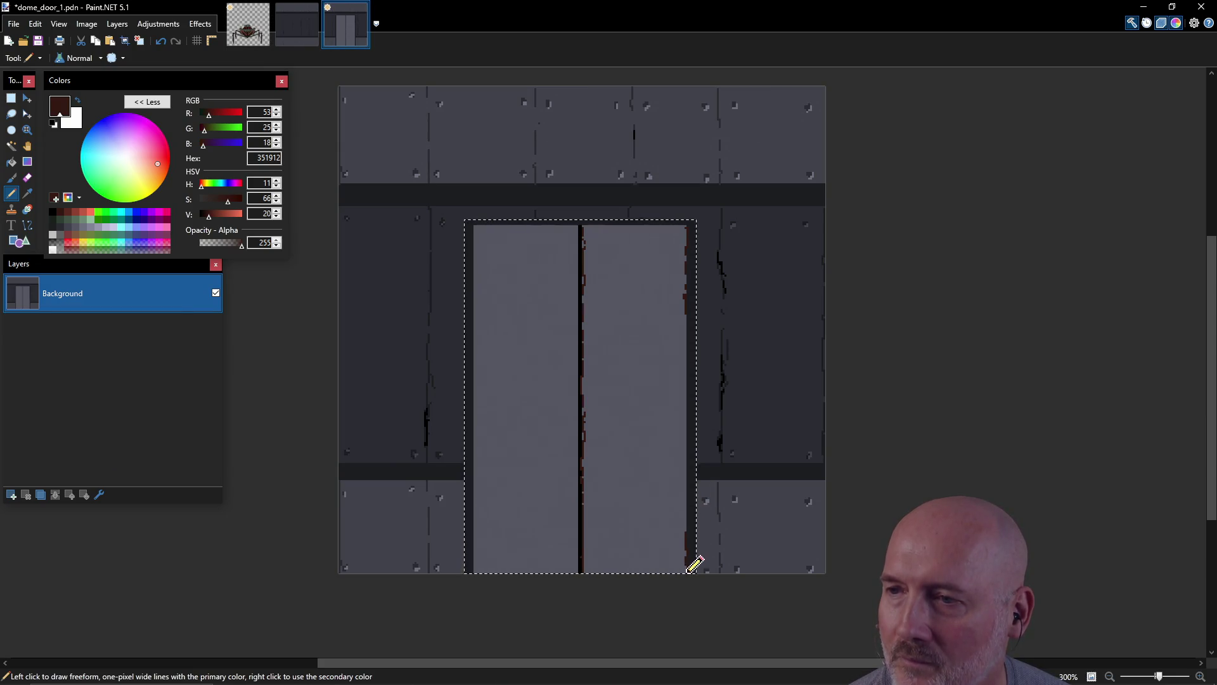
Step: Pencil more rust along the seam's left side and the top edge, deselect, and save dome_door_1.pdn
left_click_drag(579, 227, 578, 532)
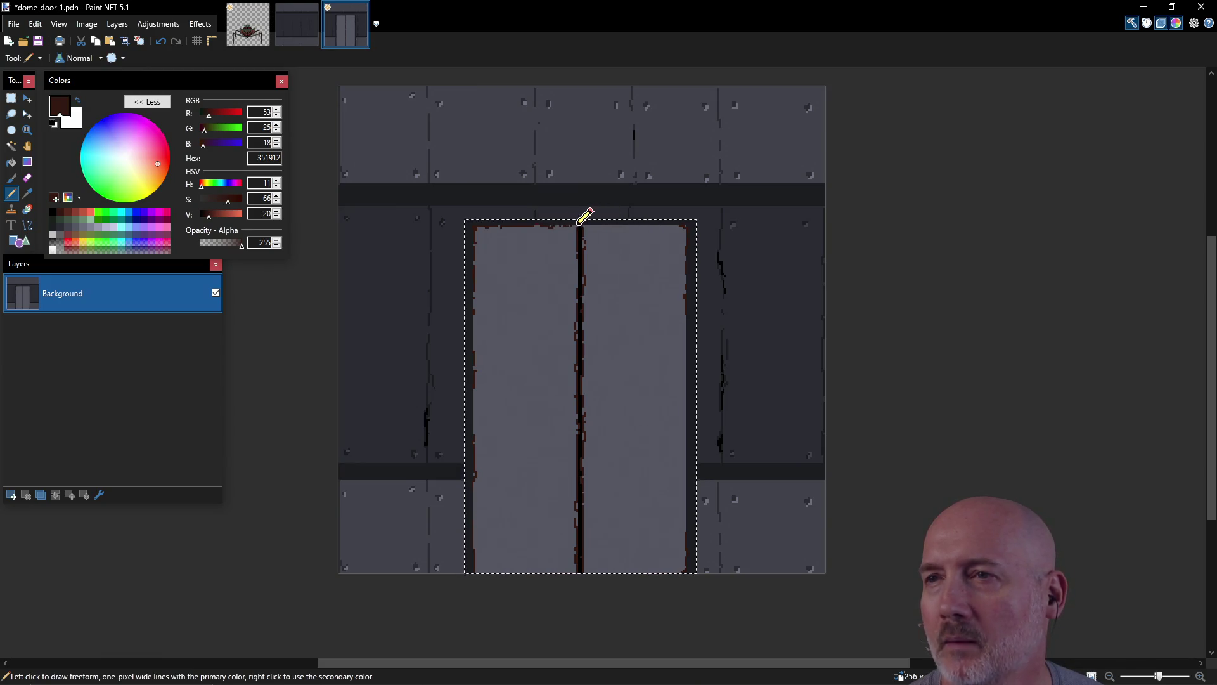
left_click_drag(585, 225, 684, 225)
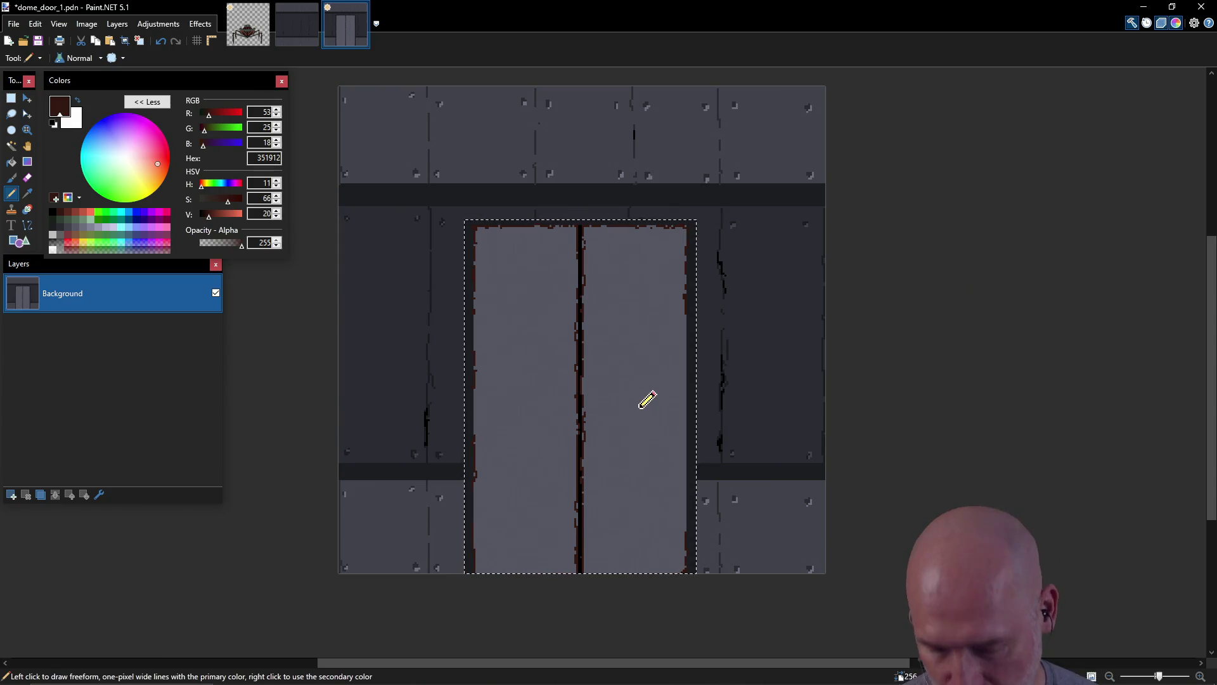
key("ctrl+s")
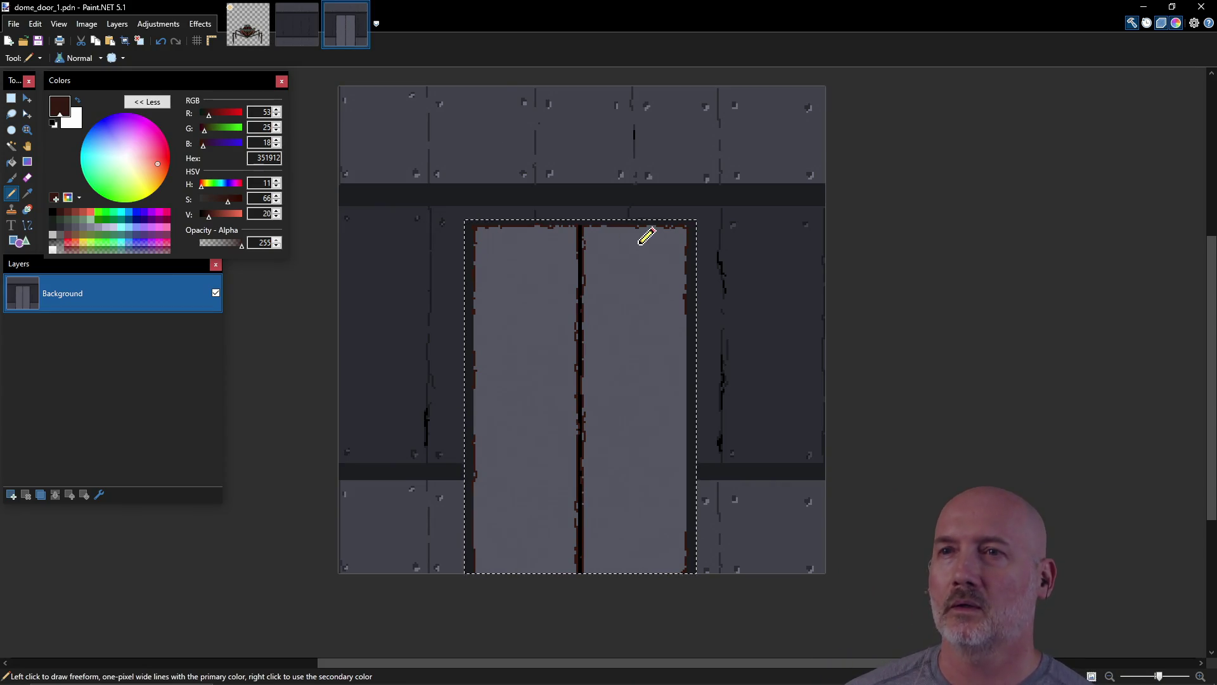
key("ctrl+d")
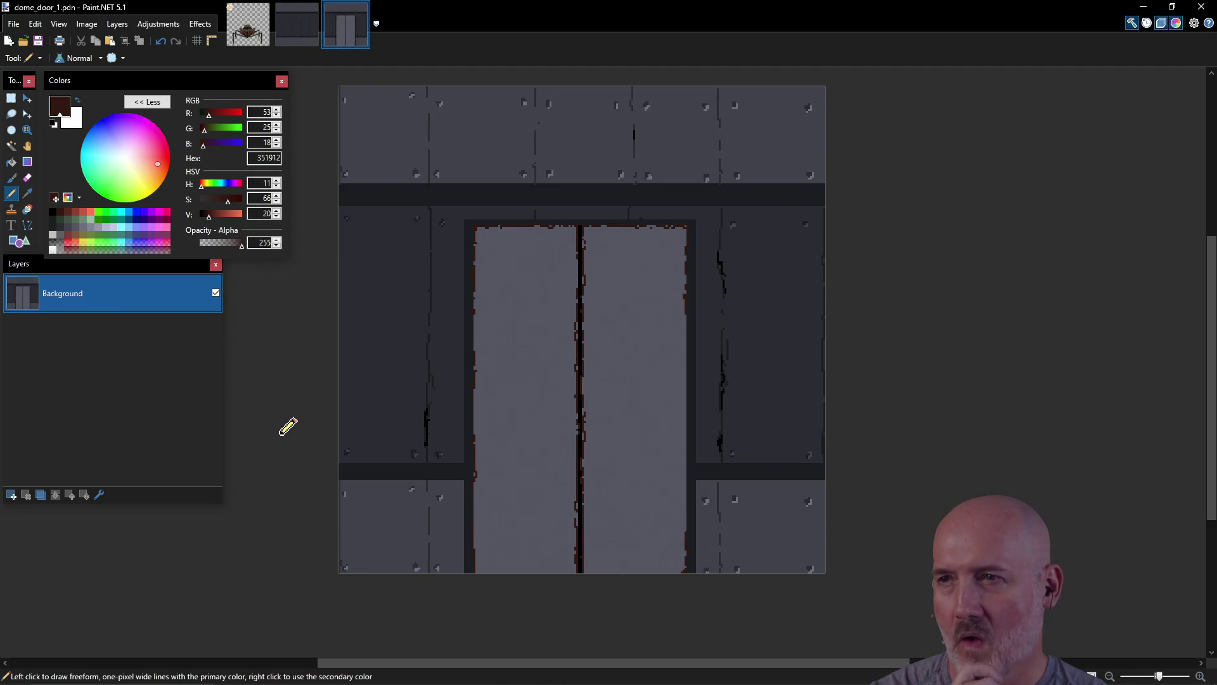
key("ctrl+s")
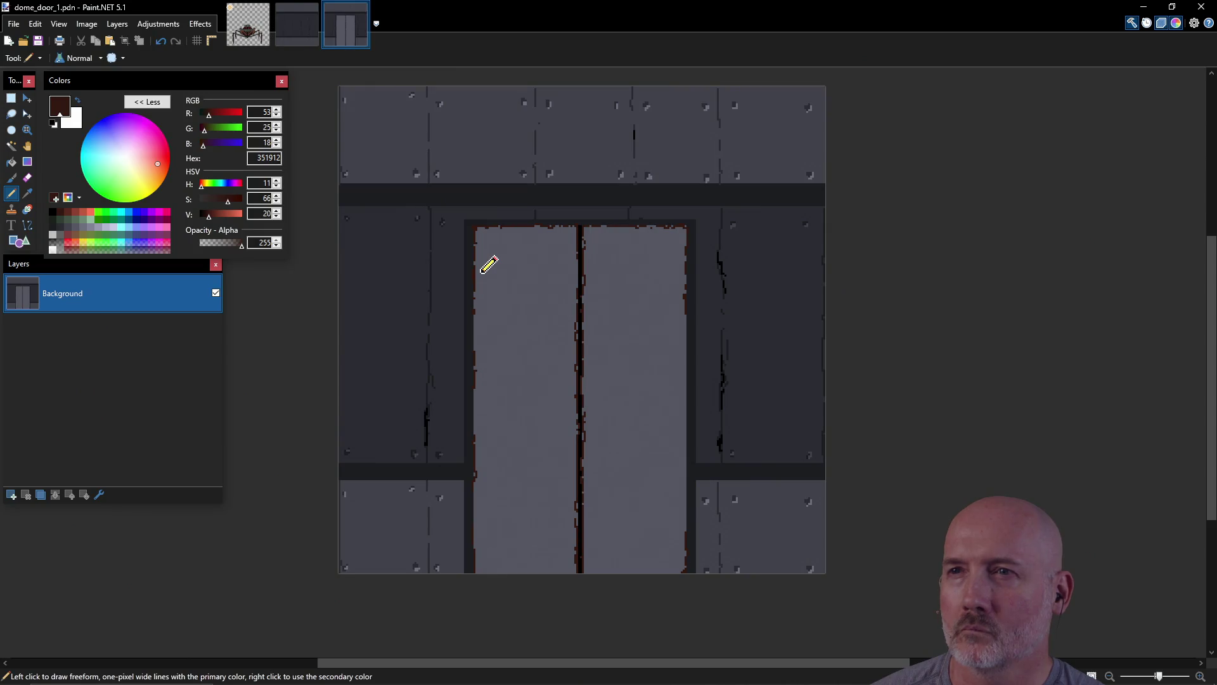
left_click(13, 23)
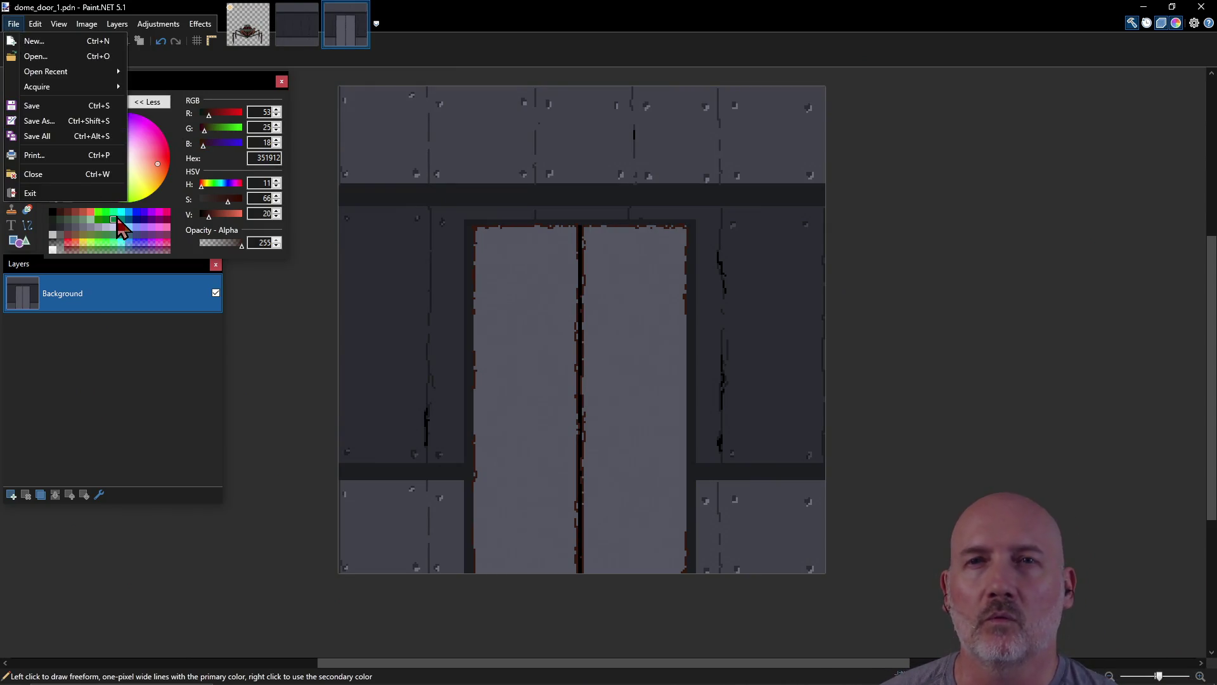
Step: Export the door texture as dome_door_1.png with default PNG settings
left_click(61, 121)
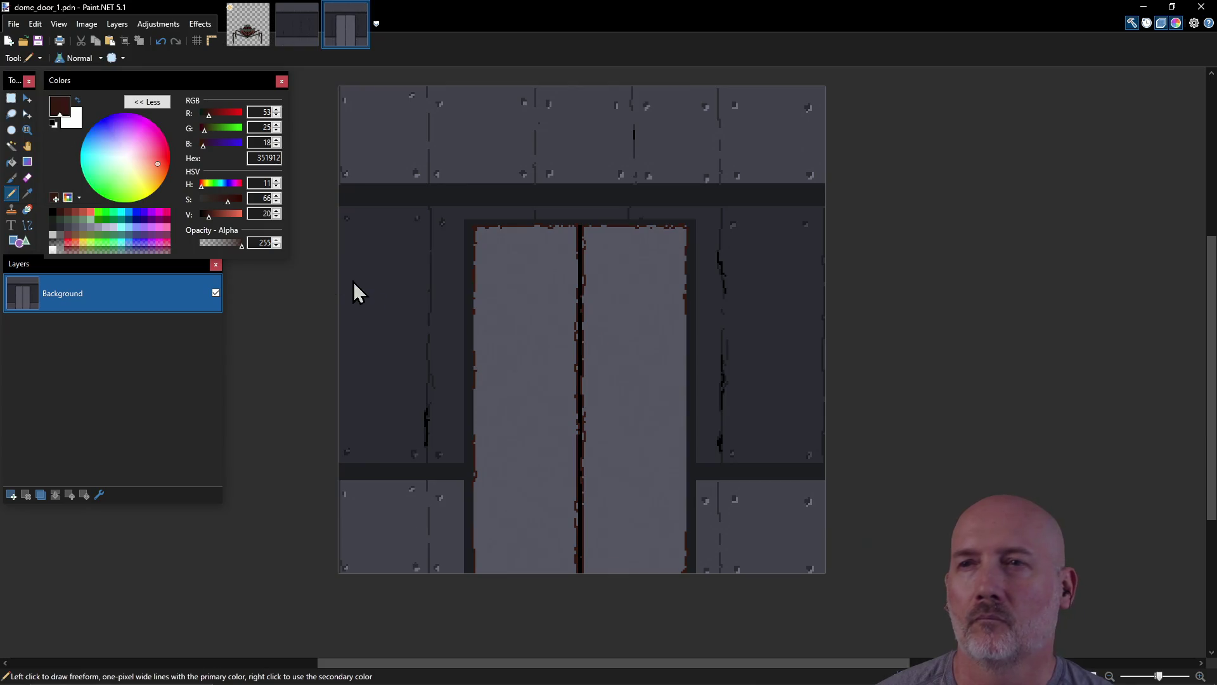
left_click(406, 489)
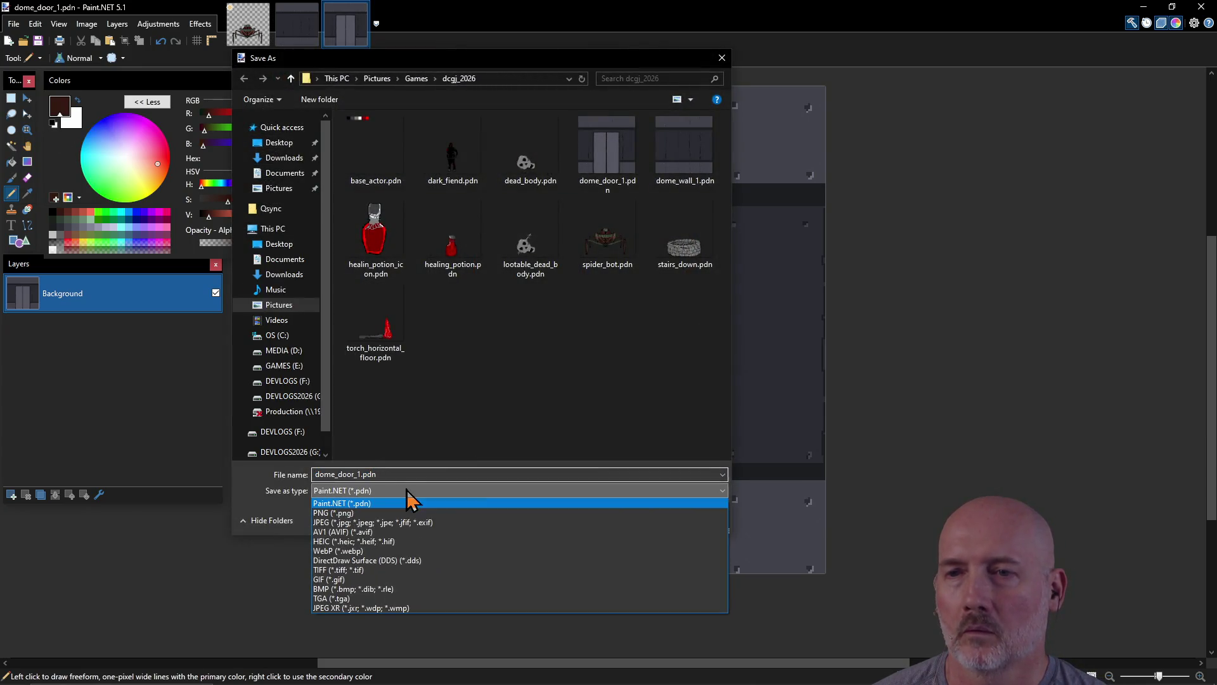
left_click(407, 513)
left_click(648, 519)
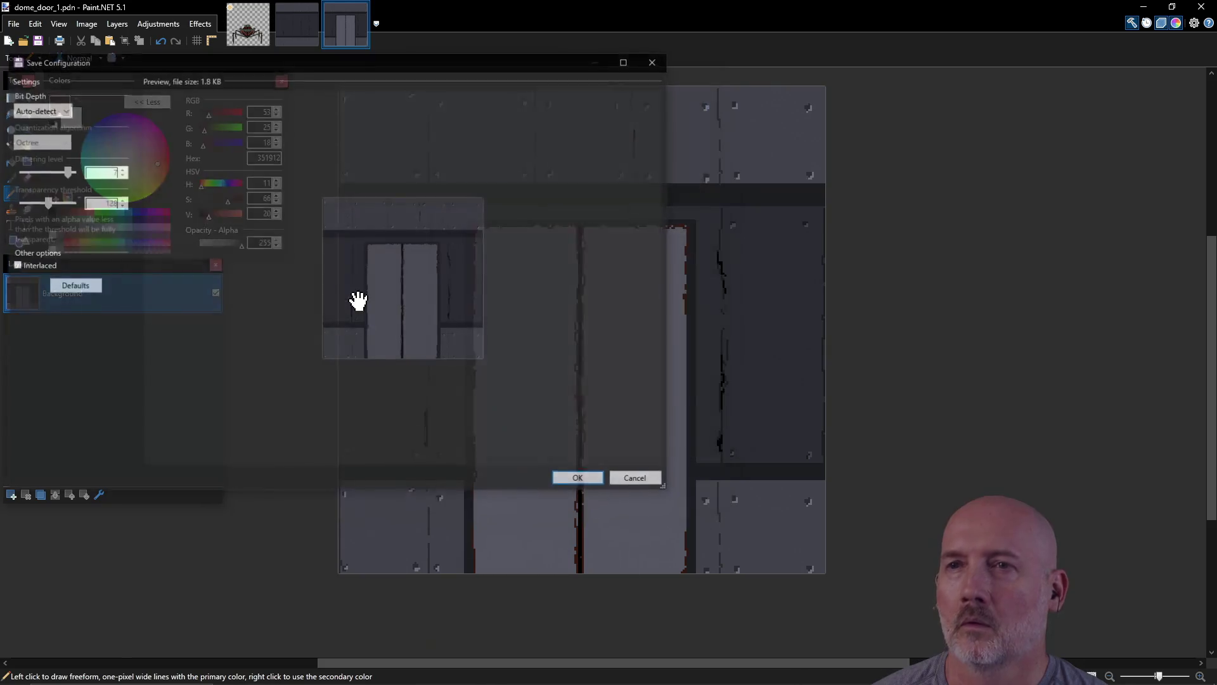
left_click(581, 480)
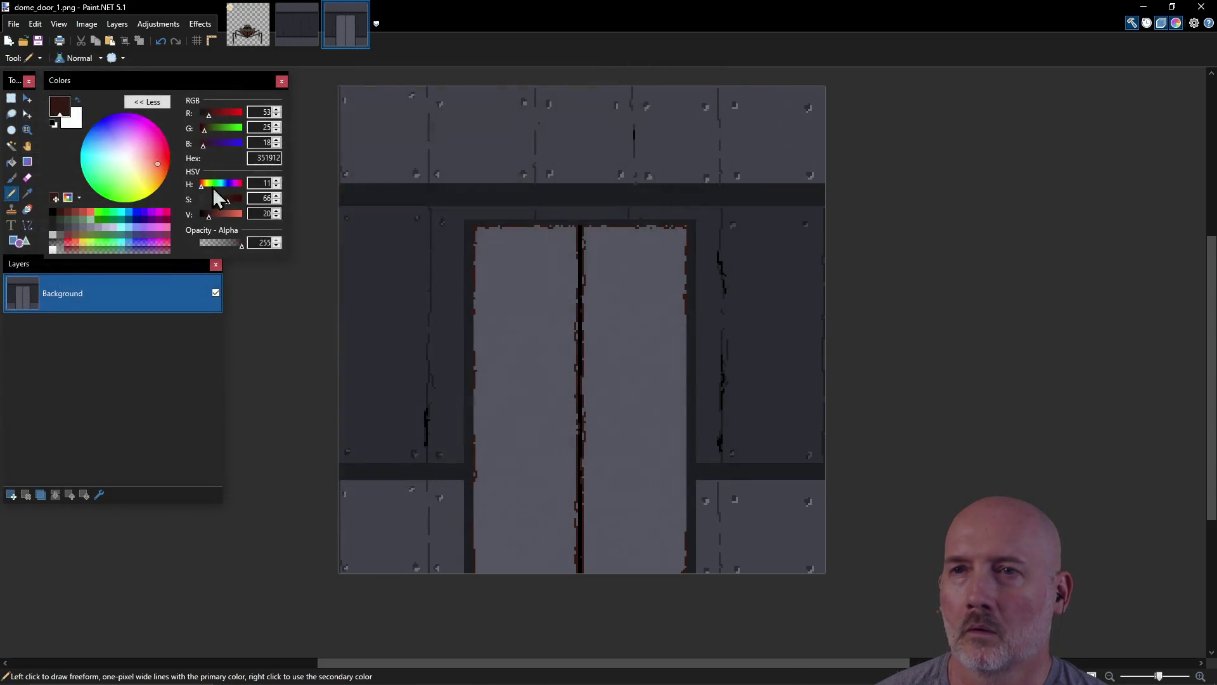
Step: Reopen dome_door_1.pdn from the recent files list in a new tab
left_click(13, 25)
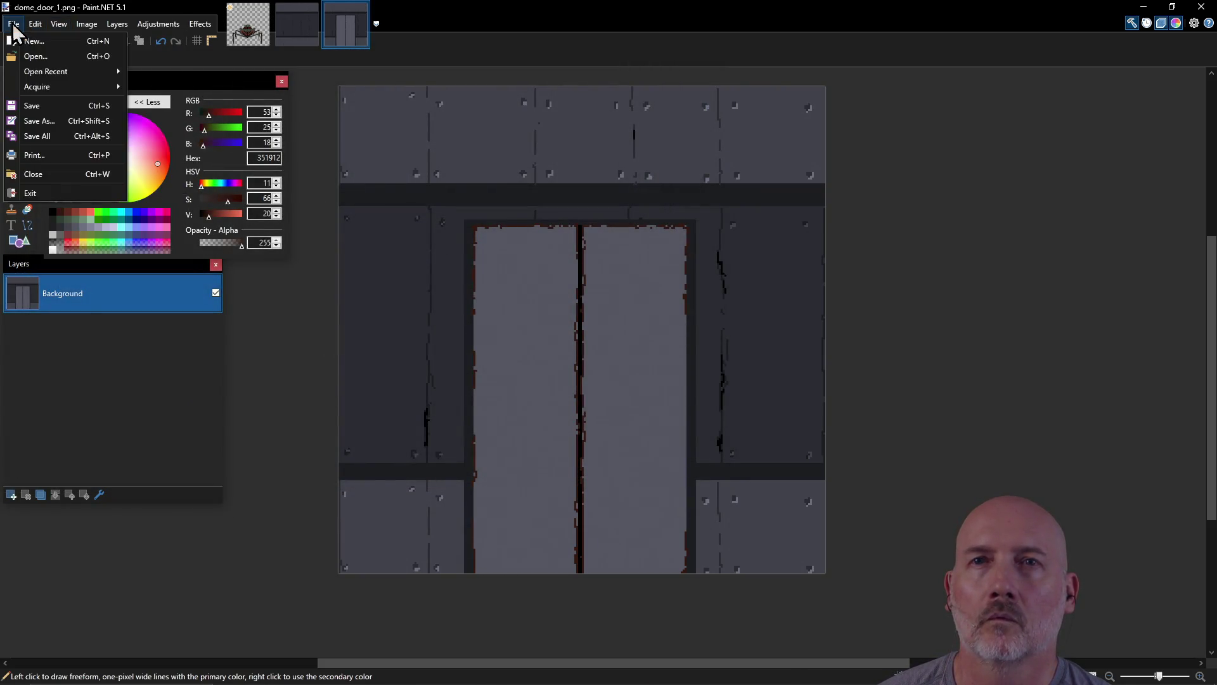
mouse_move(60, 72)
left_click(210, 137)
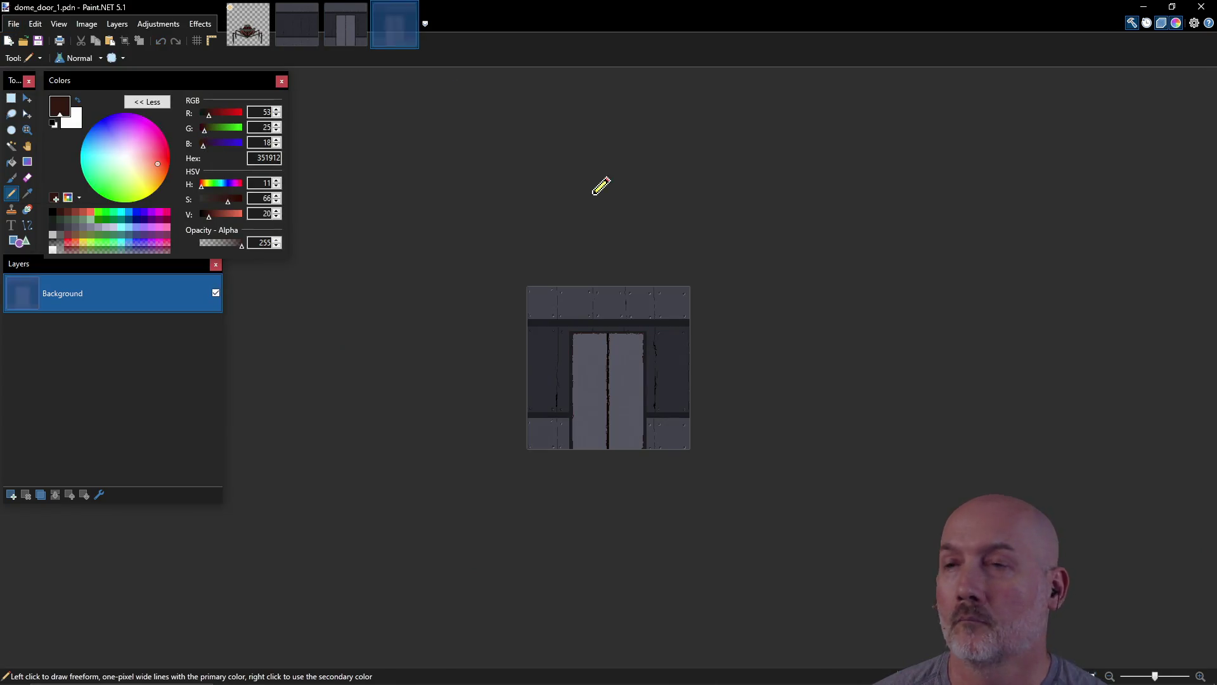
key("alt+Tab")
key("alt+Tab")
key("alt+Tab")
key("alt+Tab")
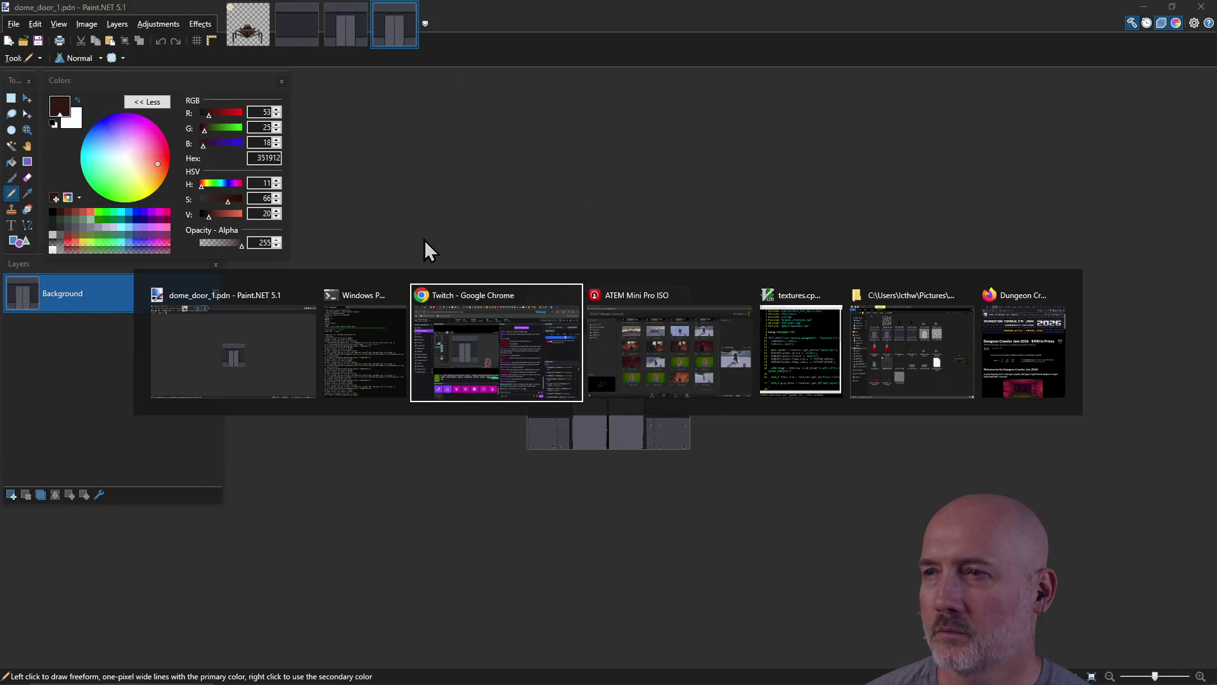
key("alt+Tab")
key("alt+Tab")
key("alt+Tab")
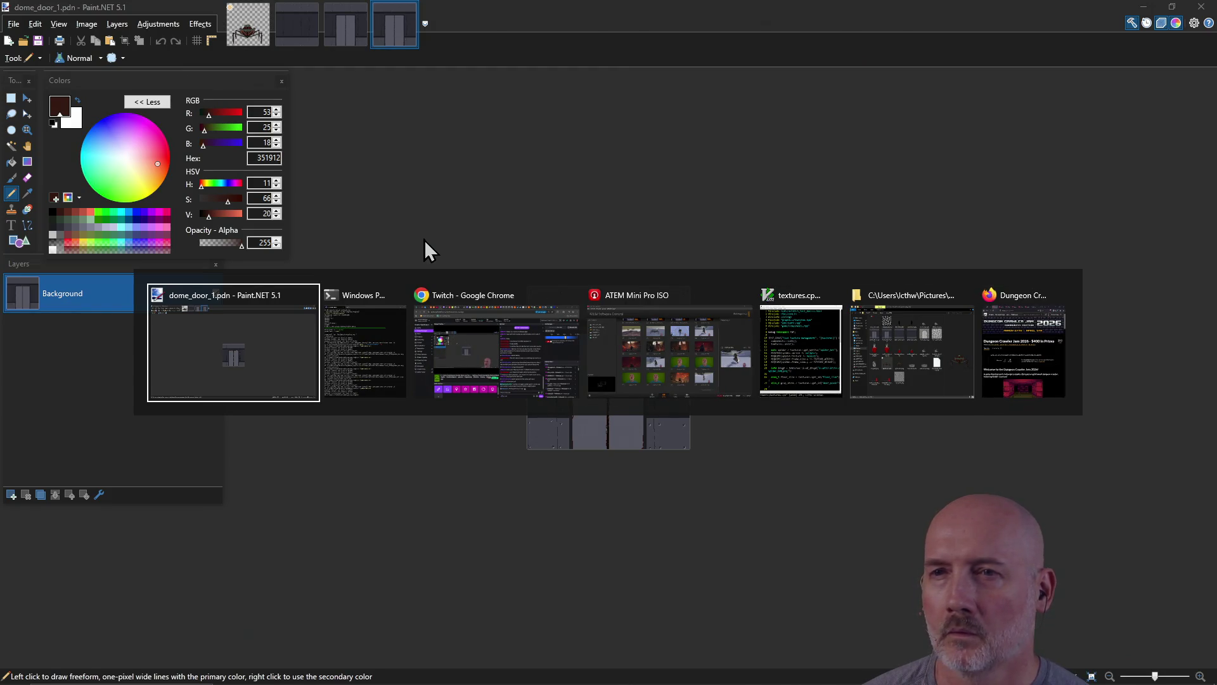
Step: Copy dome_door_1.png to .\assets\doors\door_plain.png, then enter the .\zedcaster.exe launch command
key("Up")
key("Up")
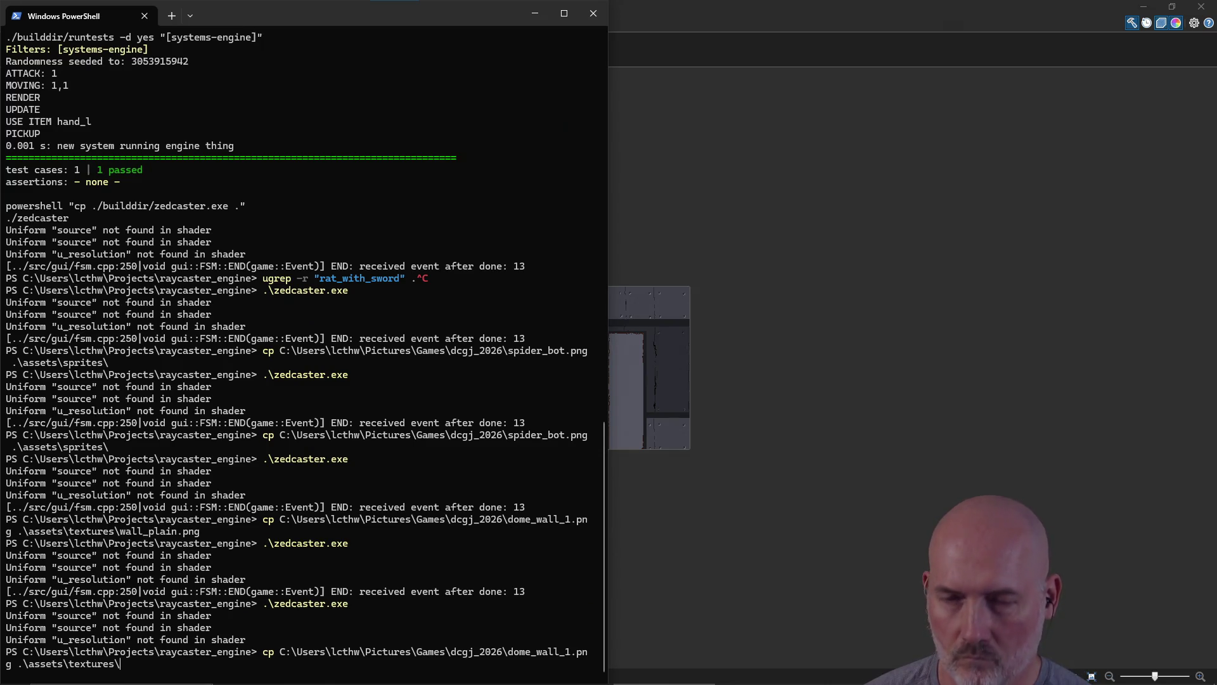
key("BackSpace")
key("BackSpace")
key("BackSpace")
type("o")
key("Tab")
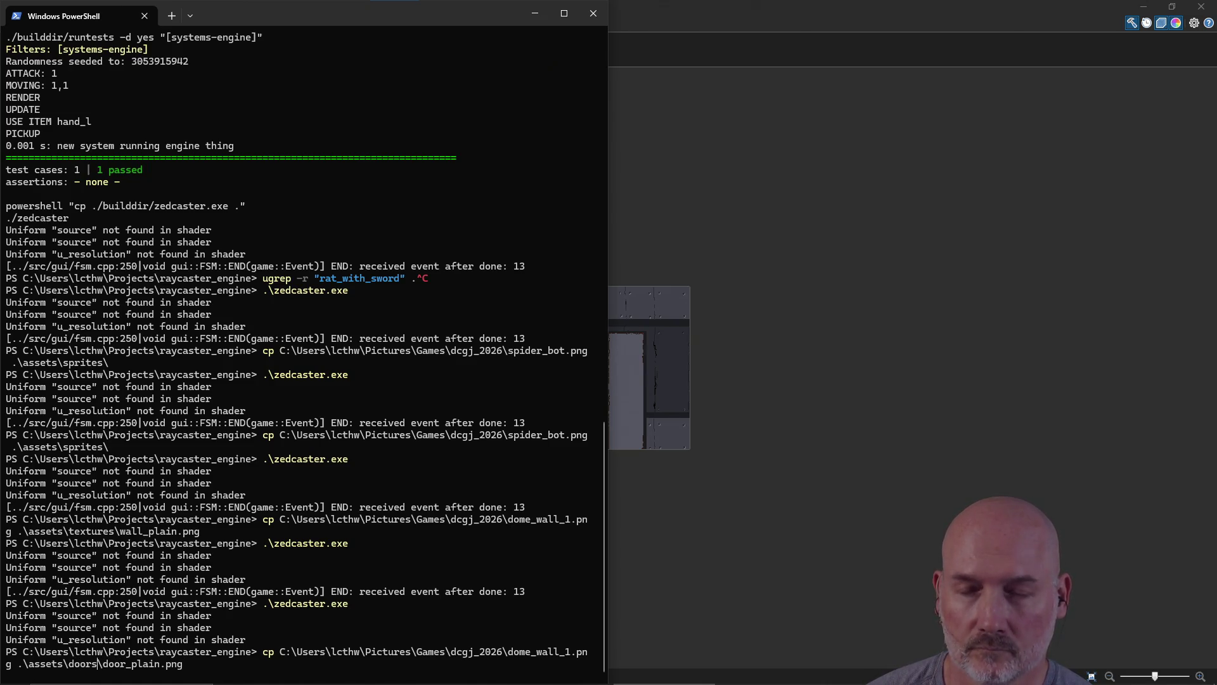
key("BackSpace")
key("BackSpace")
key("BackSpace")
type("d")
key("Tab")
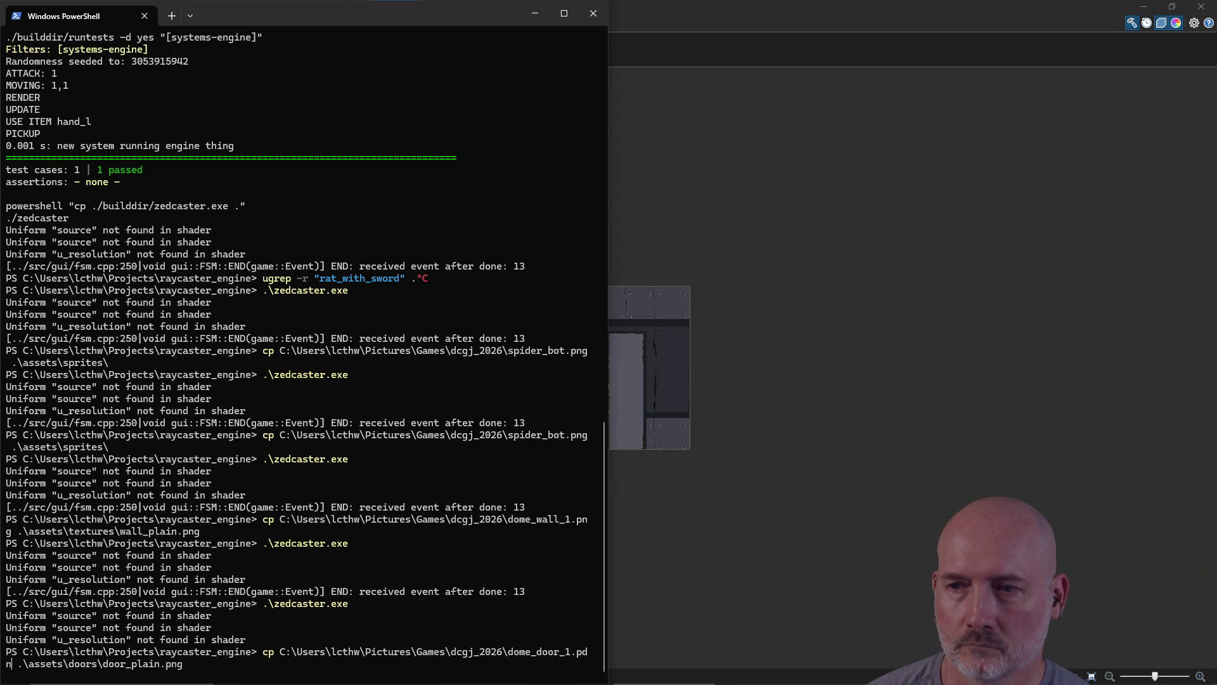
key("Return")
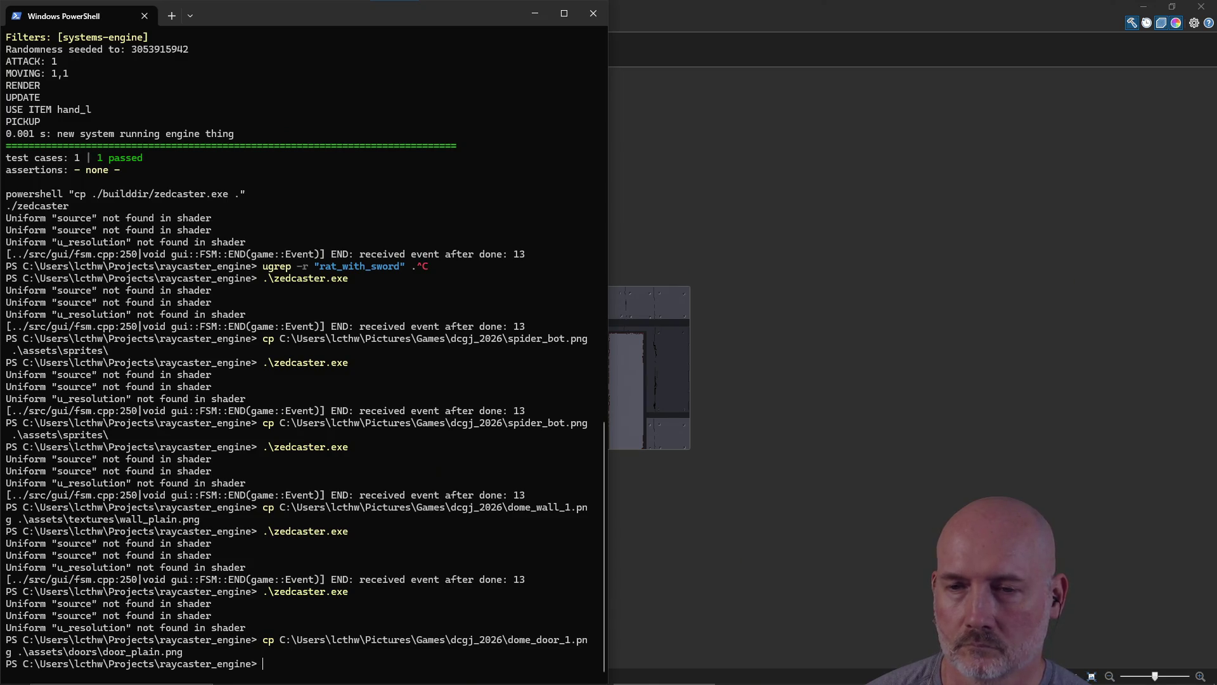
type("./z")
key("Tab")
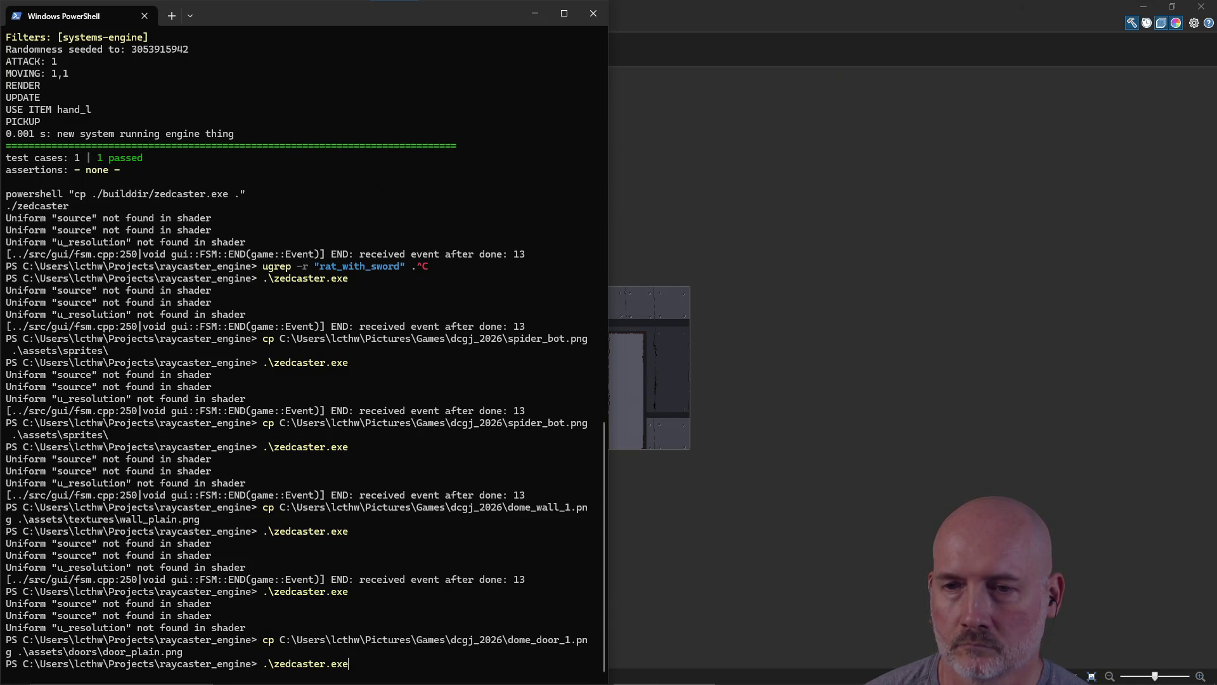
key("Return")
key("a")
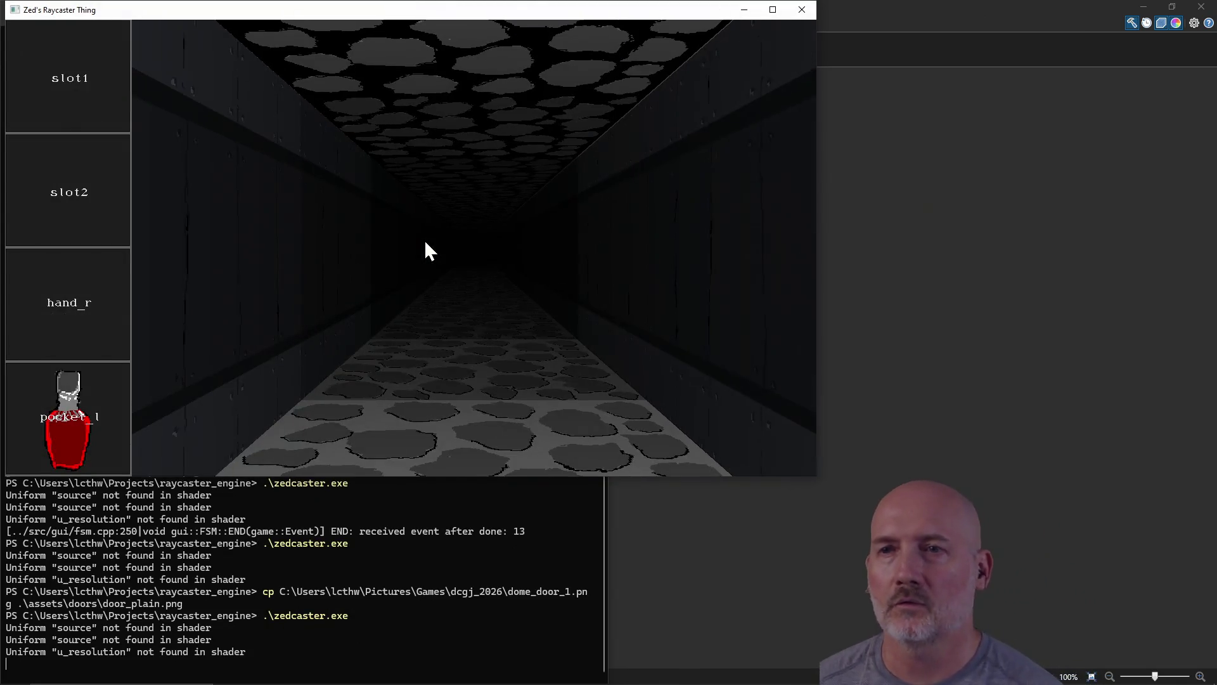
key("a")
key("a")
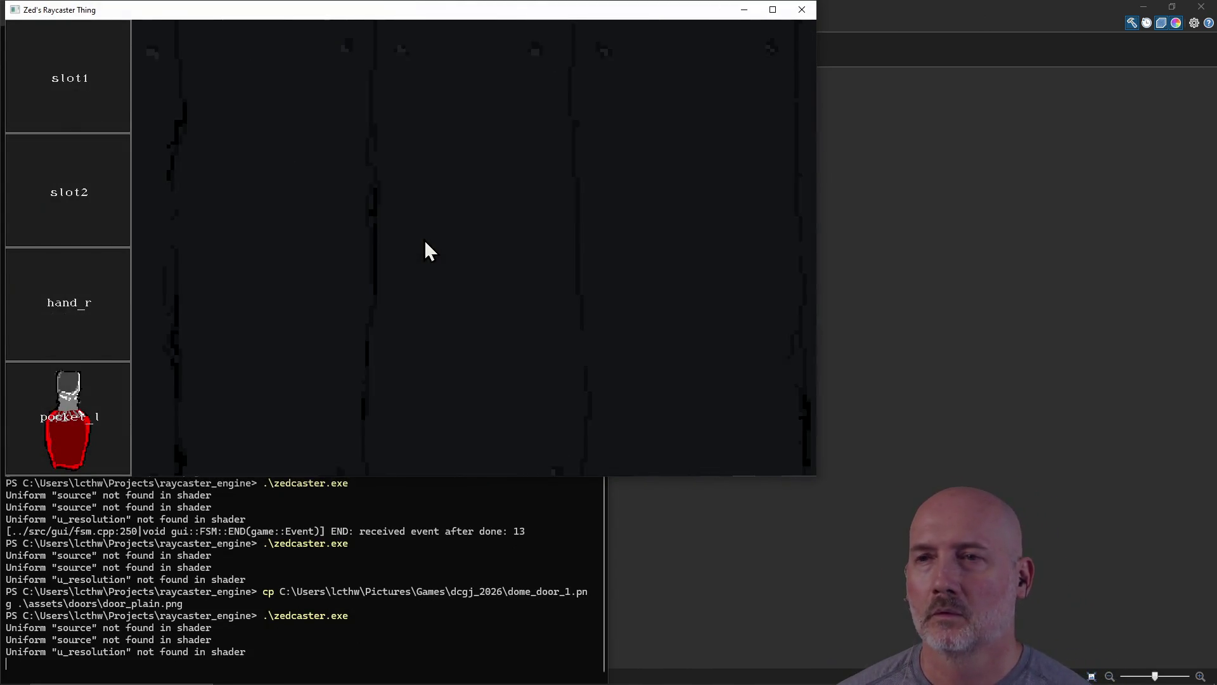
key("w")
key("w")
key("a")
key("d")
key("d")
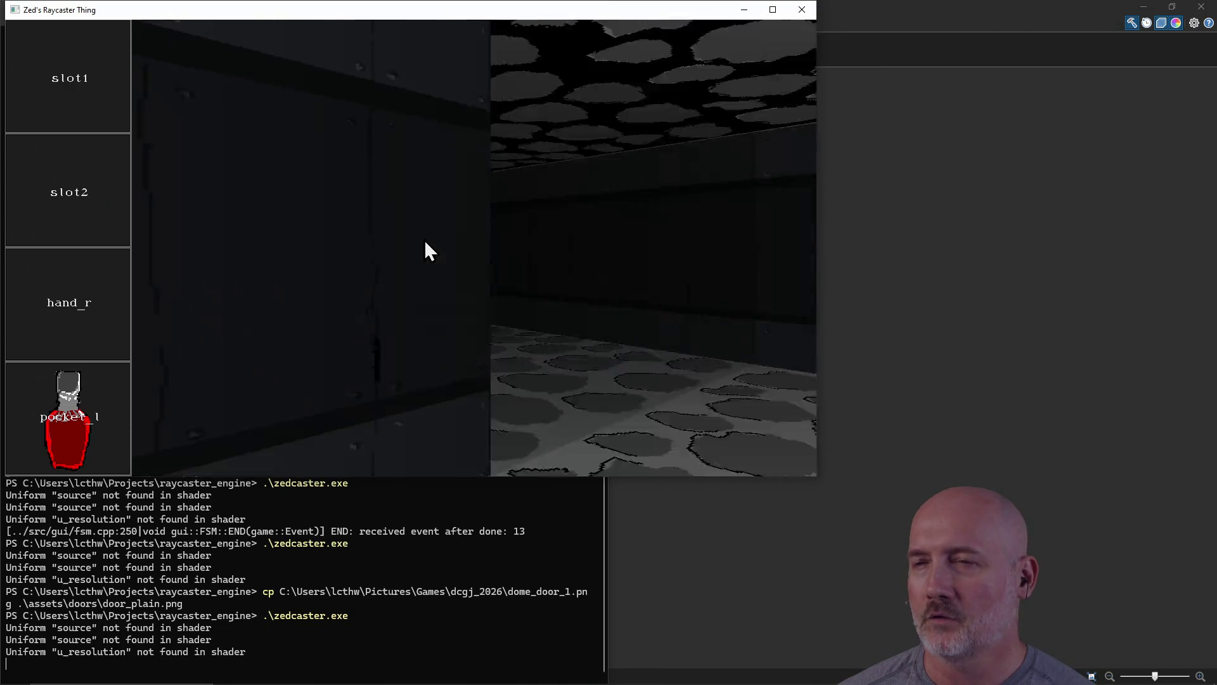
key("w")
key("w")
key("w")
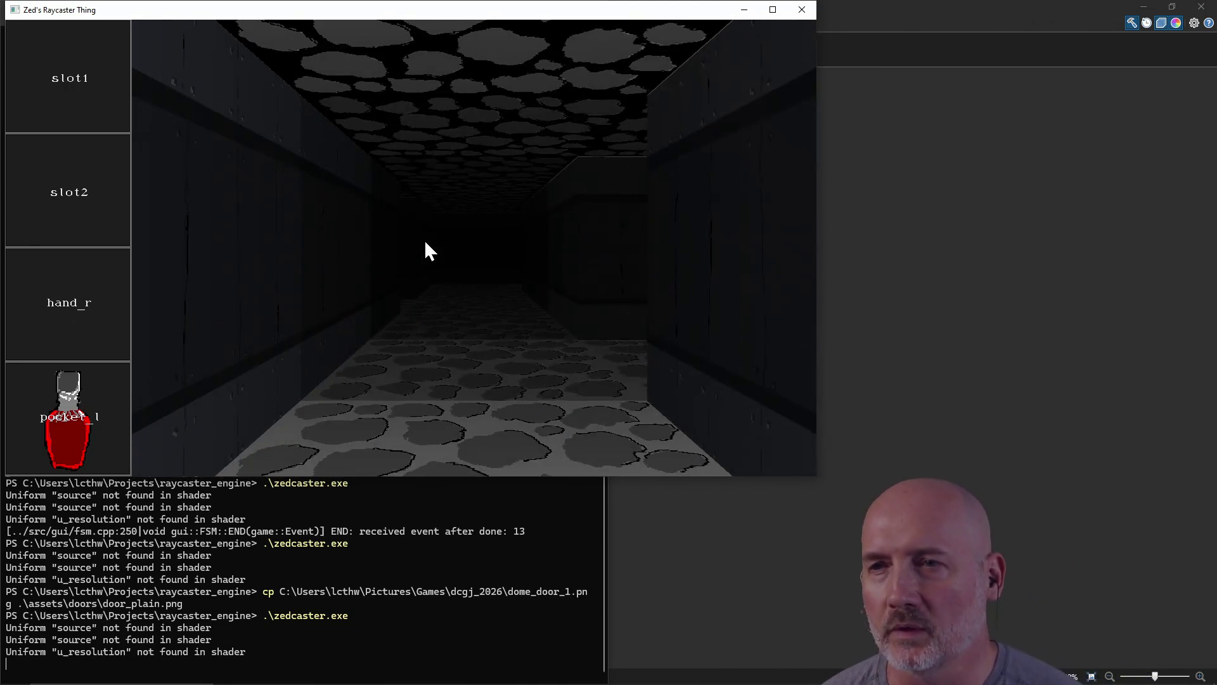
key("w")
key("w")
key("w")
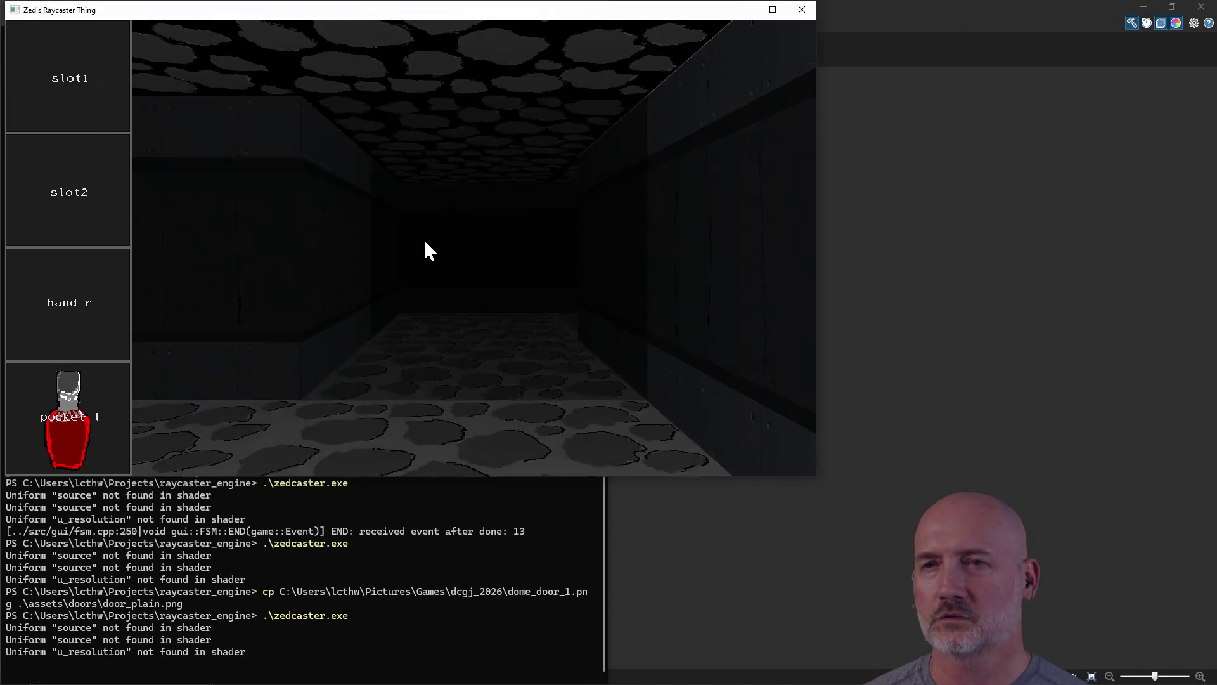
key("a")
key("a")
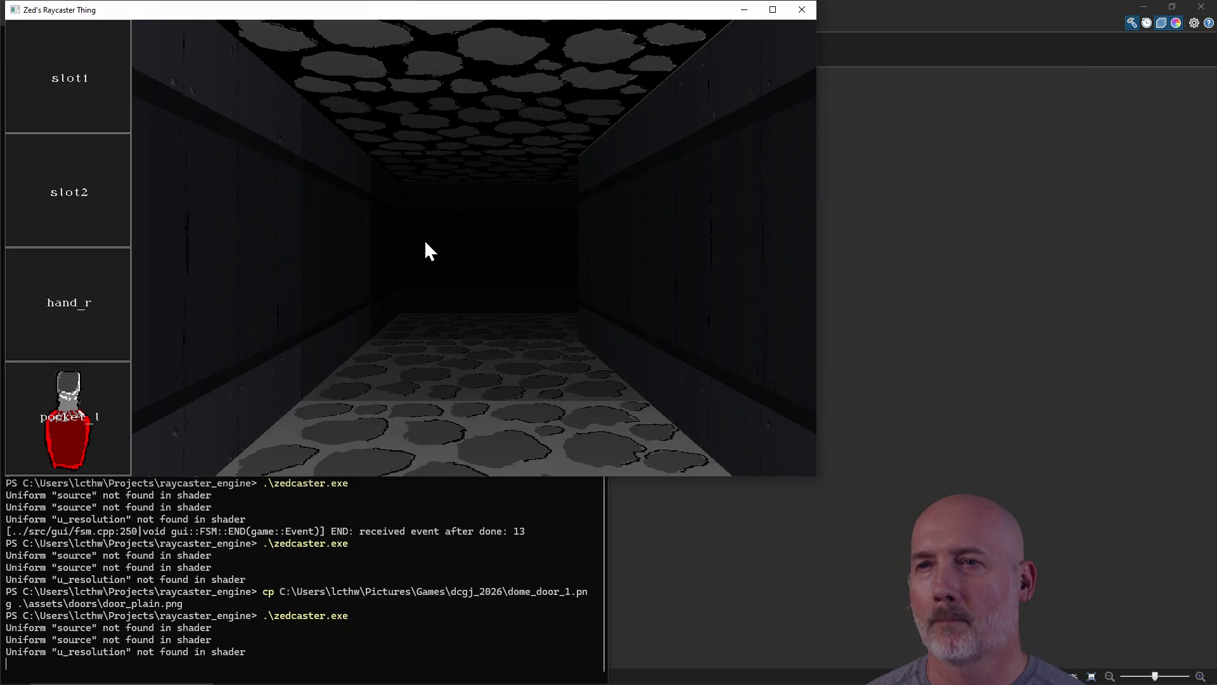
key("w")
key("a")
key("d")
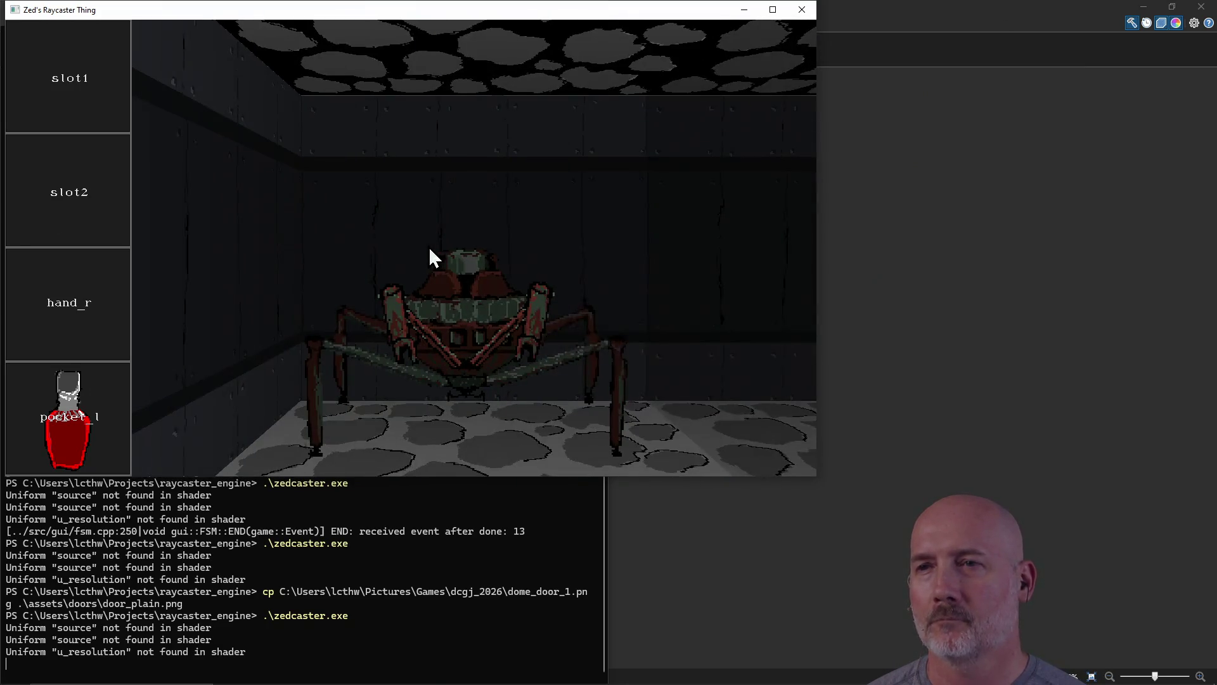
left_click(802, 13)
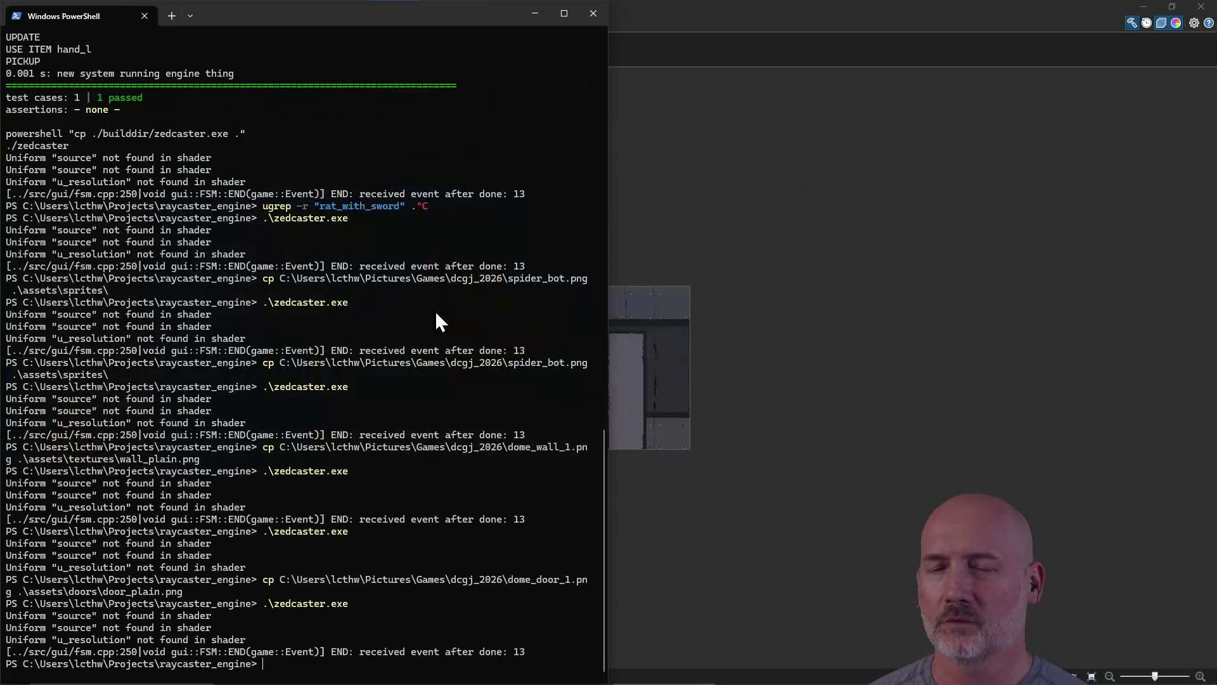
key("Up")
key("Return")
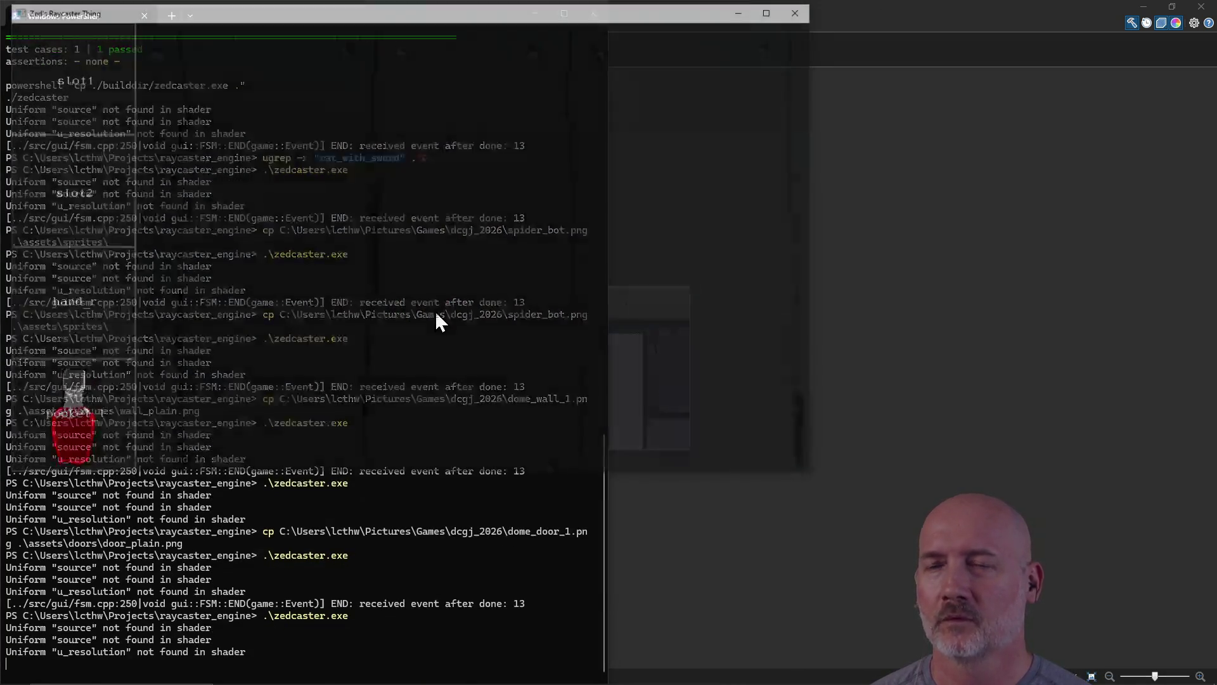
key("d")
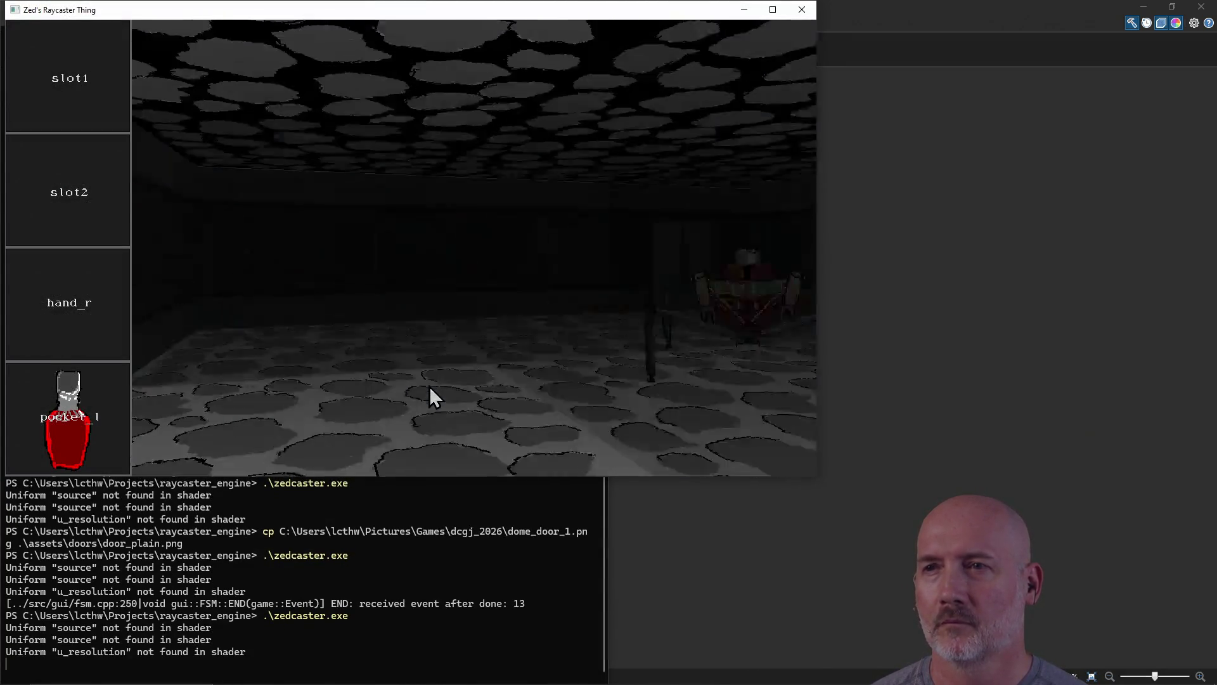
key("w")
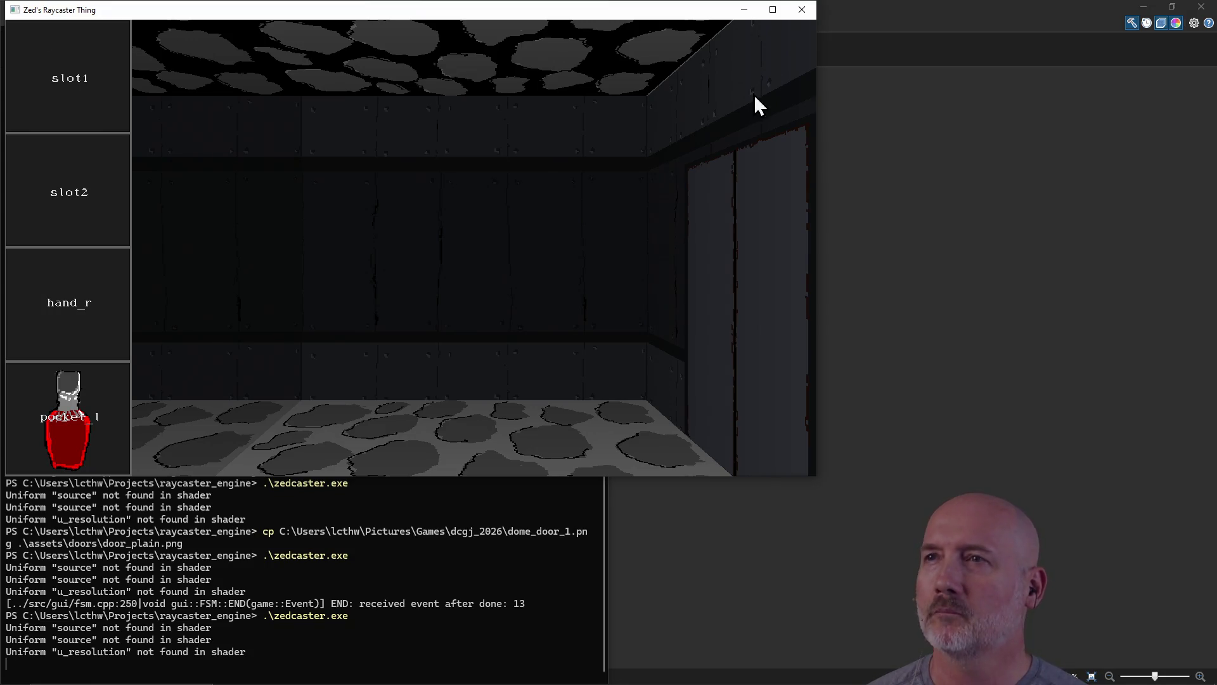
left_click(802, 10)
type(".\\zedcaster.exe")
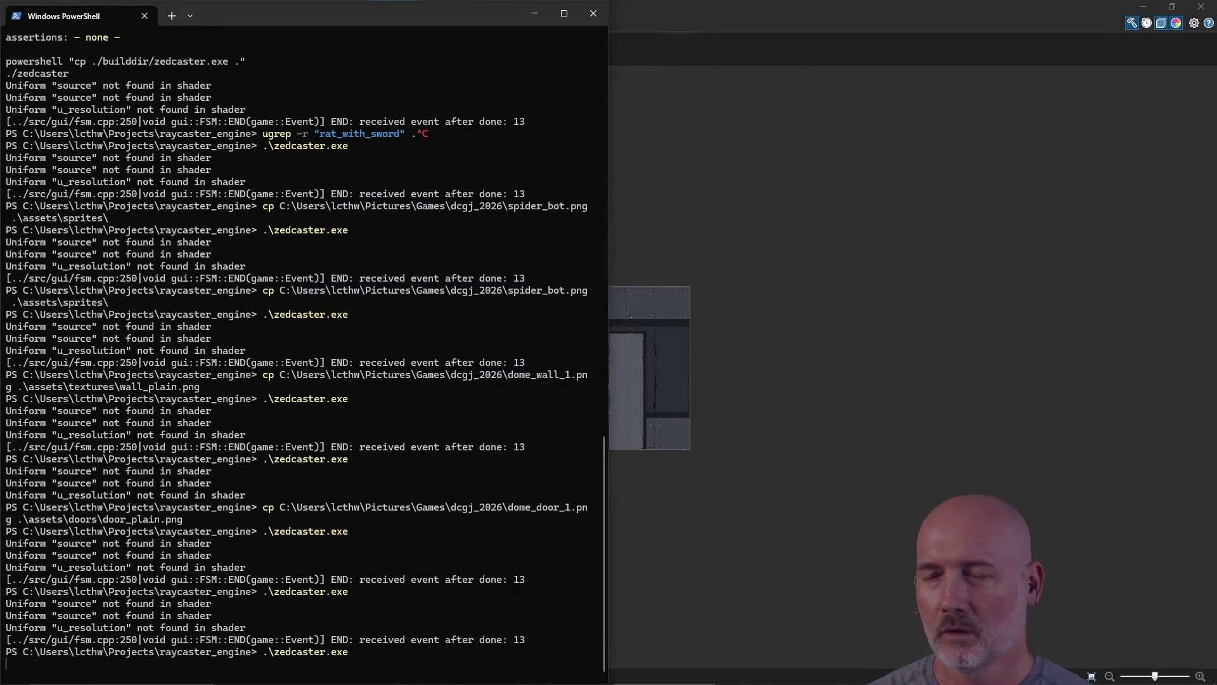
key("d")
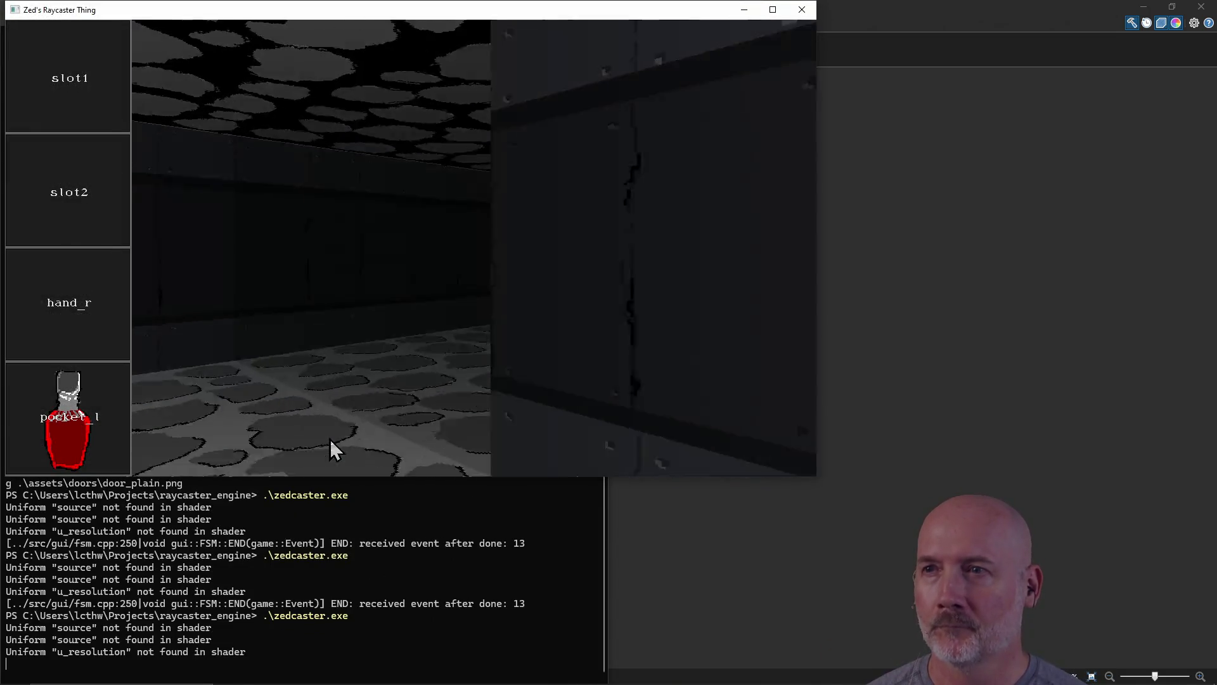
key("d")
key("d")
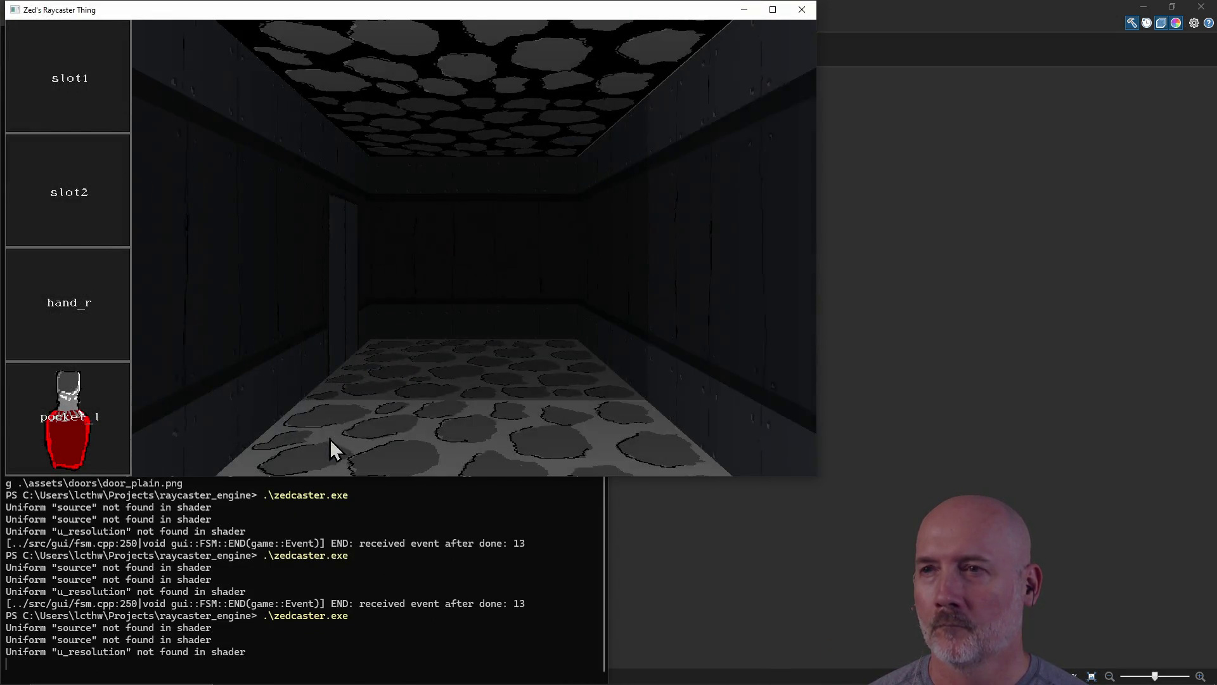
key("d")
key("d")
key("d")
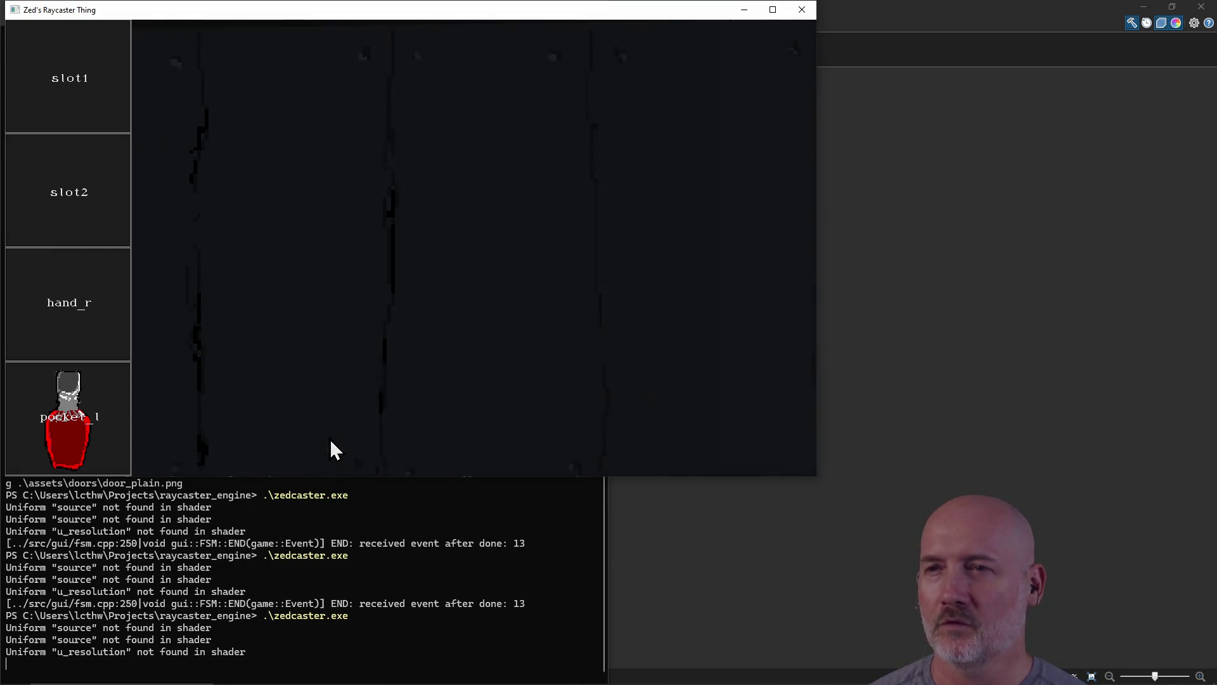
key("w")
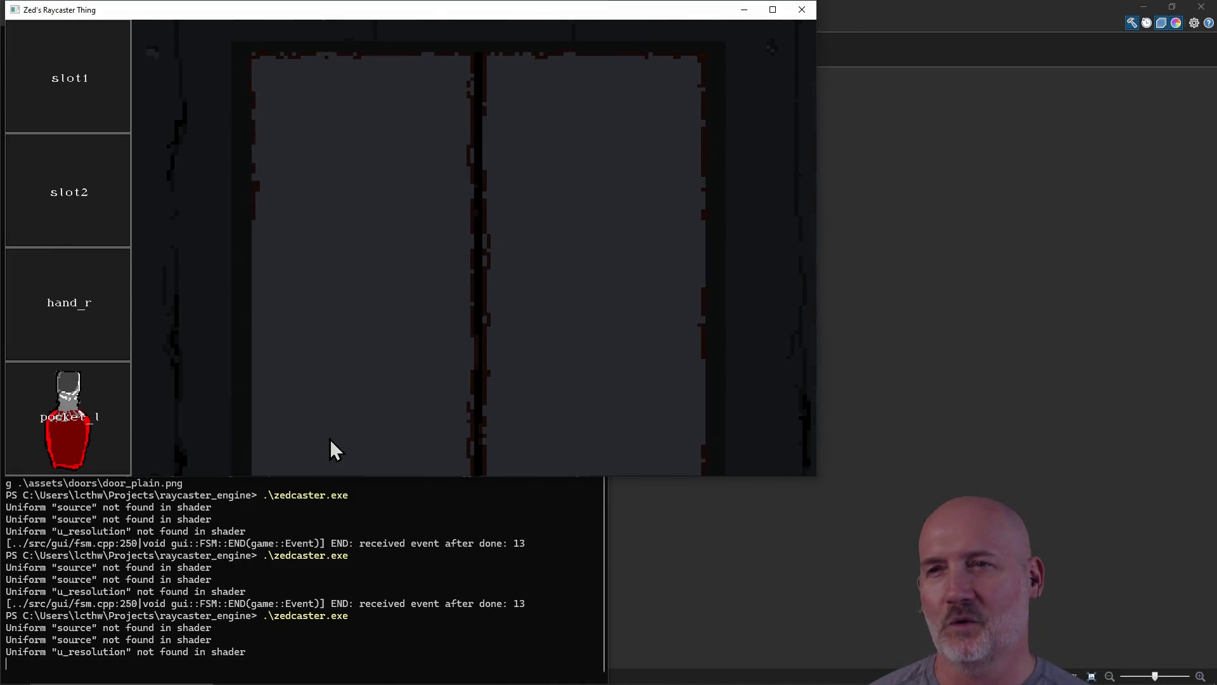
key("d")
key("d")
key("d")
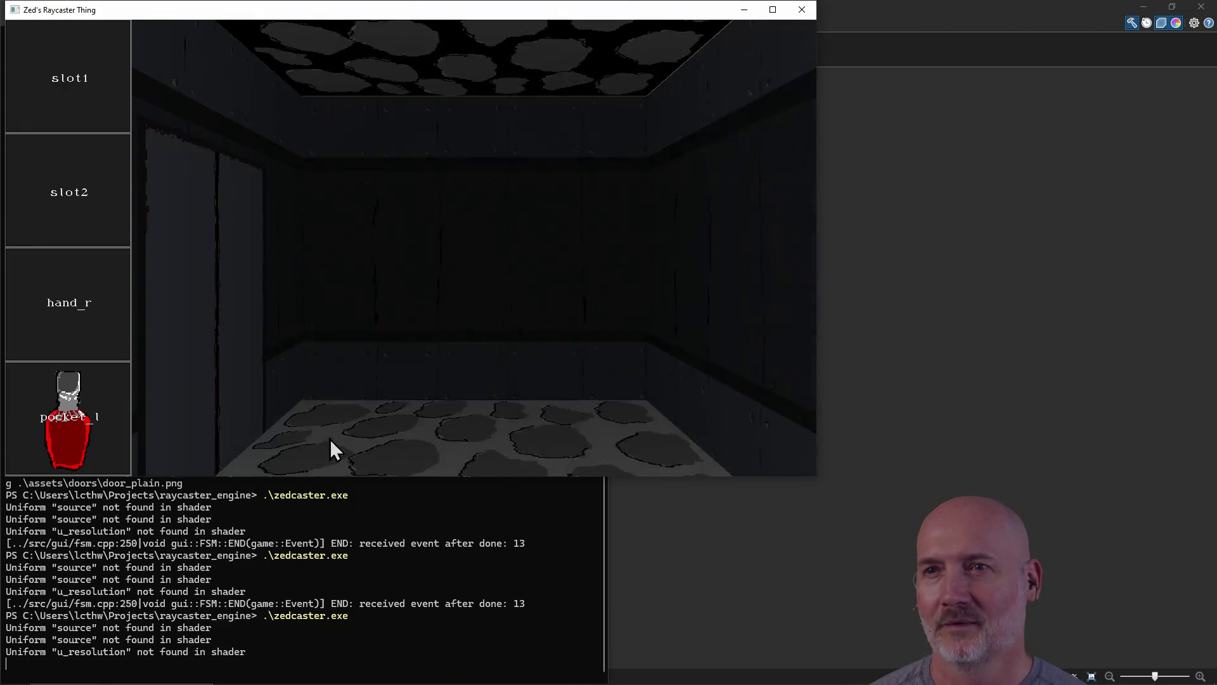
key("d")
key("d")
key("d")
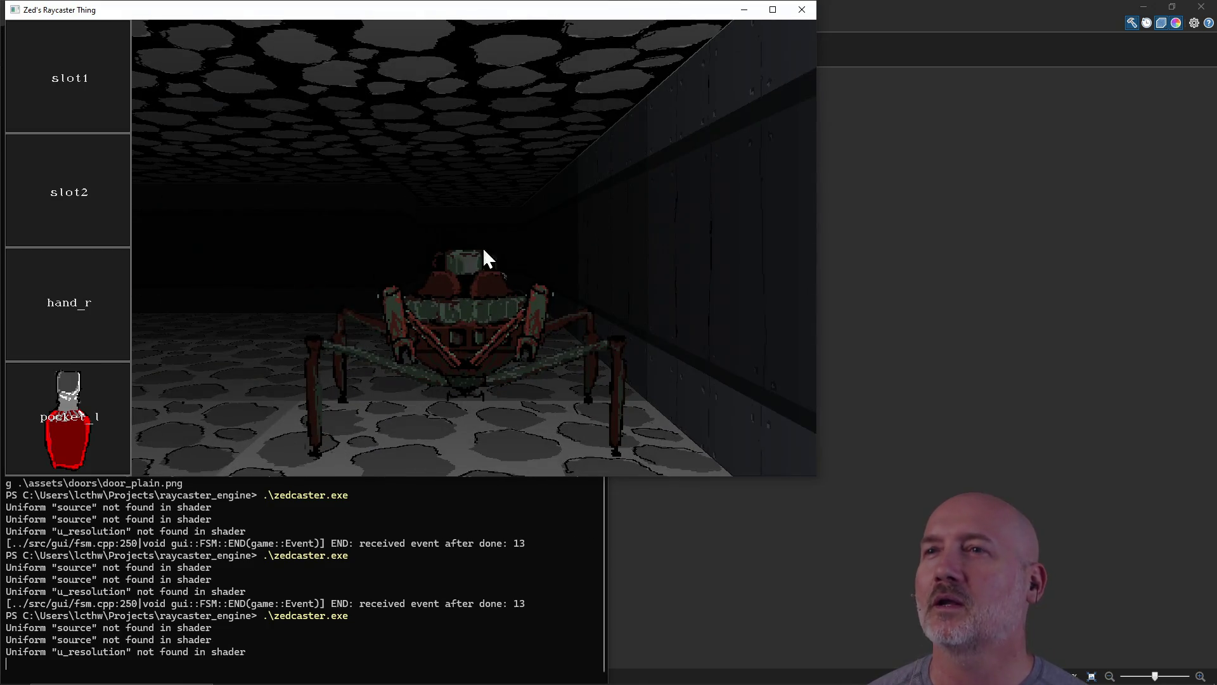
left_click(802, 10)
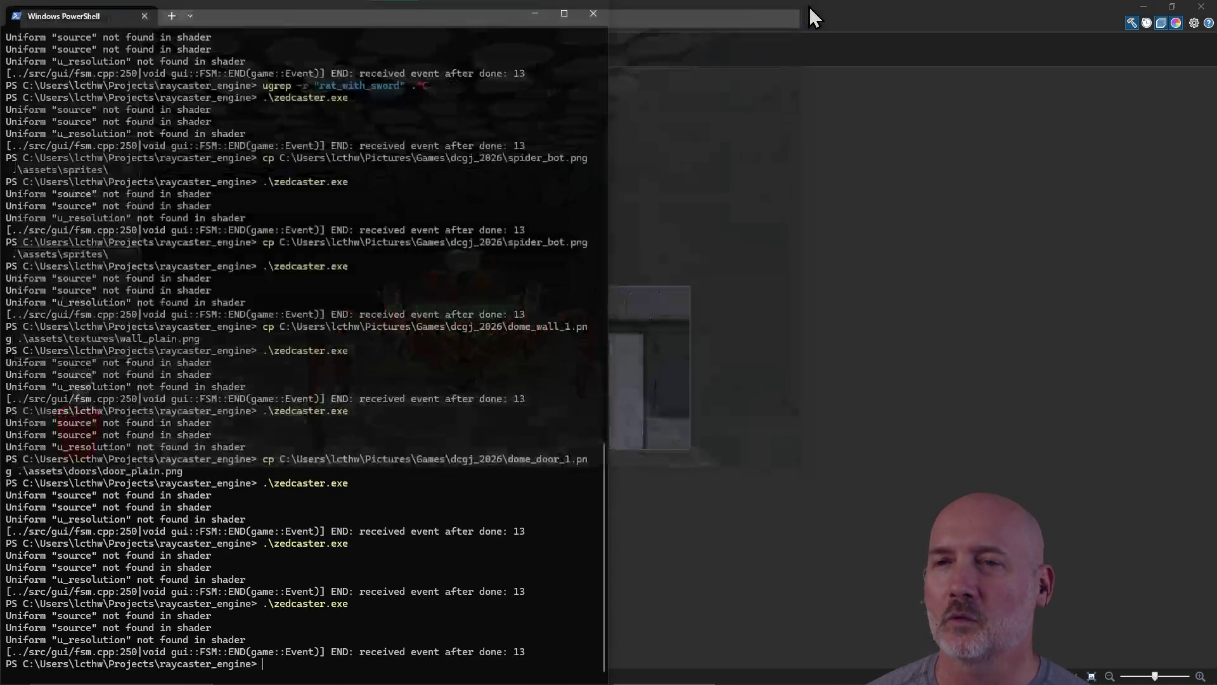
Step: Save the door image under the new name doom_floor_1
left_click(702, 20)
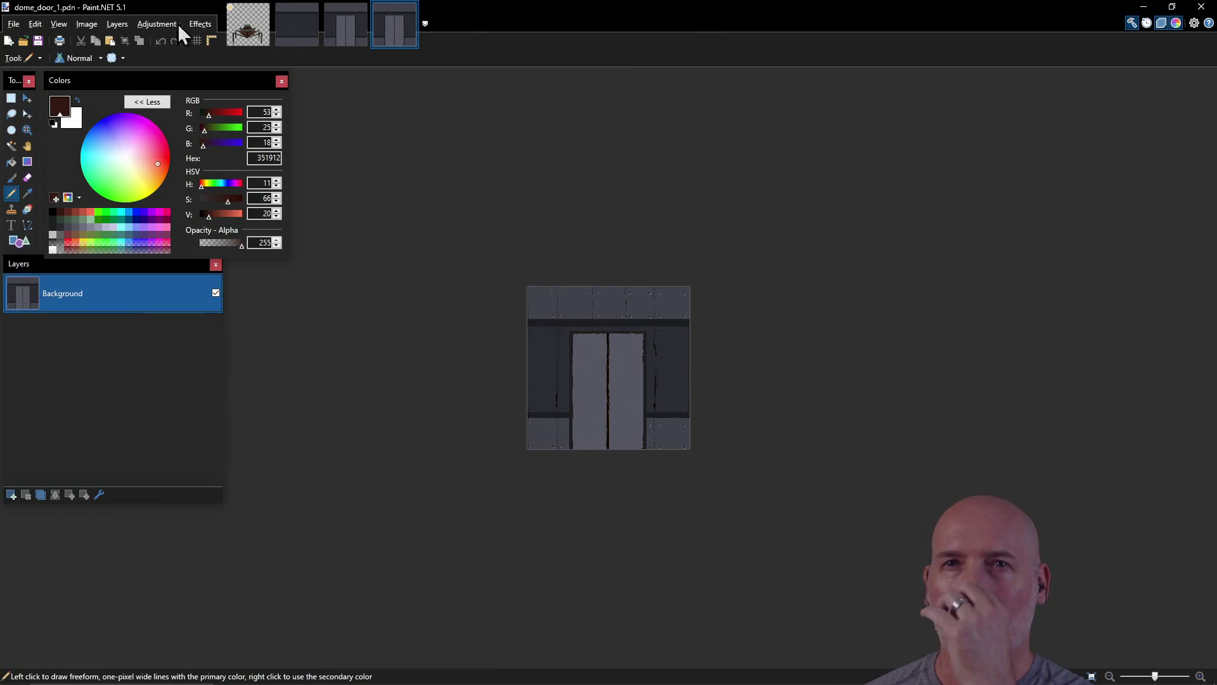
left_click(13, 24)
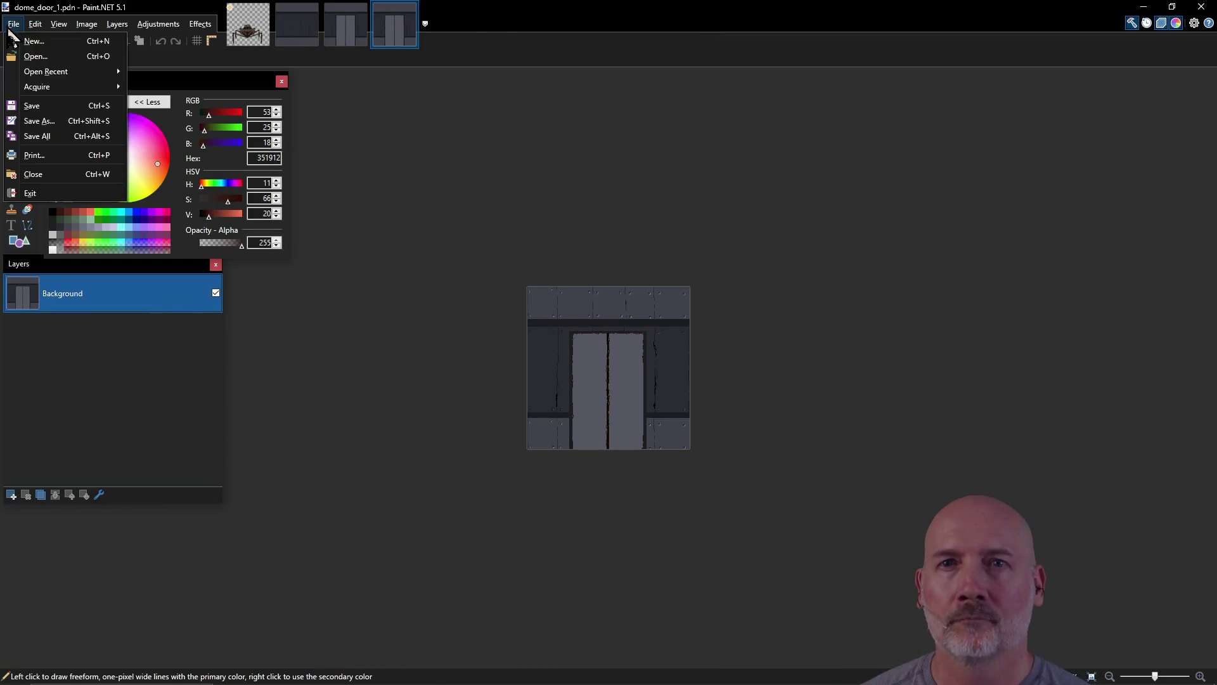
left_click(39, 121)
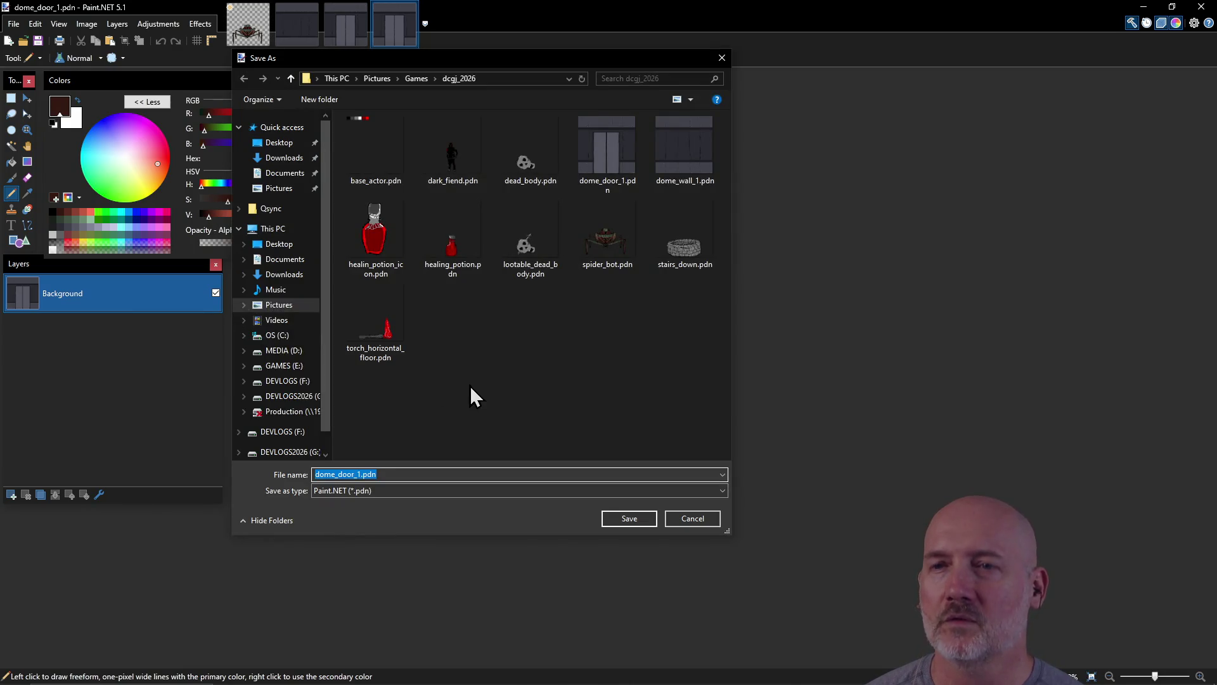
type("doom")
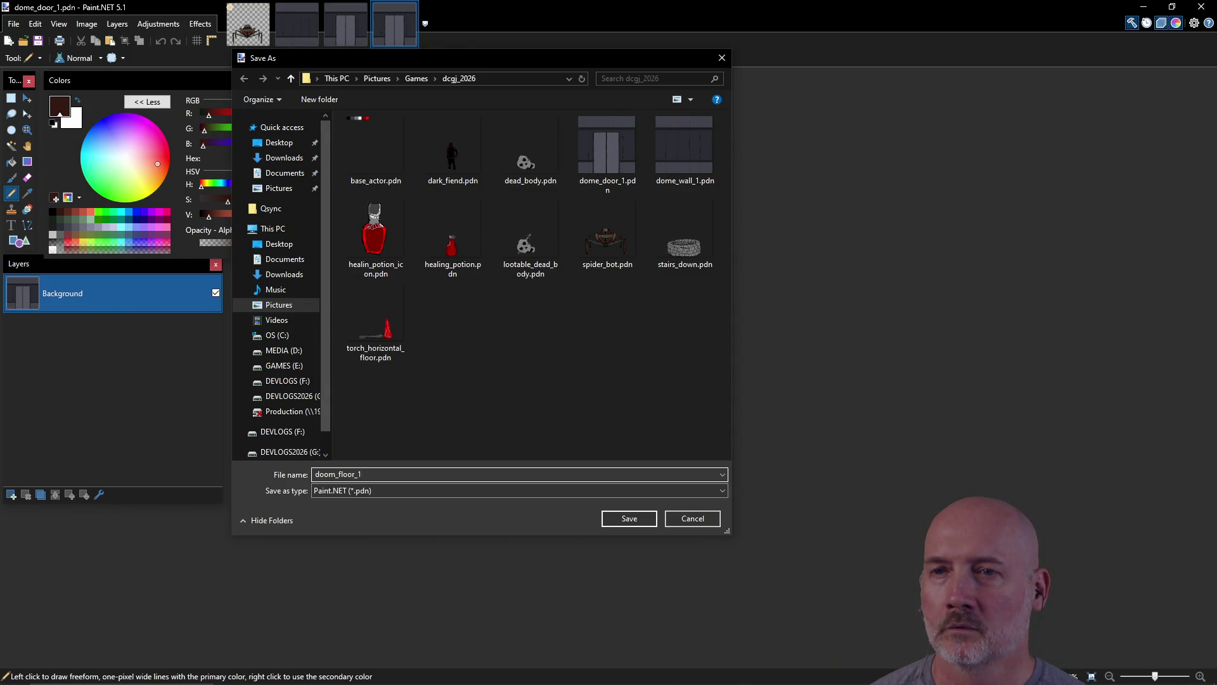
key("Return")
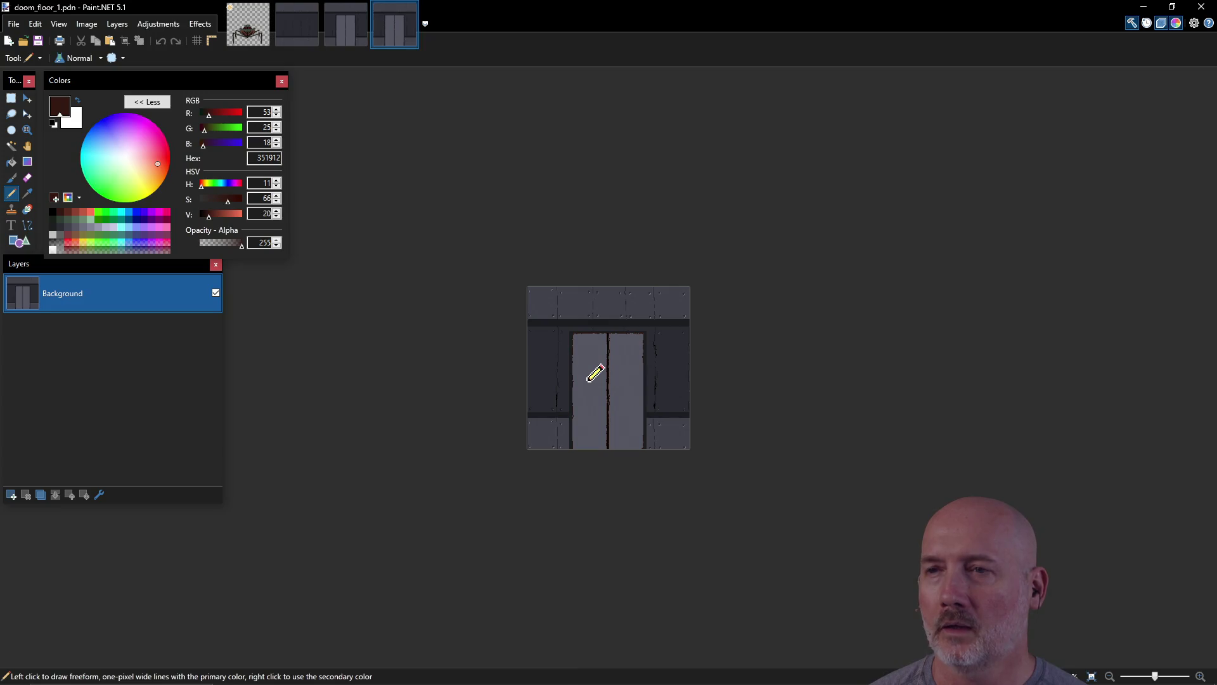
Step: Select the whole canvas and delete everything, leaving it fully transparent
scroll(596, 352, "up", 3)
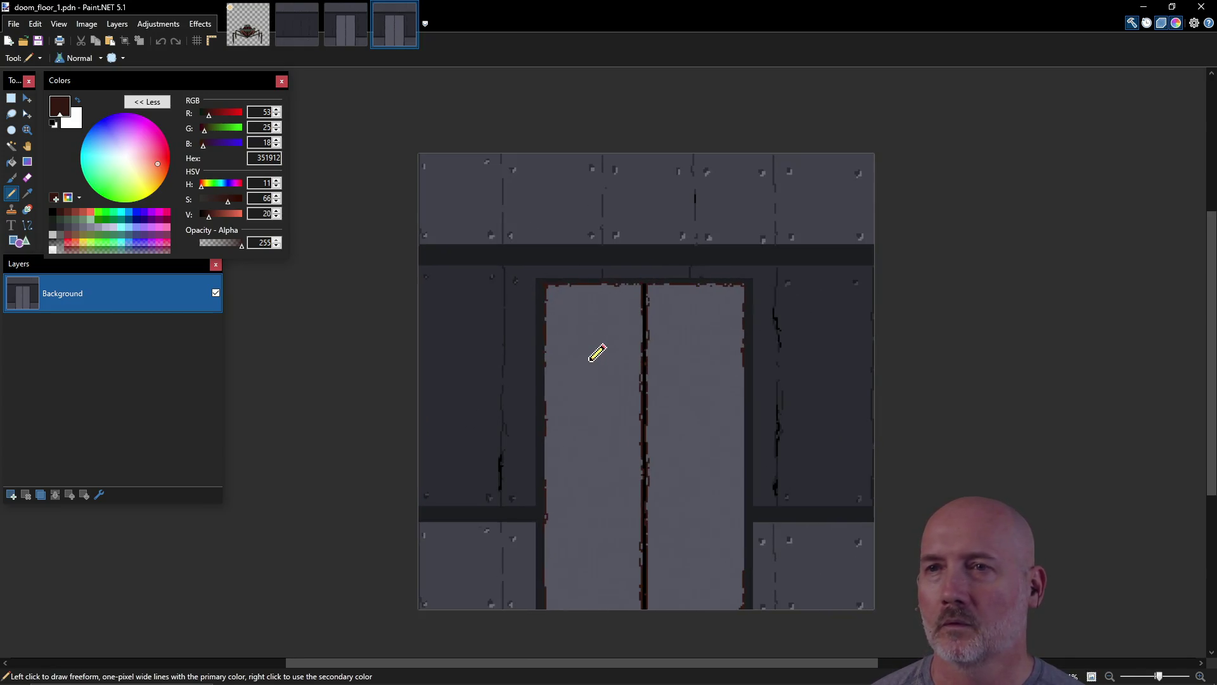
key("ctrl+a")
key("Delete")
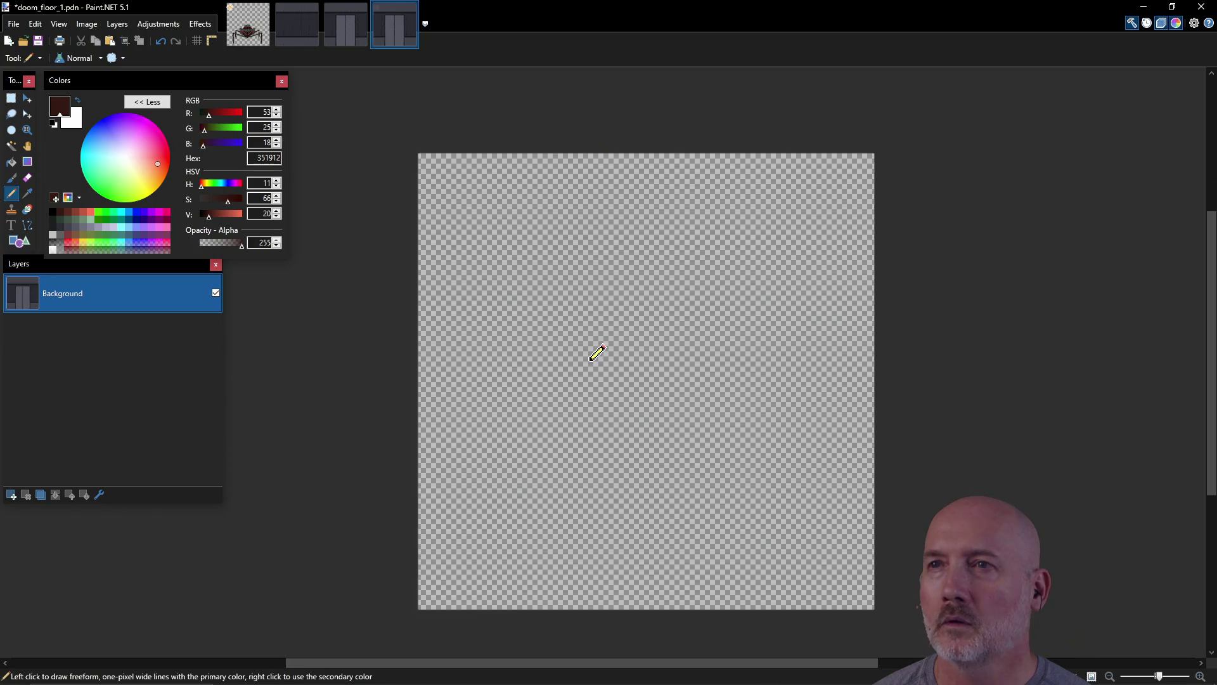
left_click(10, 98)
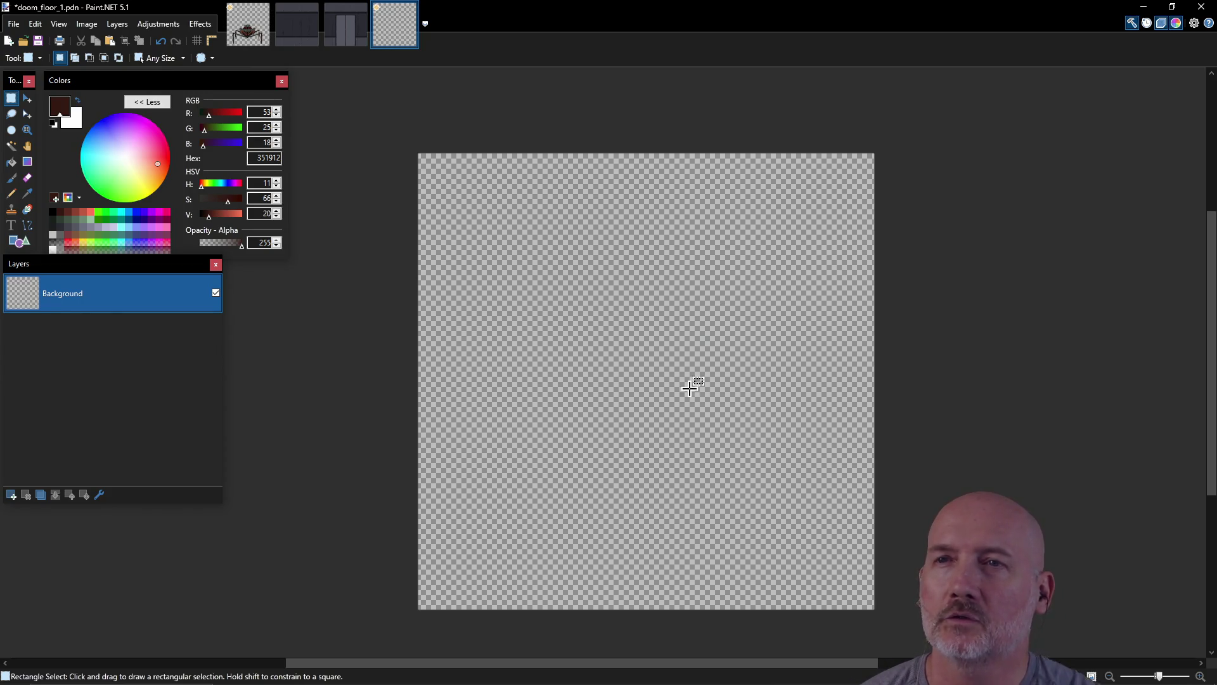
Step: Select the whole canvas and fill it with grey 42434C
left_click(68, 229)
mouse_move(405, 136)
left_mouse_down()
mouse_move(864, 636)
mouse_move(881, 620)
left_mouse_up()
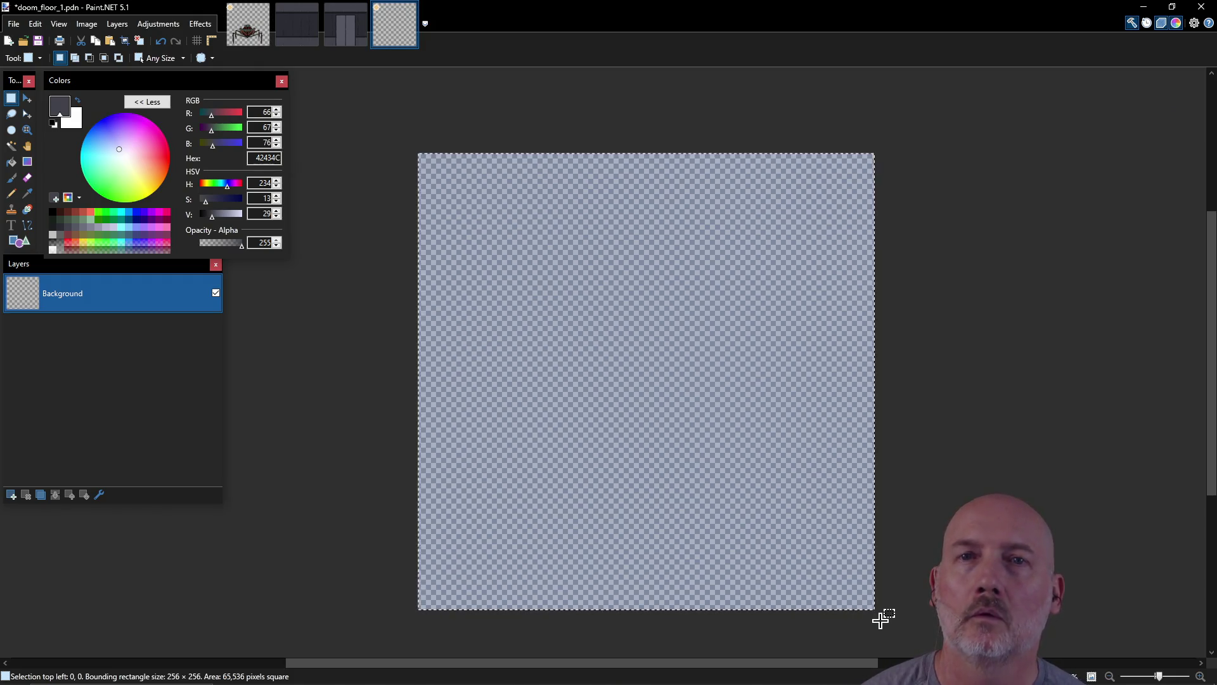
left_click(11, 162)
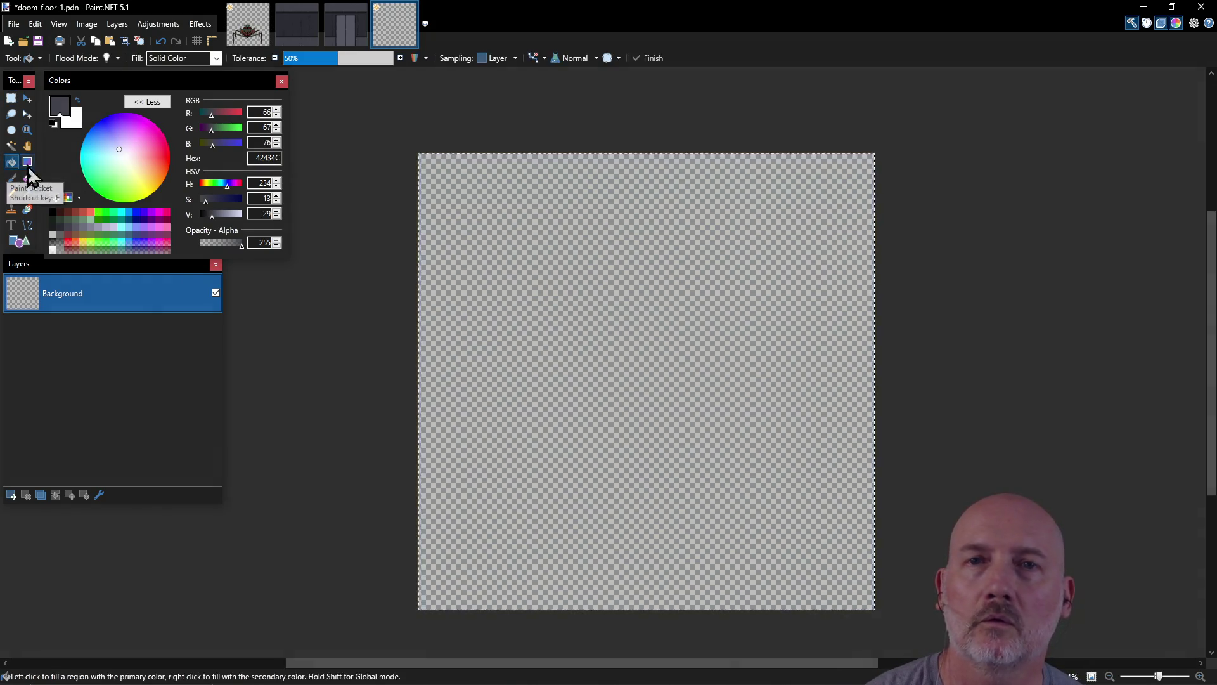
left_click(610, 336)
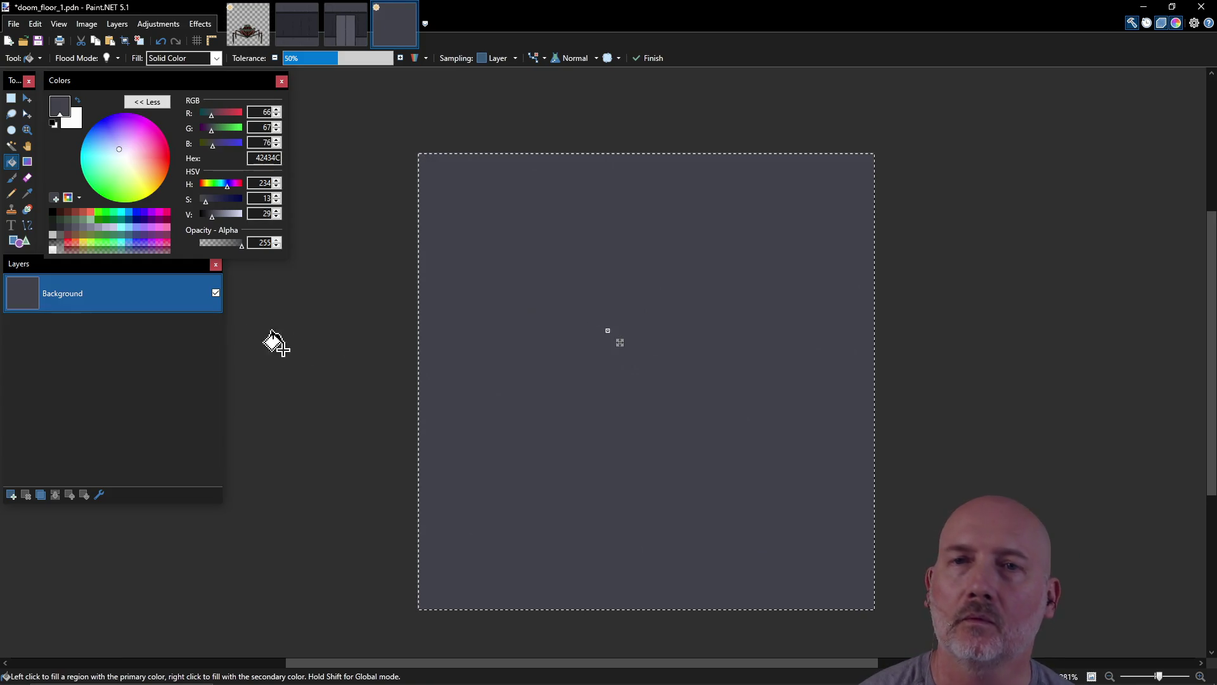
Step: Draw a dark 2C2C33 vertical seam line from the top edge down
left_click(63, 231)
left_click(27, 225)
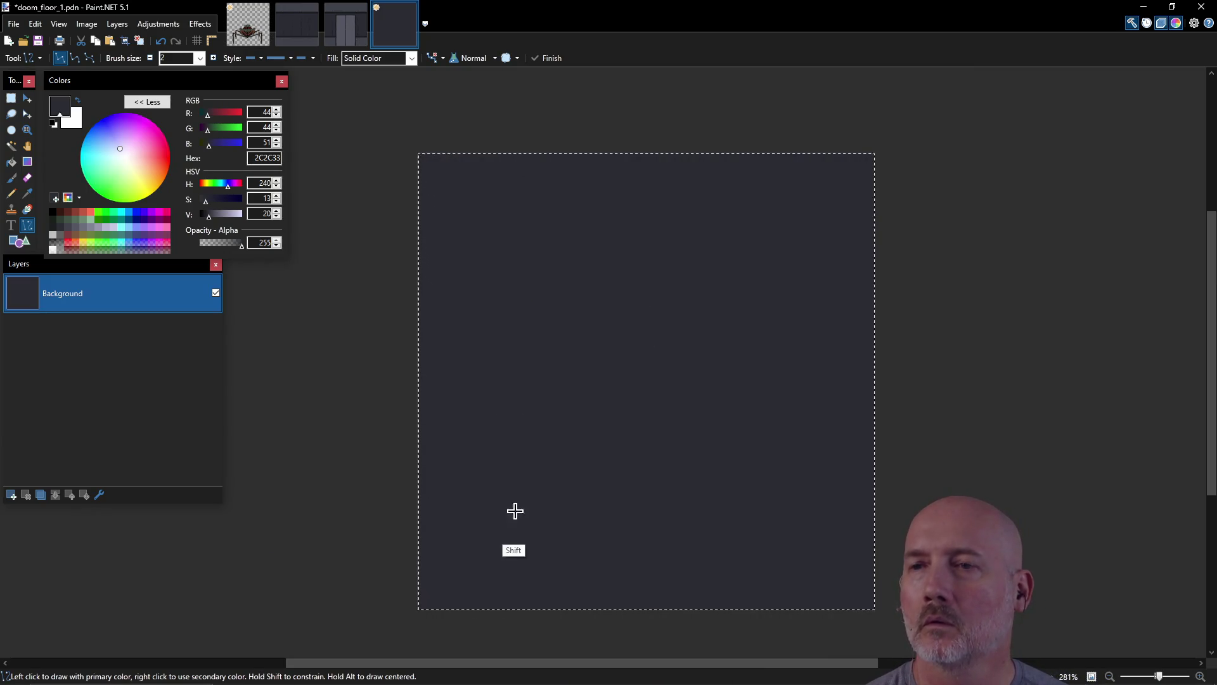
mouse_move(506, 154)
left_mouse_down()
mouse_move(543, 462)
mouse_move(522, 599)
left_mouse_up()
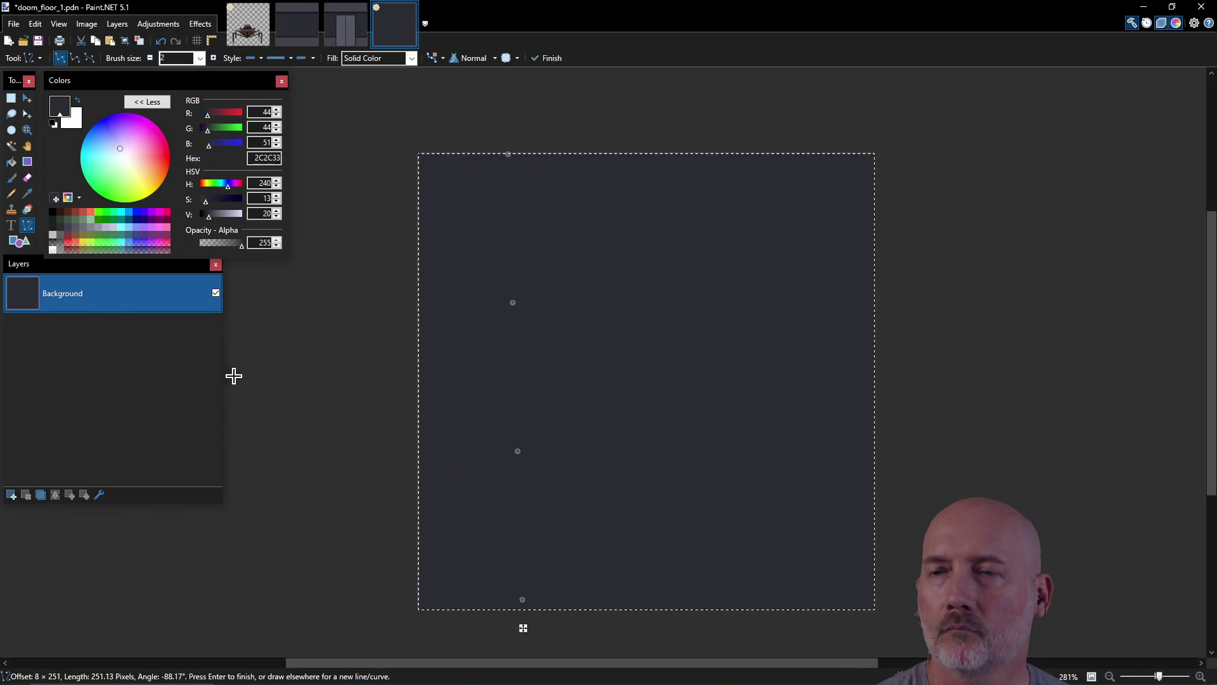
key("Return")
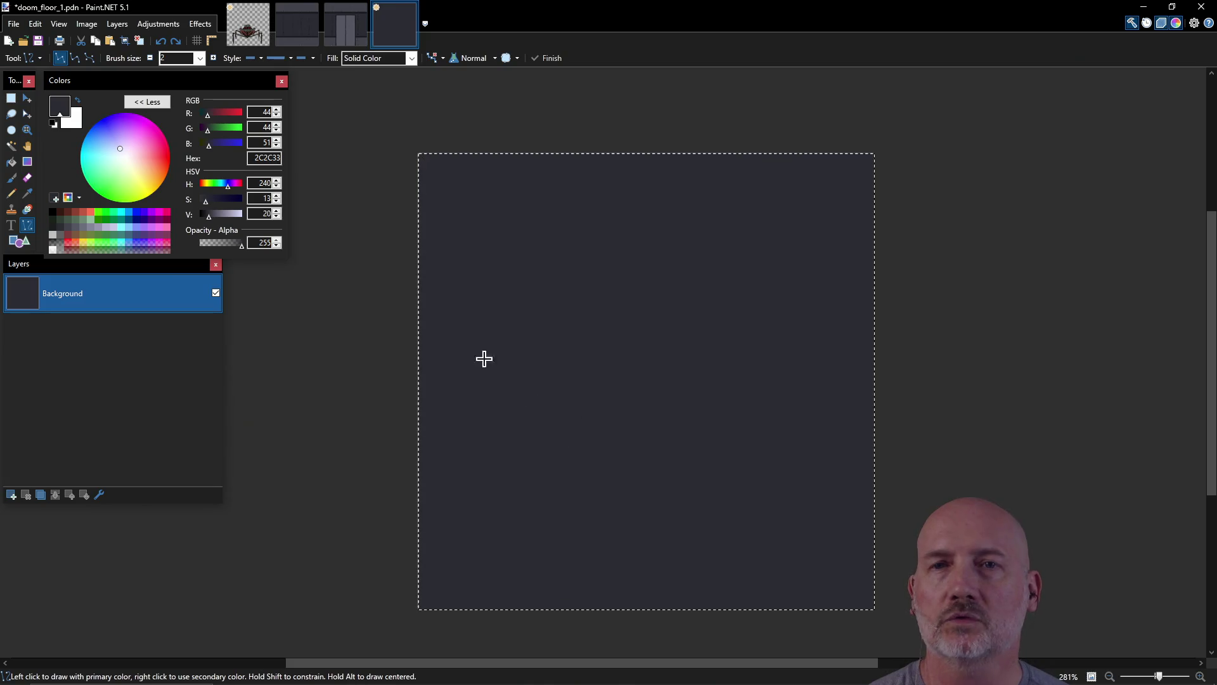
Step: Refill the canvas with grey 42434C over the seam and deselect
key("f")
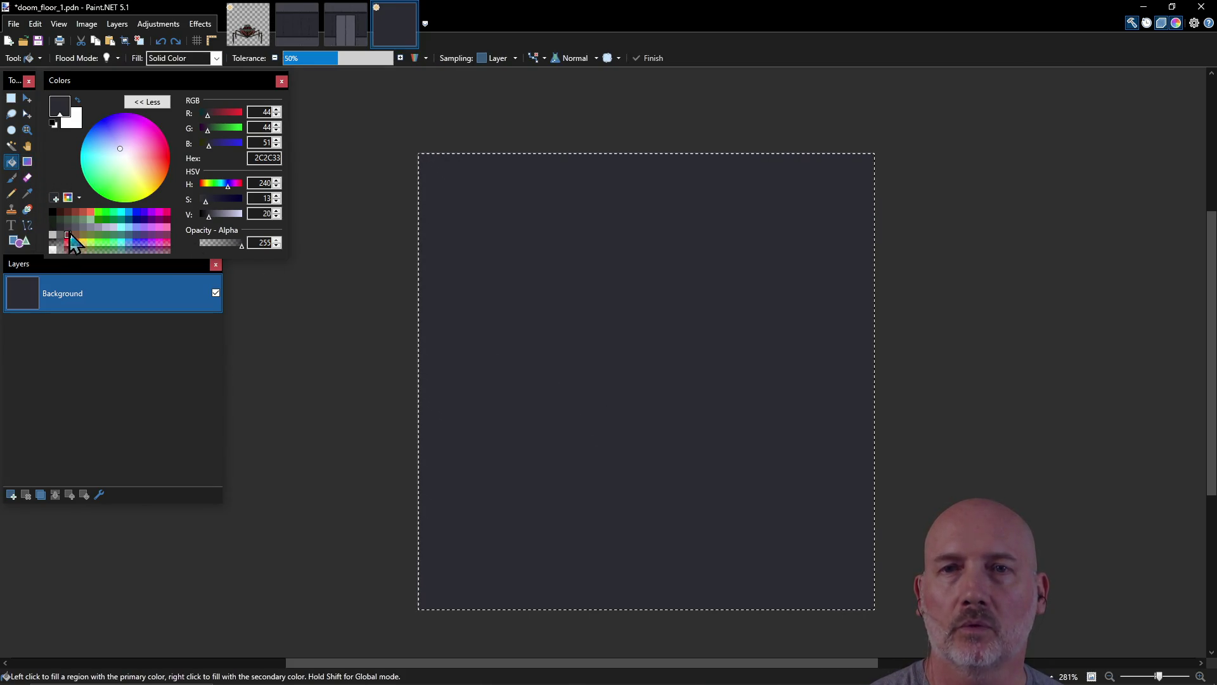
left_click(67, 235)
left_click(548, 309)
key("ctrl+d")
left_click(62, 226)
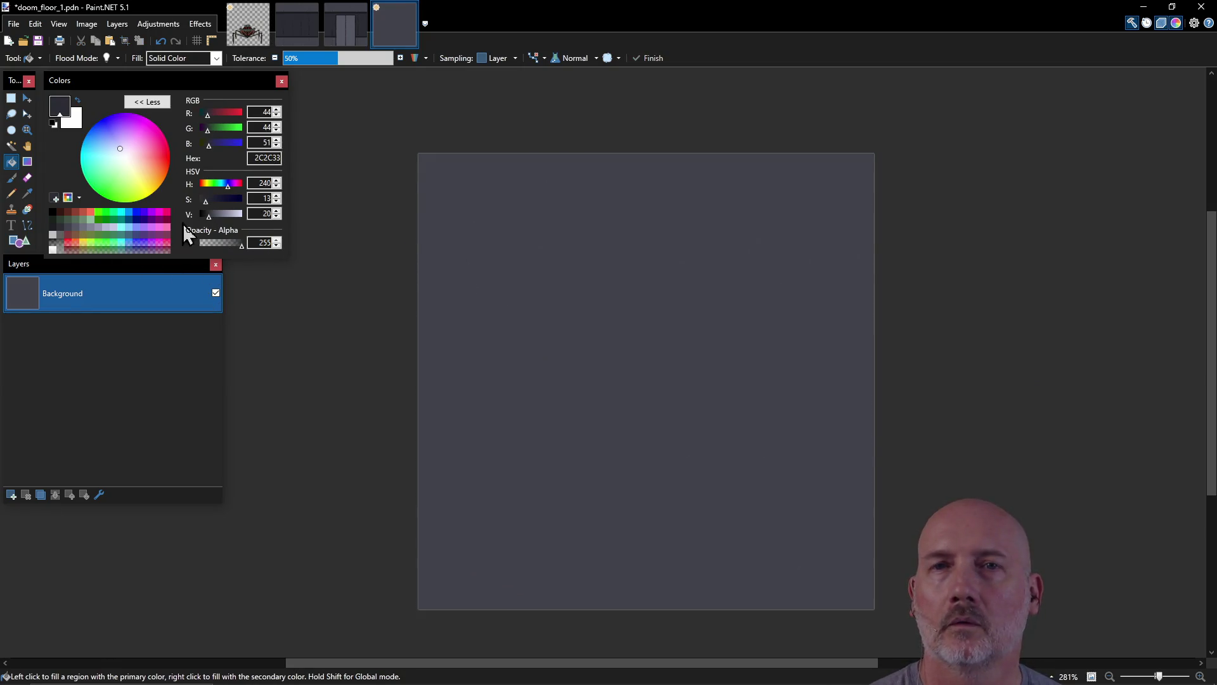
left_click(27, 226)
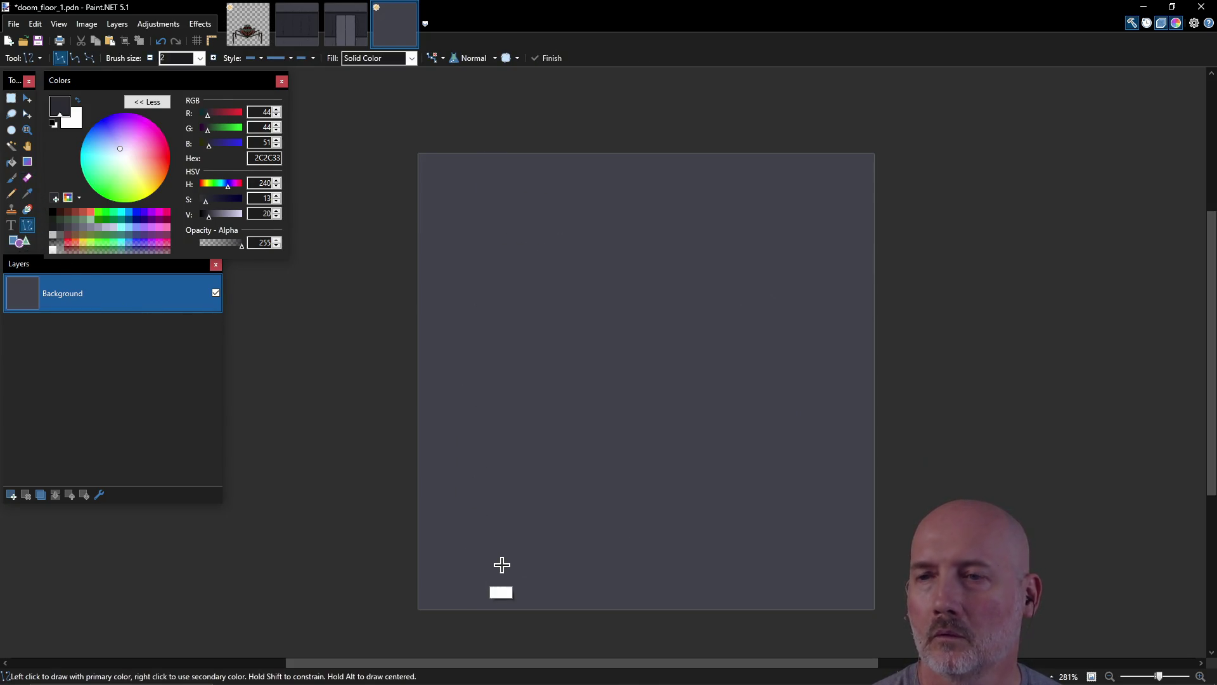
Step: Draw a full-height 2C2C33 seam and duplicate it rightward at plank-width intervals
mouse_move(493, 155)
left_mouse_down()
mouse_move(511, 443)
mouse_move(492, 612)
left_mouse_up()
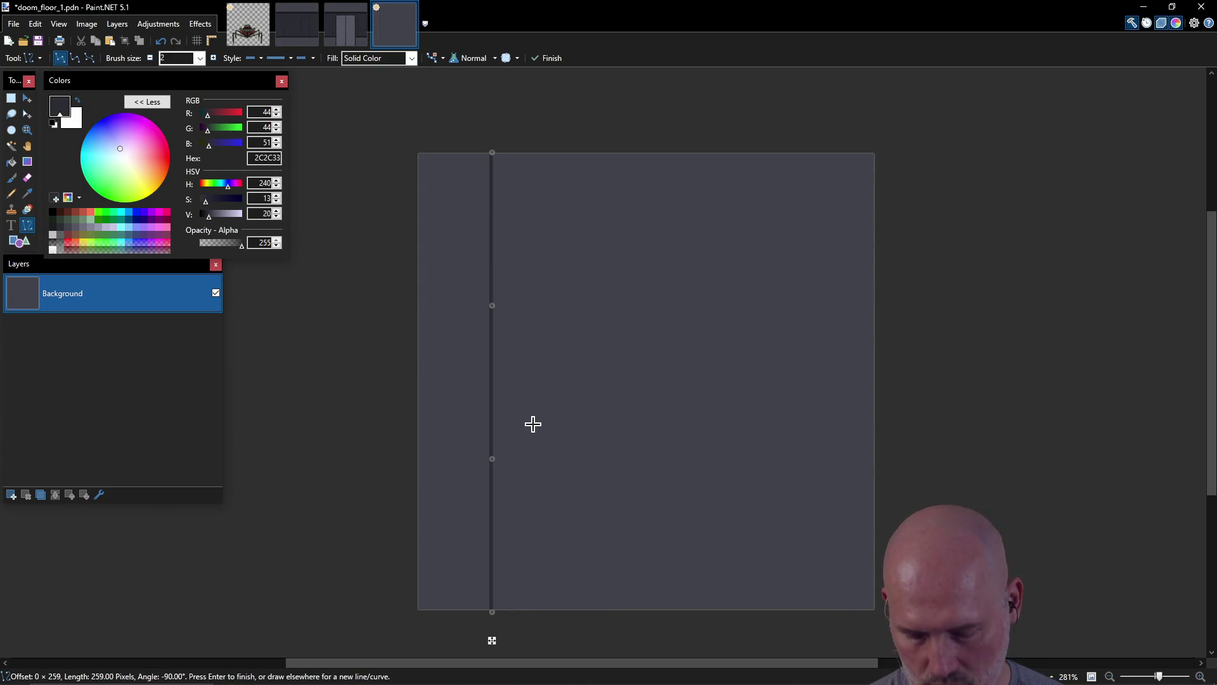
key("m")
key("ctrl+a")
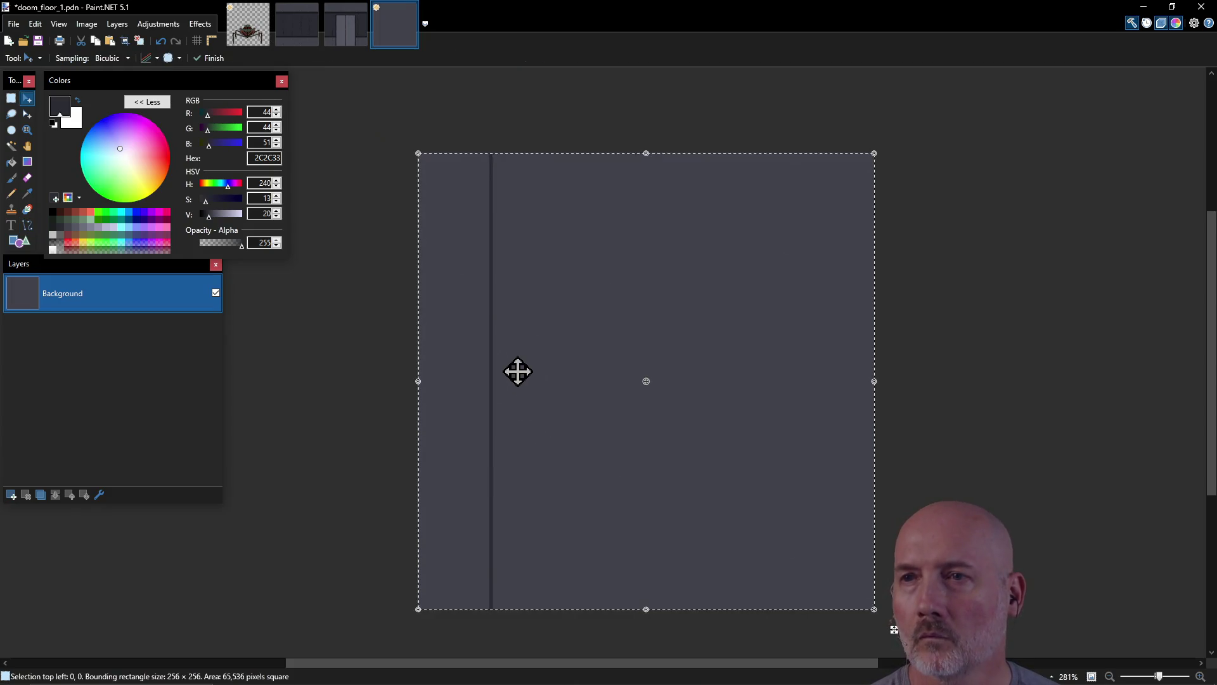
left_click_drag(494, 377, 584, 381)
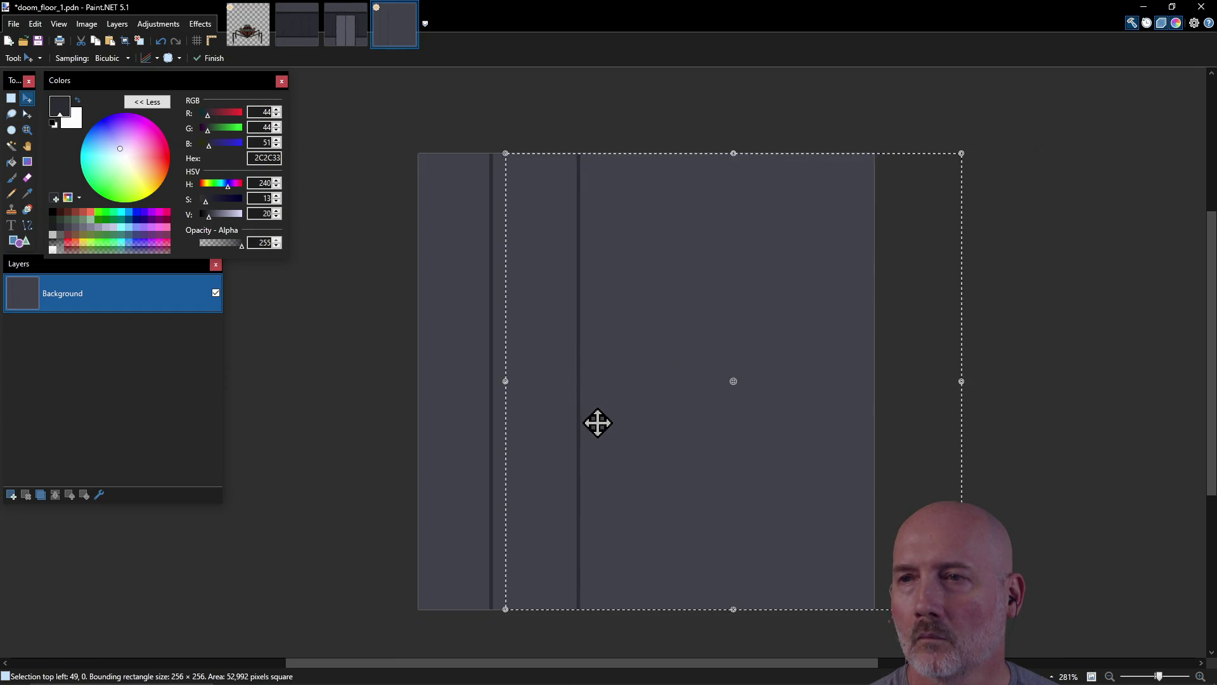
key("ctrl+z")
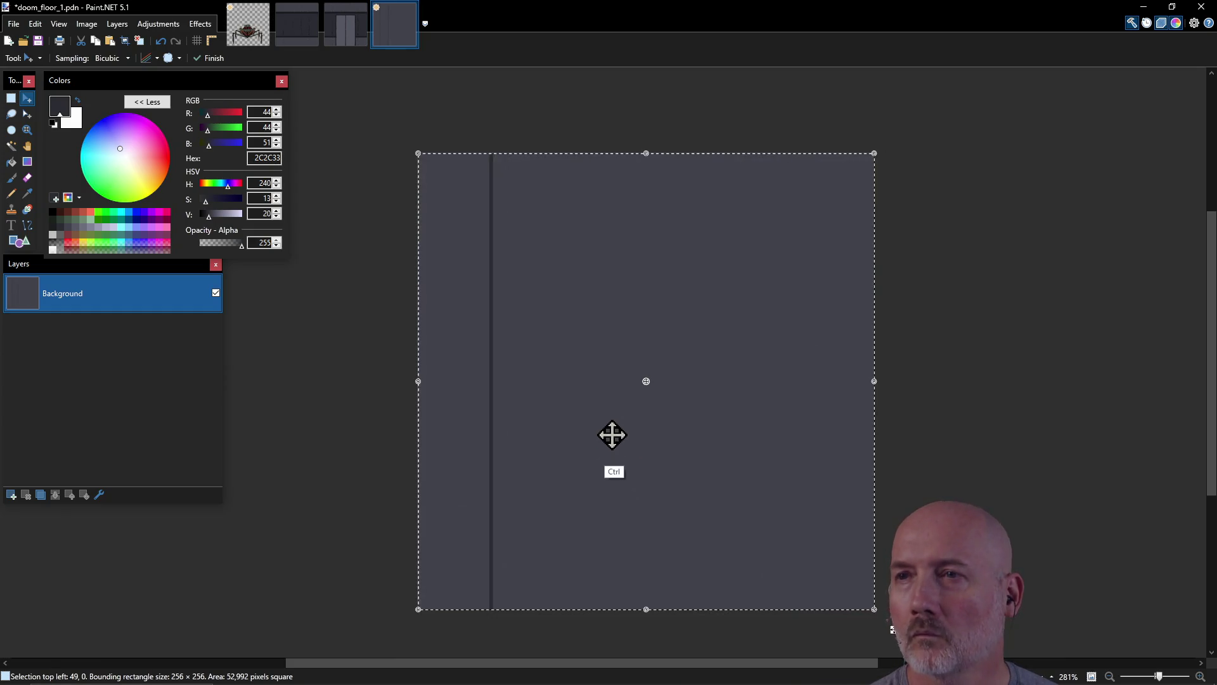
mouse_move(541, 410)
left_mouse_down()
mouse_move(729, 416)
mouse_move(715, 418)
left_mouse_up()
key("ctrl+z")
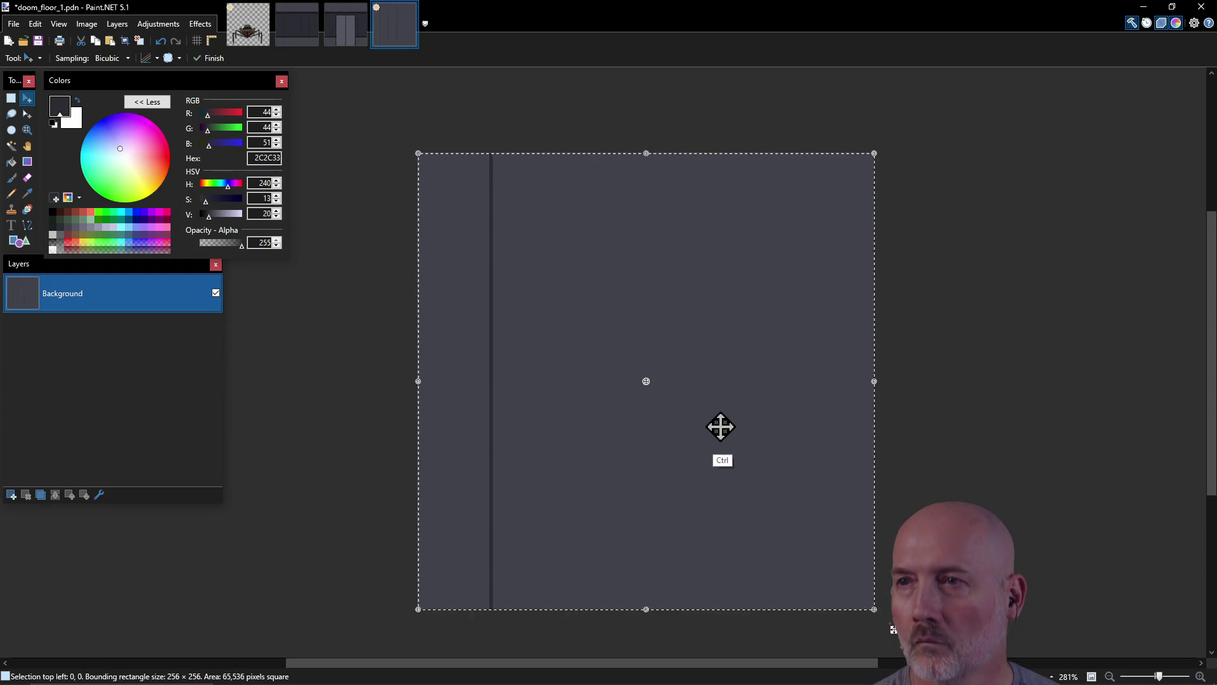
mouse_move(558, 418)
left_mouse_down()
mouse_move(785, 405)
mouse_move(811, 418)
mouse_move(796, 429)
mouse_move(838, 426)
left_mouse_up()
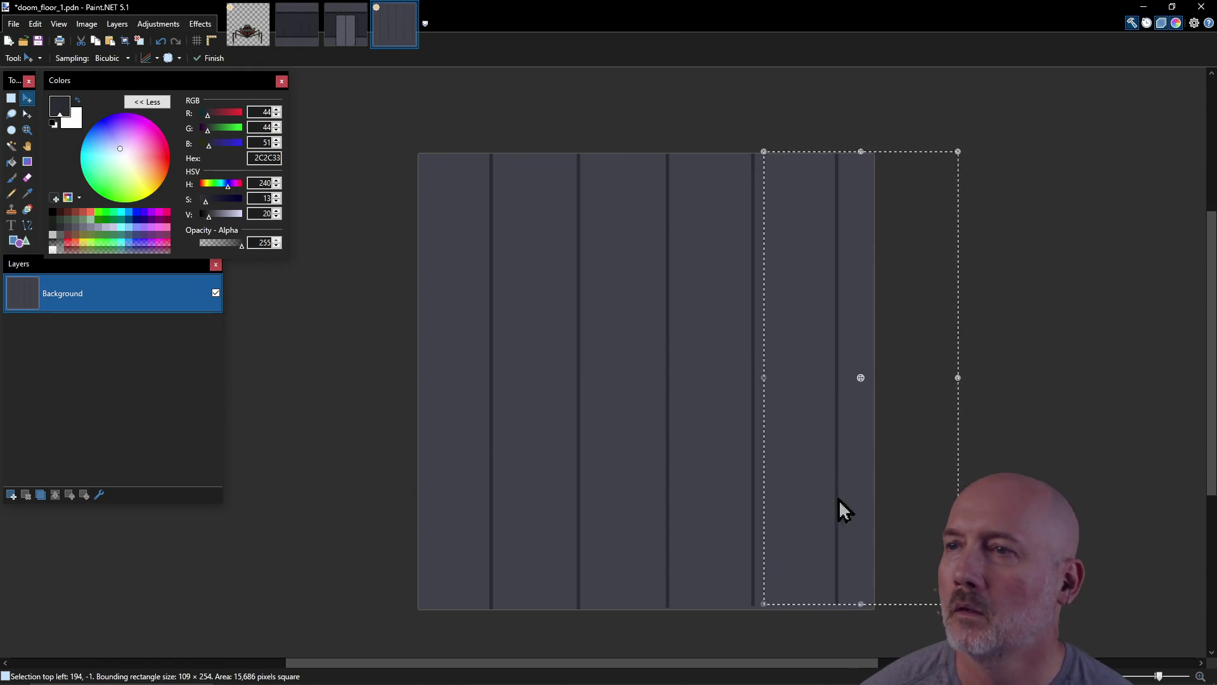
key("ctrl+d")
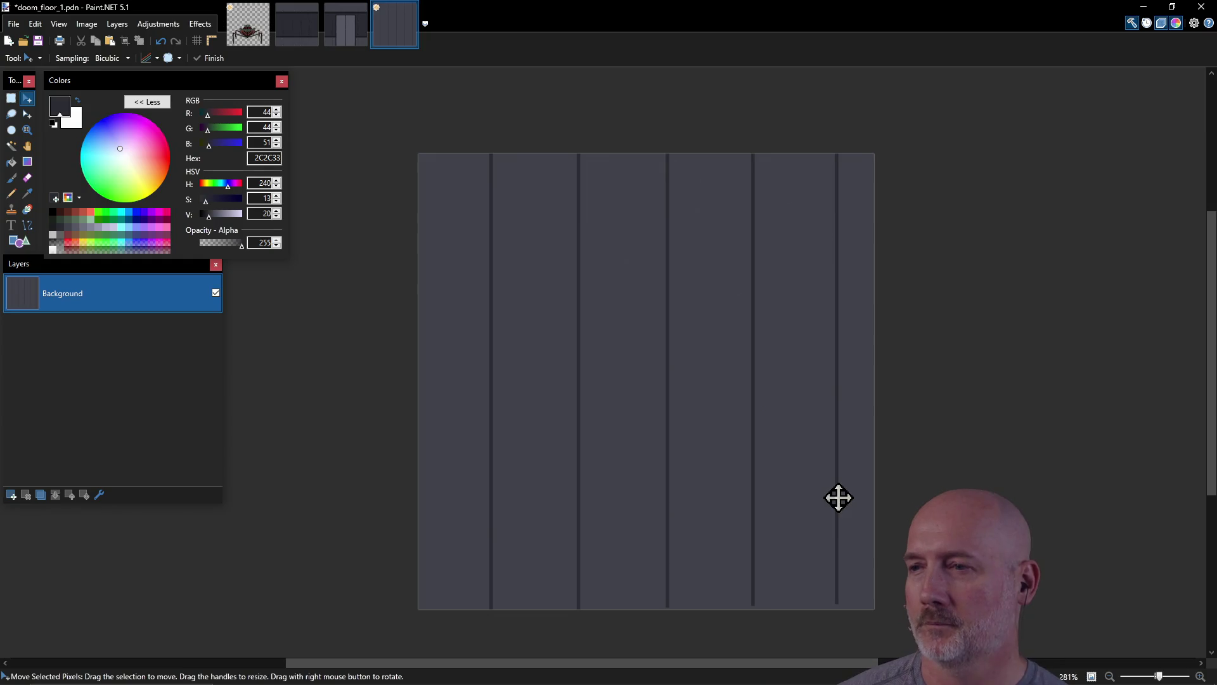
Step: Patch the gap at the bottom of the last seam with a short line
key("ctrl+a")
key("Down")
key("Up")
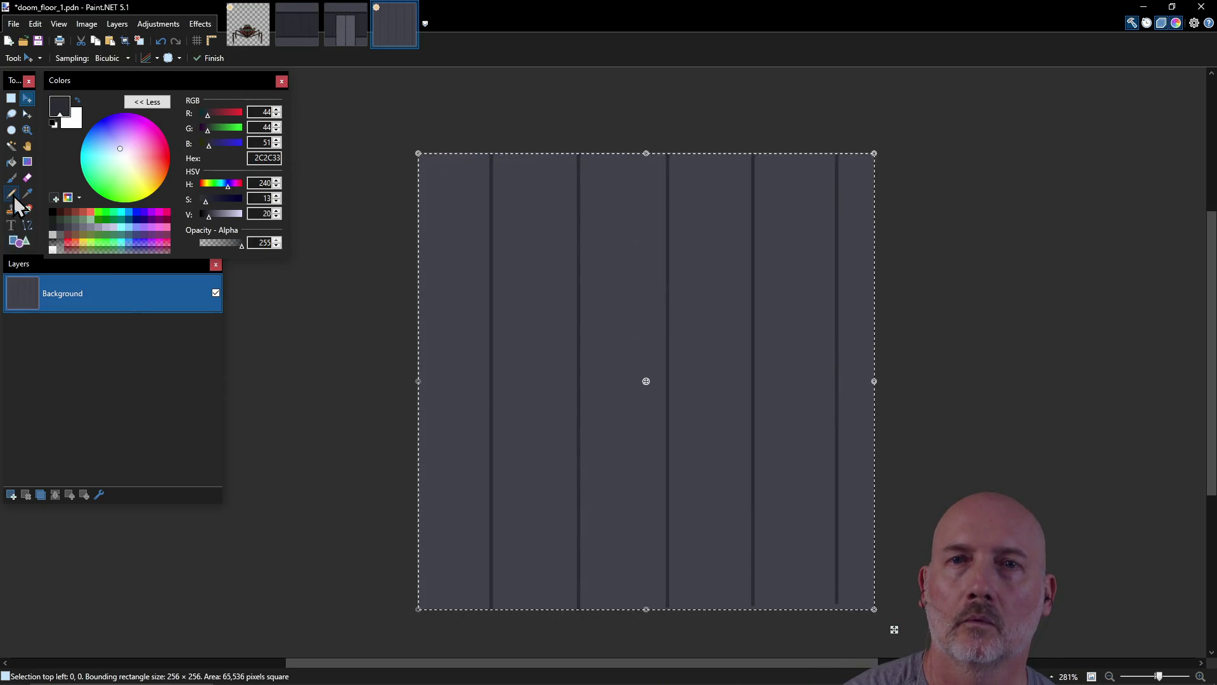
left_click(28, 225)
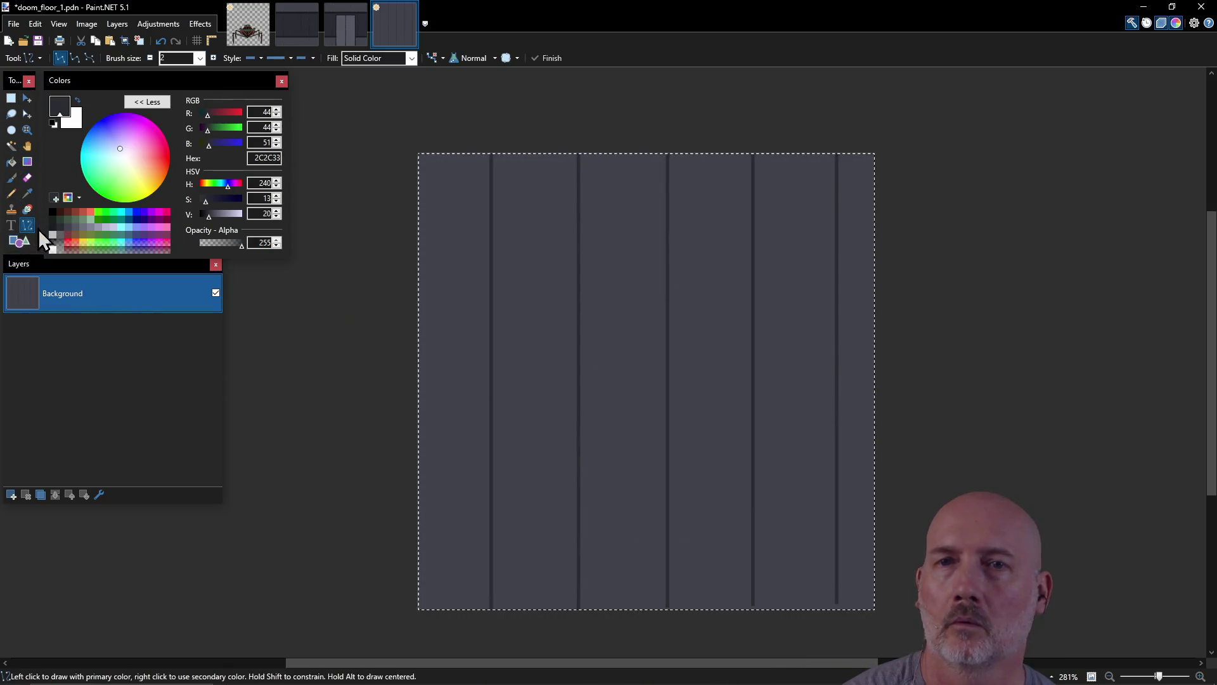
left_click_drag(837, 585, 837, 618)
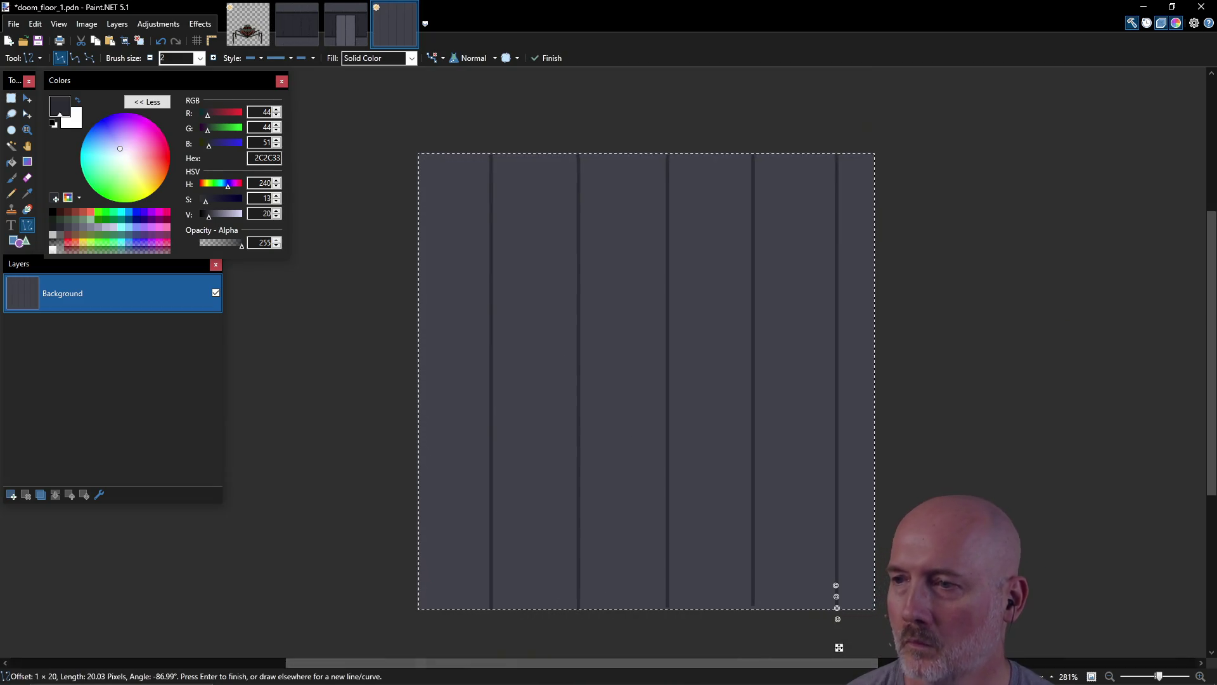
key("ctrl+d")
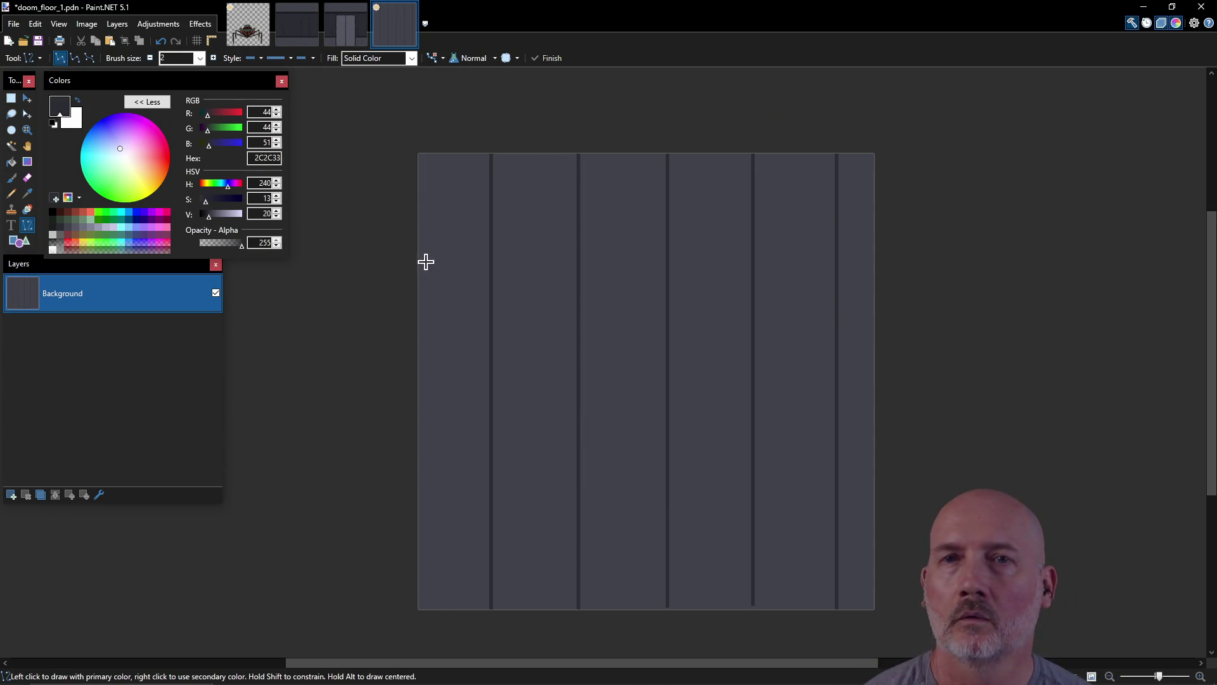
Step: Try freehand pencil cracks across the first two planks, then undo them
left_click(11, 193)
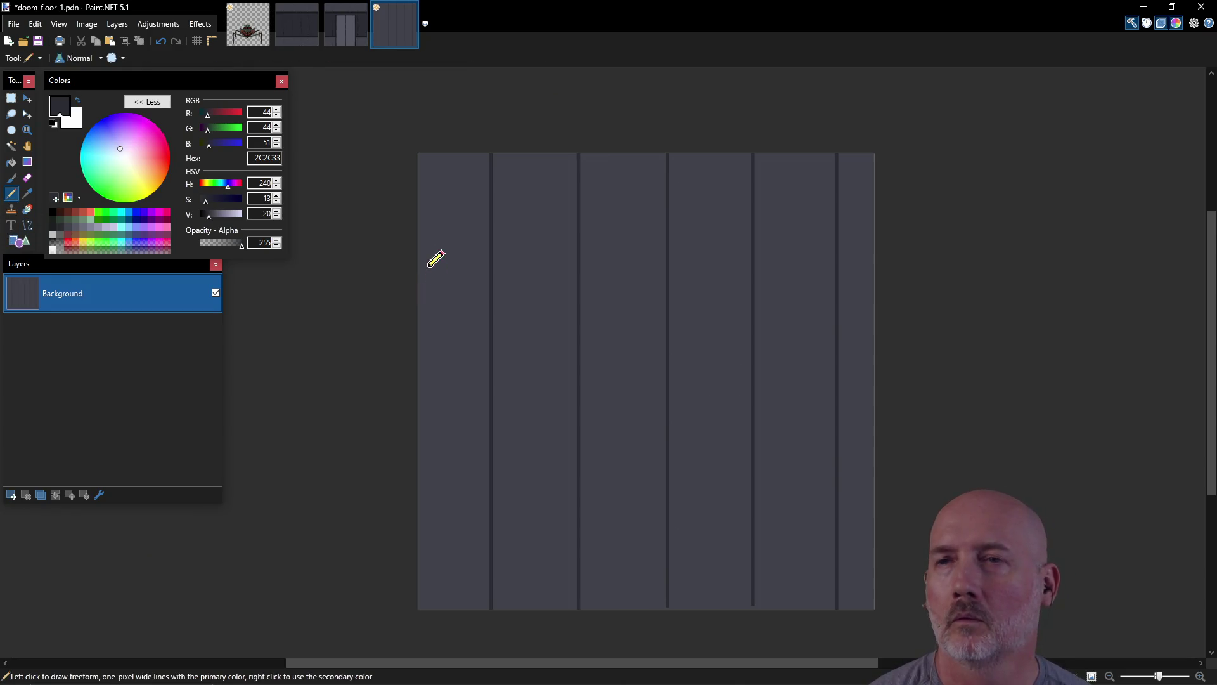
left_click_drag(421, 242, 483, 243)
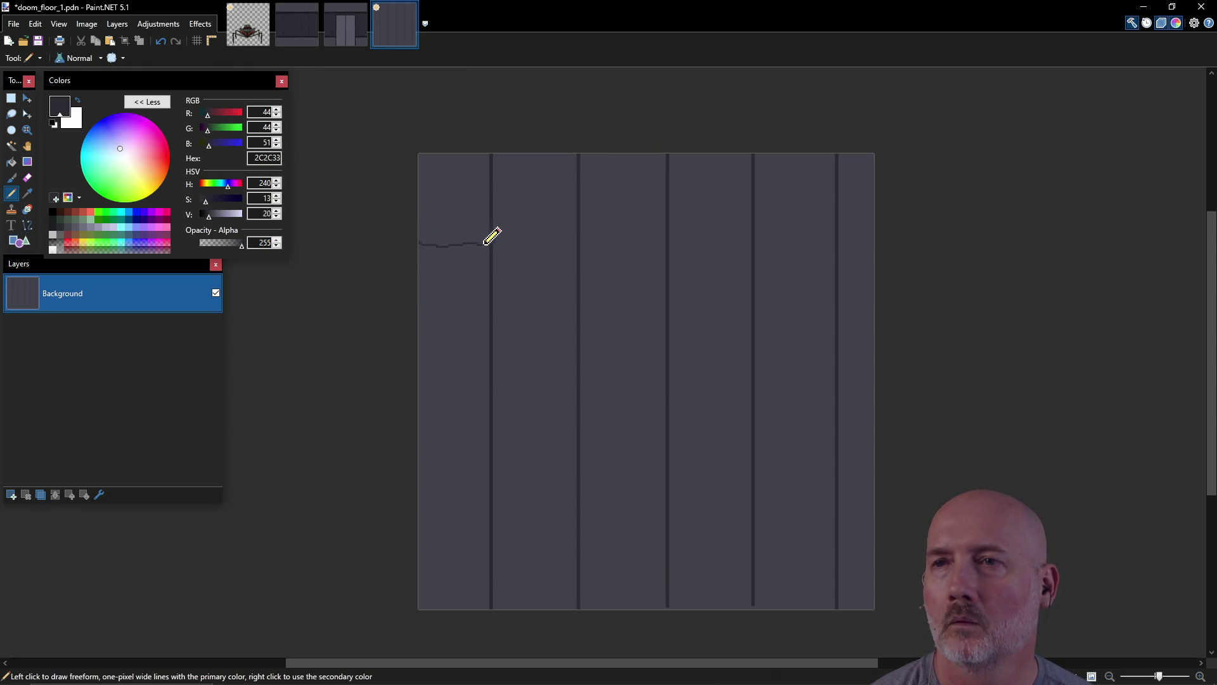
key("ctrl+z")
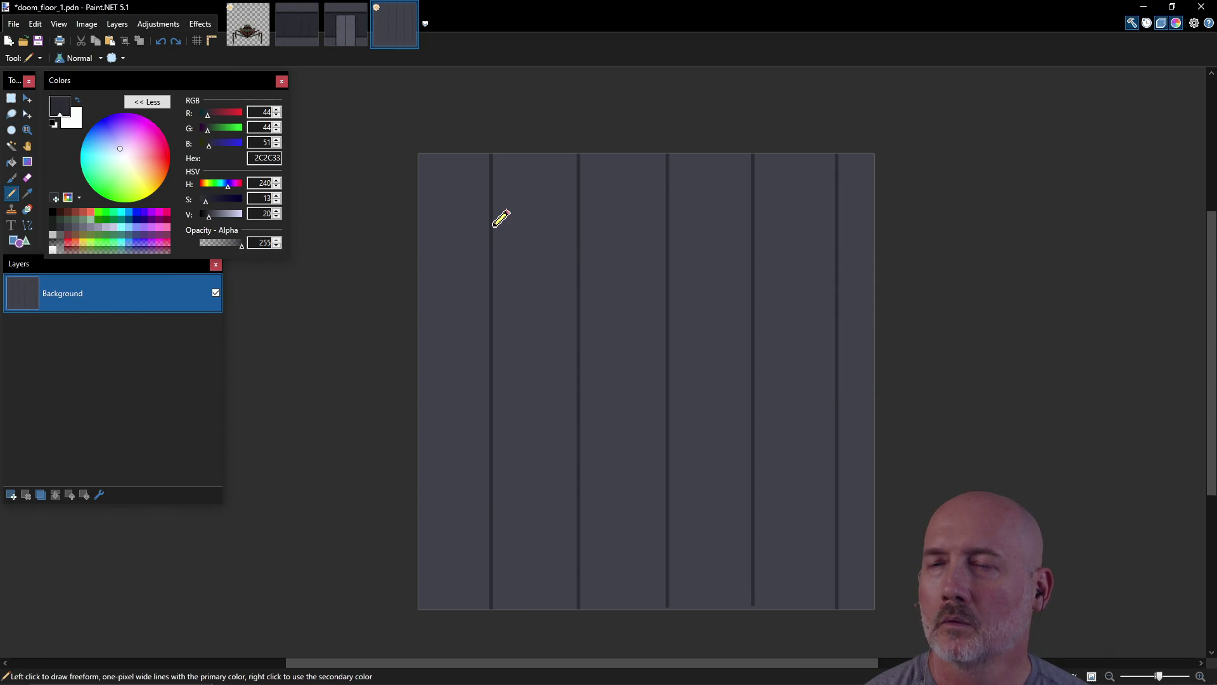
left_click_drag(510, 230, 578, 223)
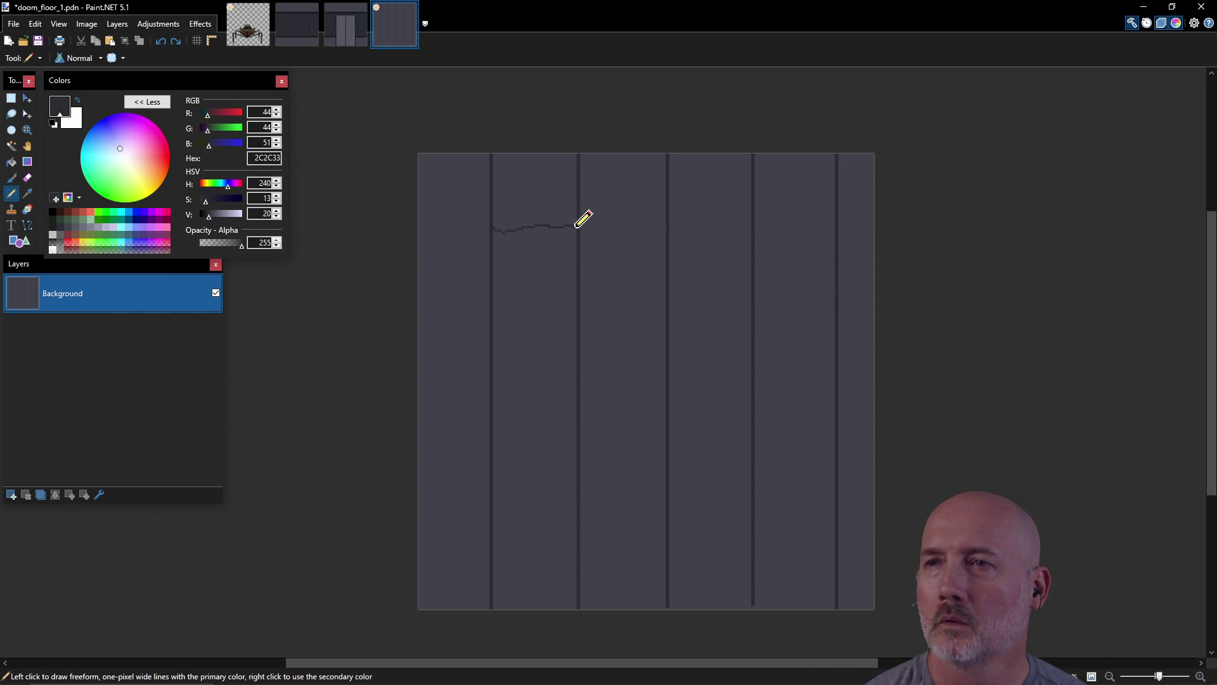
key("ctrl+z")
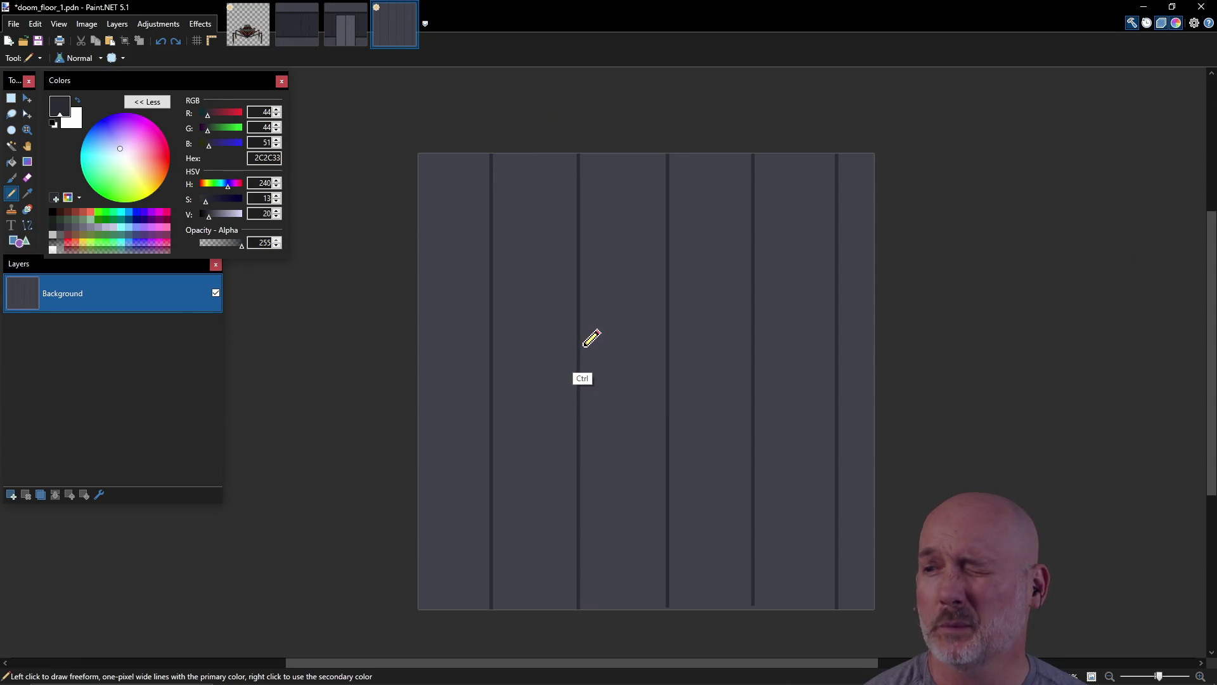
Step: Undo the seam copies back to the plain grey canvas
key("ctrl+a")
key("m")
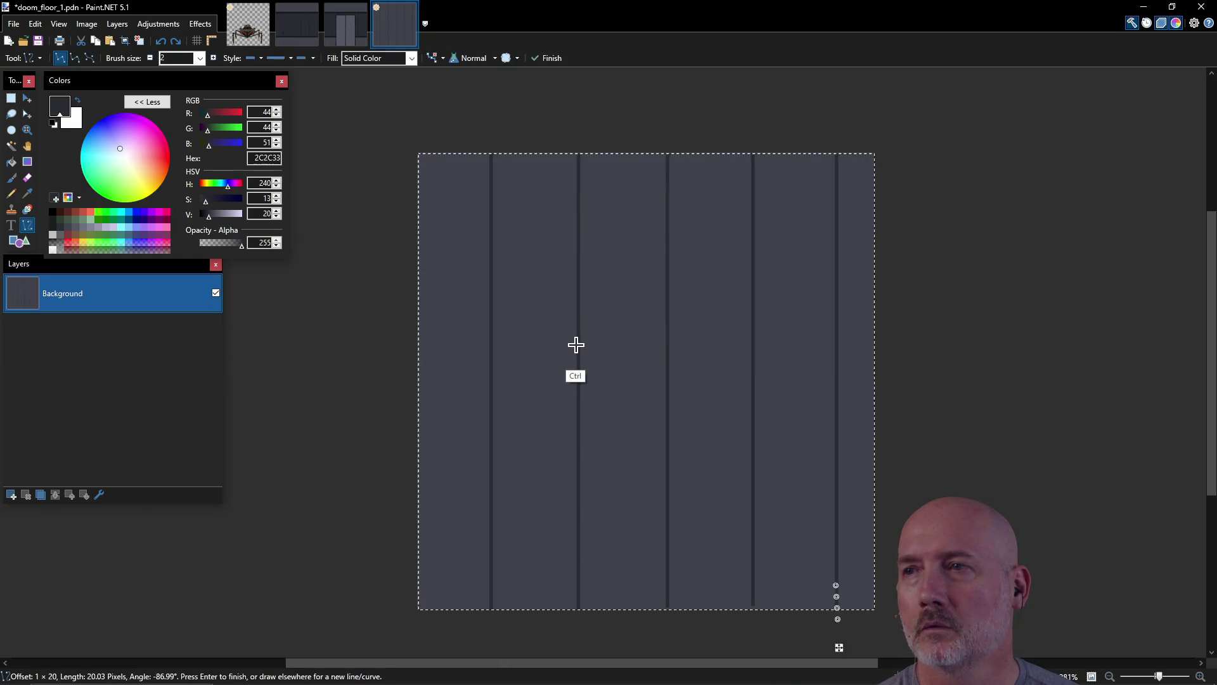
key("Right")
key("Right")
key("Right")
key("ctrl+z")
key("ctrl+z")
key("ctrl+y")
key("ctrl+z")
key("ctrl+z")
key("ctrl+z")
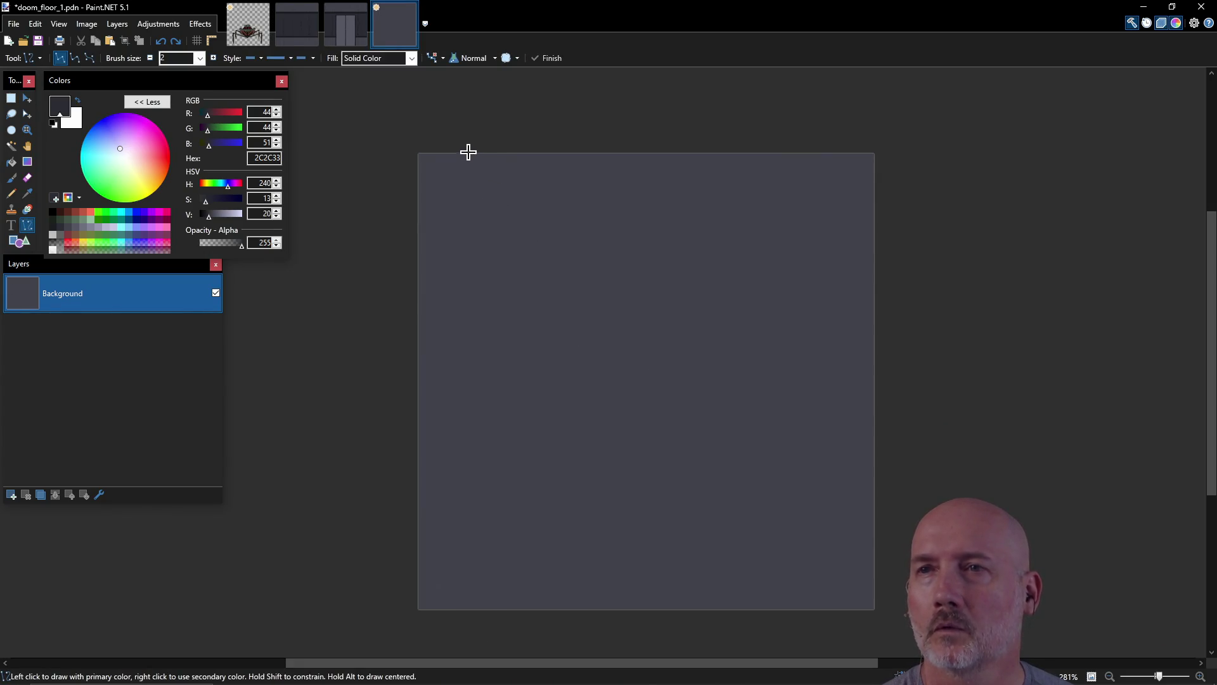
Step: Hand-draw the first two wavy dark seams from the top edge with the Pencil
left_click_drag(481, 153, 485, 195)
key("p")
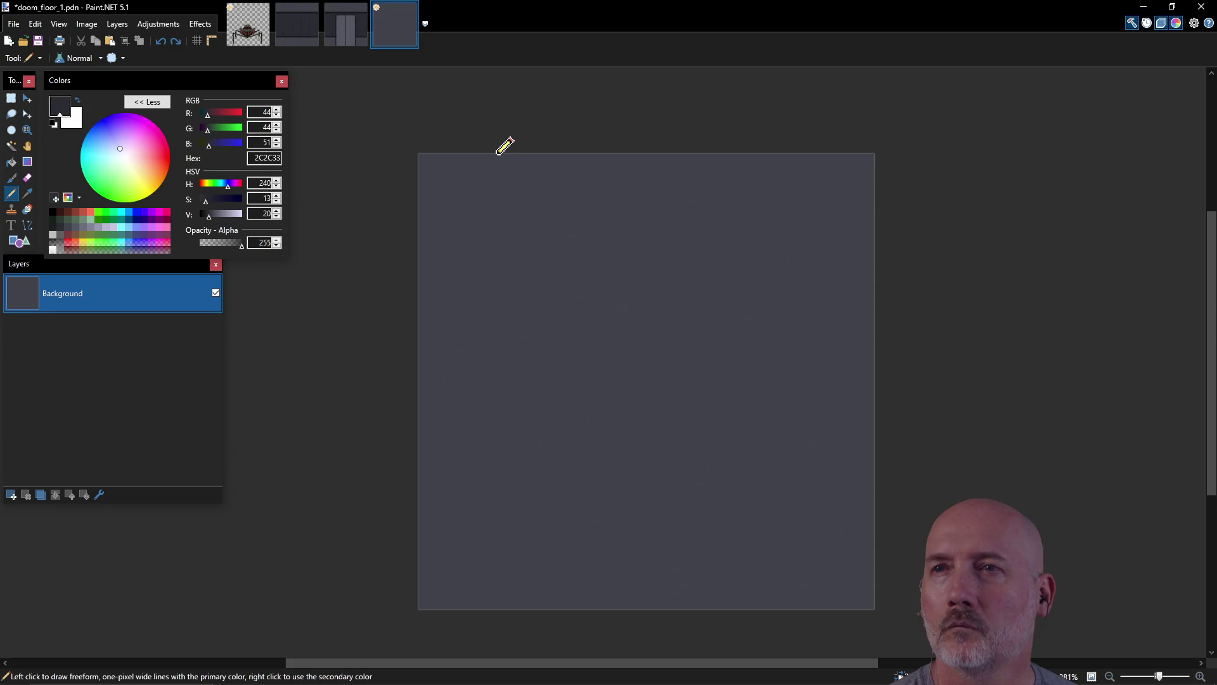
left_click_drag(496, 154, 494, 544)
left_click_drag(492, 555, 493, 602)
left_click_drag(570, 156, 572, 604)
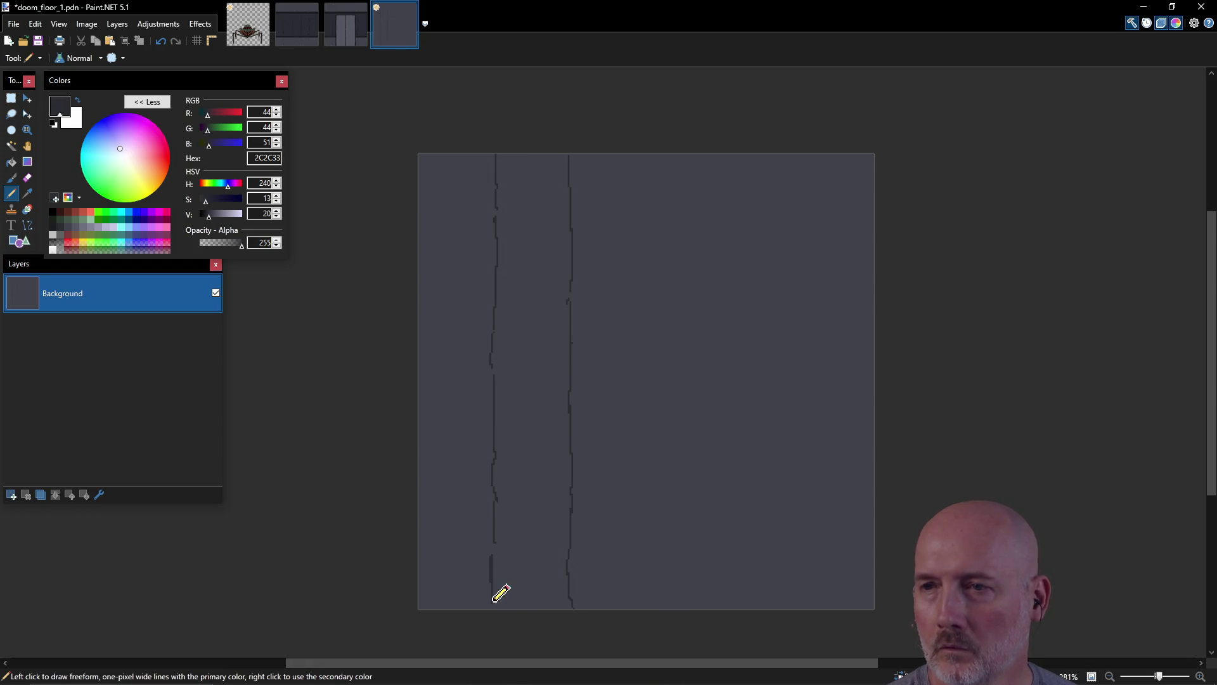
Step: Draw the remaining wavy seams, redoing a misplaced stroke, and save doom_floor_1
left_click_drag(638, 607, 647, 231)
key("ctrl+z")
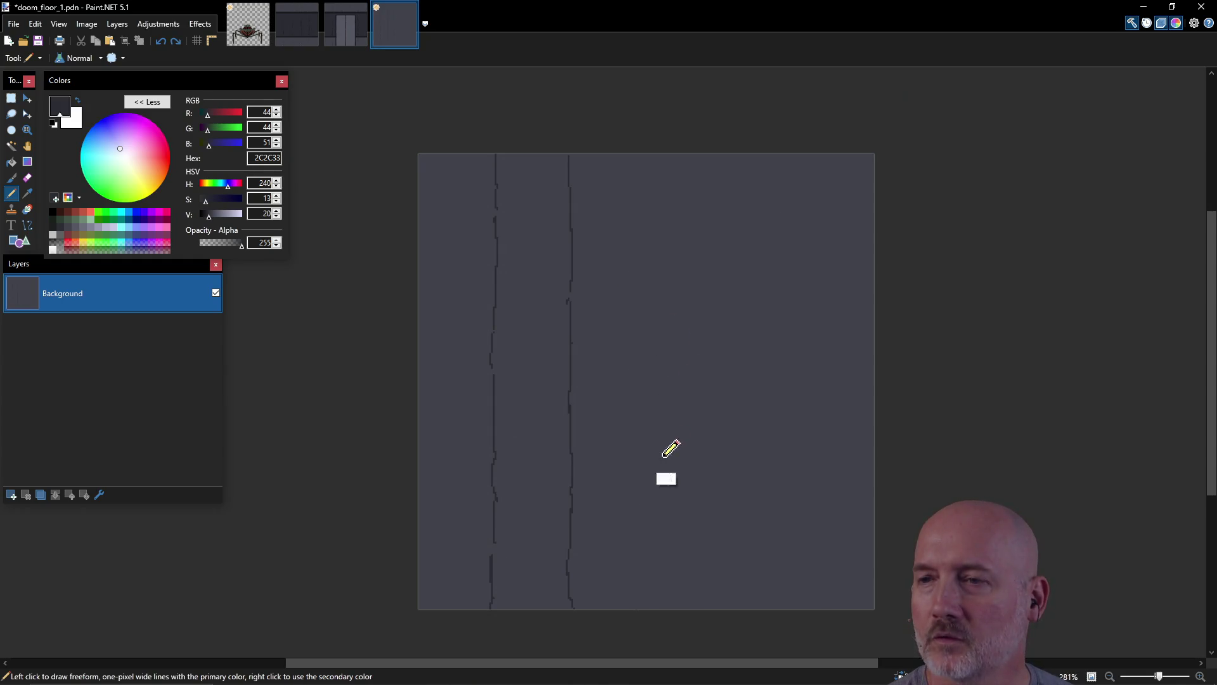
mouse_move(627, 605)
left_mouse_down()
mouse_move(629, 197)
mouse_move(643, 163)
mouse_move(699, 282)
mouse_move(691, 603)
left_mouse_up()
mouse_move(765, 606)
left_mouse_down()
mouse_move(760, 157)
mouse_move(824, 254)
mouse_move(829, 609)
left_mouse_up()
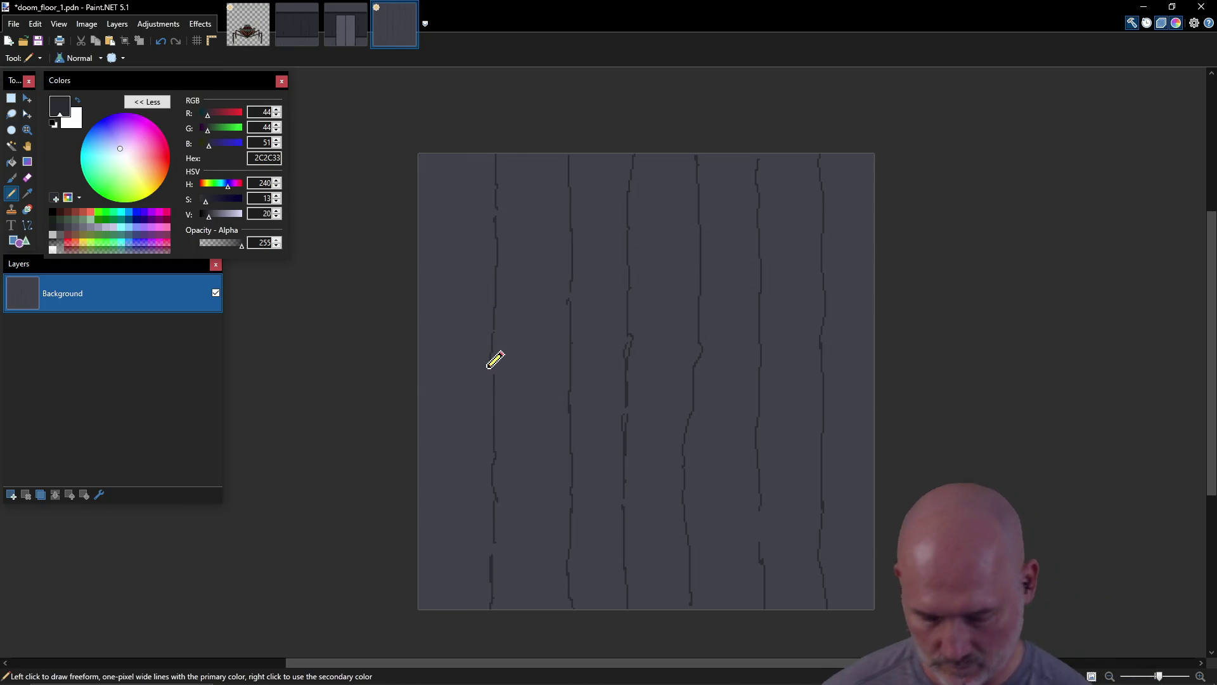
key("ctrl+s")
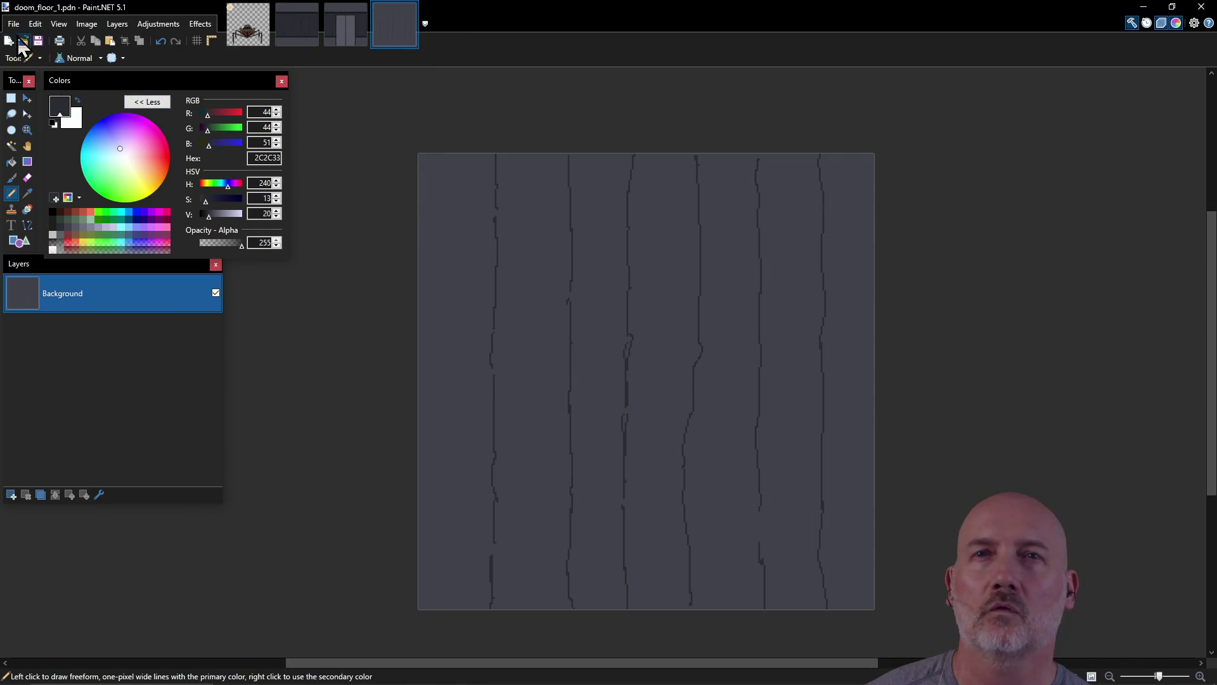
Step: Save the floor image as a new file named dome_ceiling_1
left_click(15, 24)
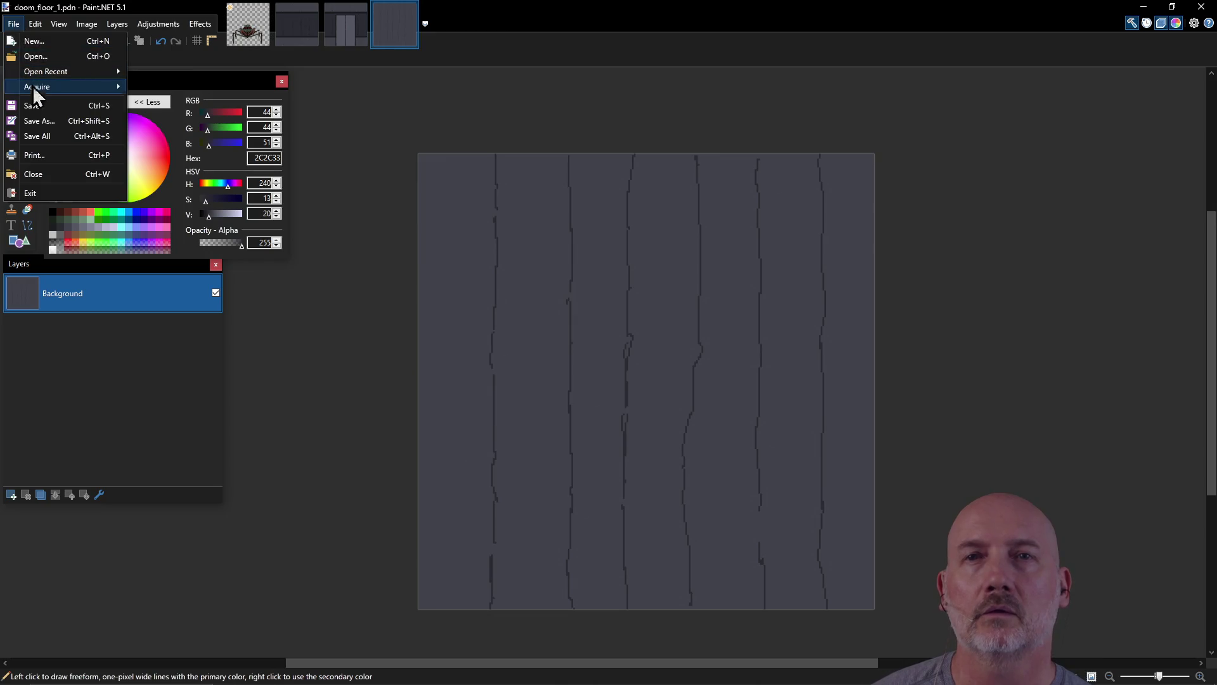
left_click(35, 119)
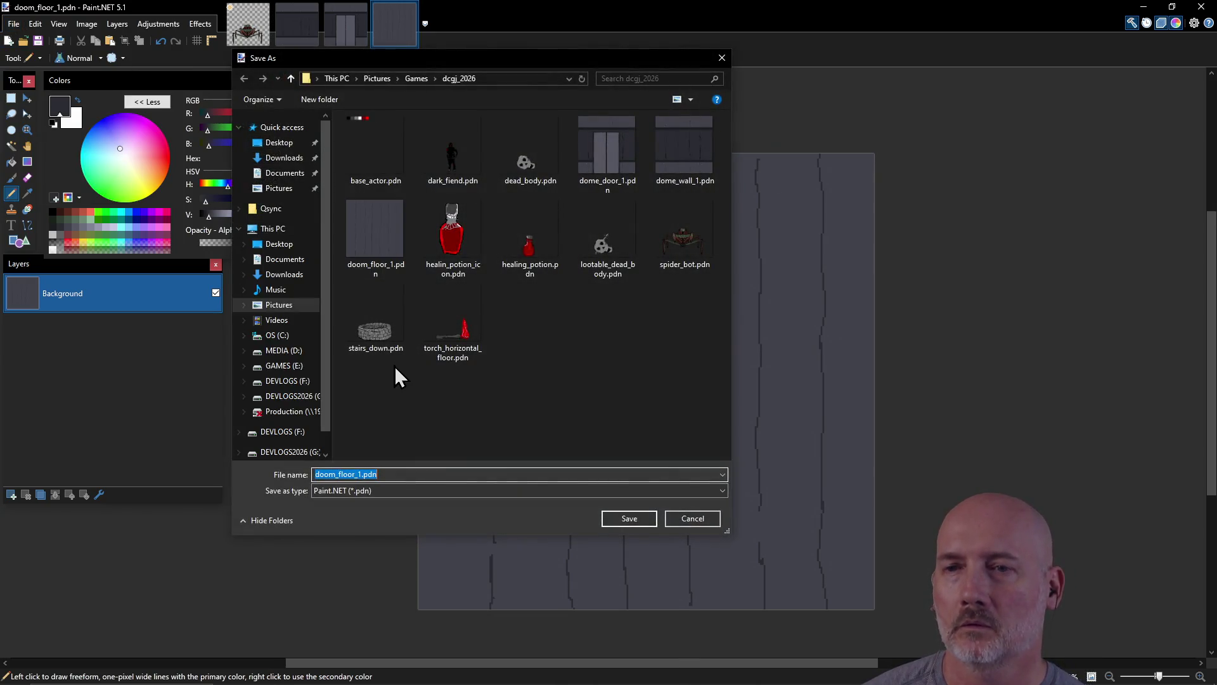
type("dome_ceiling_1")
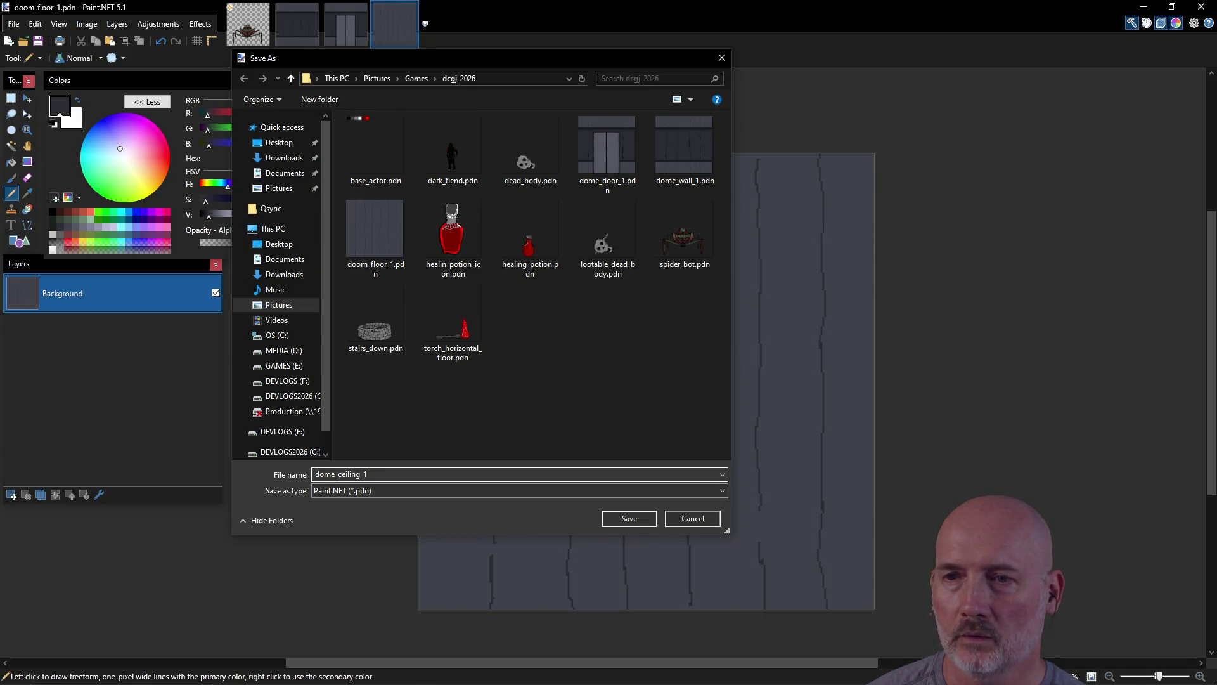
key("Return")
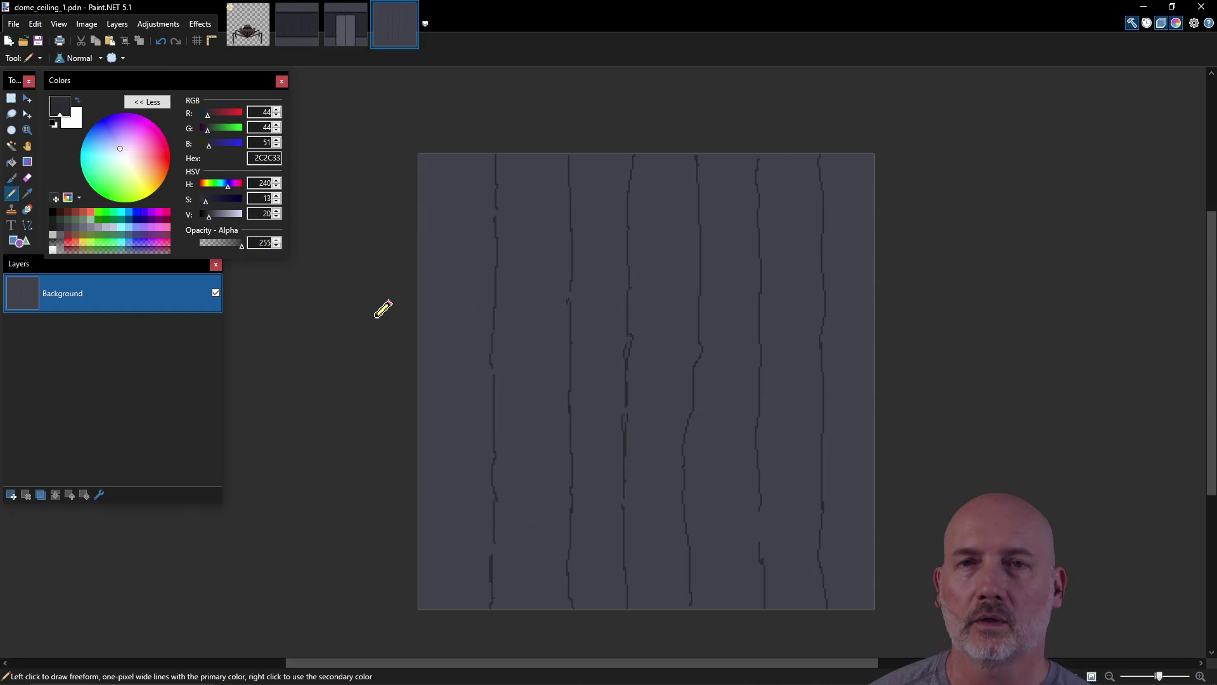
Step: Fill the whole canvas with dark grey 2C2C33 and deselect
left_click(11, 98)
mouse_move(388, 122)
left_mouse_down()
mouse_move(676, 424)
mouse_move(883, 614)
left_mouse_up()
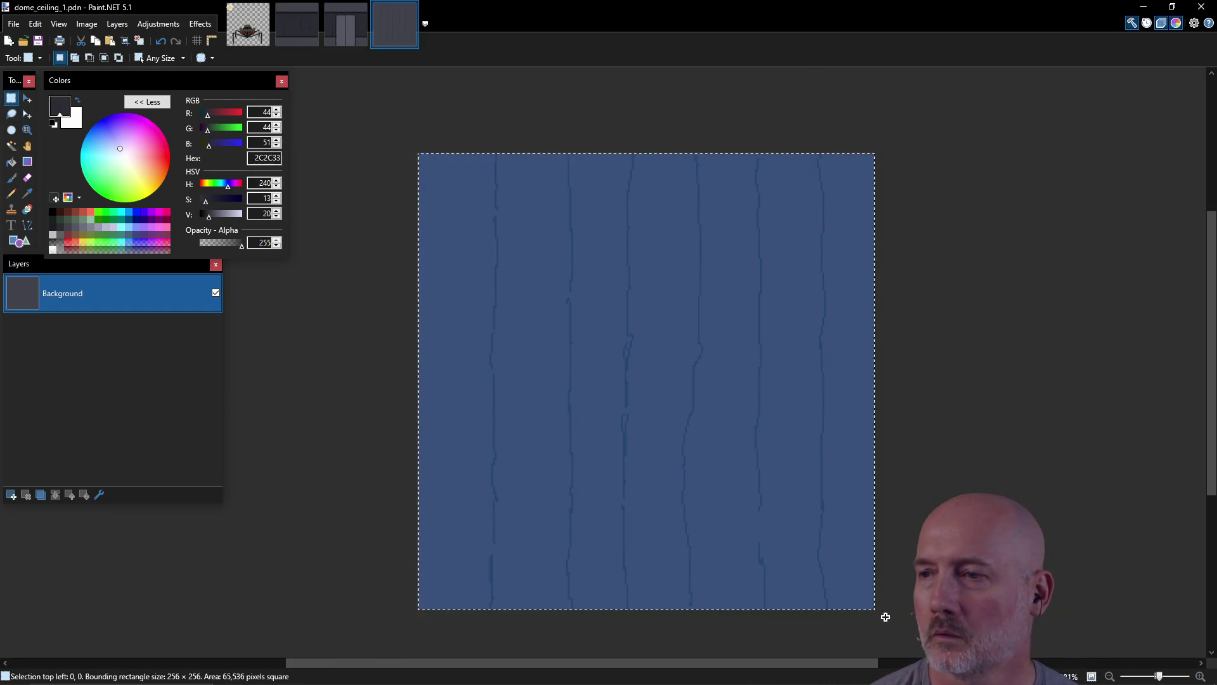
left_click(11, 162)
key("BackSpace")
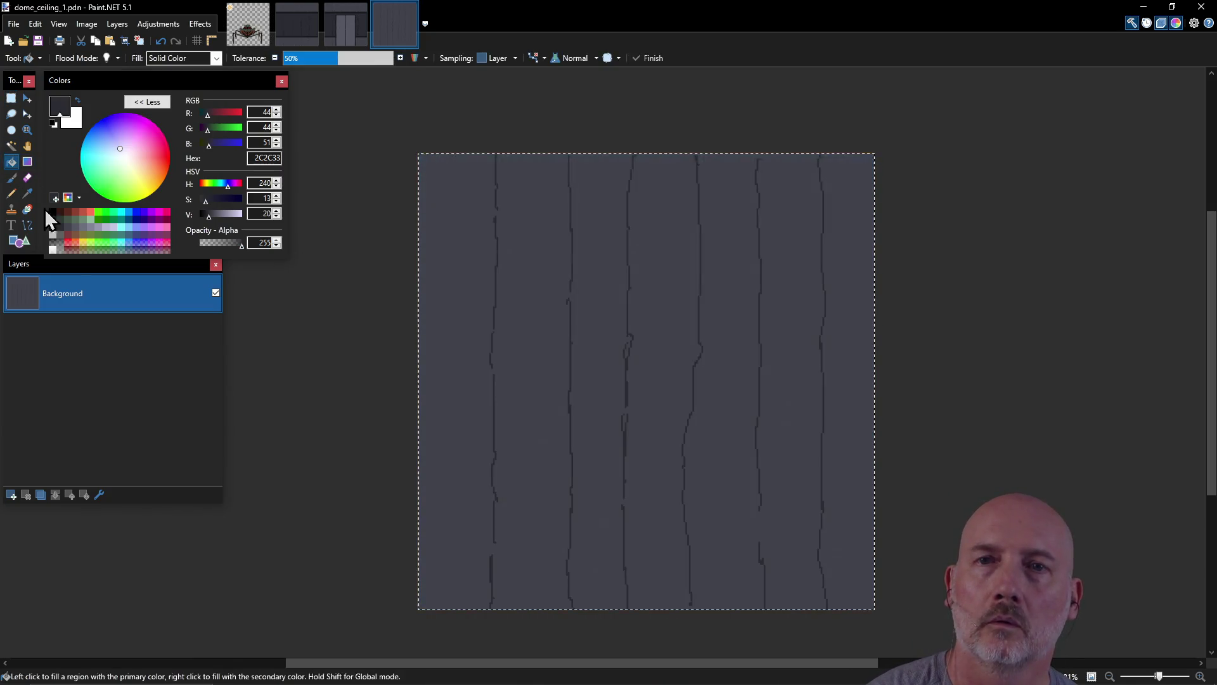
left_click(527, 330)
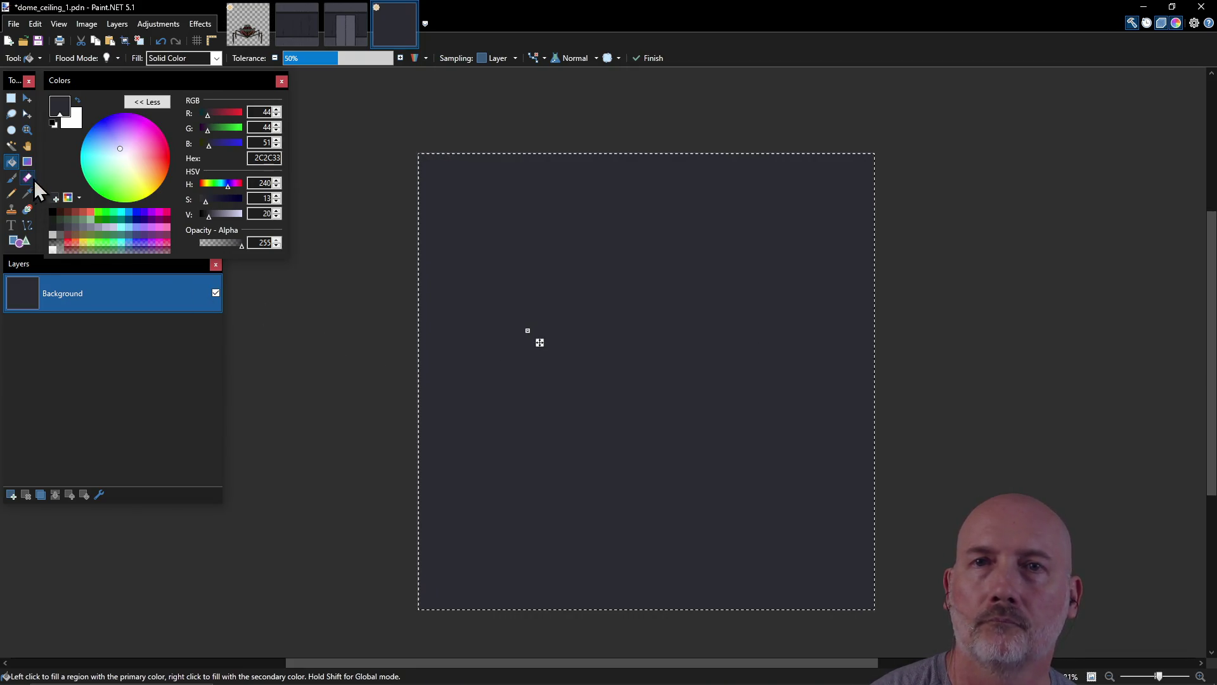
key("ctrl+d")
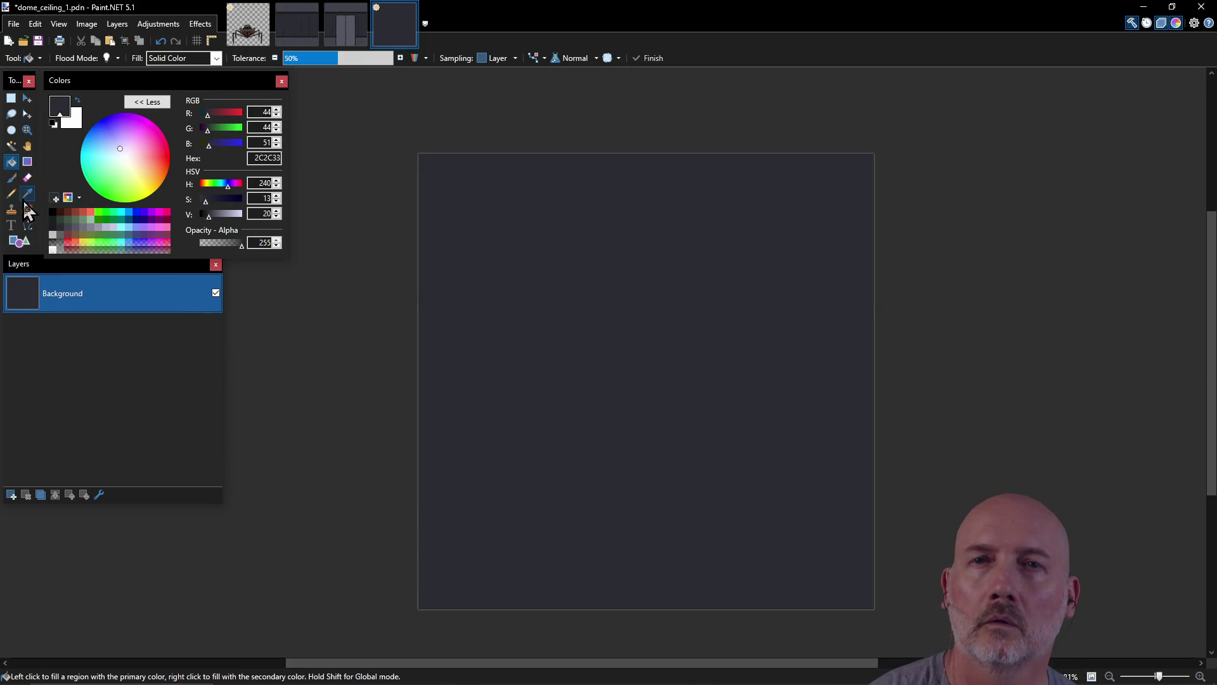
Step: With the Pencil in grey 42434C, draw the first wavy horizontal crack near the top
key("p")
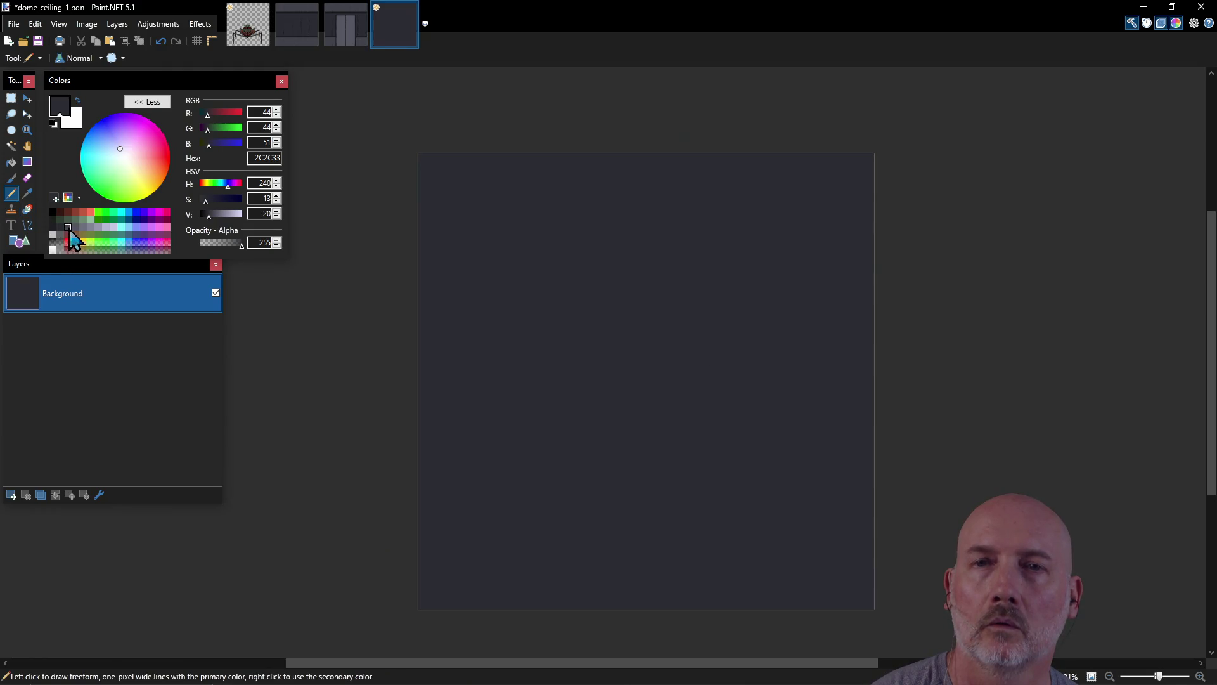
left_click(69, 229)
left_click(491, 154)
mouse_move(420, 228)
left_mouse_down()
mouse_move(676, 208)
mouse_move(698, 241)
left_mouse_up()
key("ctrl+z")
left_click_drag(423, 221, 872, 223)
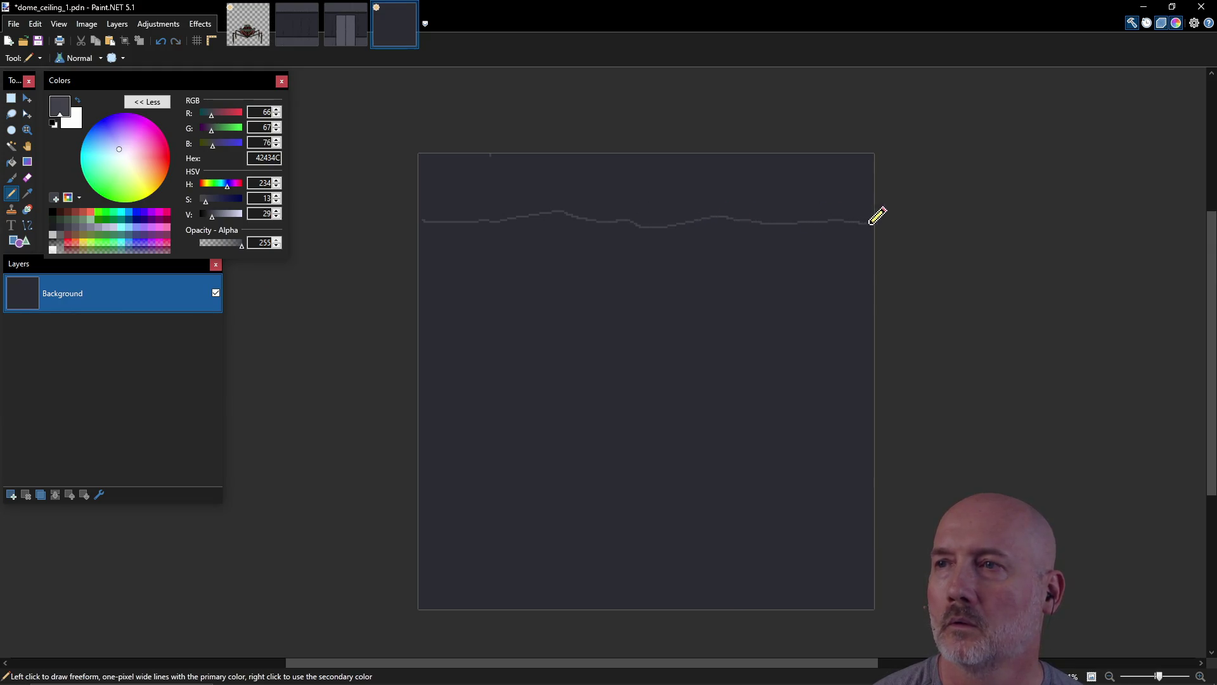
Step: Draw the second through fifth cracks edge to edge, patch gaps, and save
left_click_drag(419, 305, 605, 313)
left_click_drag(652, 309, 686, 310)
left_click_drag(712, 309, 818, 312)
left_click_drag(428, 388, 872, 388)
left_click_drag(421, 469, 873, 459)
left_click_drag(429, 538, 874, 527)
left_click_drag(837, 304, 880, 305)
left_click_drag(615, 307, 703, 311)
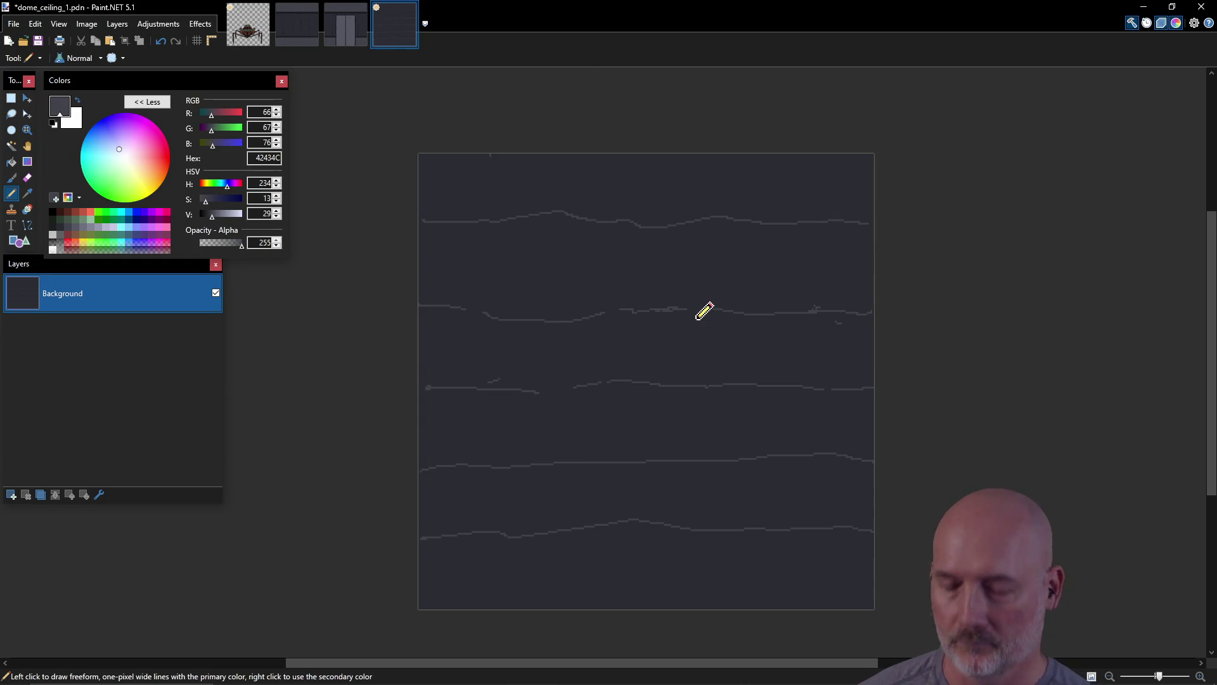
key("ctrl+s")
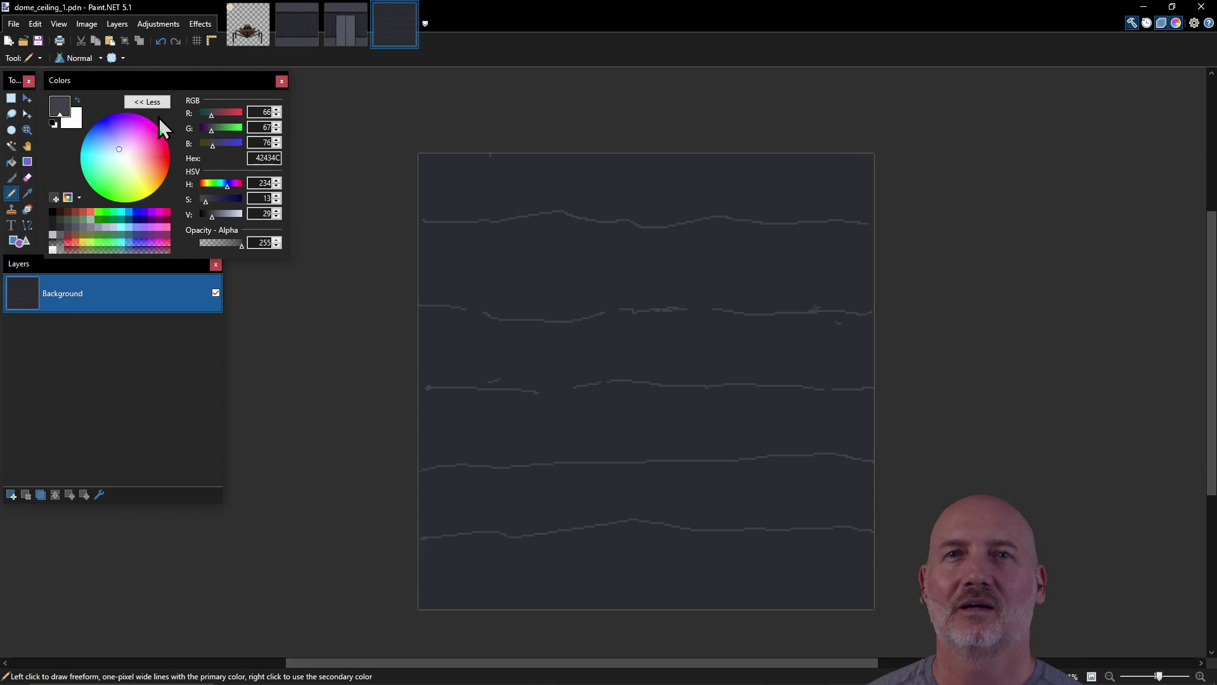
Step: Export the ceiling texture as dome_ceiling_1.png
left_click(14, 23)
left_click(39, 121)
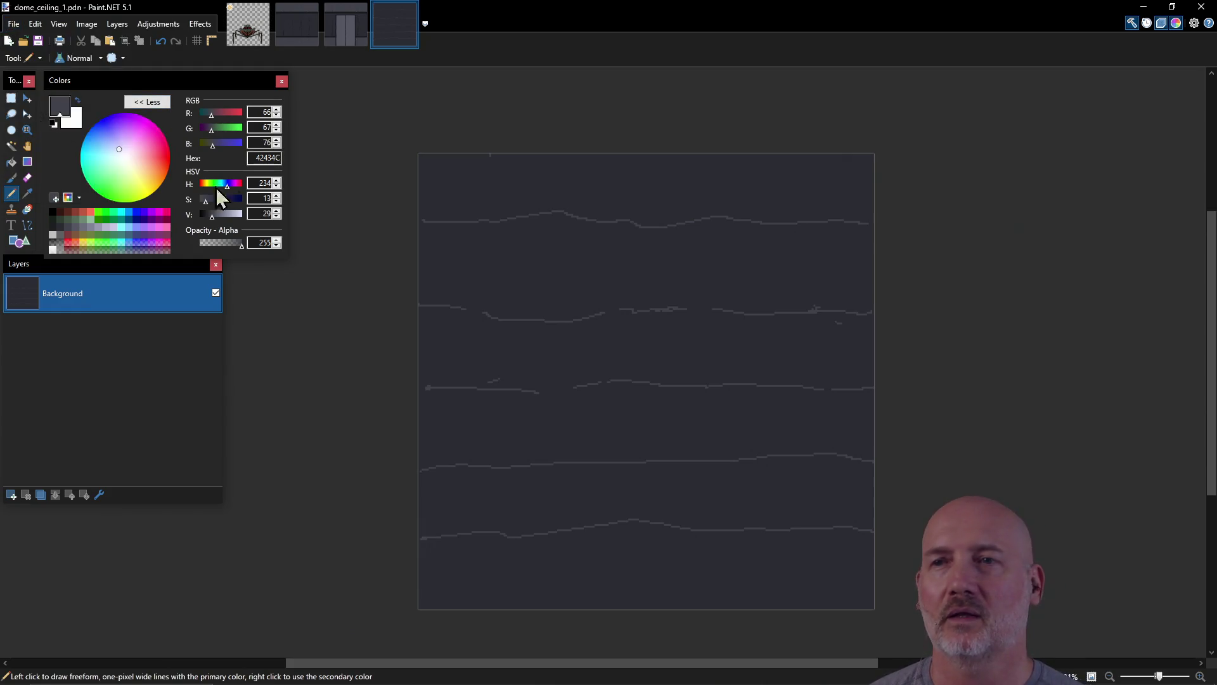
left_click(391, 491)
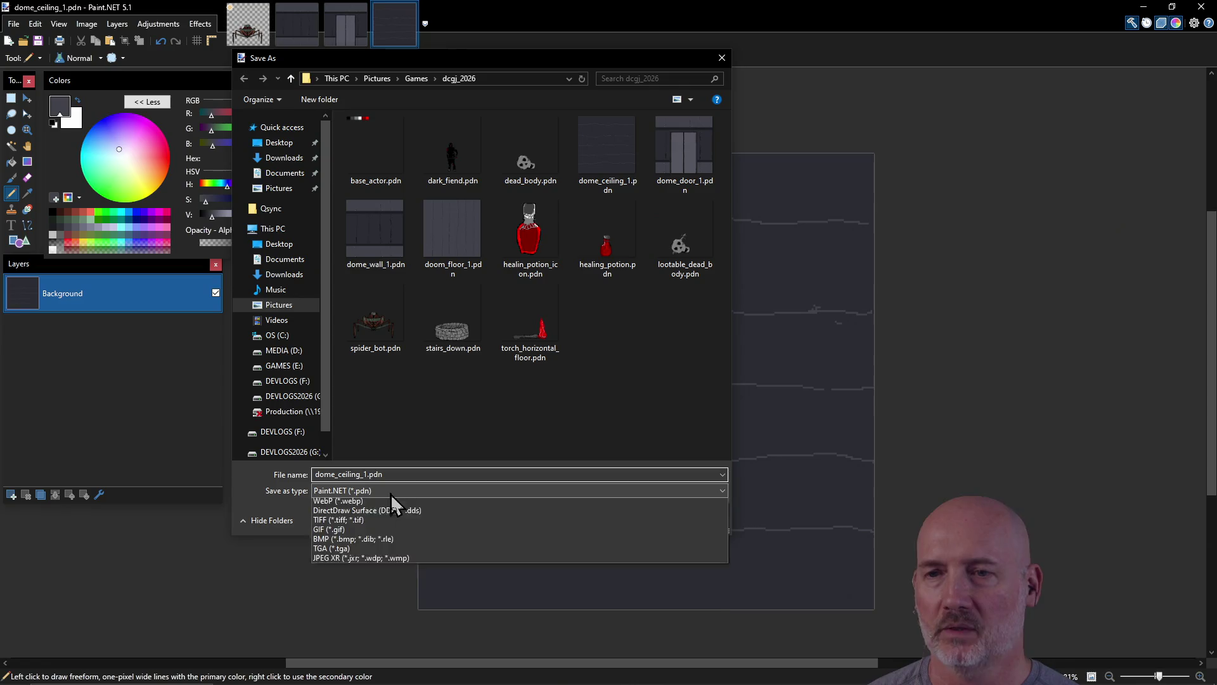
left_click(391, 515)
left_click(612, 518)
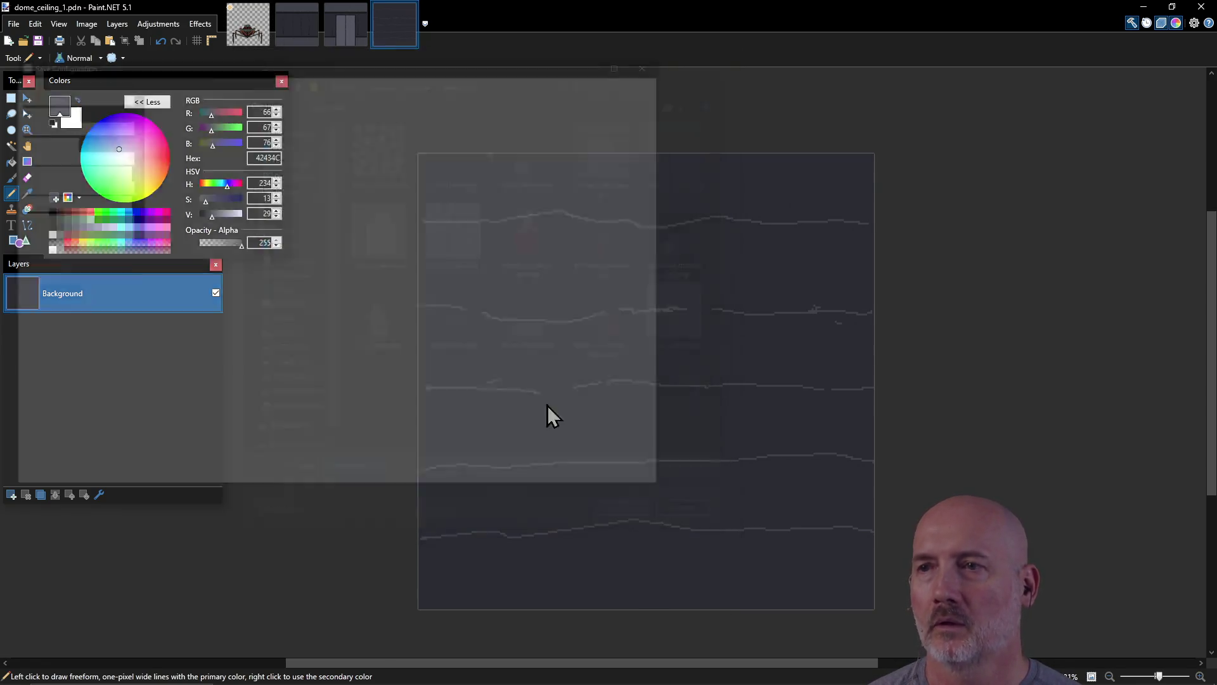
left_click(570, 481)
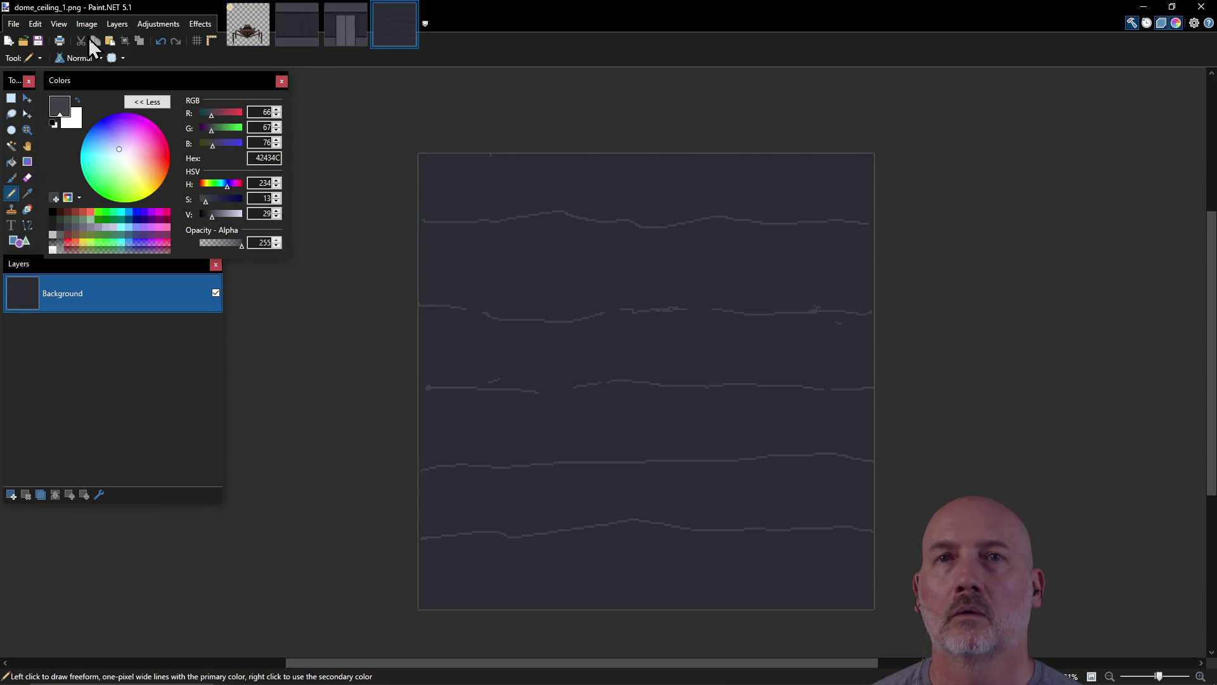
Step: Reopen doom_floor_1.pdn from recent files and export it as doom_floor_1.png
left_click(20, 27)
mouse_move(38, 72)
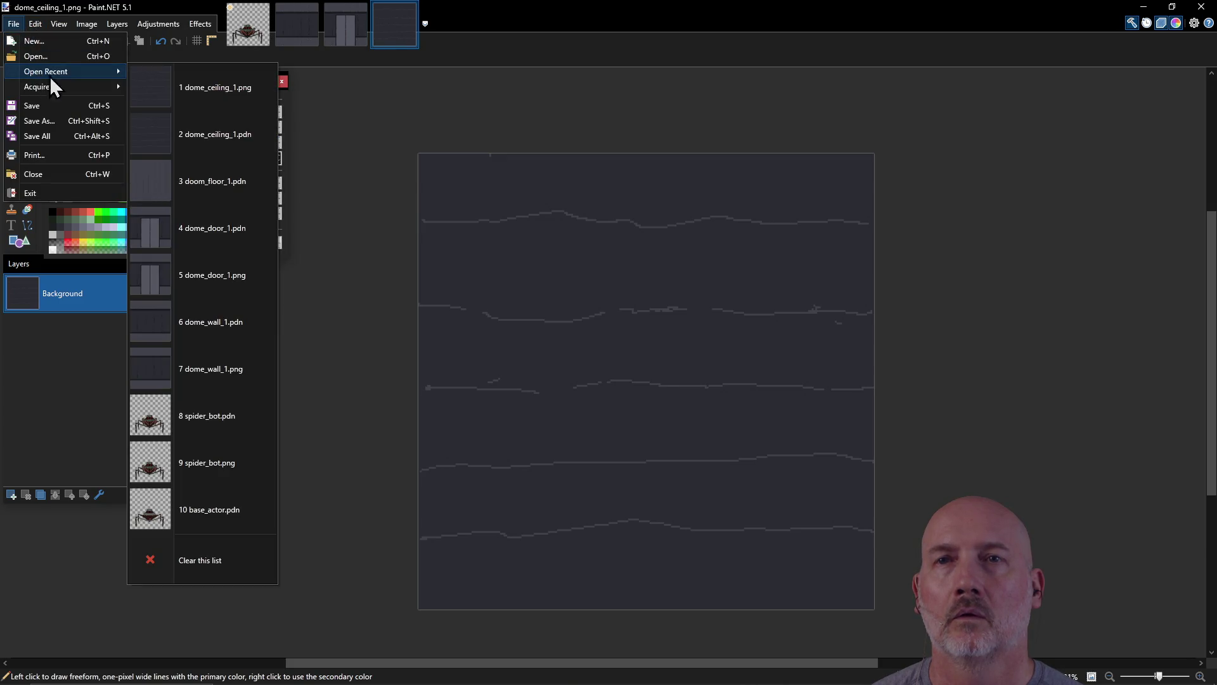
left_click(193, 187)
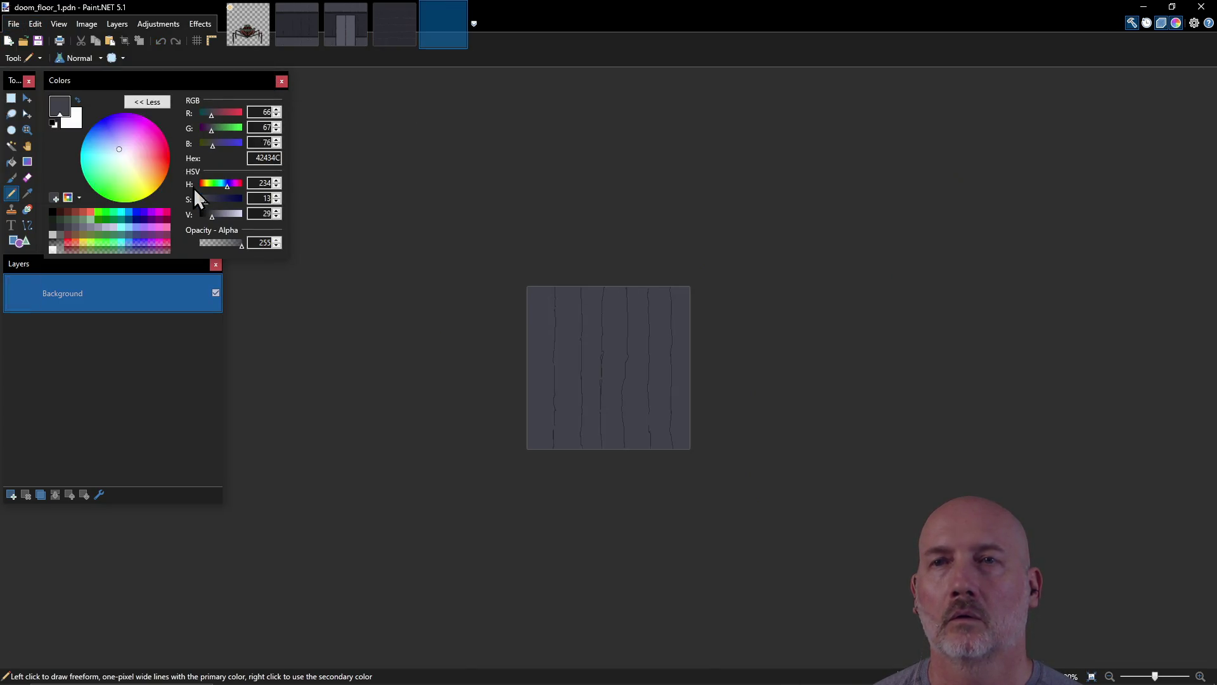
left_click(23, 28)
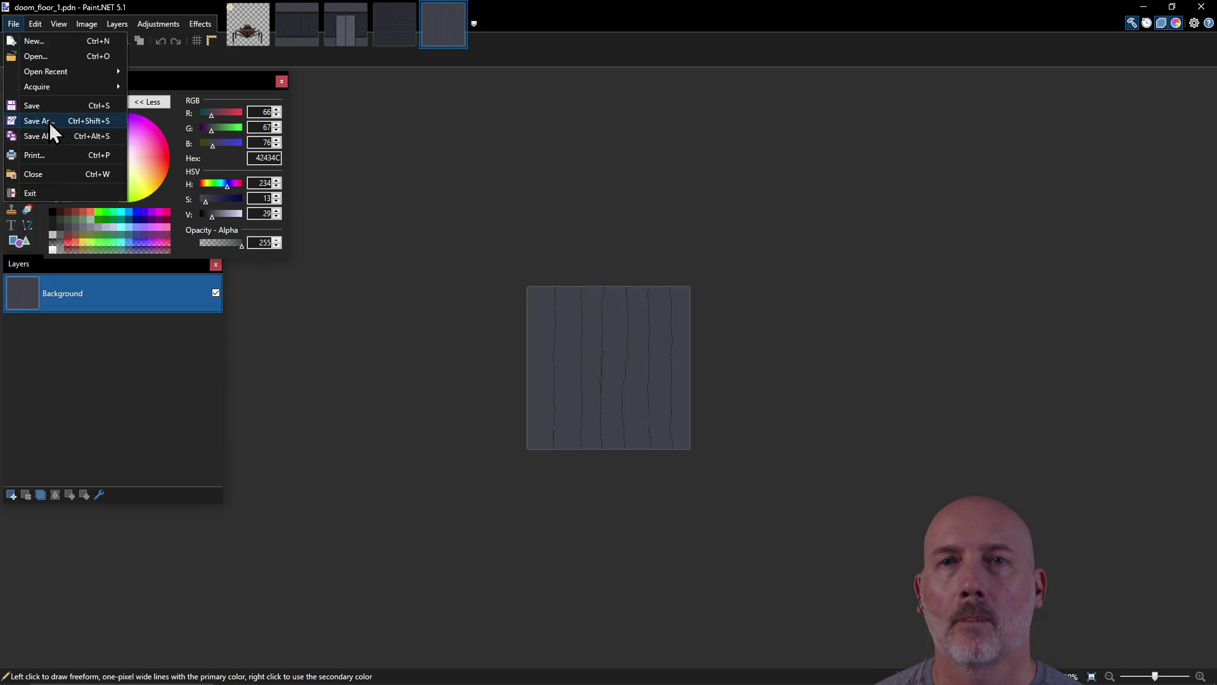
left_click(48, 122)
left_click(424, 488)
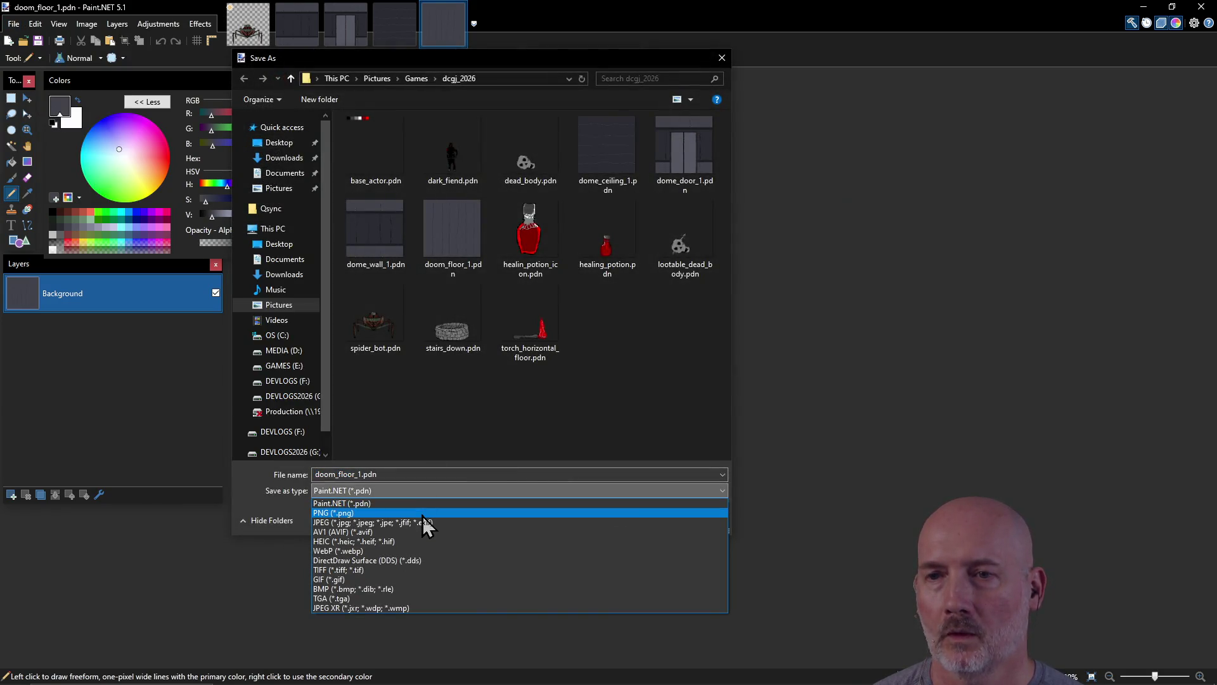
left_click(425, 517)
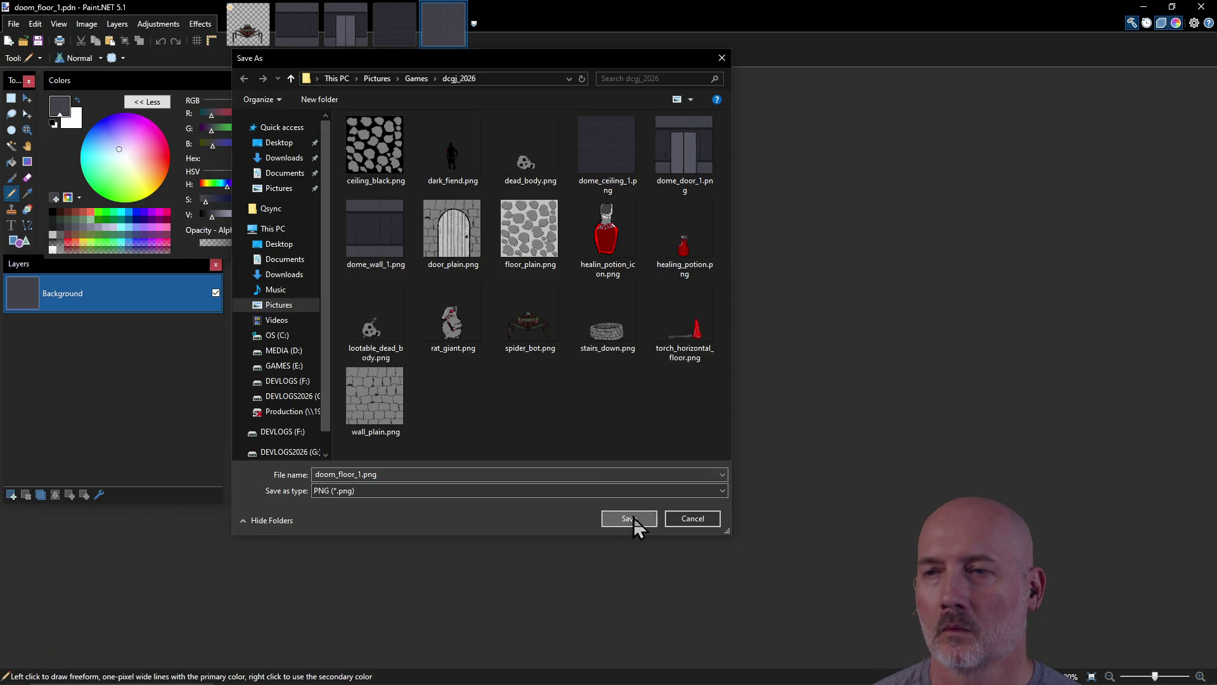
left_click(633, 516)
left_click(581, 480)
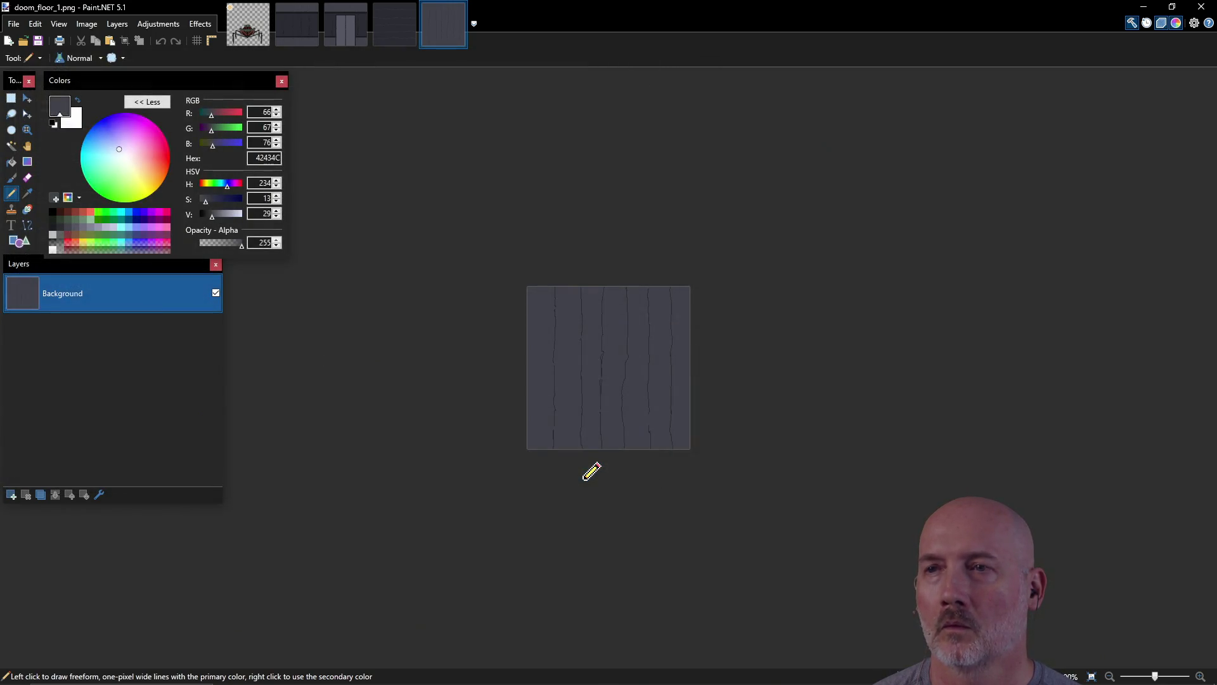
key("alt+Tab")
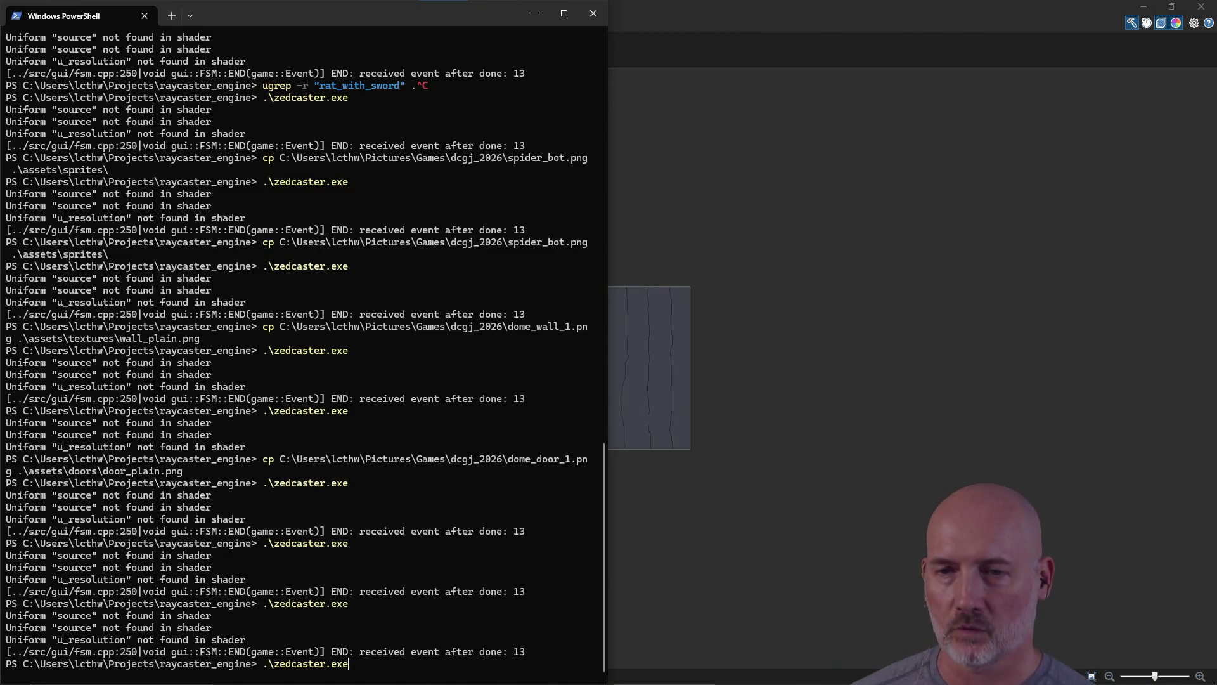
Step: Recall the earlier cp command and tab-complete its source to dome_ceiling_1 from dcgj_2026
key("Up")
key("Up")
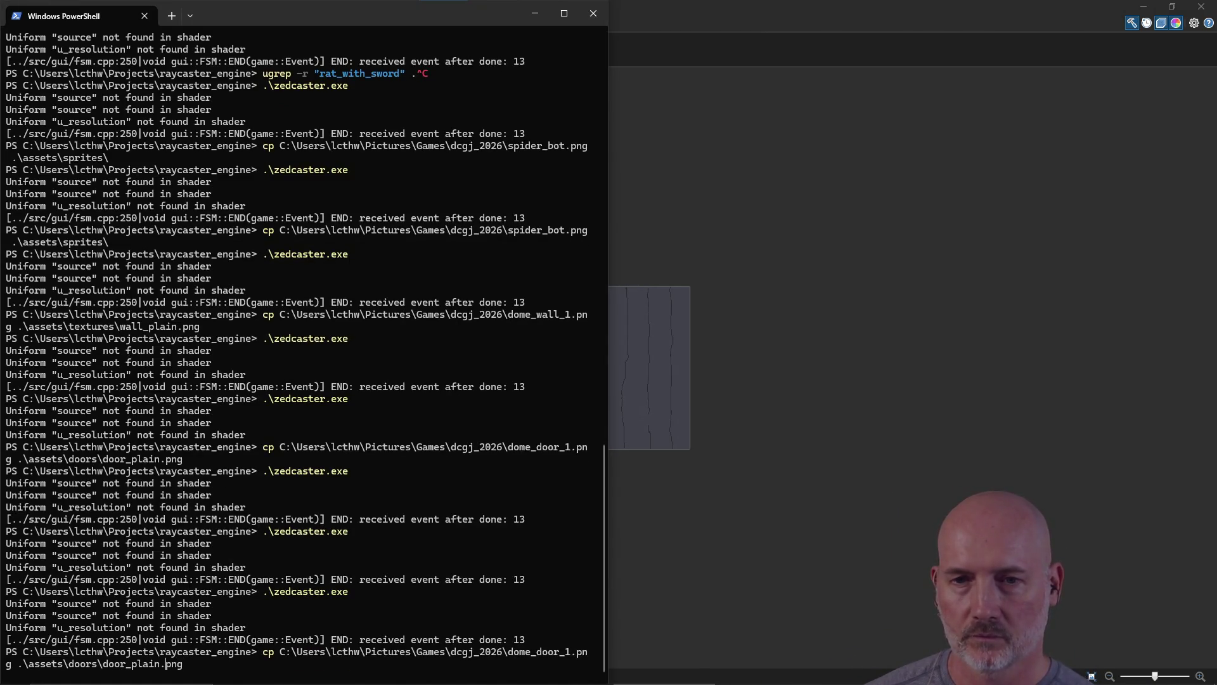
key("BackSpace")
key("BackSpace")
key("BackSpace")
type("texture")
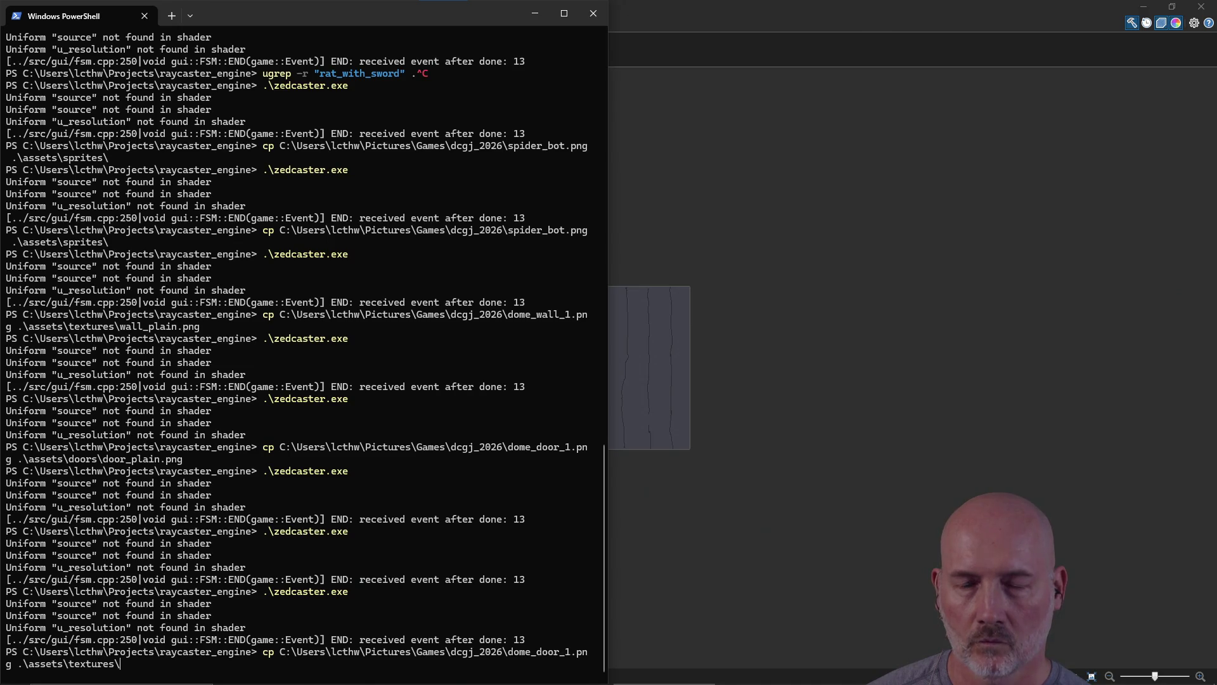
key("BackSpace")
key("BackSpace")
key("BackSpace")
type("flo")
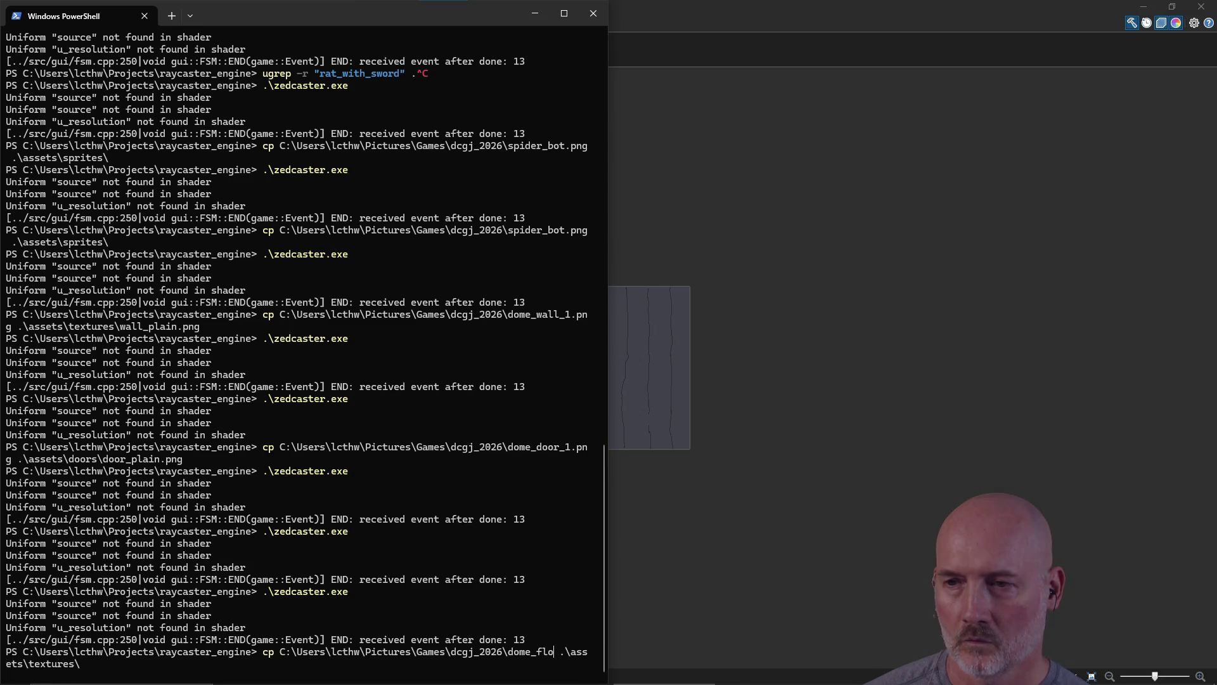
key("BackSpace")
key("BackSpace")
key("BackSpace")
key("Tab")
key("Tab")
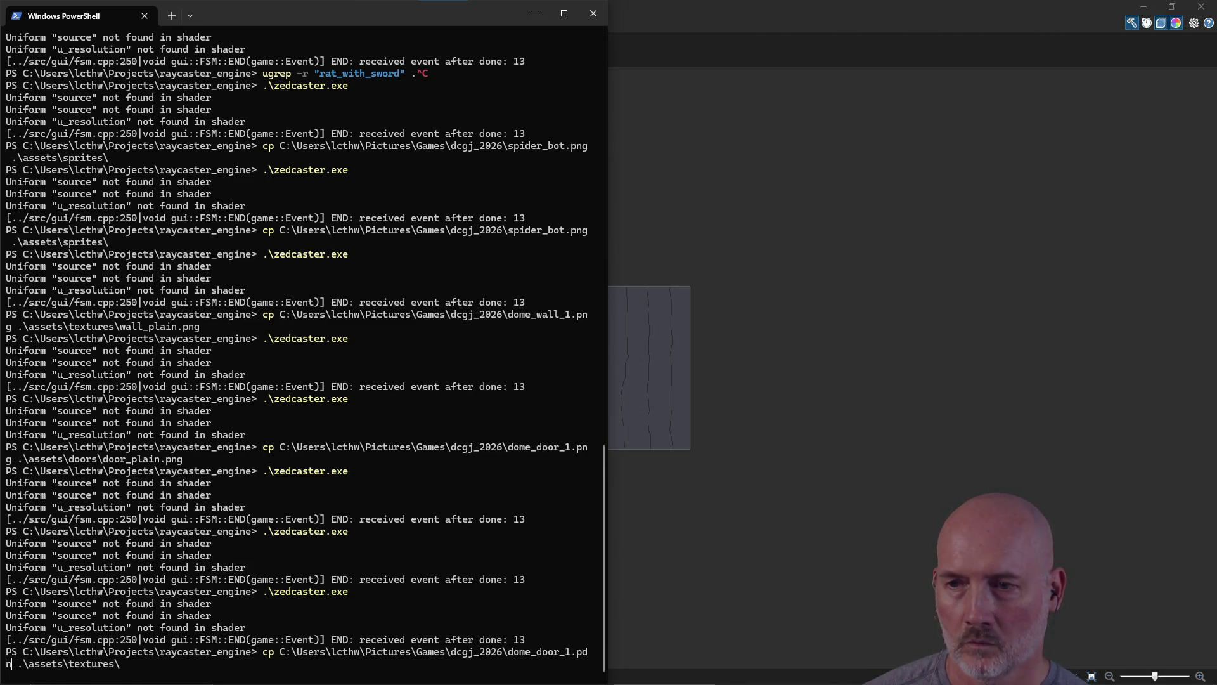
key("Tab")
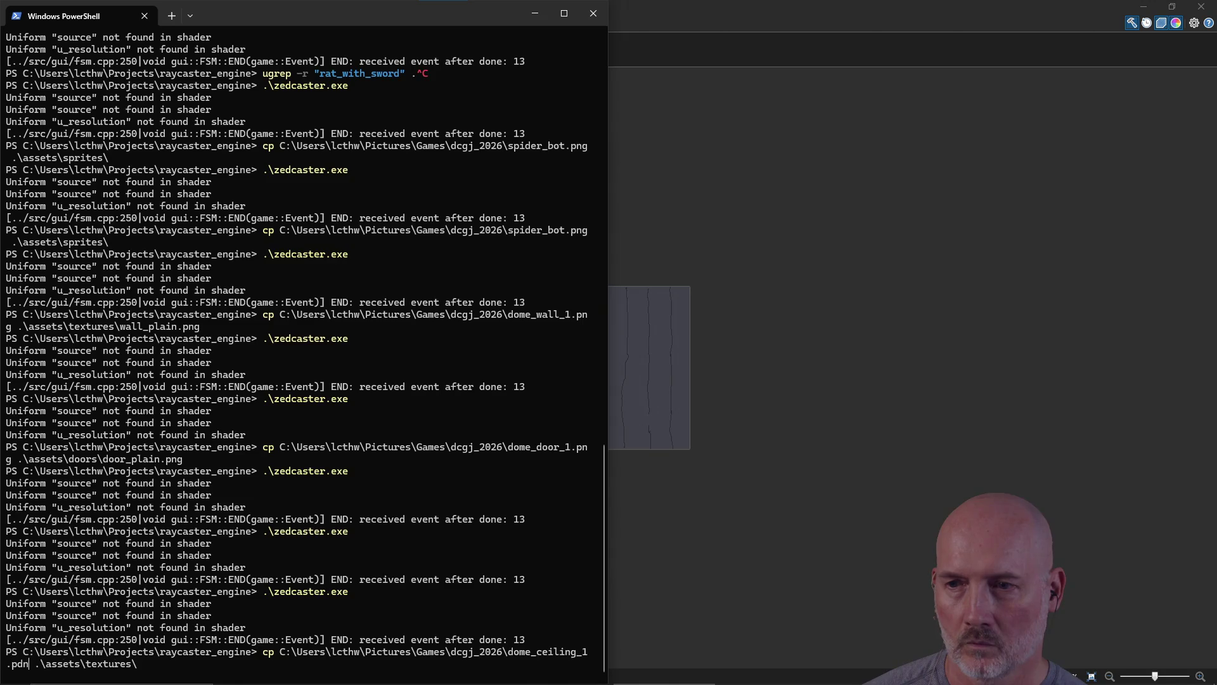
key("Tab")
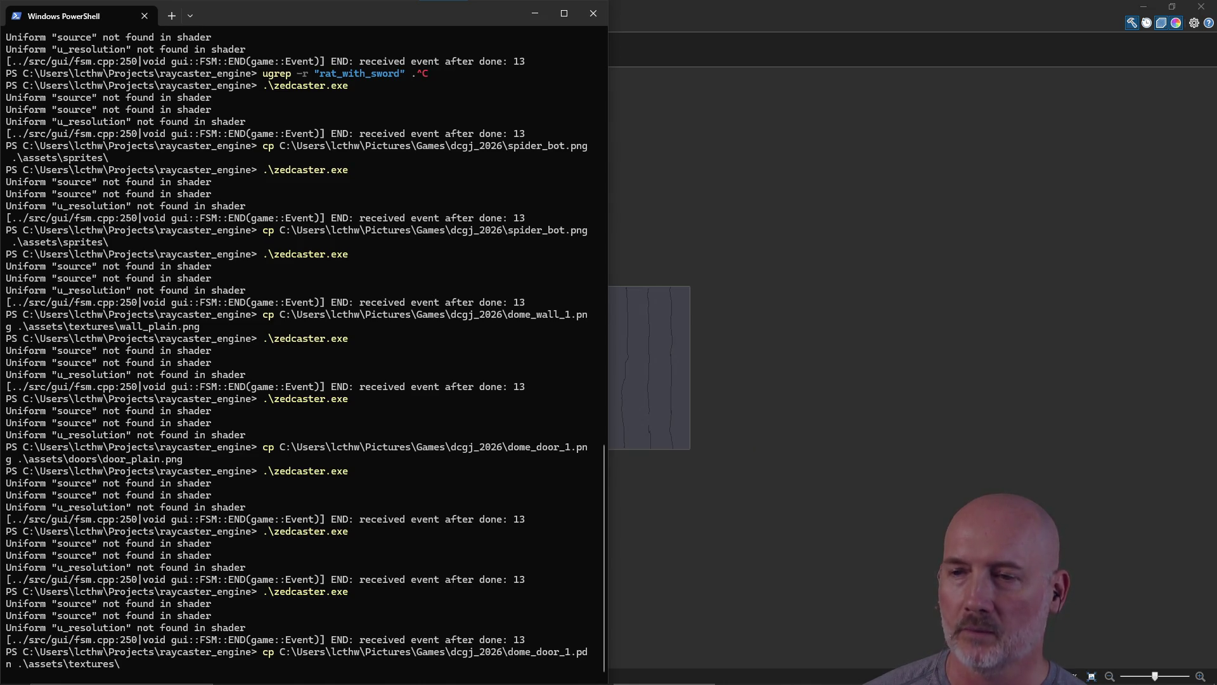
Step: Reopen doom_floor_1.pdn and dome_door_1.pdn in Paint.NET from the recent files list
left_click(720, 39)
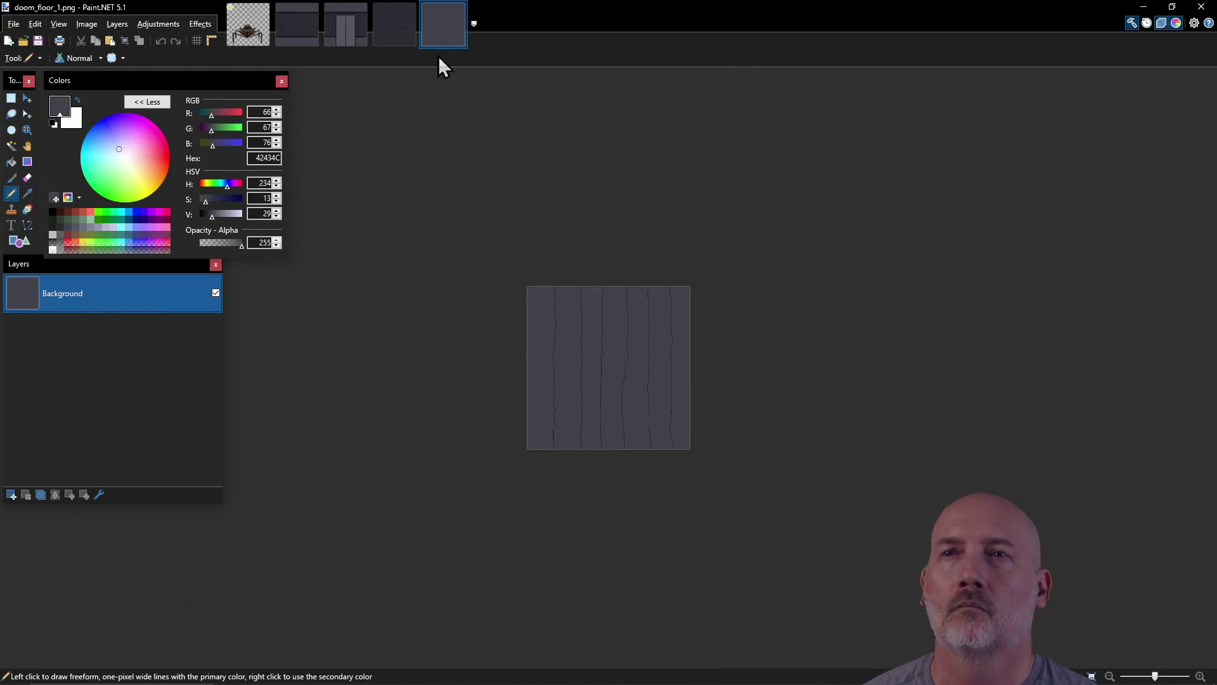
left_click(13, 24)
mouse_move(41, 72)
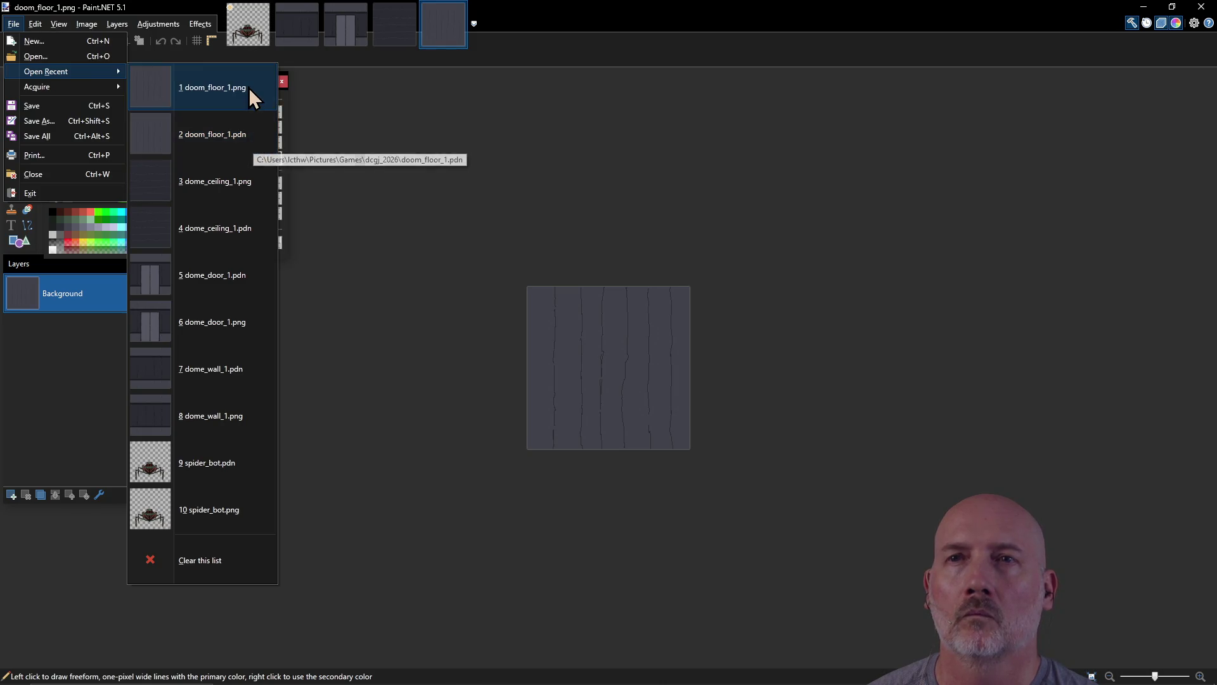
left_click(246, 141)
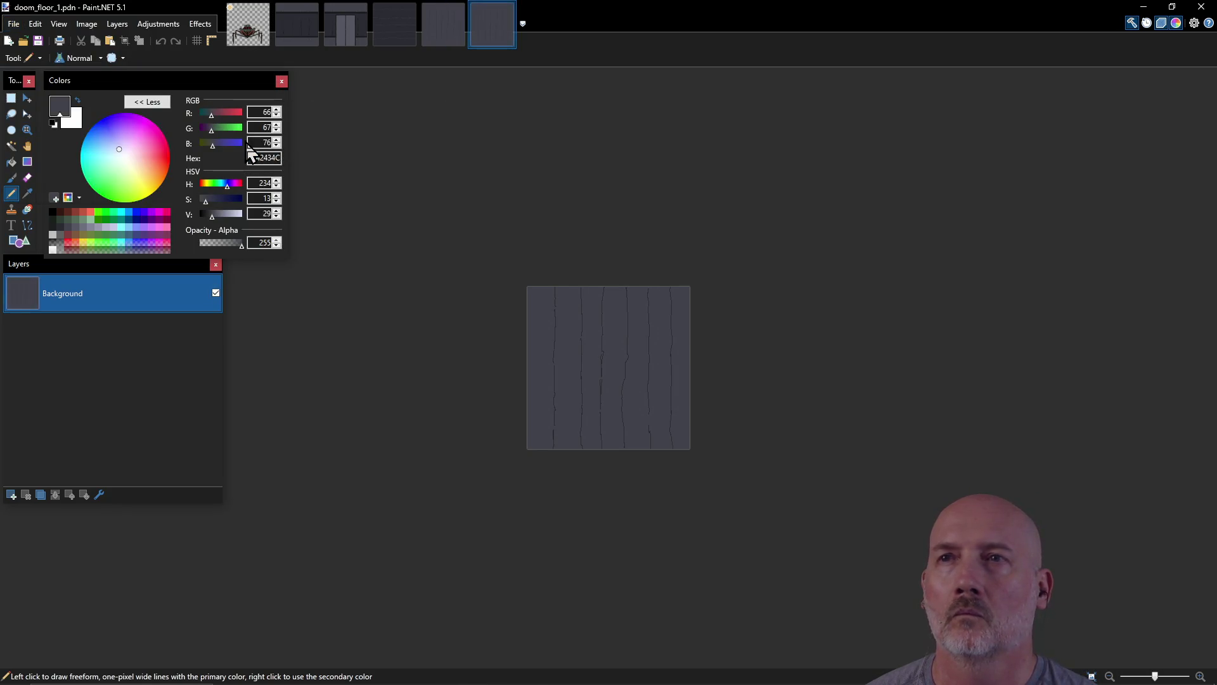
left_click(13, 24)
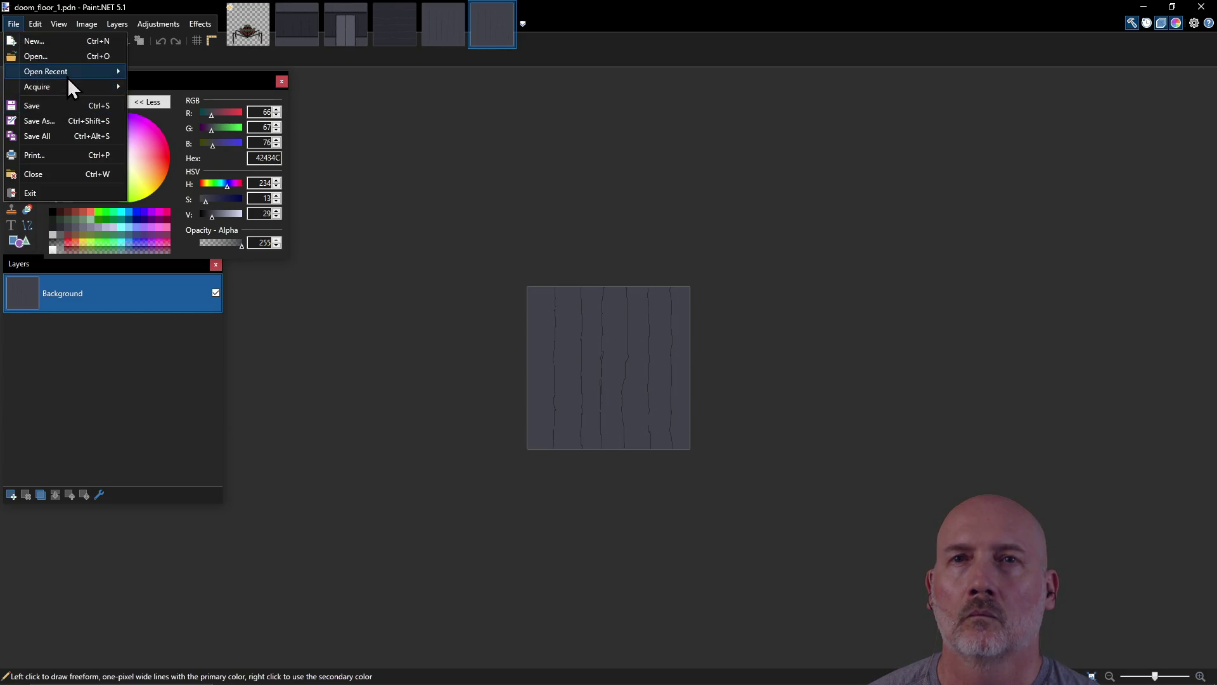
mouse_move(67, 74)
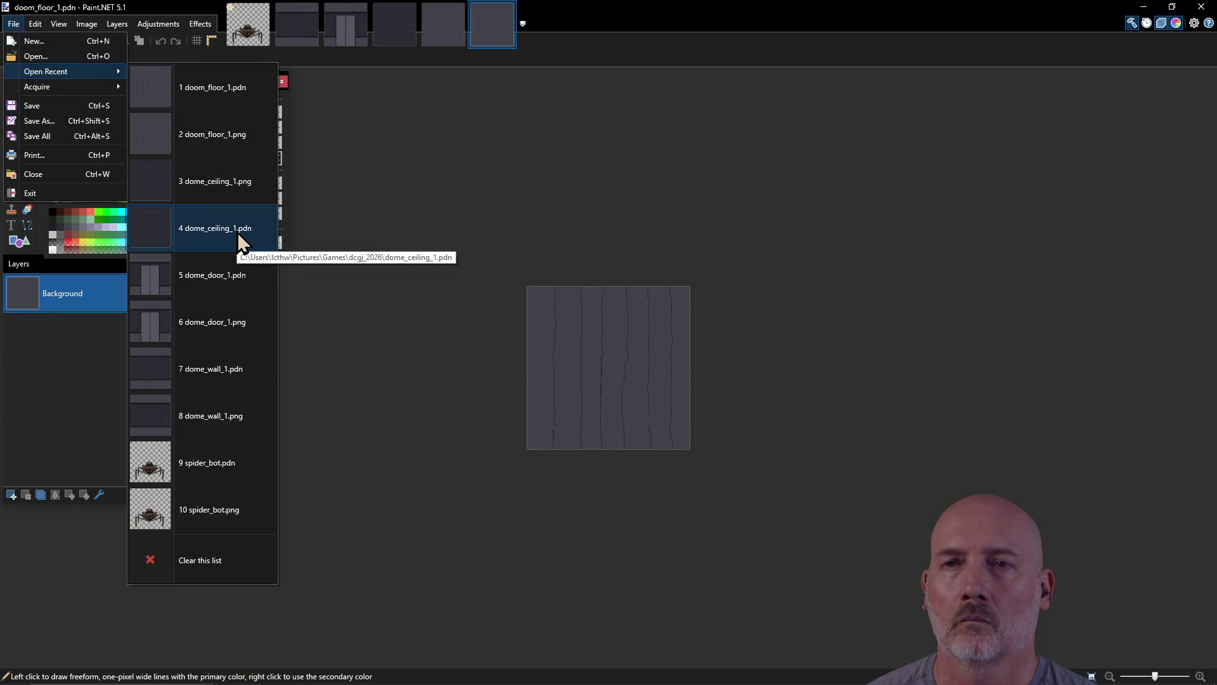
left_click(237, 286)
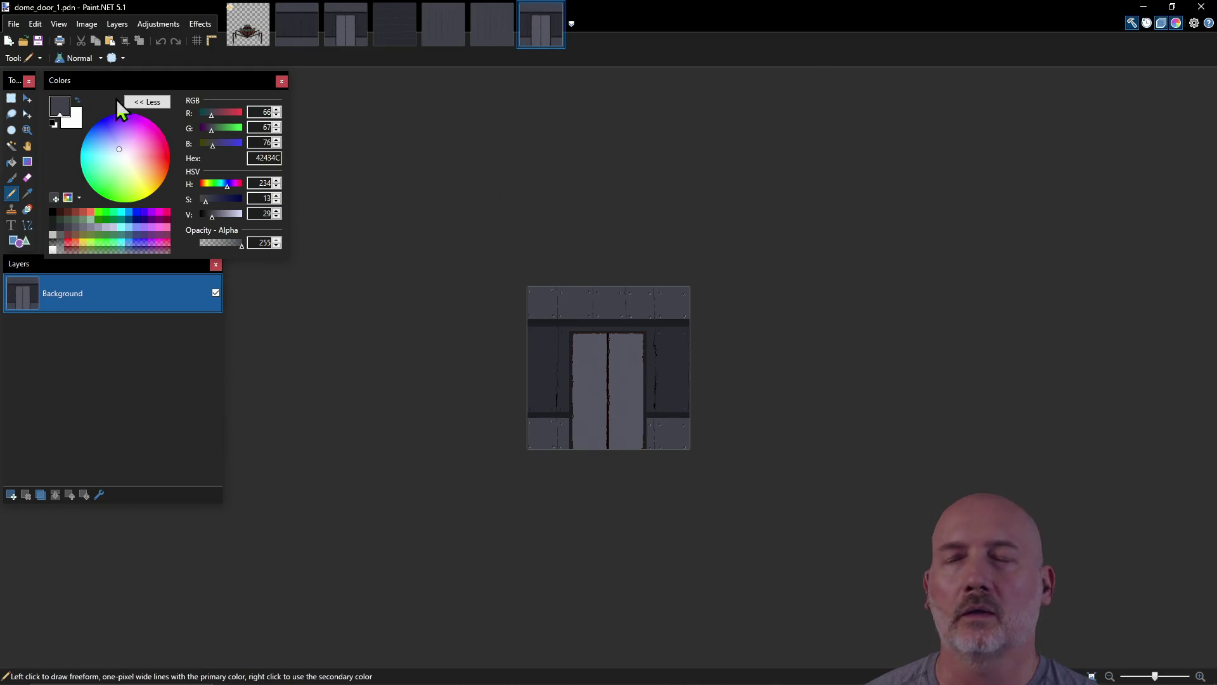
Step: Reopen the exported doom_floor_1.png, then return to PowerShell to fix the source name
left_click(13, 23)
mouse_move(44, 72)
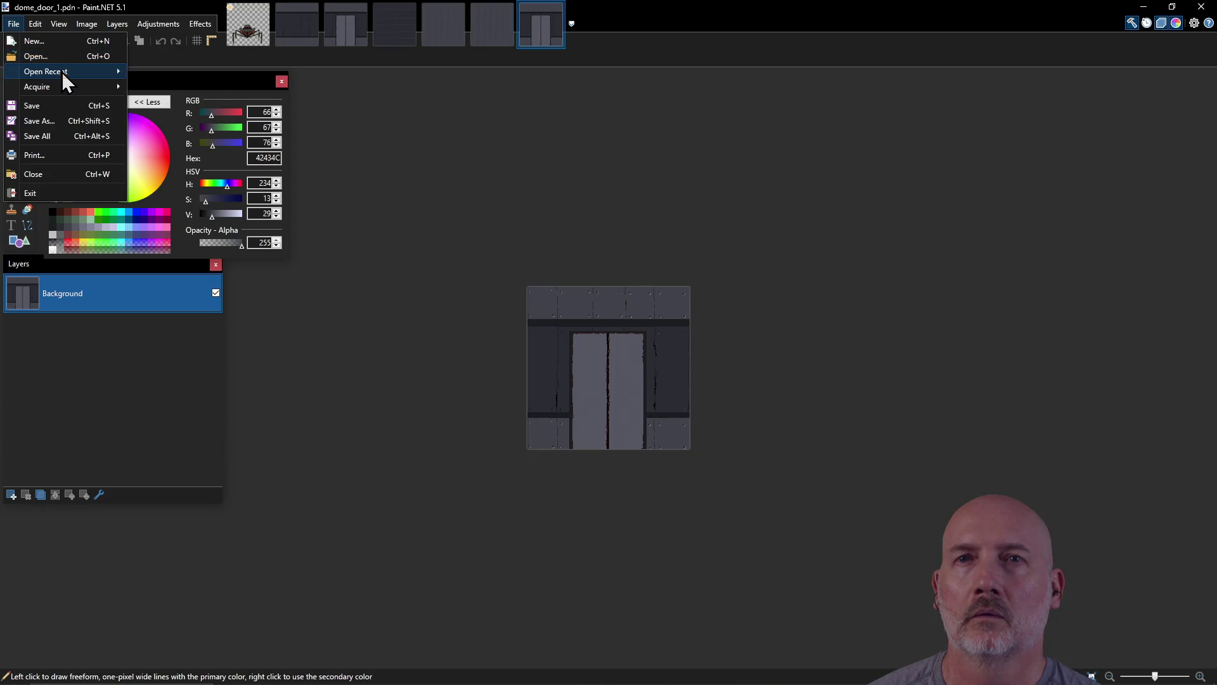
left_click(203, 181)
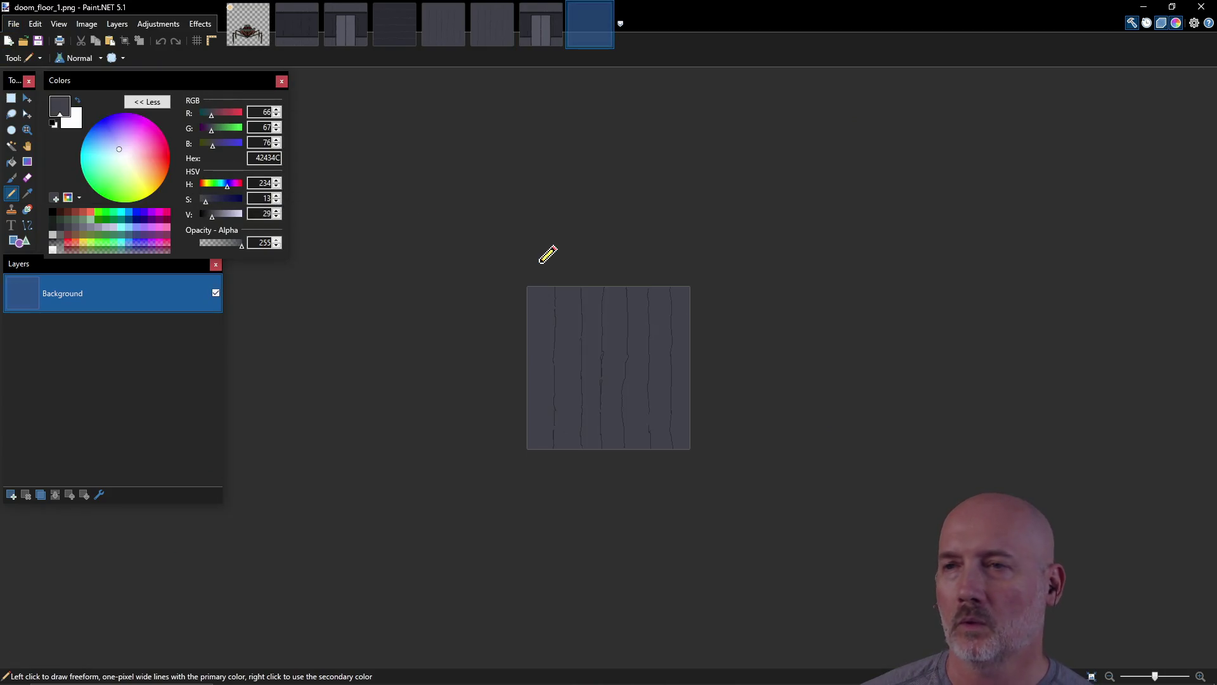
key("alt+Tab")
key("Left")
key("Left")
key("Left")
Step: Change the cp source to dome_floor_1.png, checking the file names in Paint.NET
key("BackSpace")
key("BackSpace")
key("BackSpace")
type("dome_fl")
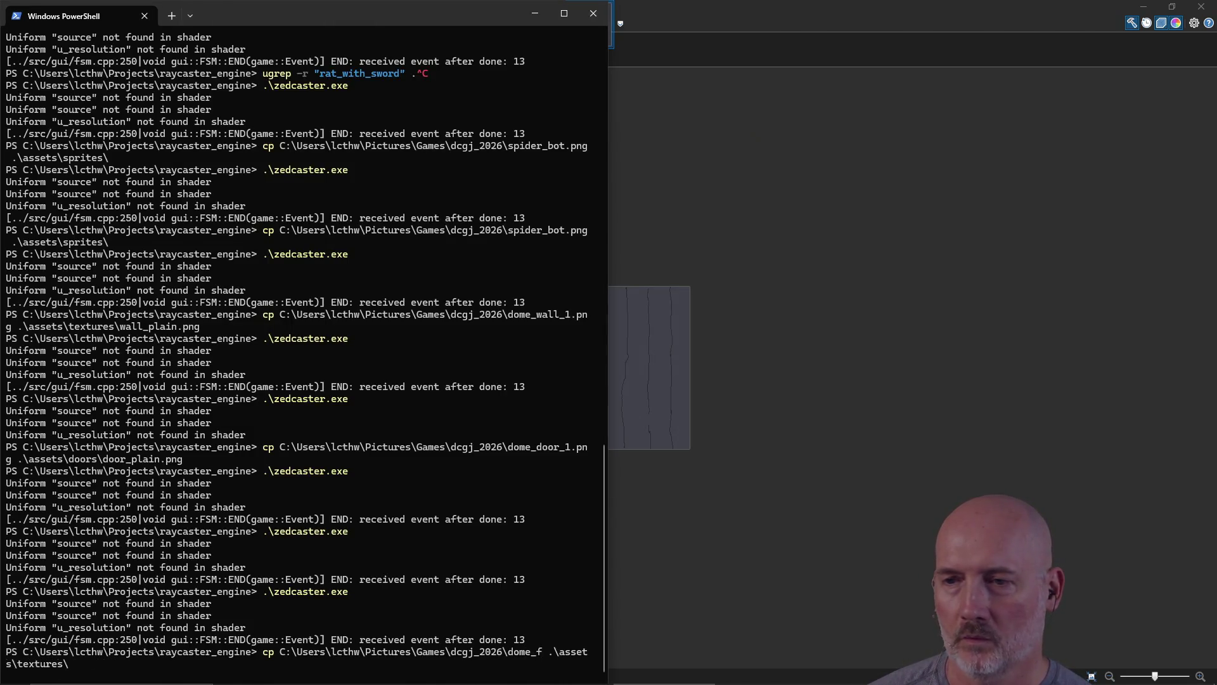
type("oor_1.png")
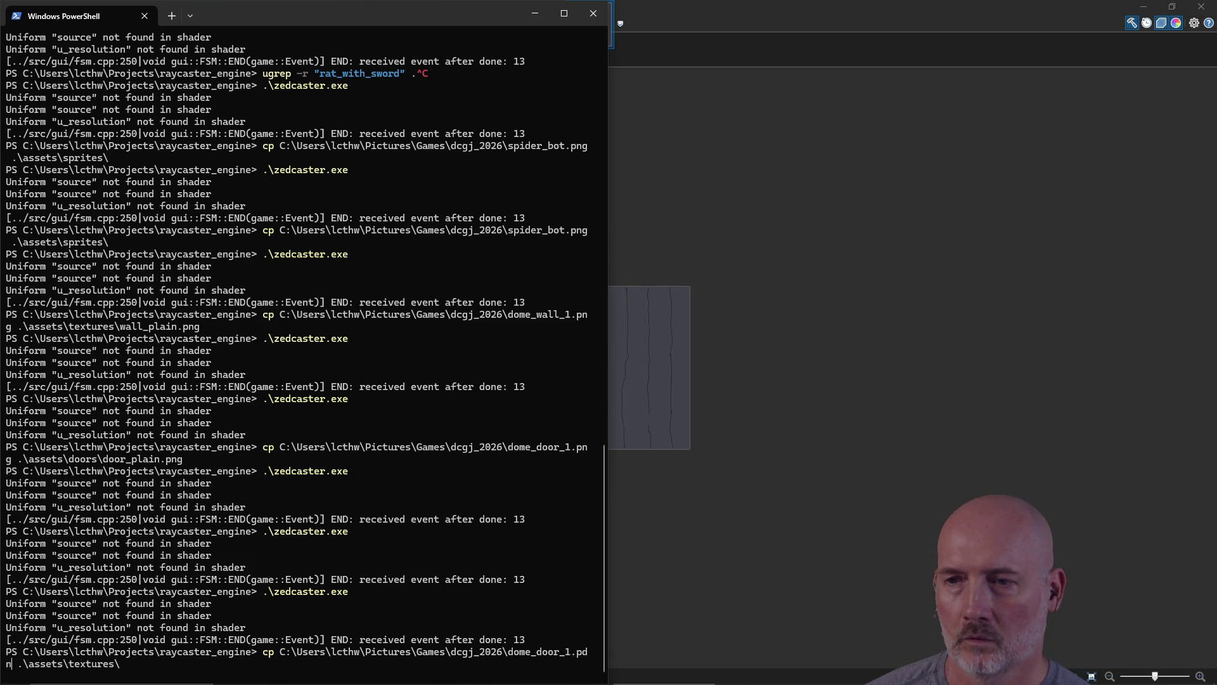
key("alt+Tab")
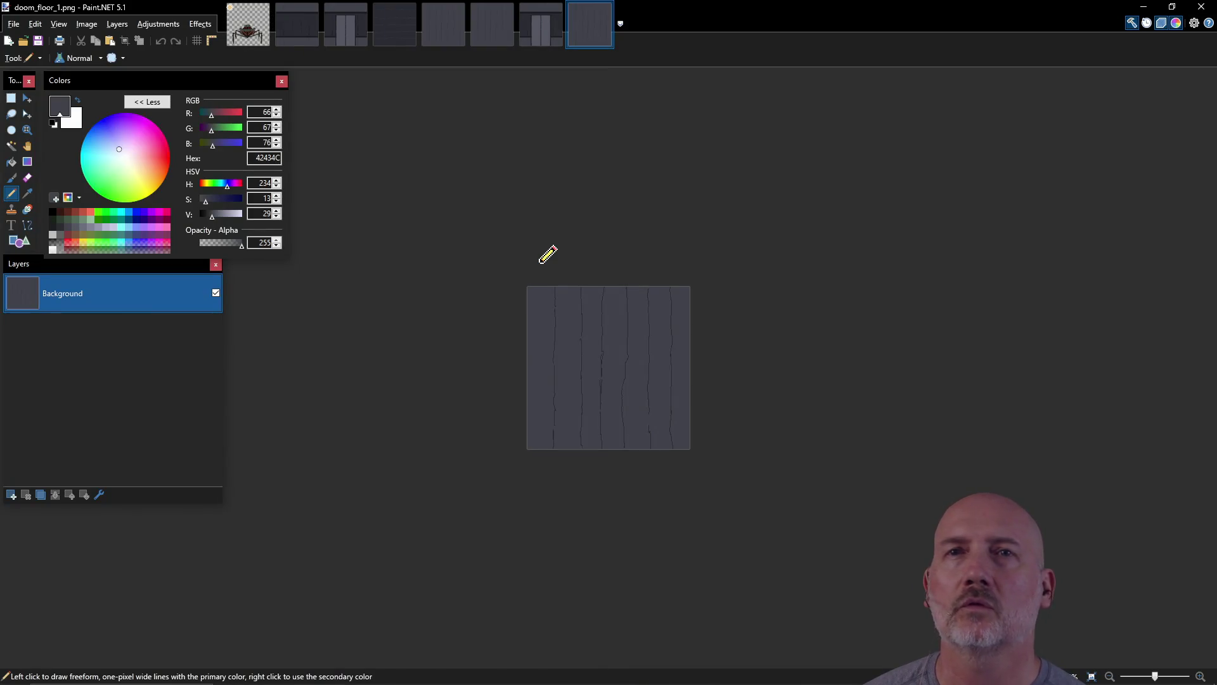
key("alt+Tab")
Step: Copy doom_floor_1.pdn into assets\textures as floor_gray_stone.png
key("Up")
key("Up")
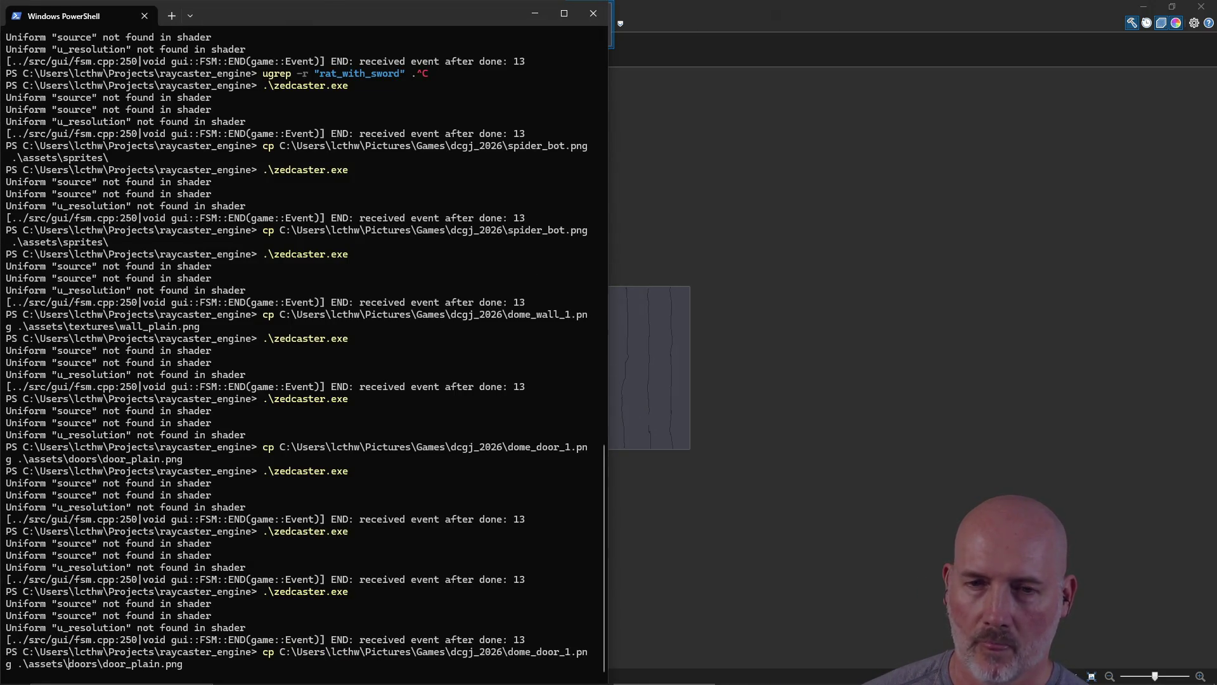
key("BackSpace")
key("BackSpace")
key("BackSpace")
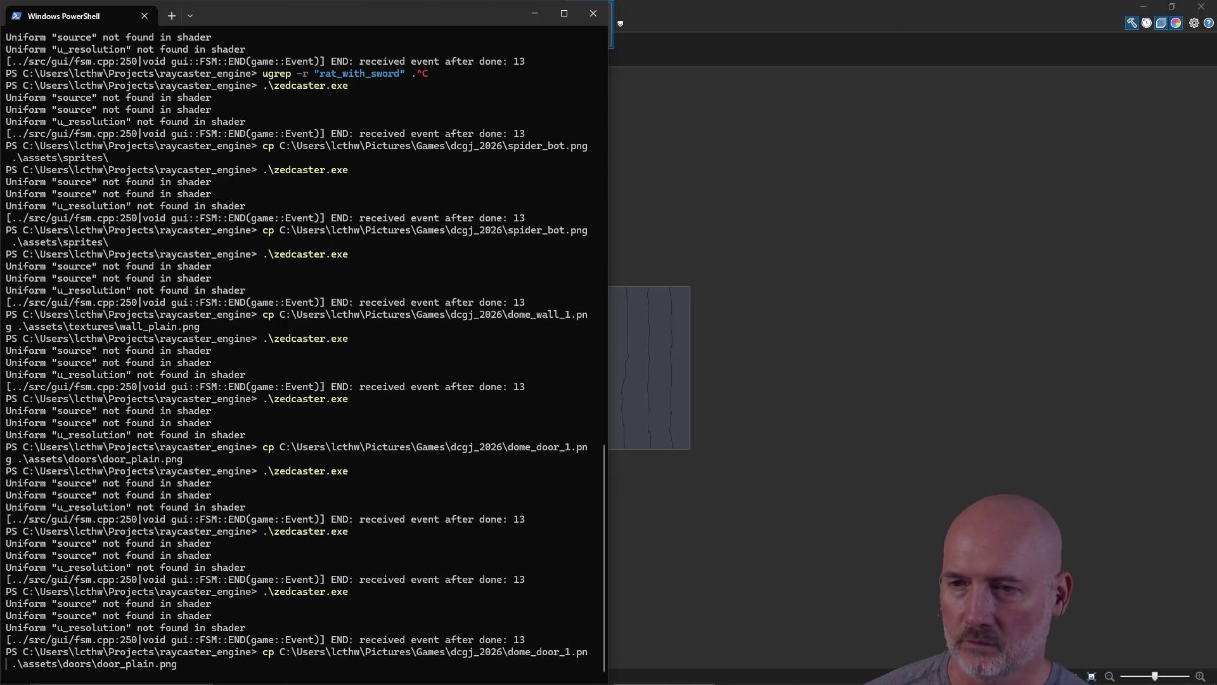
type("doom_floor_1.pdn")
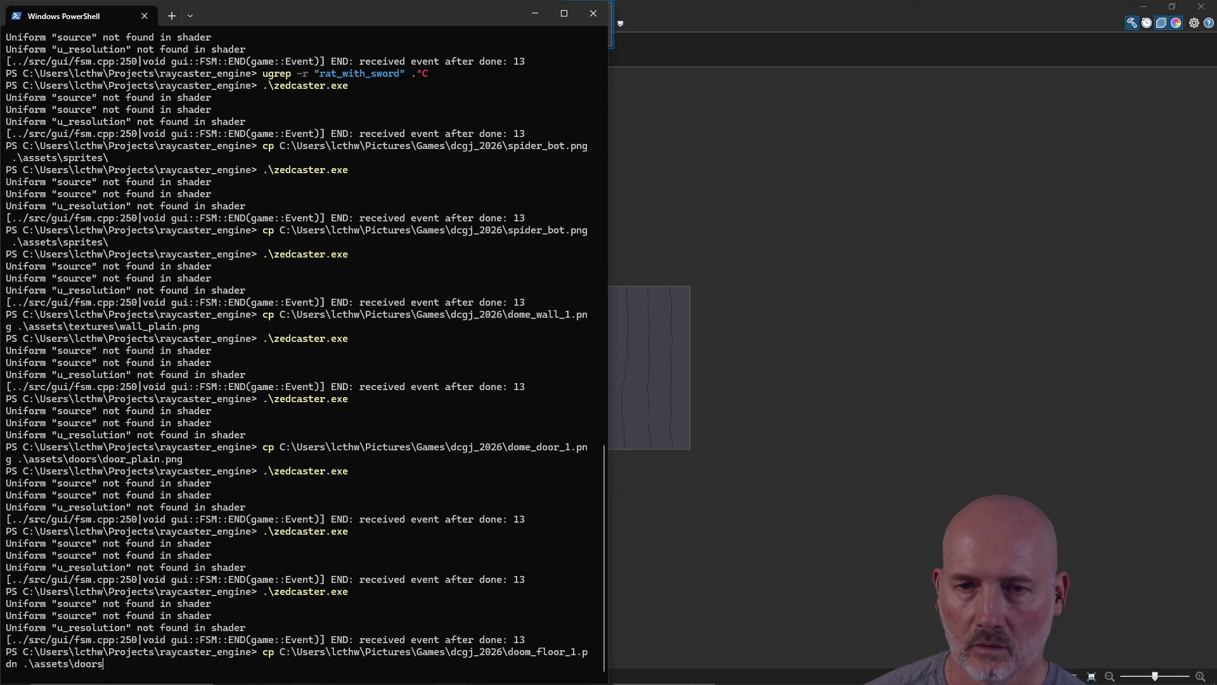
key("Tab")
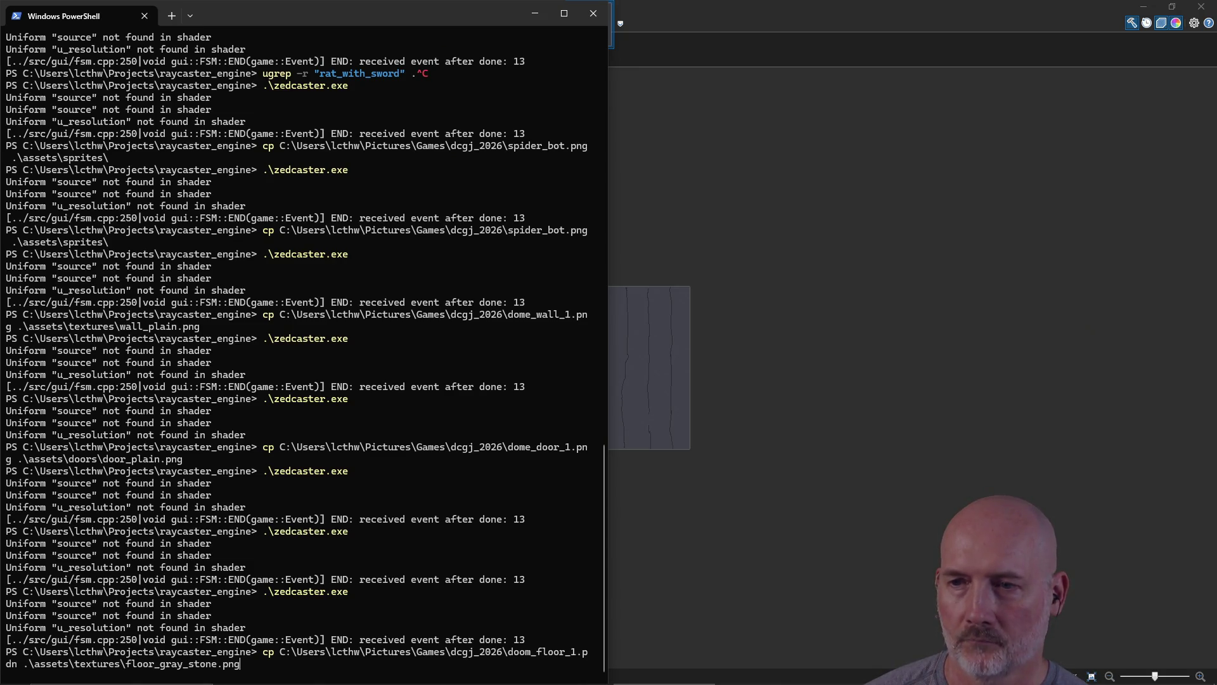
key("Return")
Step: Copy dome_ceiling_1.png to ceiling_black.png, then launch .\zedcaster.exe
key("Up")
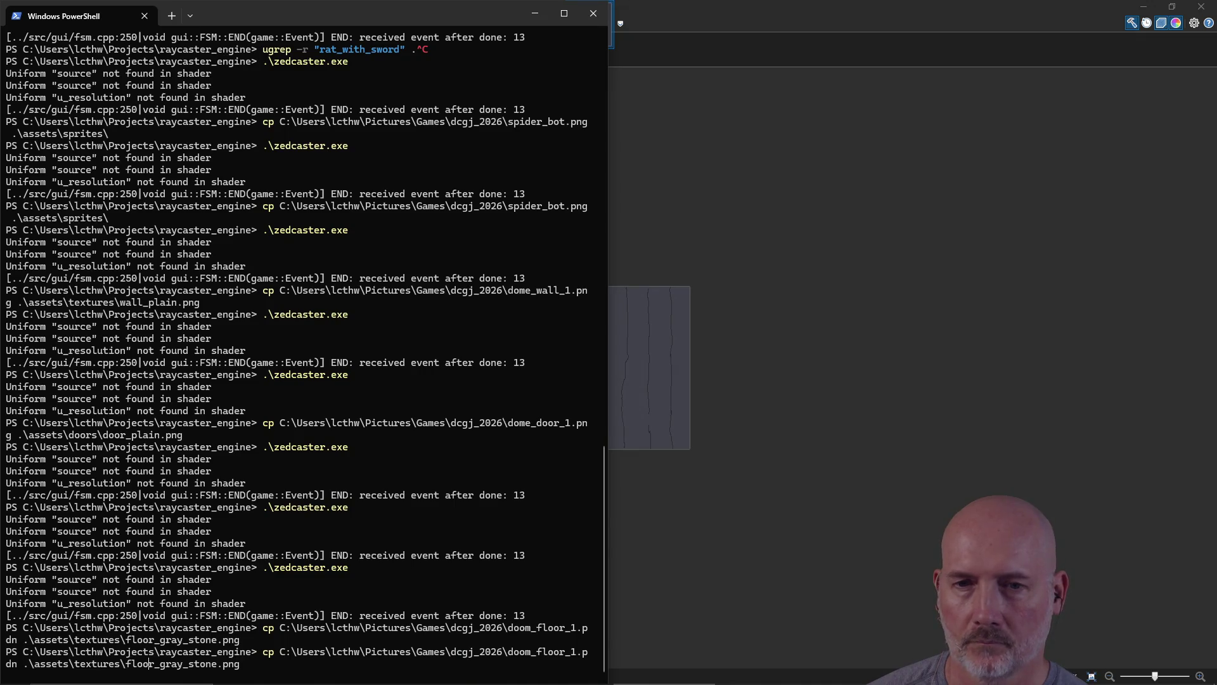
key("BackSpace")
key("BackSpace")
key("BackSpace")
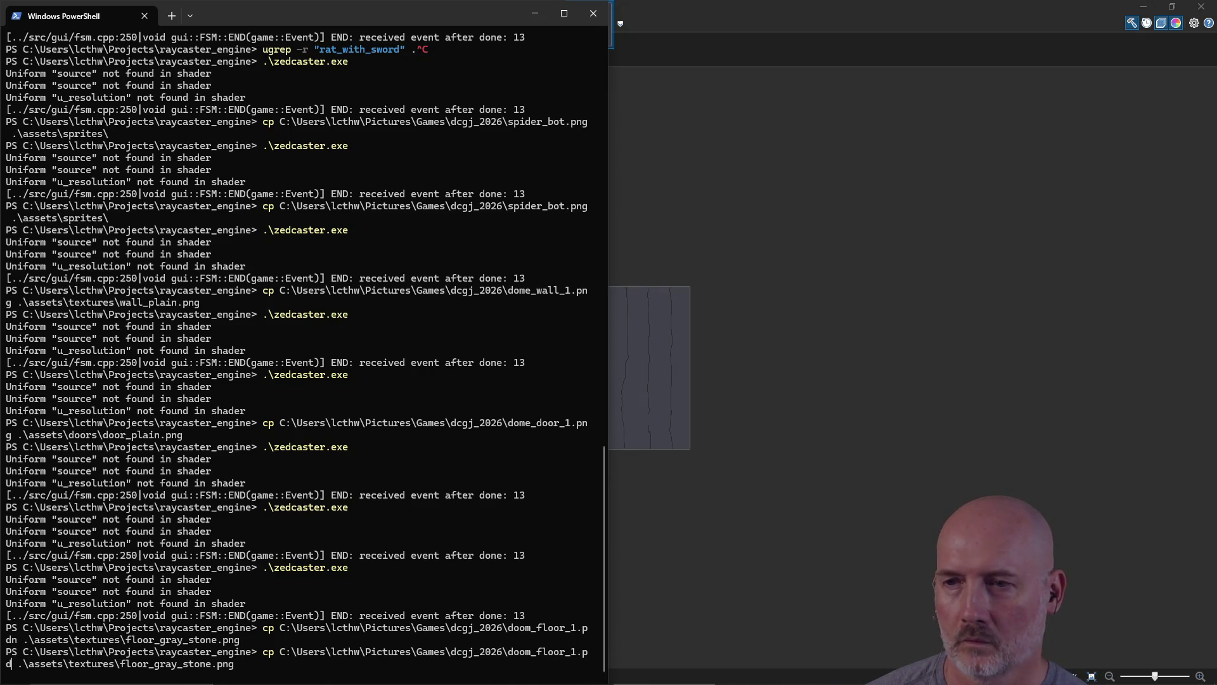
type("me_ce")
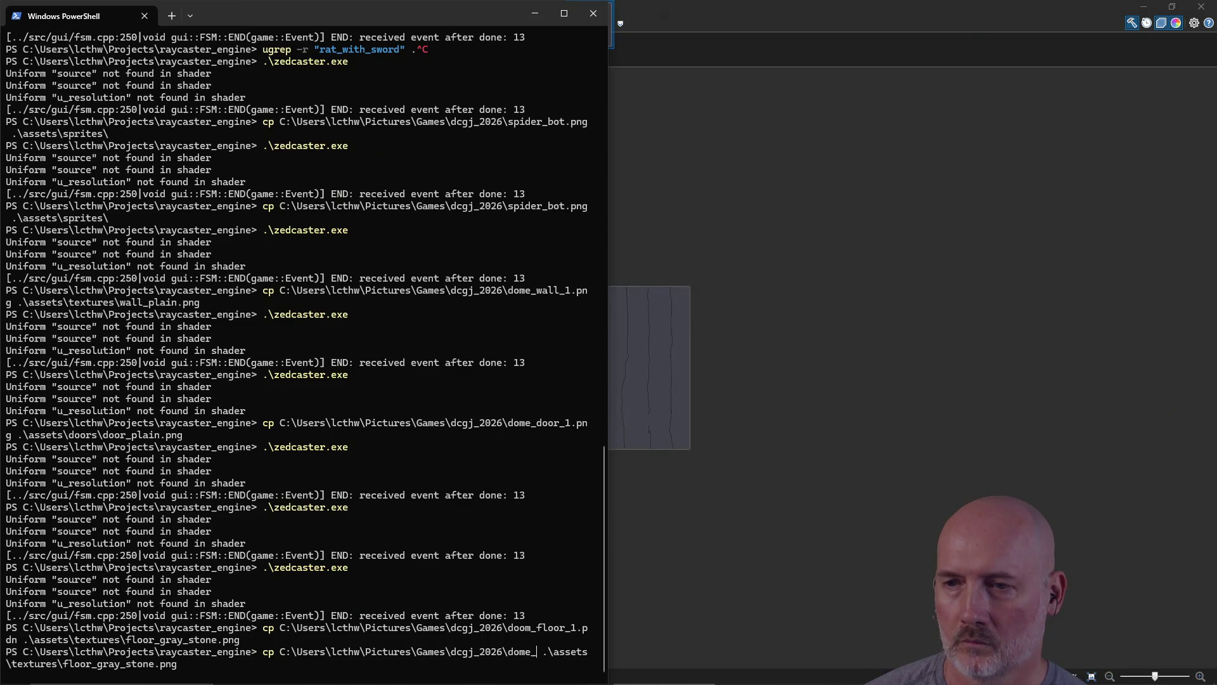
key("Tab")
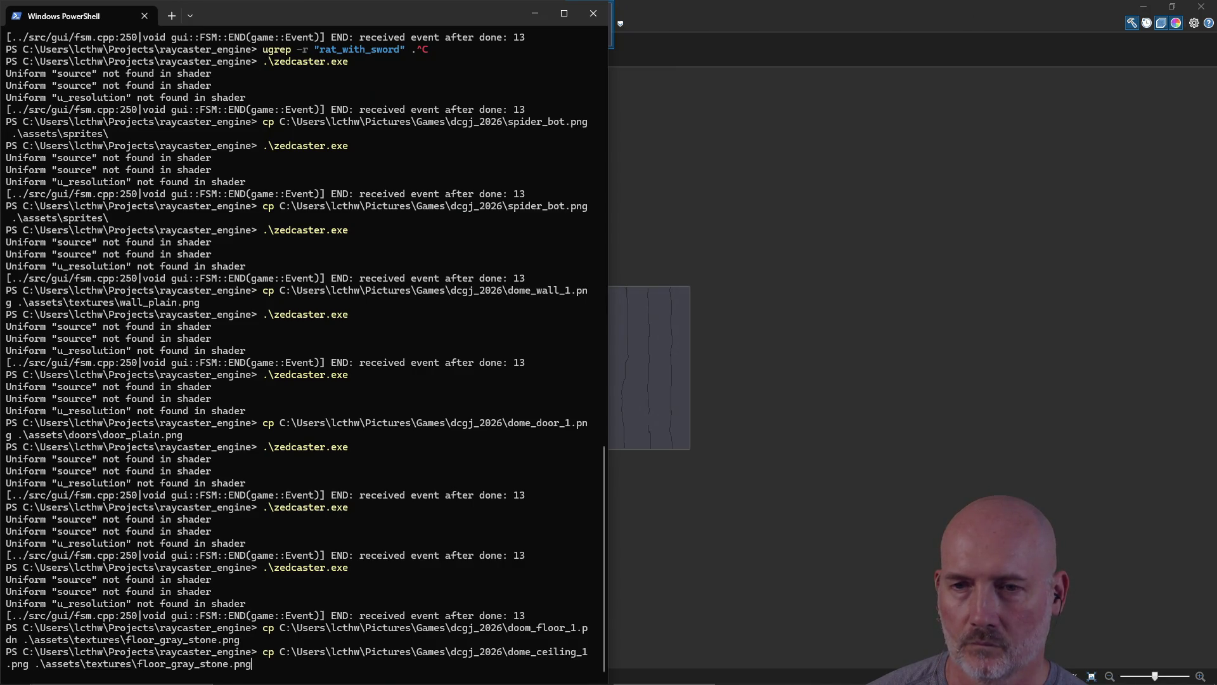
type("e")
key("Tab")
key("Return")
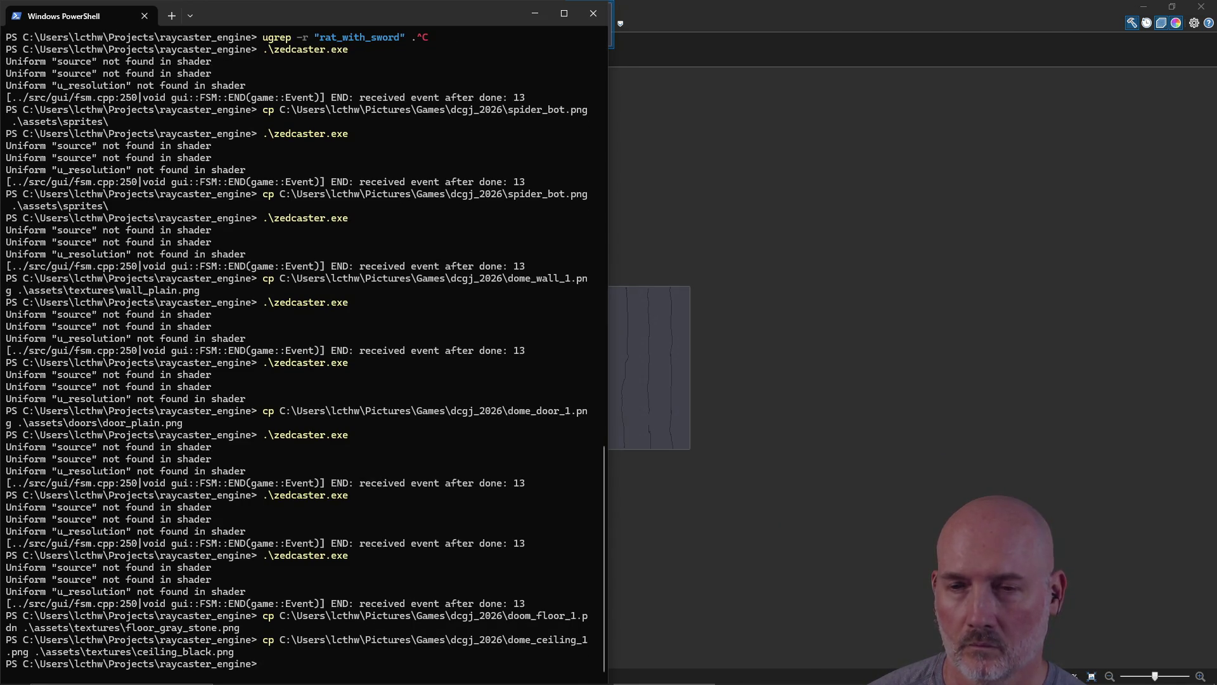
key("Tab")
key("Return")
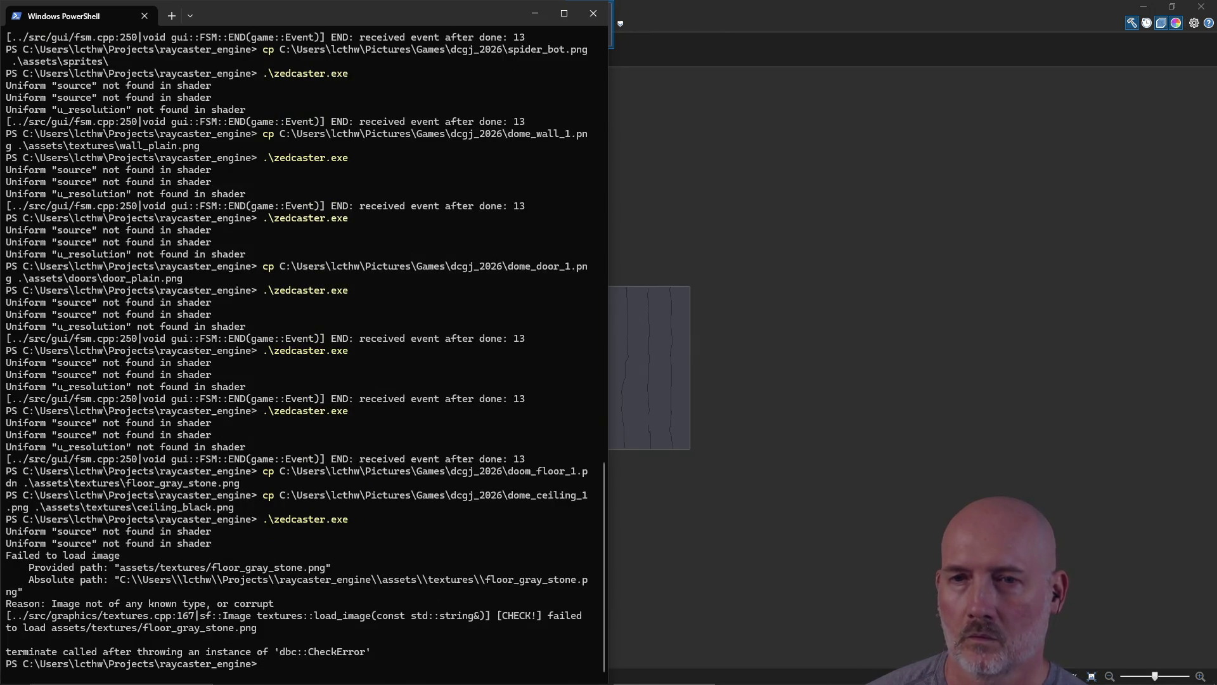
Step: Rerun the floor copy with doom_floor_1.png as source, then recall the zedcaster.exe launch command
key("Up")
key("Up")
key("Up")
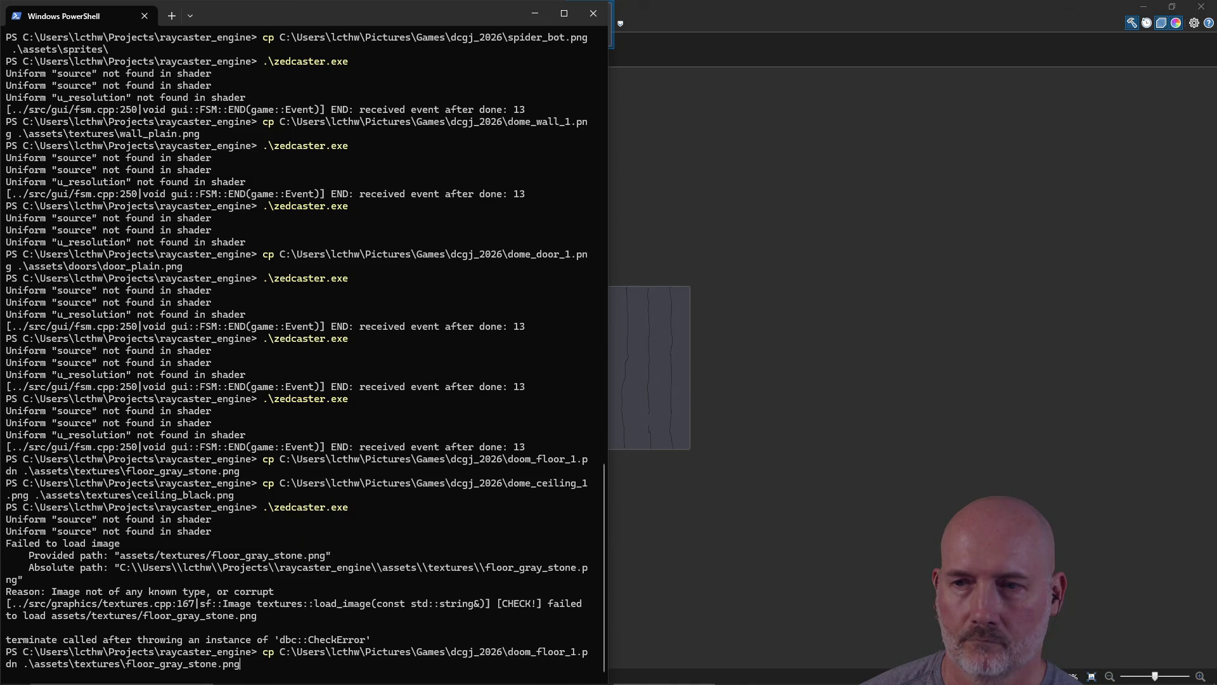
key("BackSpace")
key("BackSpace")
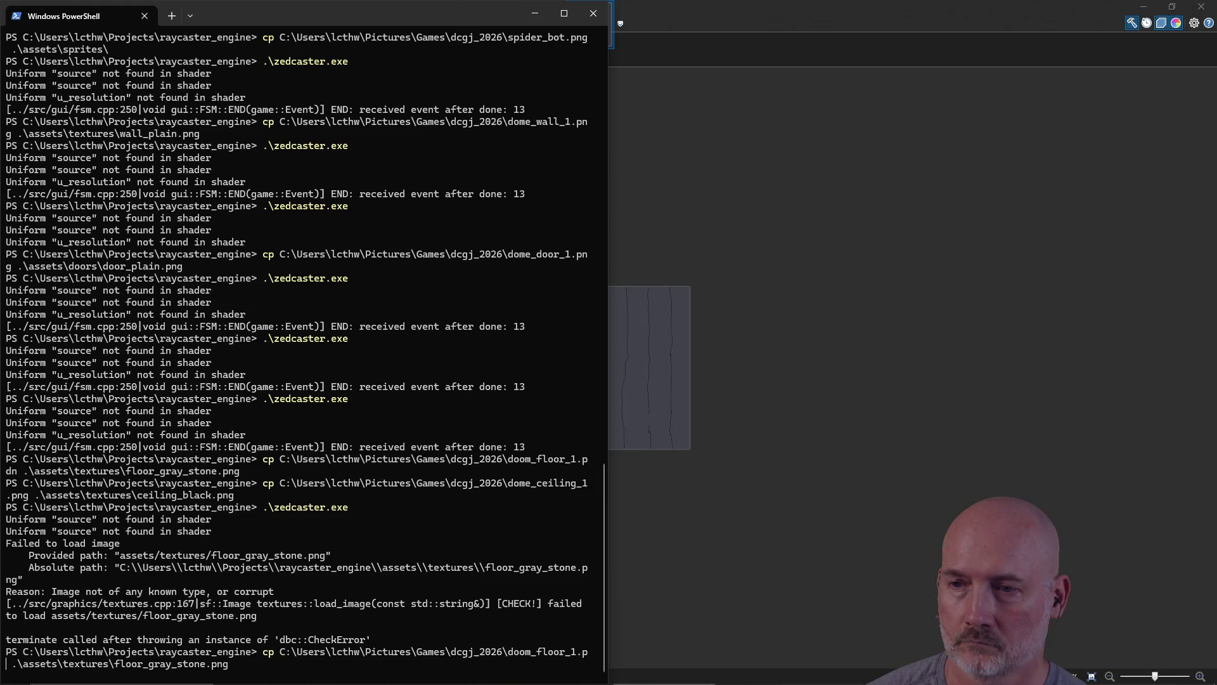
type("ng")
key("Return")
key("Up")
key("Up")
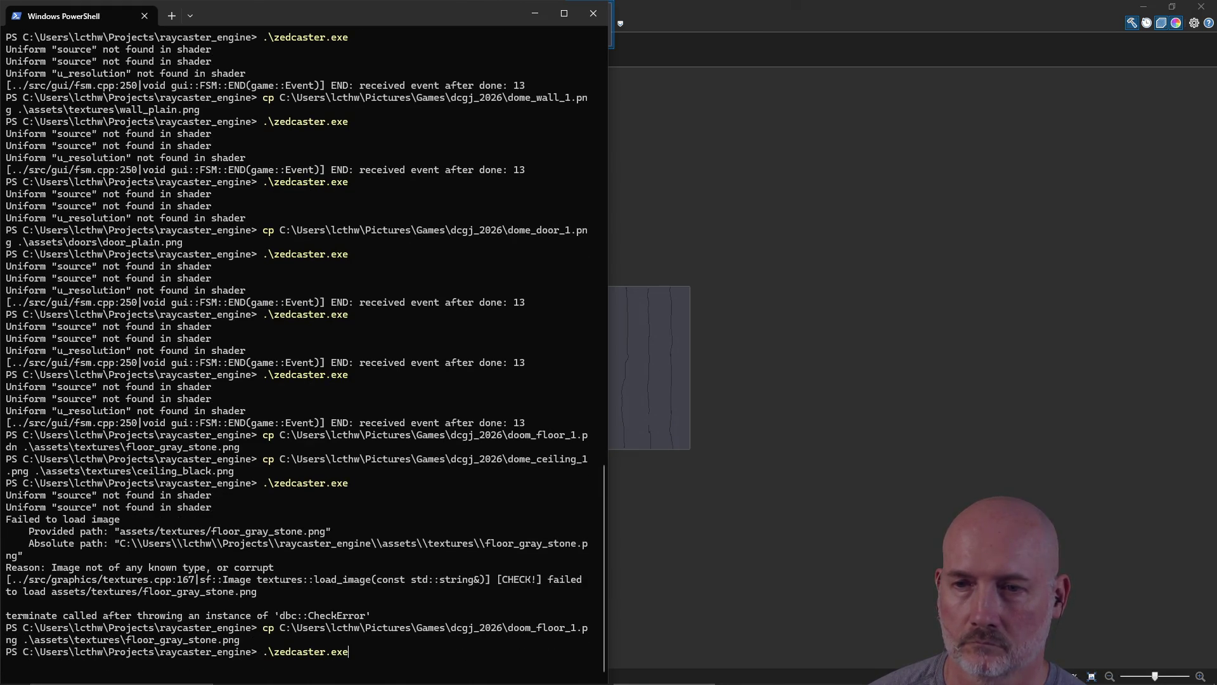
key("Up")
key("Up")
key("Down")
key("Up")
key("Down")
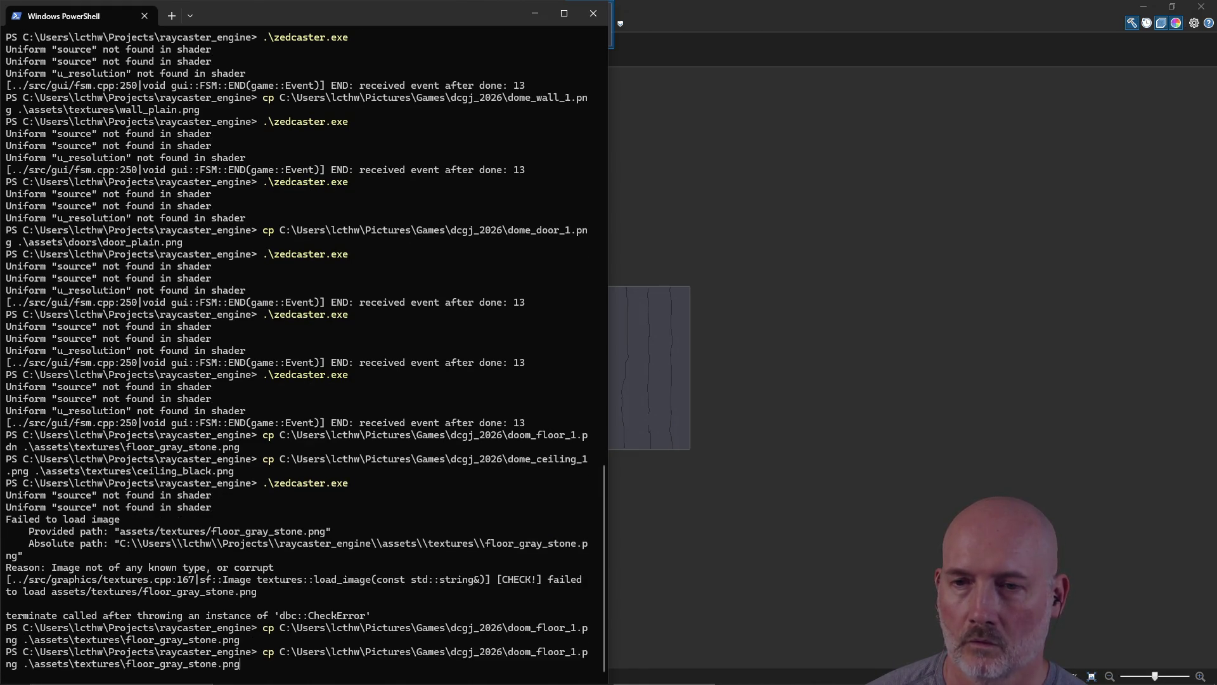
key("Down")
key("Up")
key("Down")
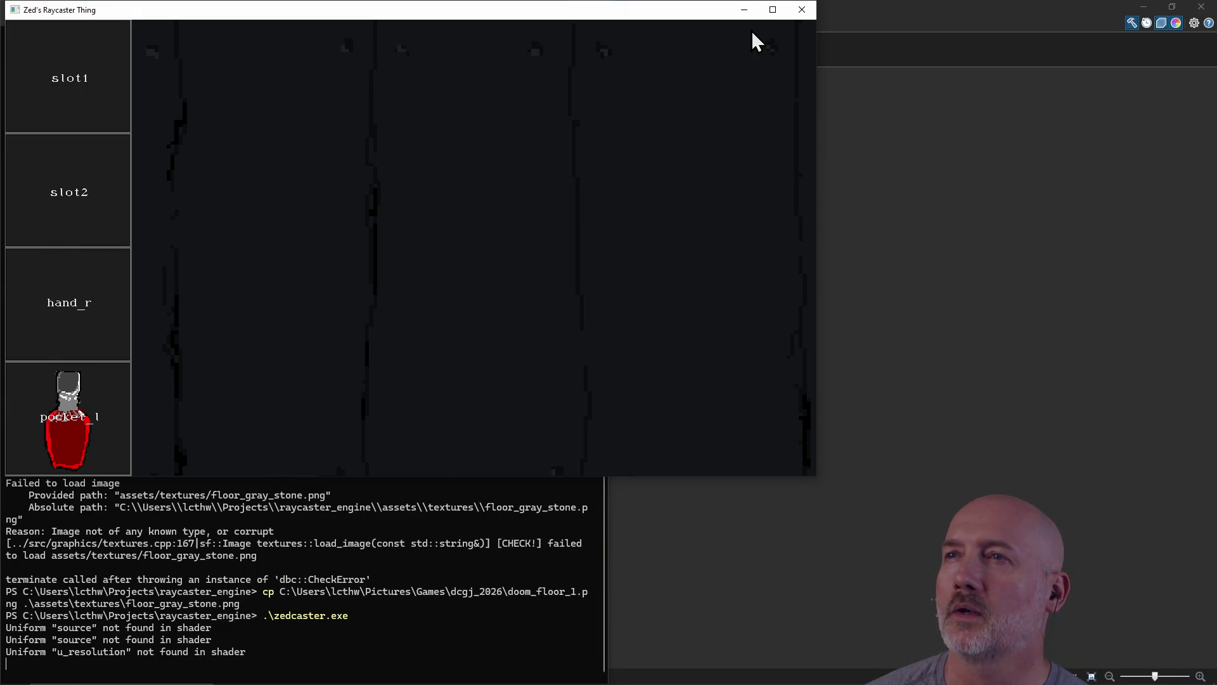
Step: Maximize the game and turn around the room inspecting floor and ceiling, walking toward the potion
left_click(773, 10)
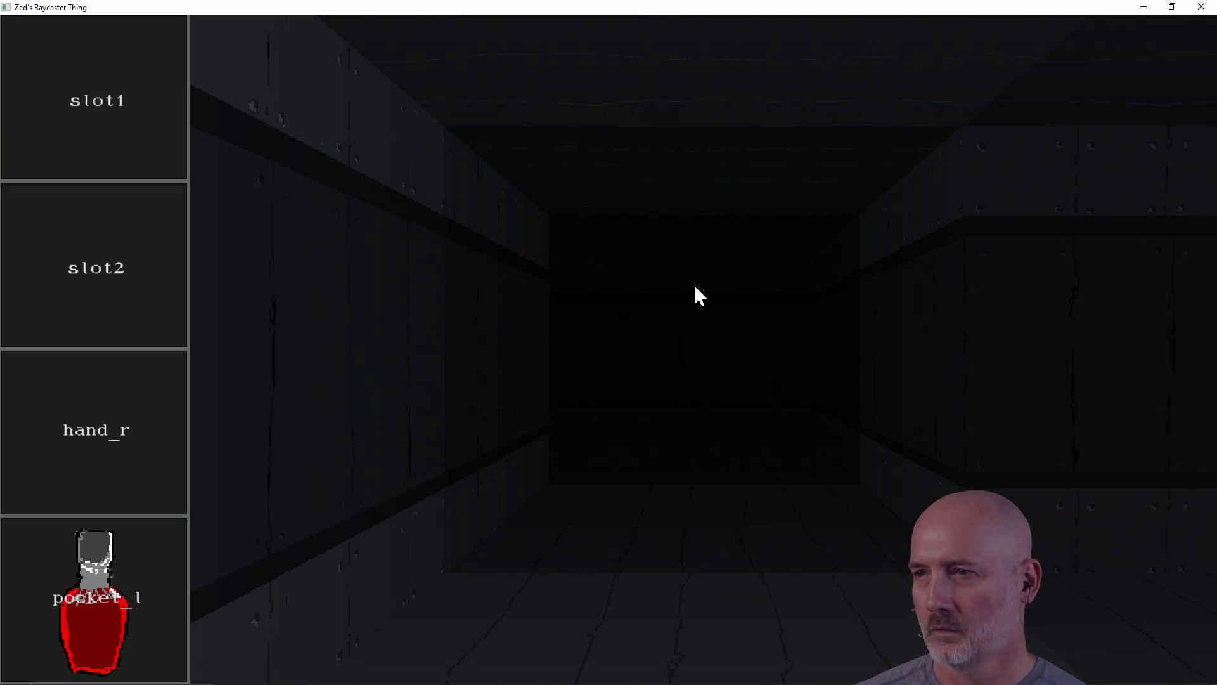
key("a")
key("a")
key("a")
key("a")
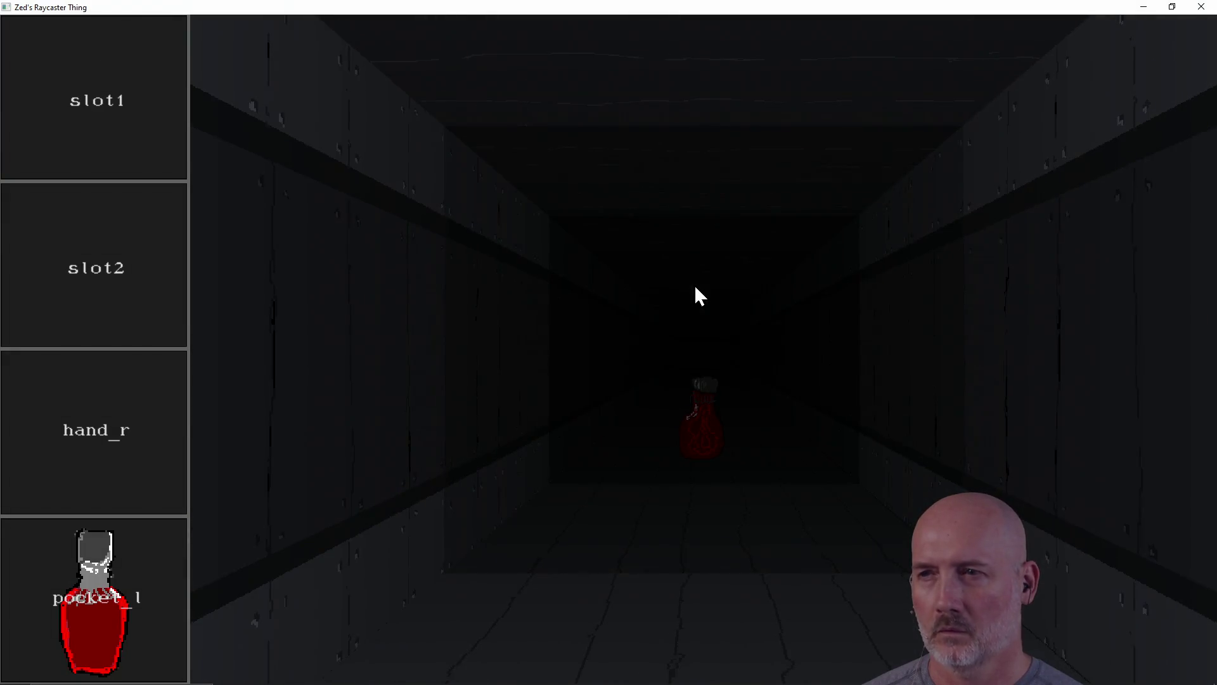
key("a")
key("a")
key("a")
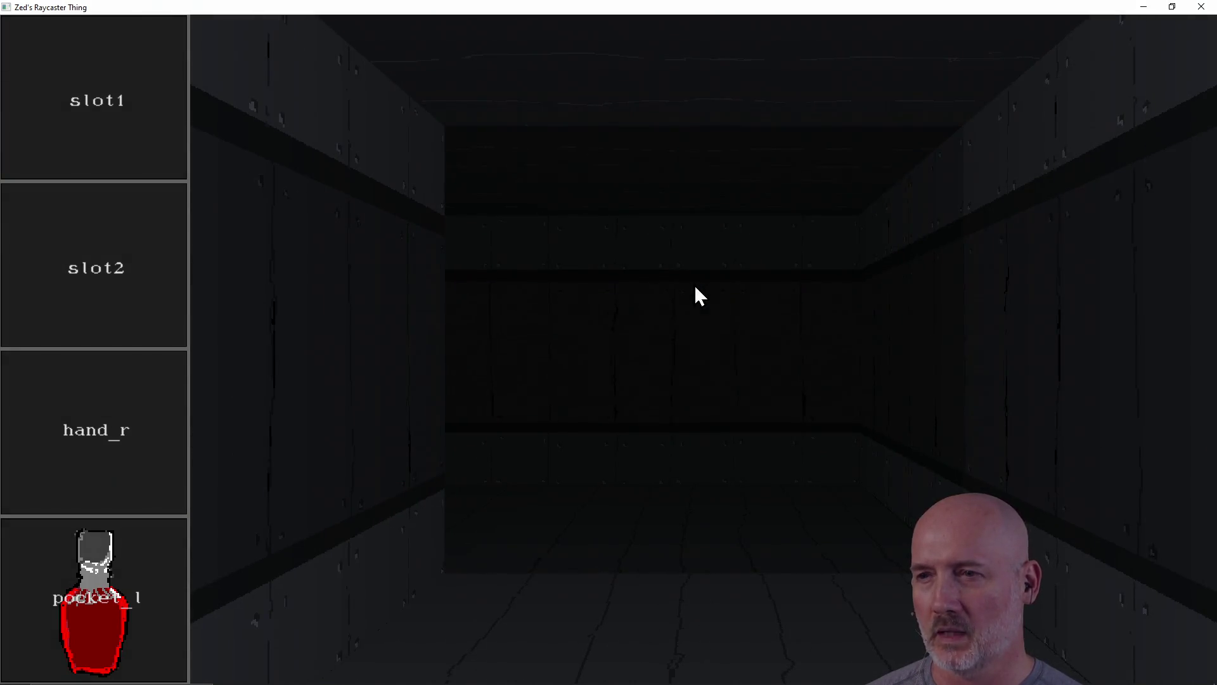
key("a")
key("a")
key("a")
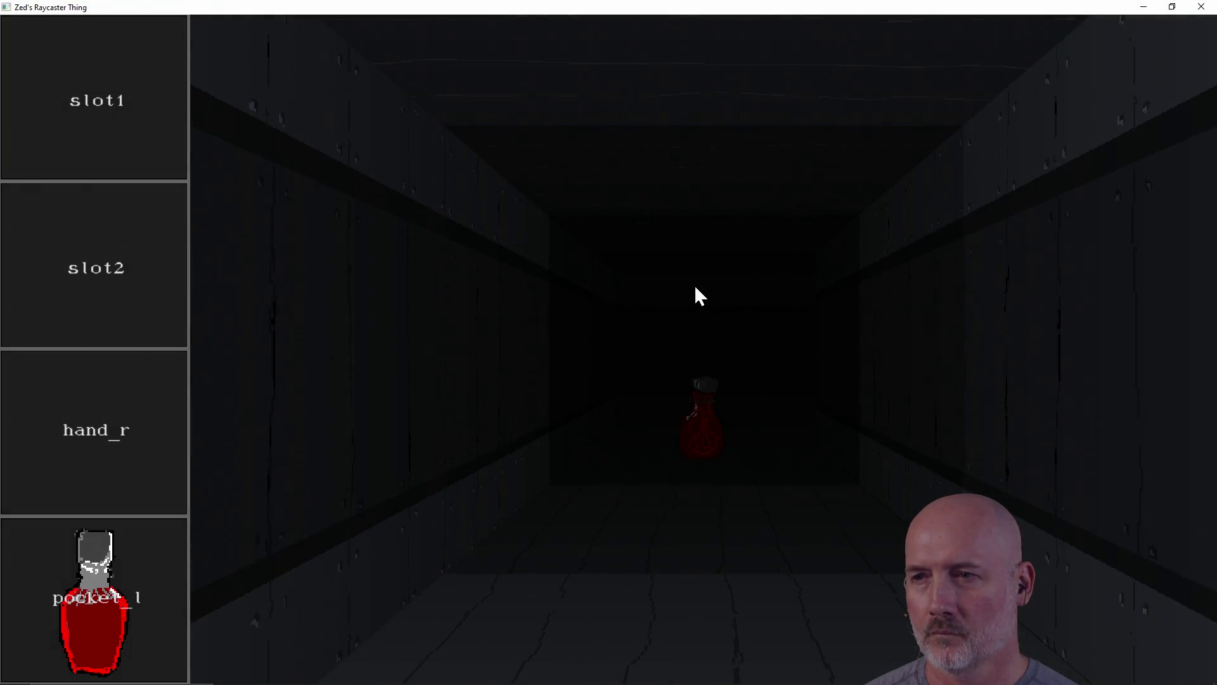
key("a")
key("a")
key("a")
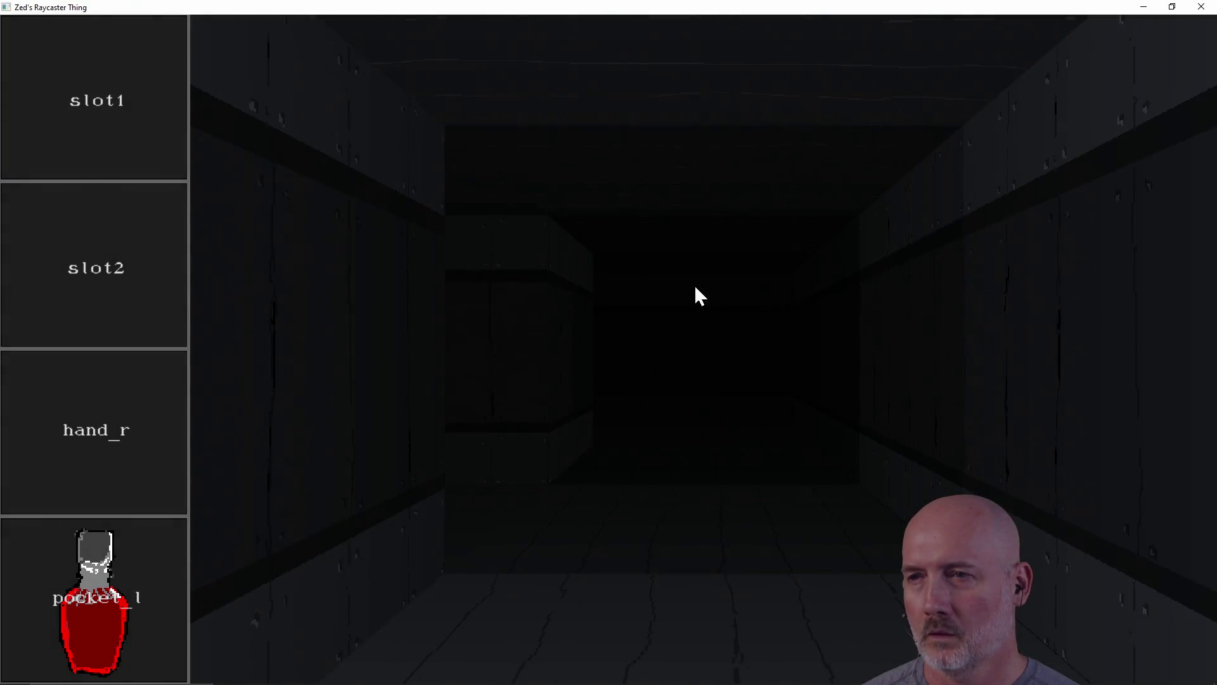
key("a")
key("a")
key("a")
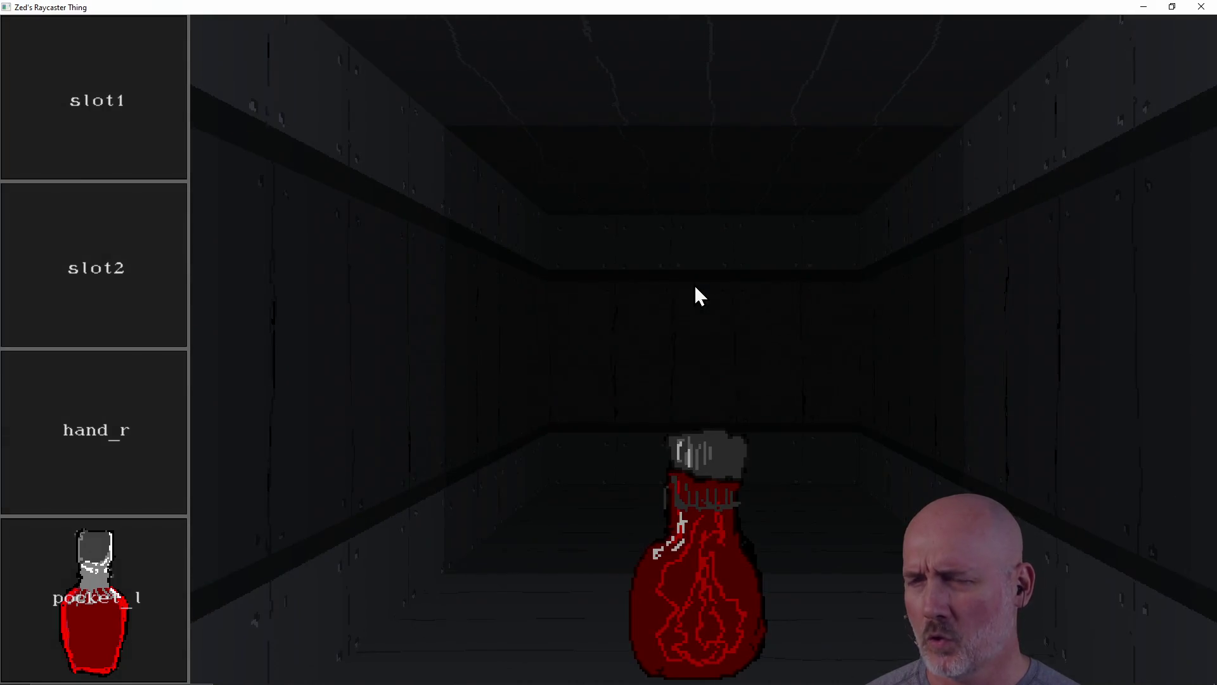
key("a")
key("a")
key("a")
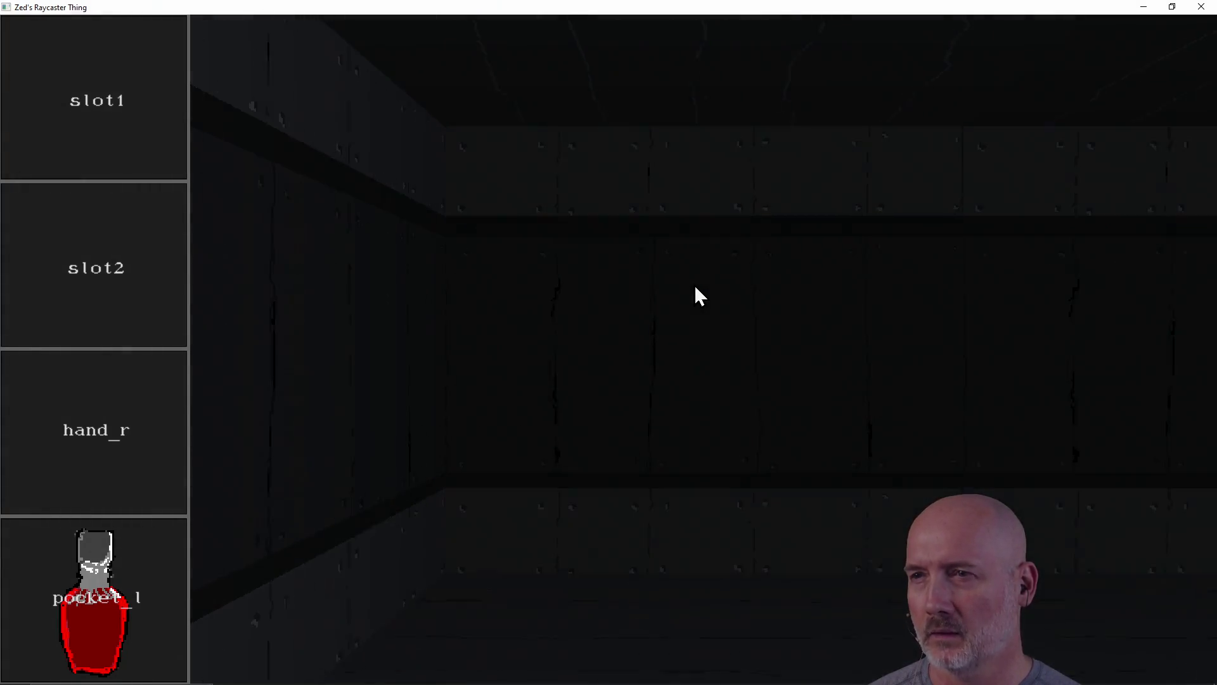
key("a")
key("a")
key("a")
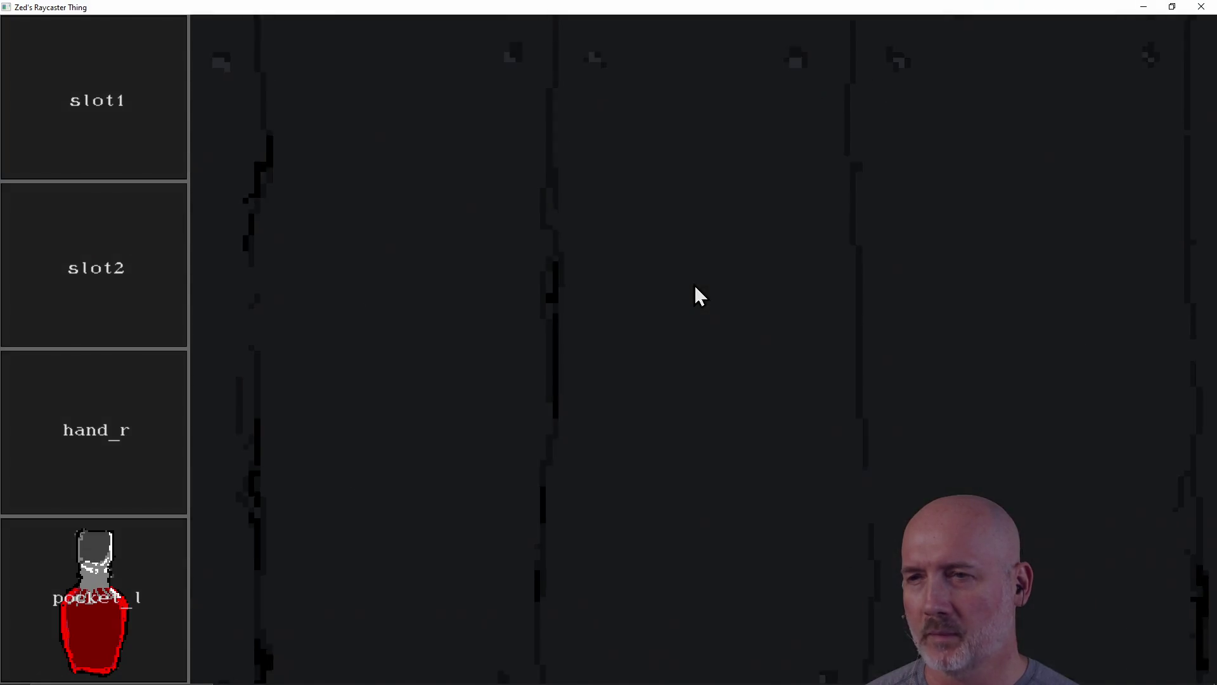
key("a")
key("w")
key("w")
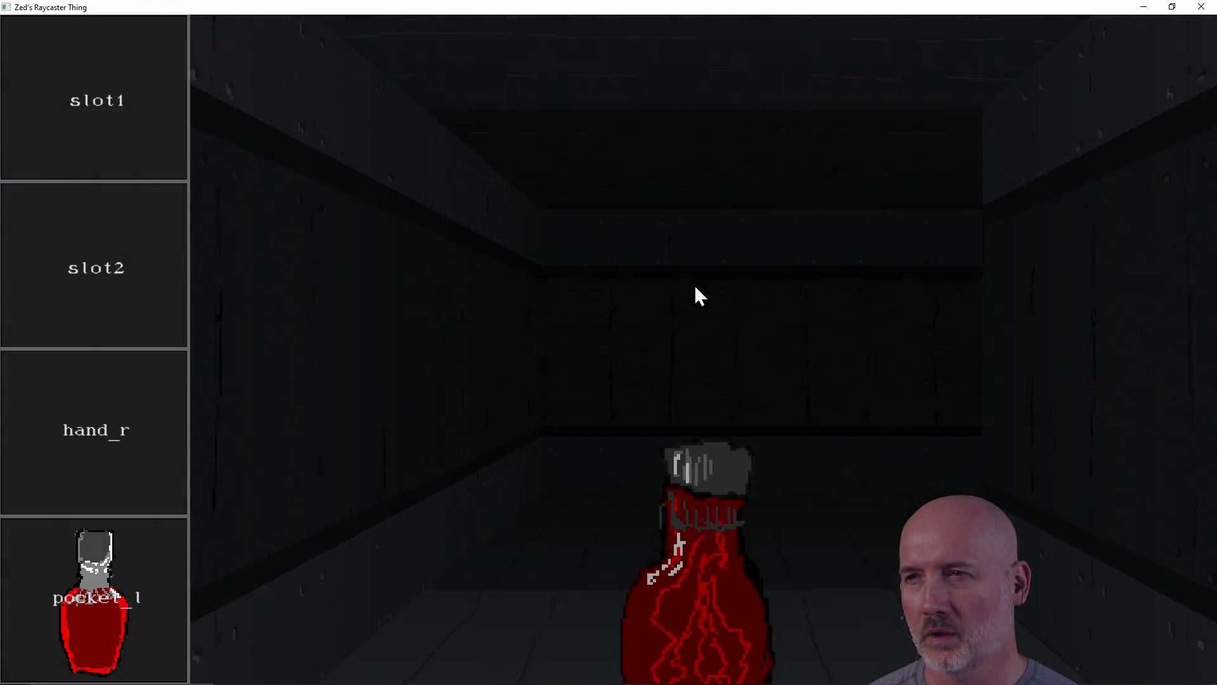
Step: Turn to face the spider corridor, look around it, then close the game
key("a")
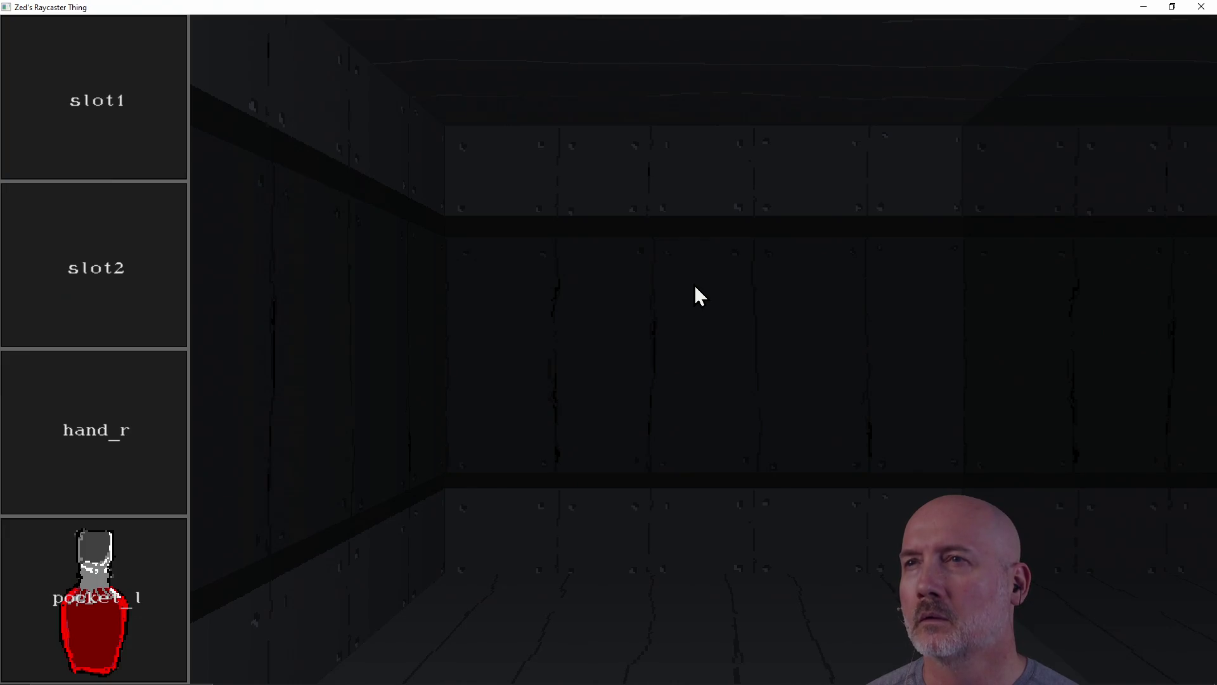
key("e")
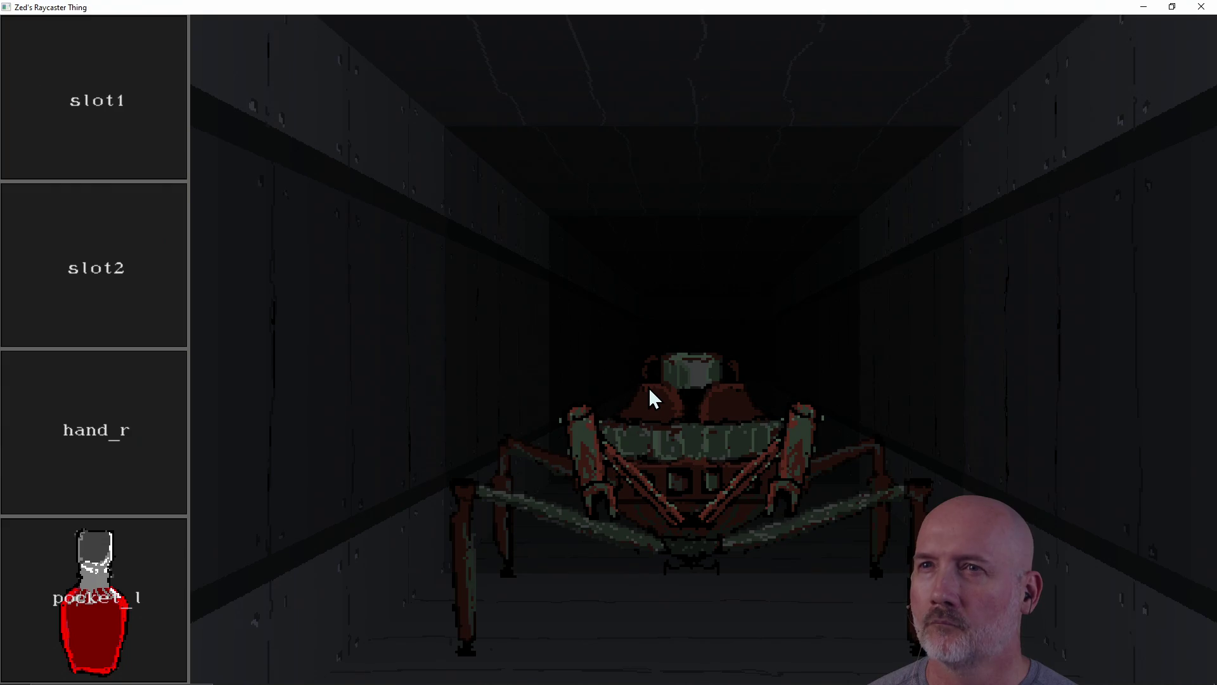
key("Right")
key("Left")
key("Left")
key("Right")
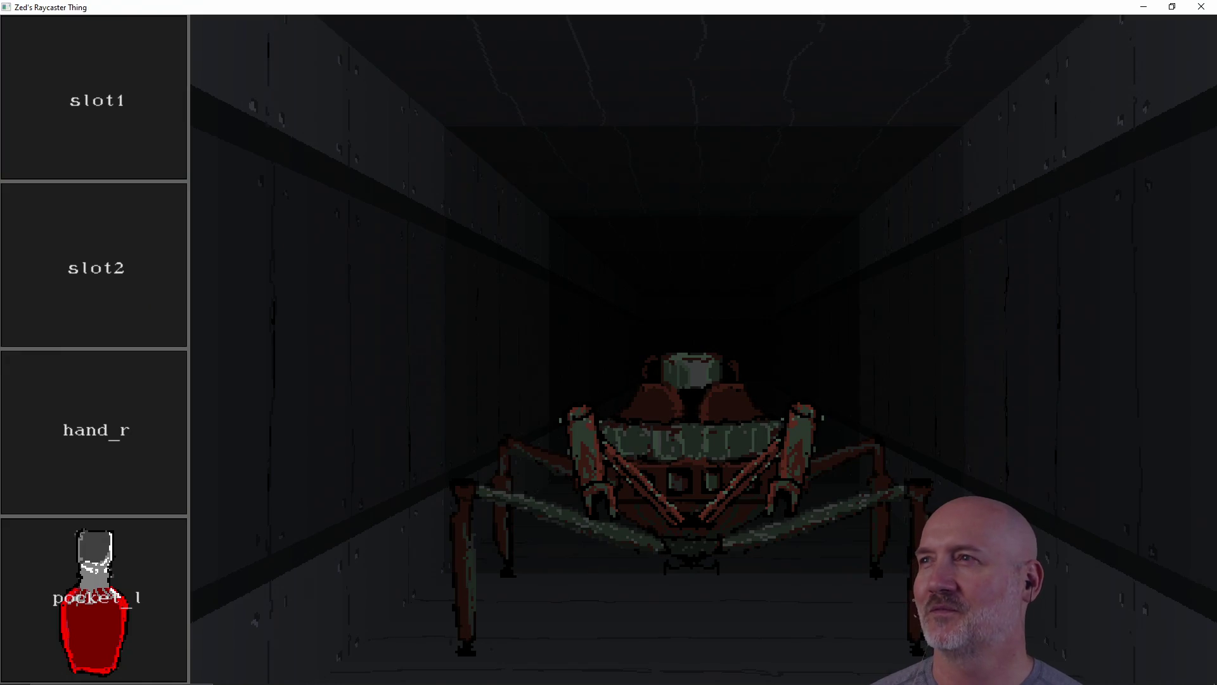
left_click(1201, 7)
Step: Relaunch zedcaster.exe full-screen and turn between the corridors to view the textures
key("Up")
key("Return")
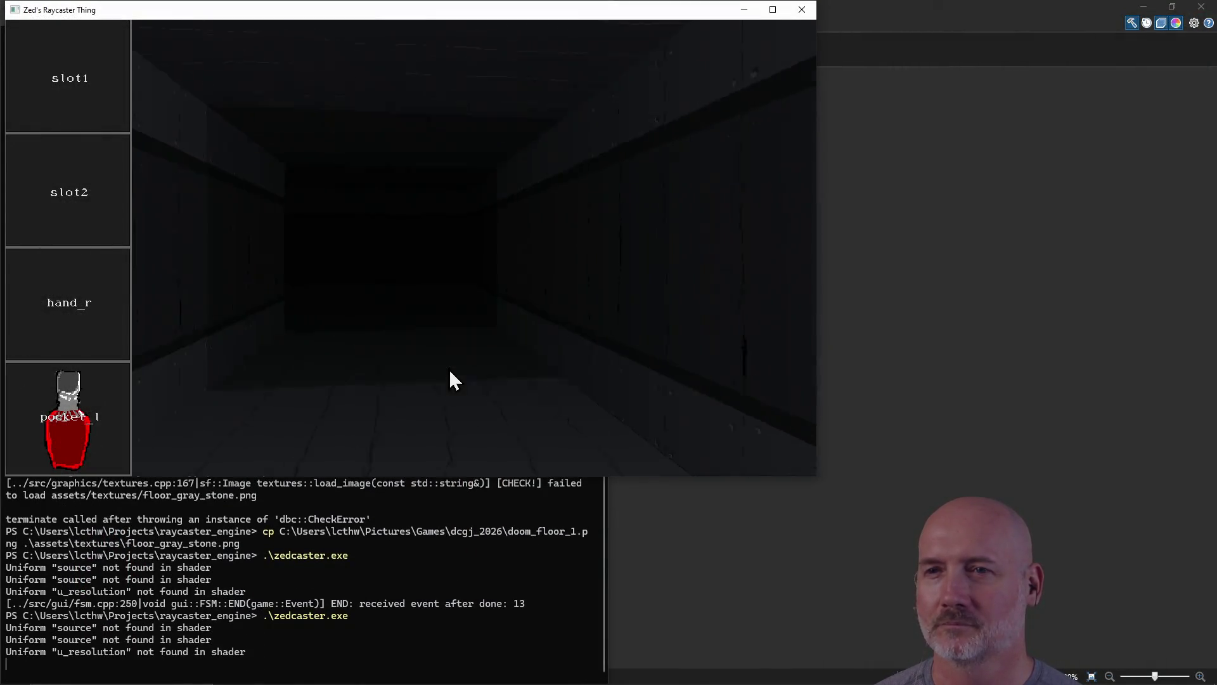
key("Left")
left_click(773, 9)
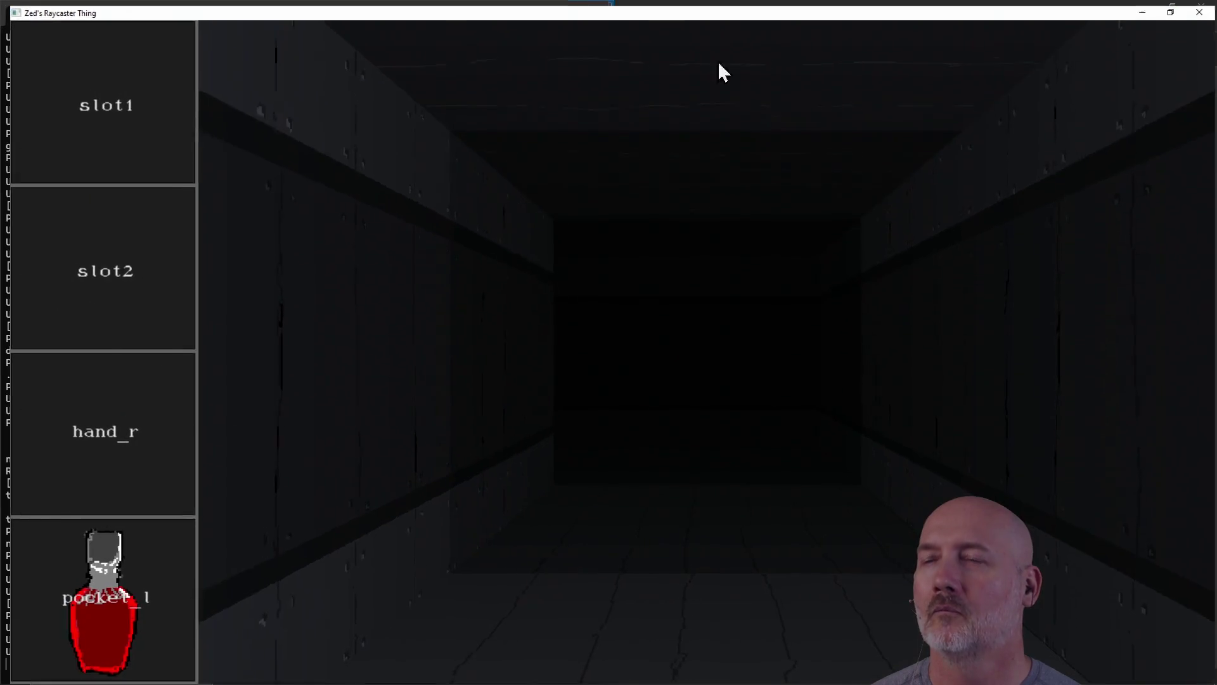
key("Right")
key("Right")
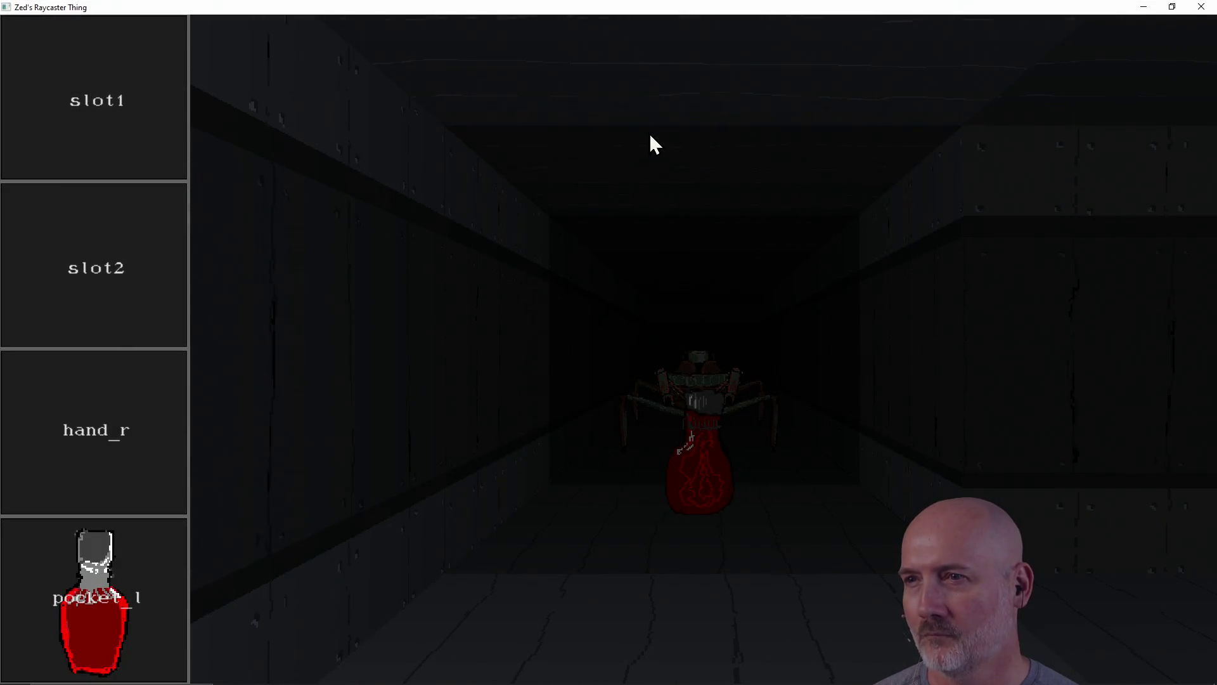
key("Right")
key("Right")
key("Right")
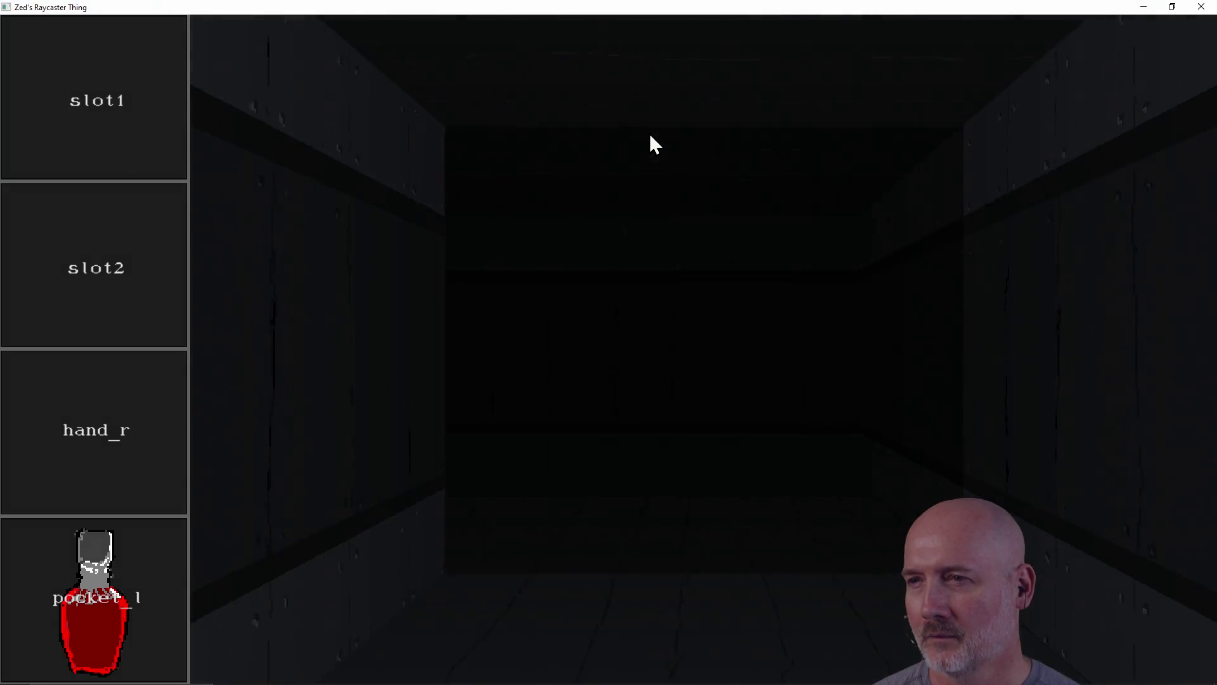
key("Left")
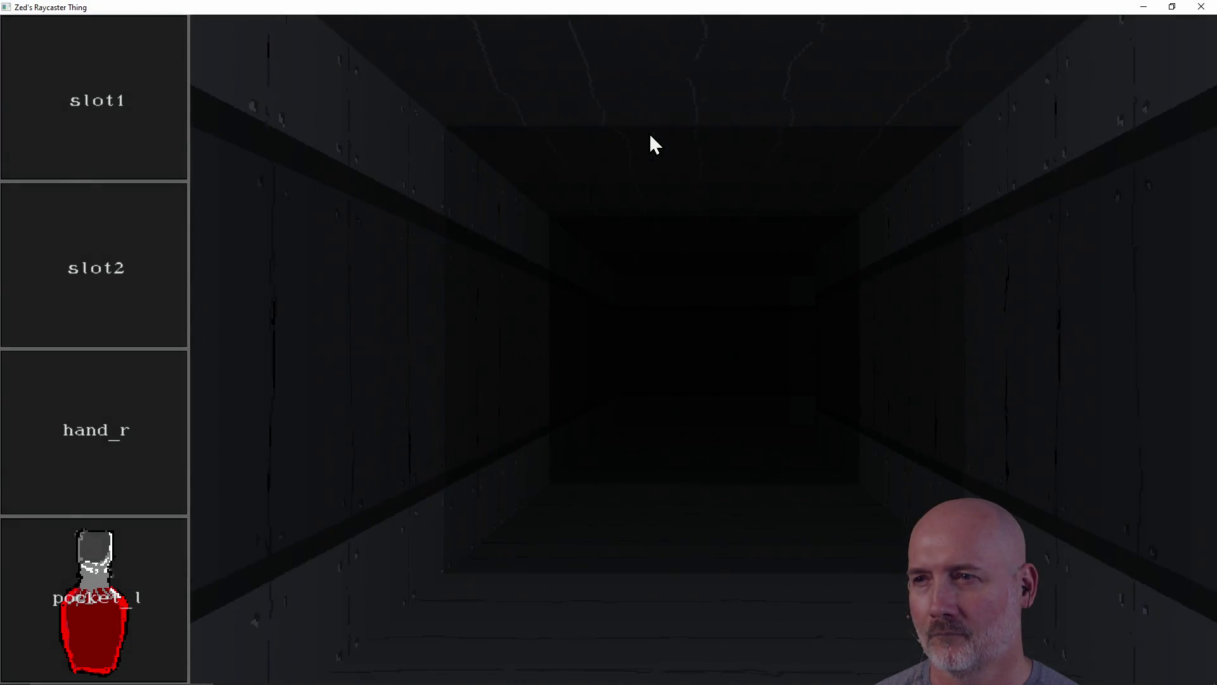
key("Left")
key("Left")
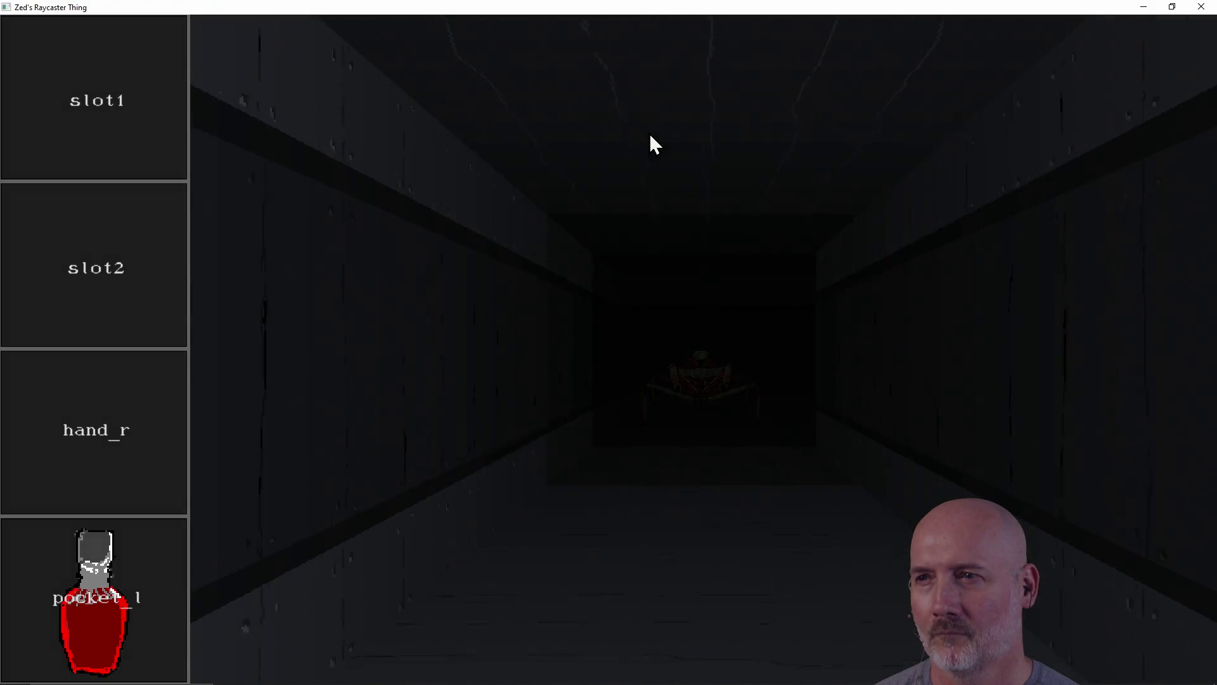
Step: Walk to the door and open it to reveal the spider on the new floor
key("Right")
key("Right")
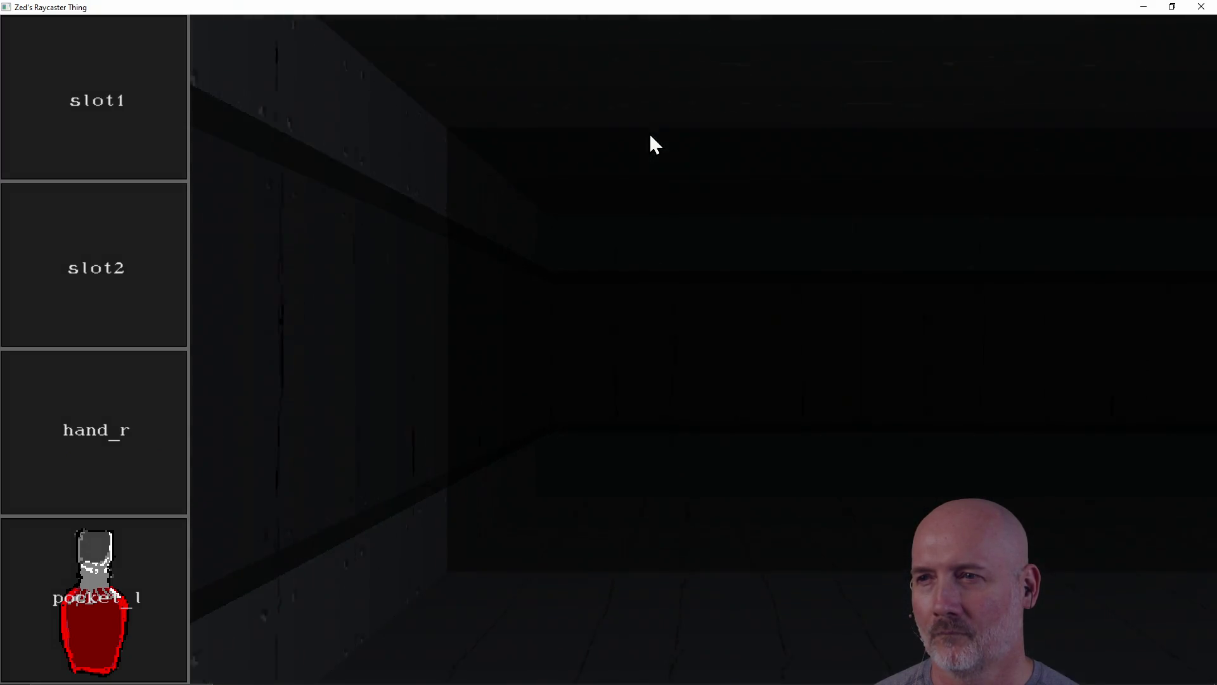
key("Right")
key("Up")
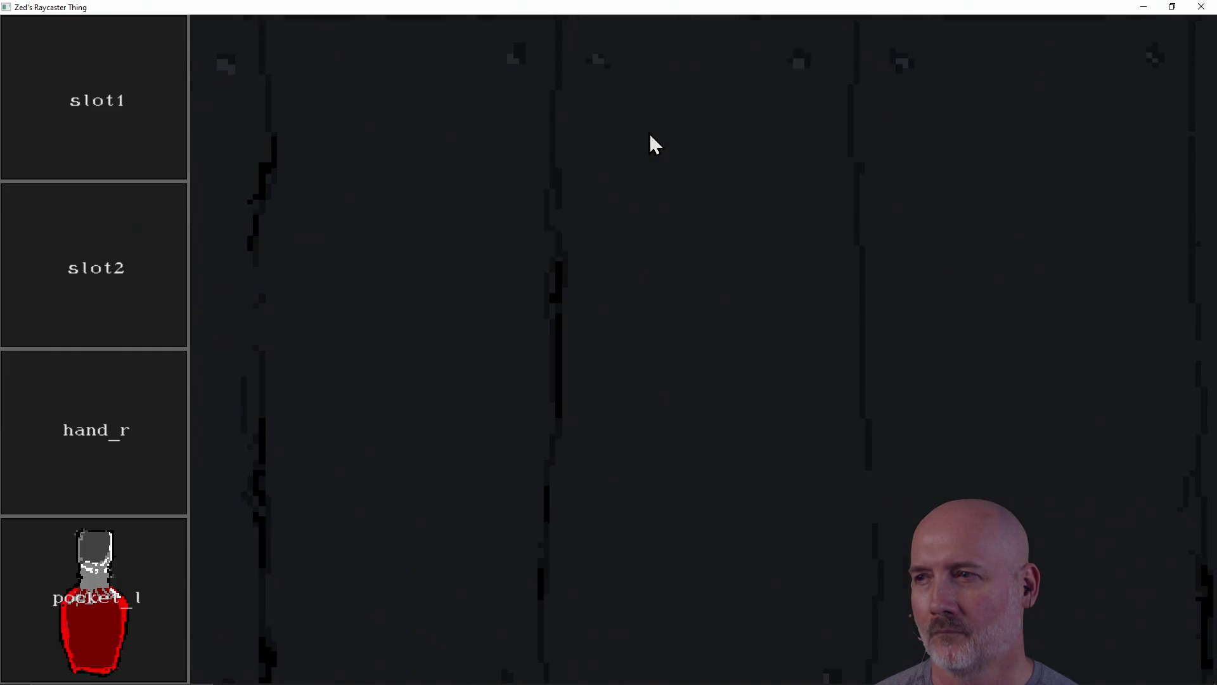
key("Left")
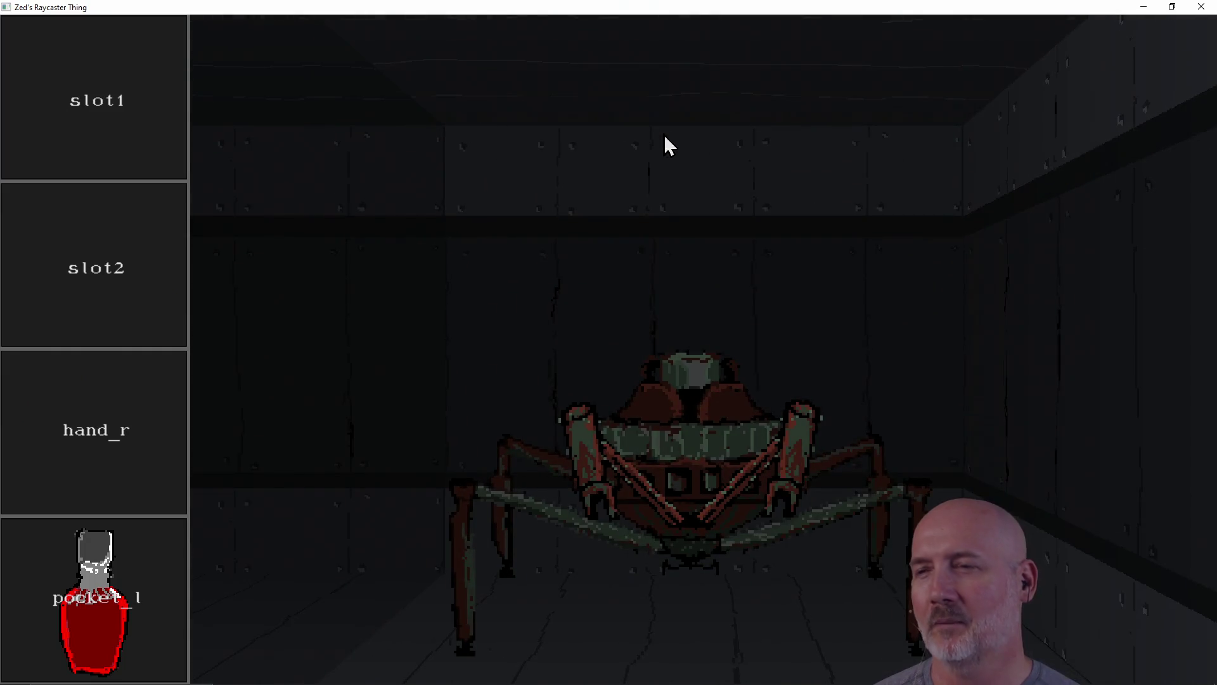
key("Right")
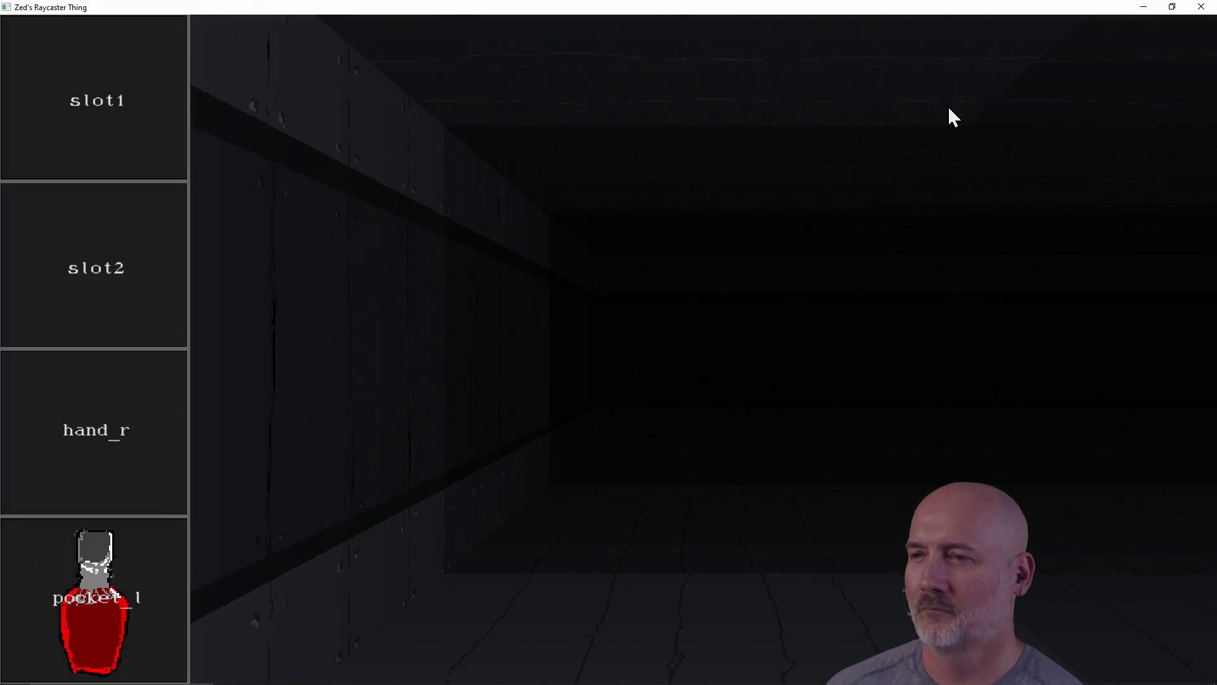
key("Left")
key("Right")
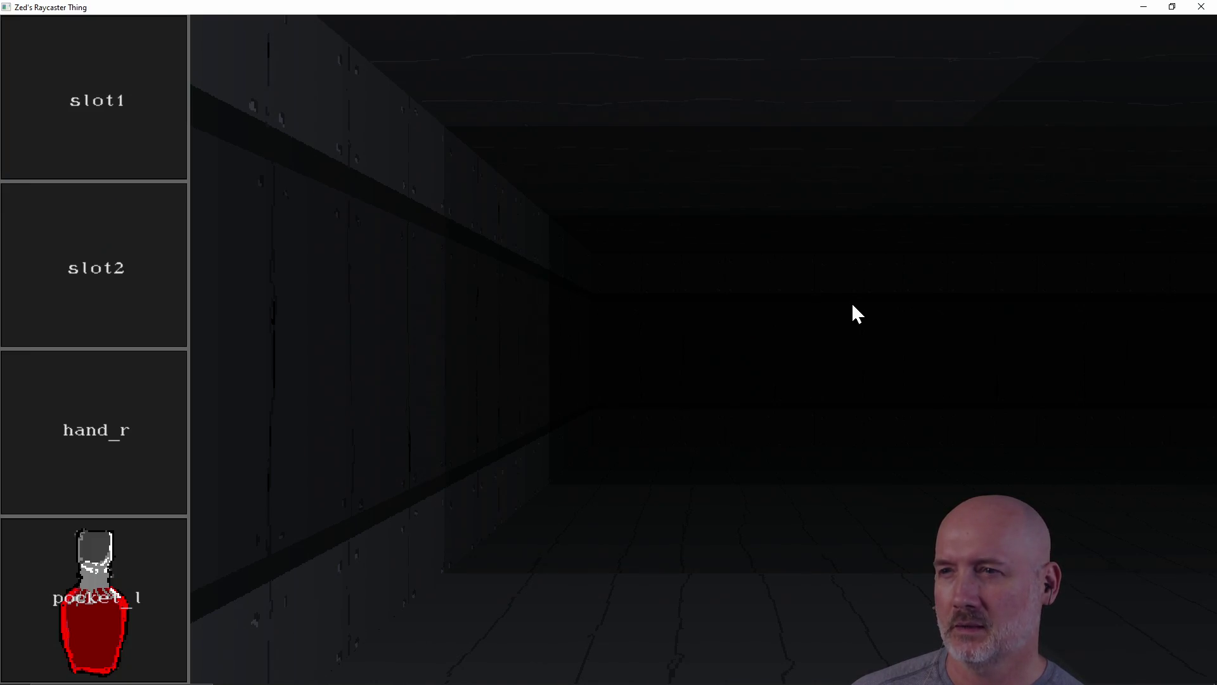
key("Left")
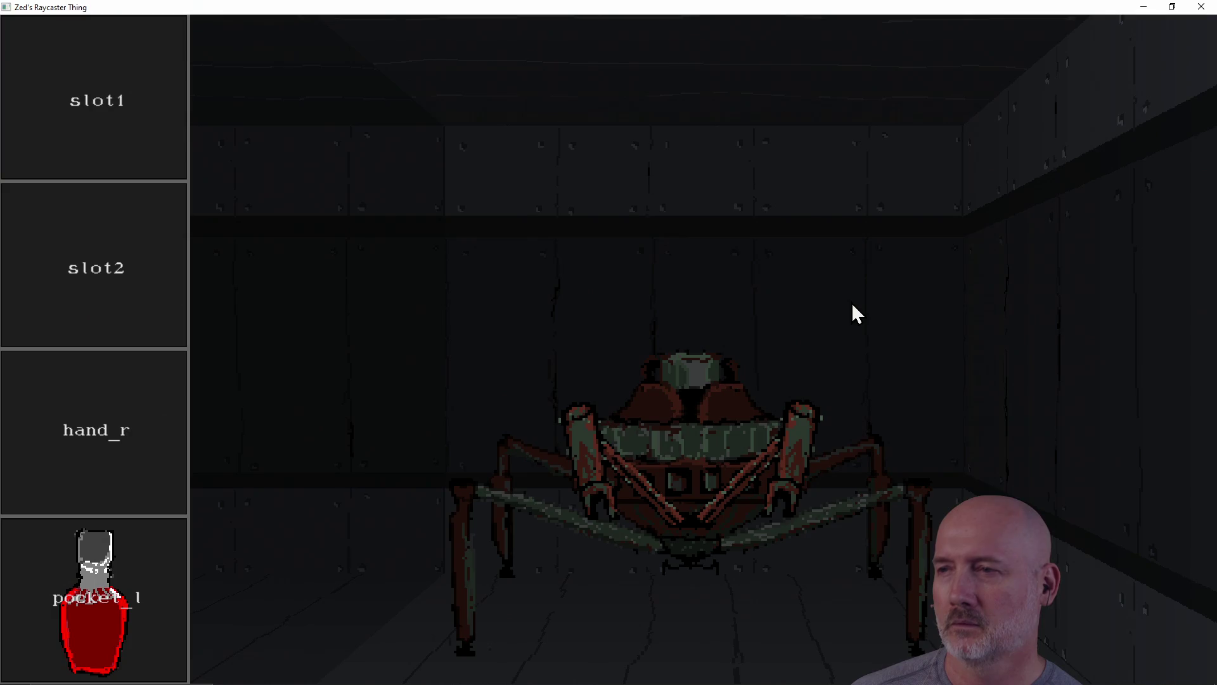
key("Right")
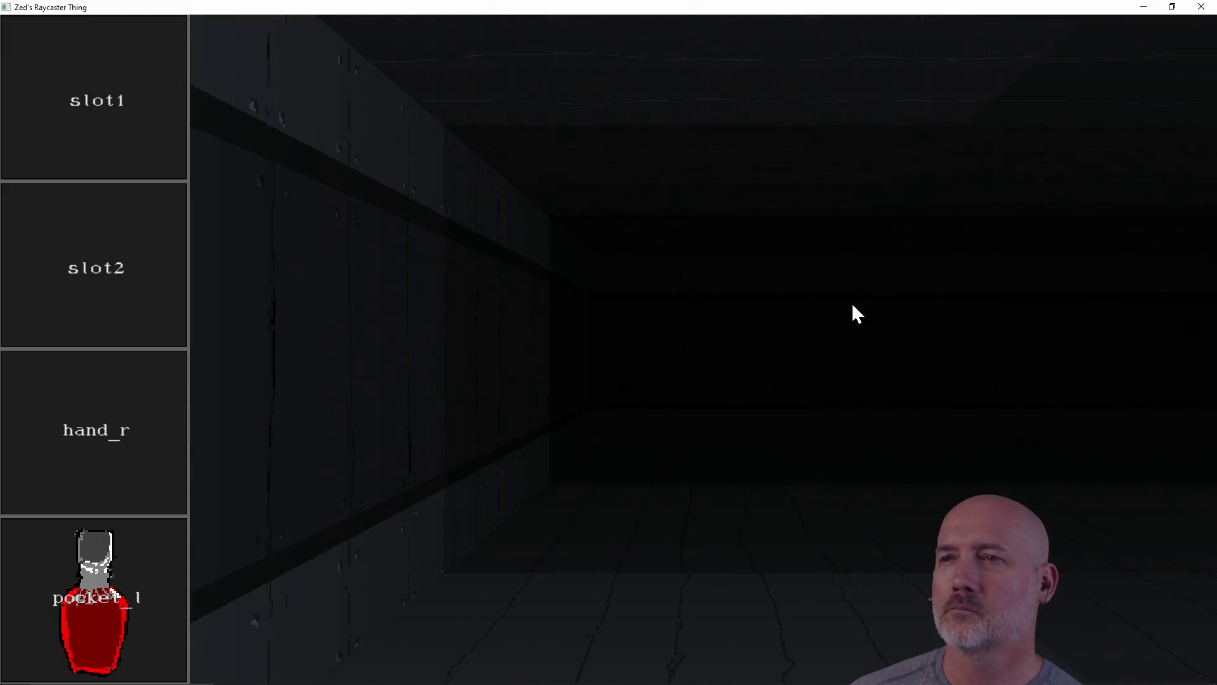
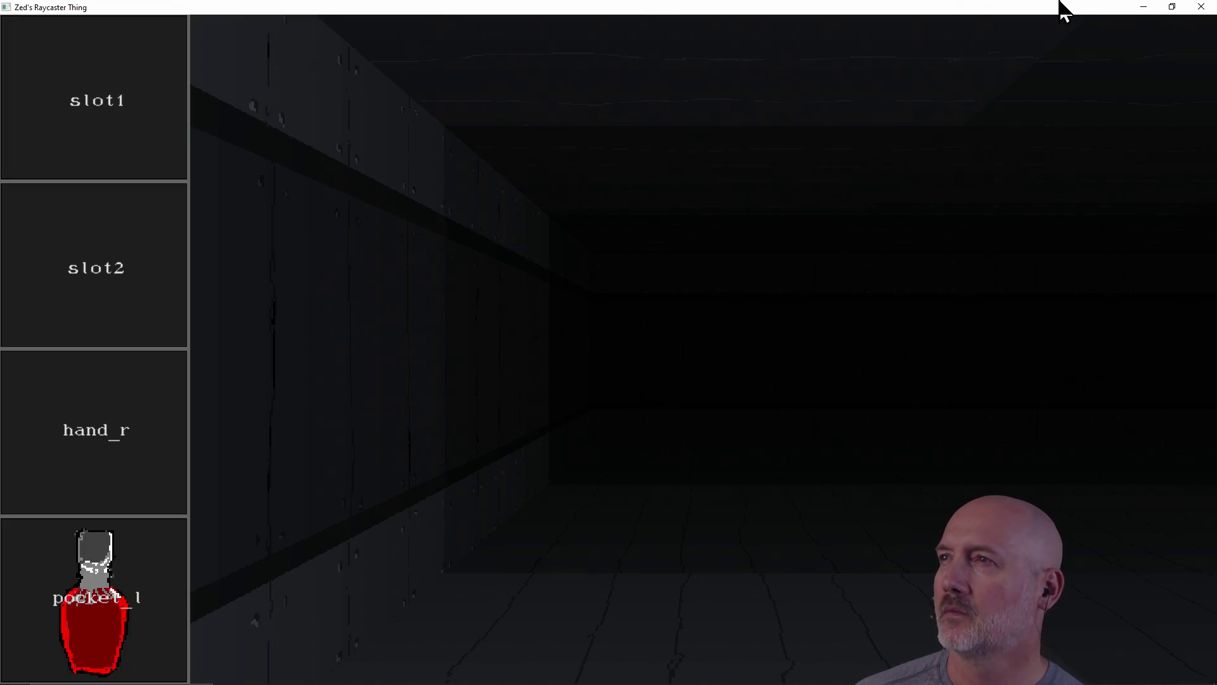
Step: Close Zed's Raycaster Thing and bring Paint.NET, showing doom_floor_1.png, back to the front
left_click(1195, 12)
left_click(739, 329)
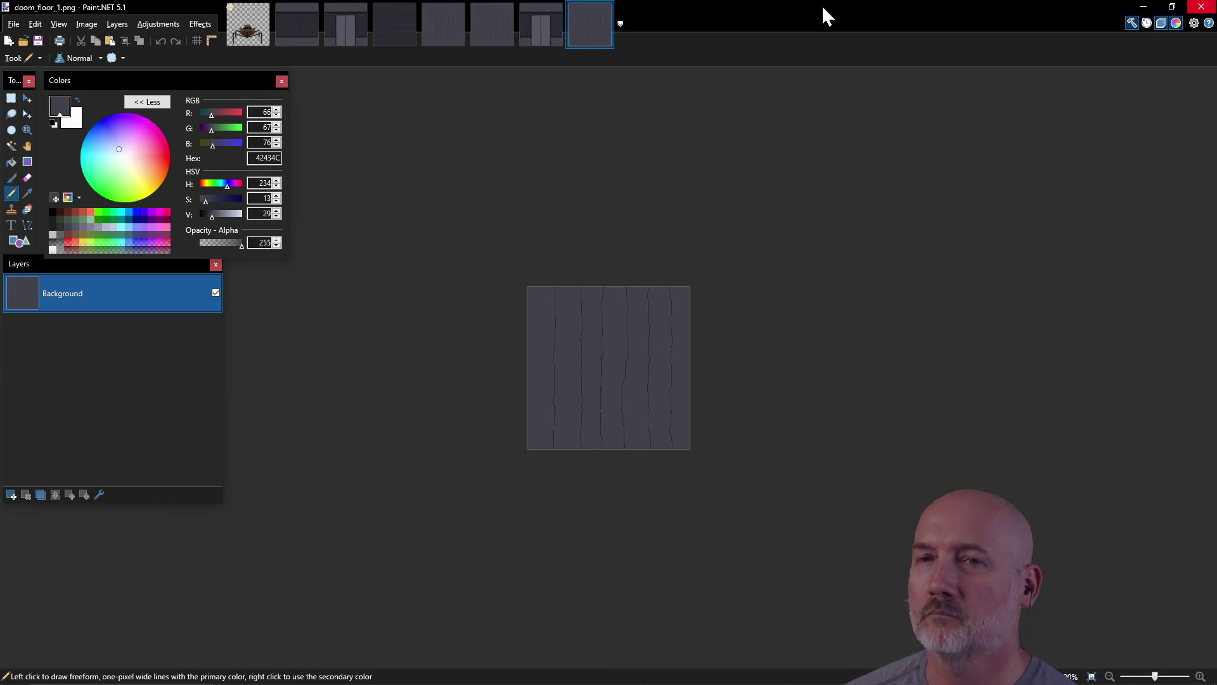
Step: Open and cancel the New Image dialog twice, then zoom in on the floor texture
left_click(13, 24)
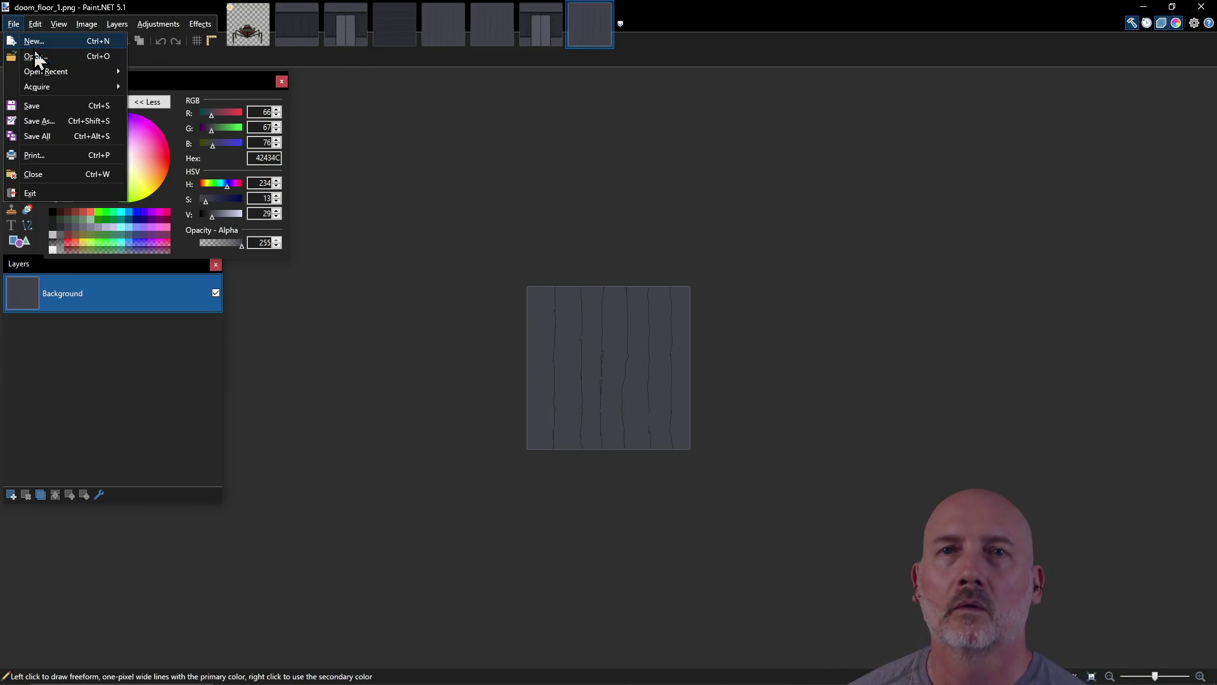
left_click(33, 46)
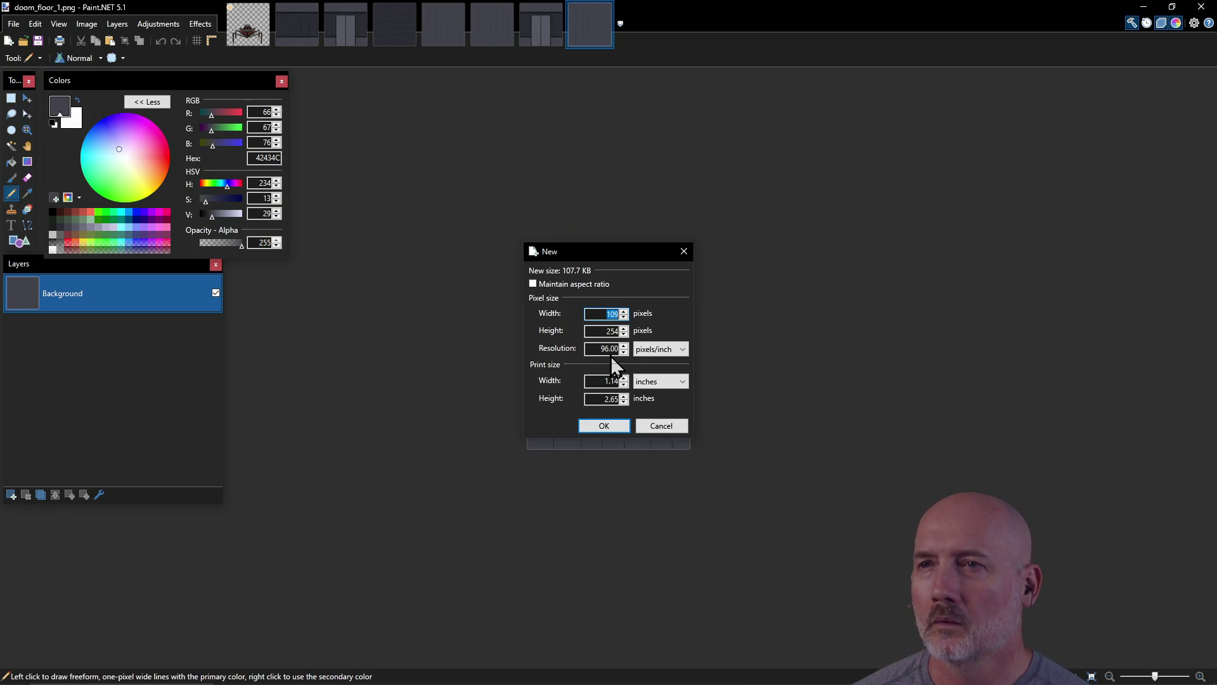
left_click(659, 425)
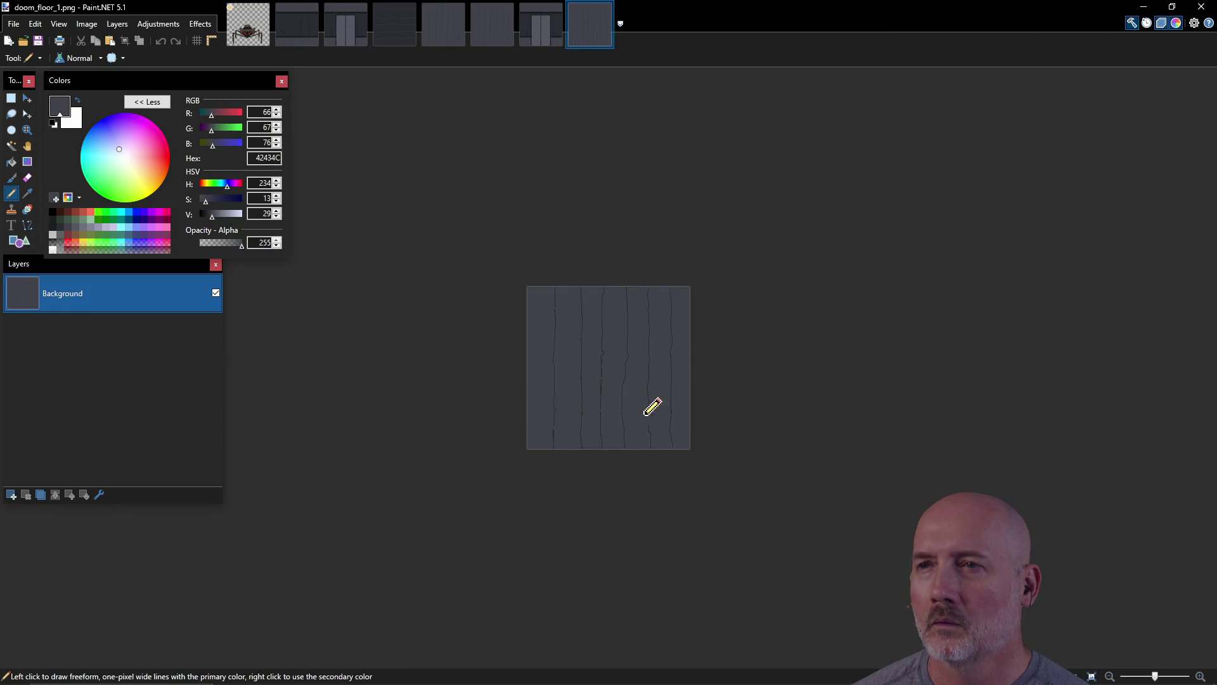
left_click(13, 23)
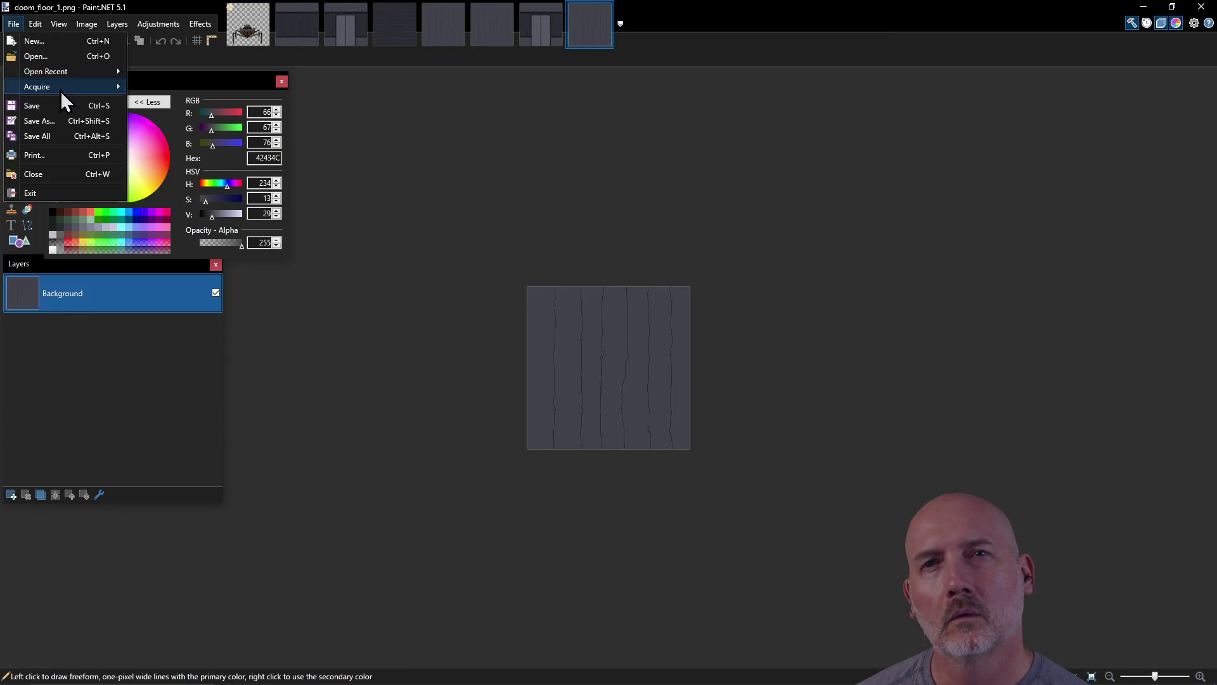
left_click(51, 43)
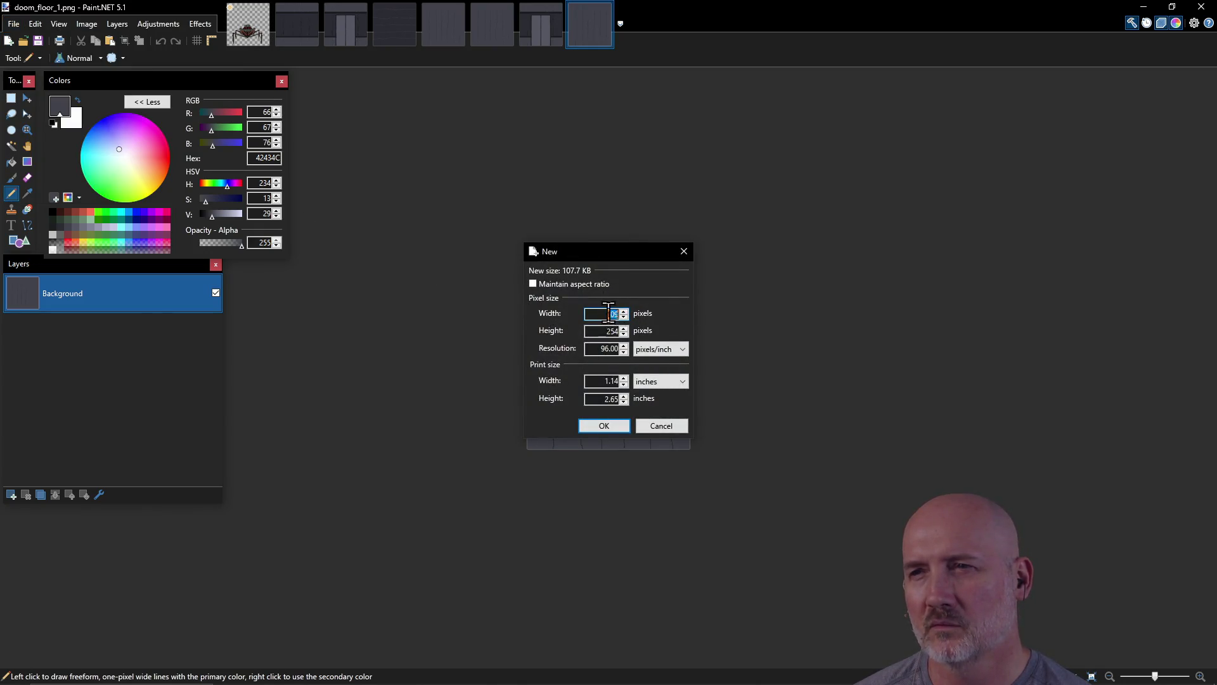
left_click(671, 428)
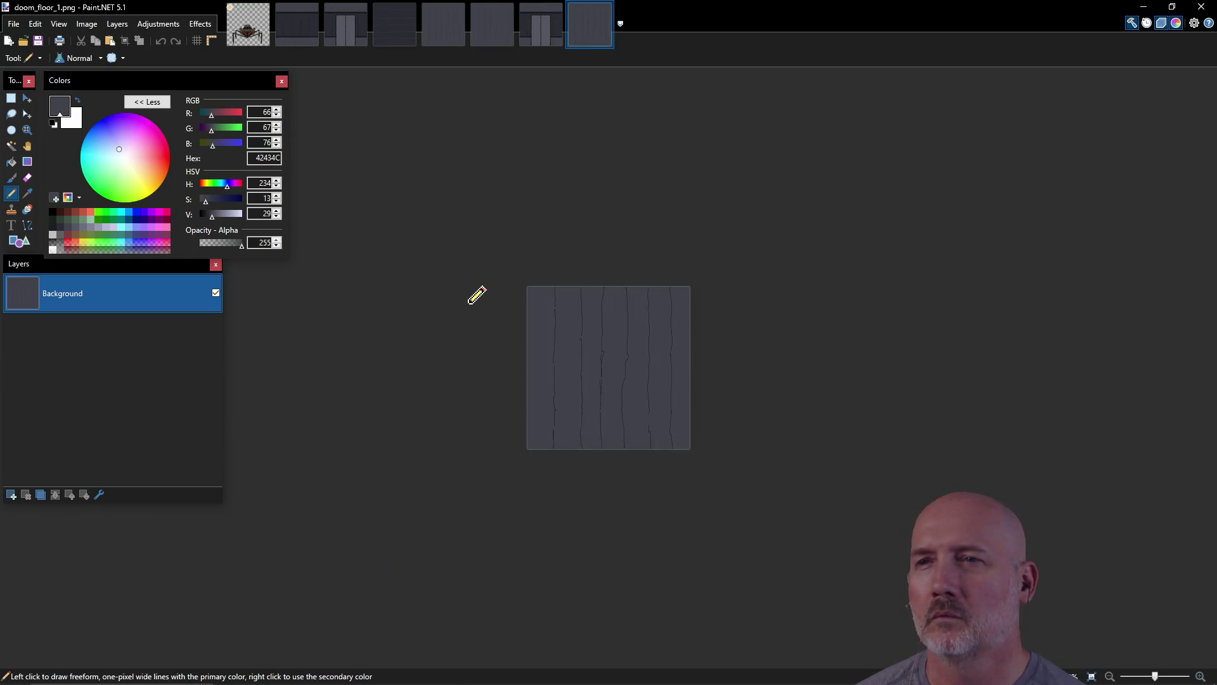
key("ctrl+plus")
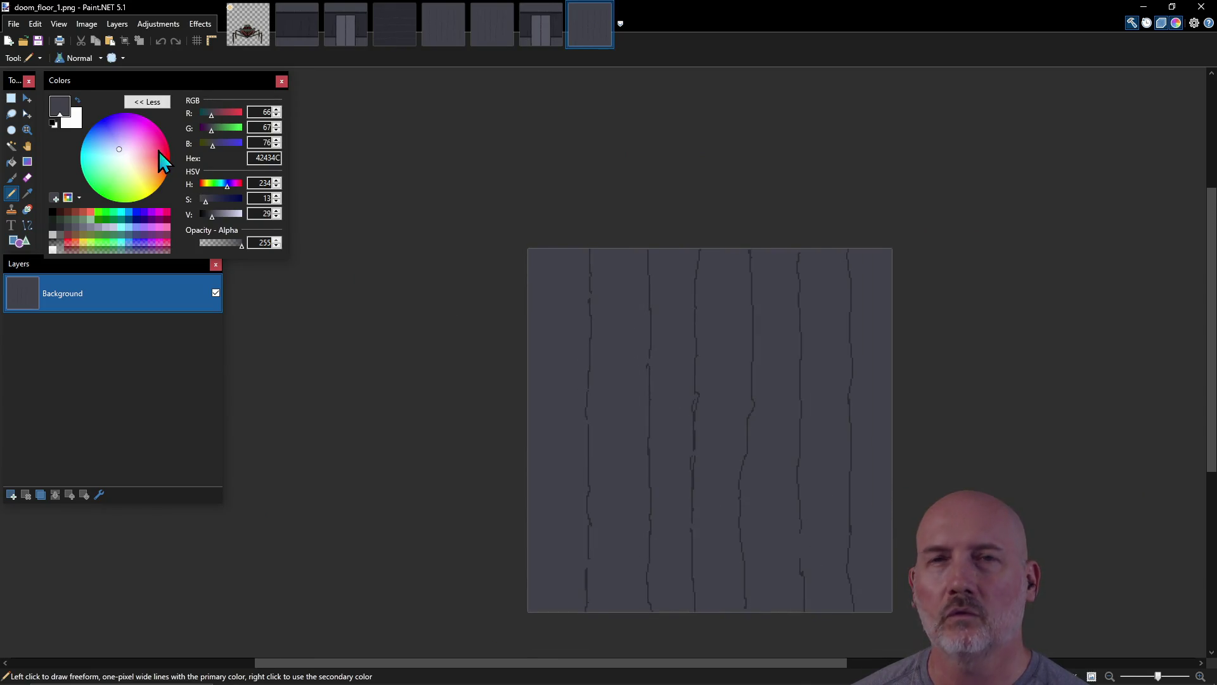
Step: Create a new 96×96 pixel image and zoom in on it
left_click(13, 23)
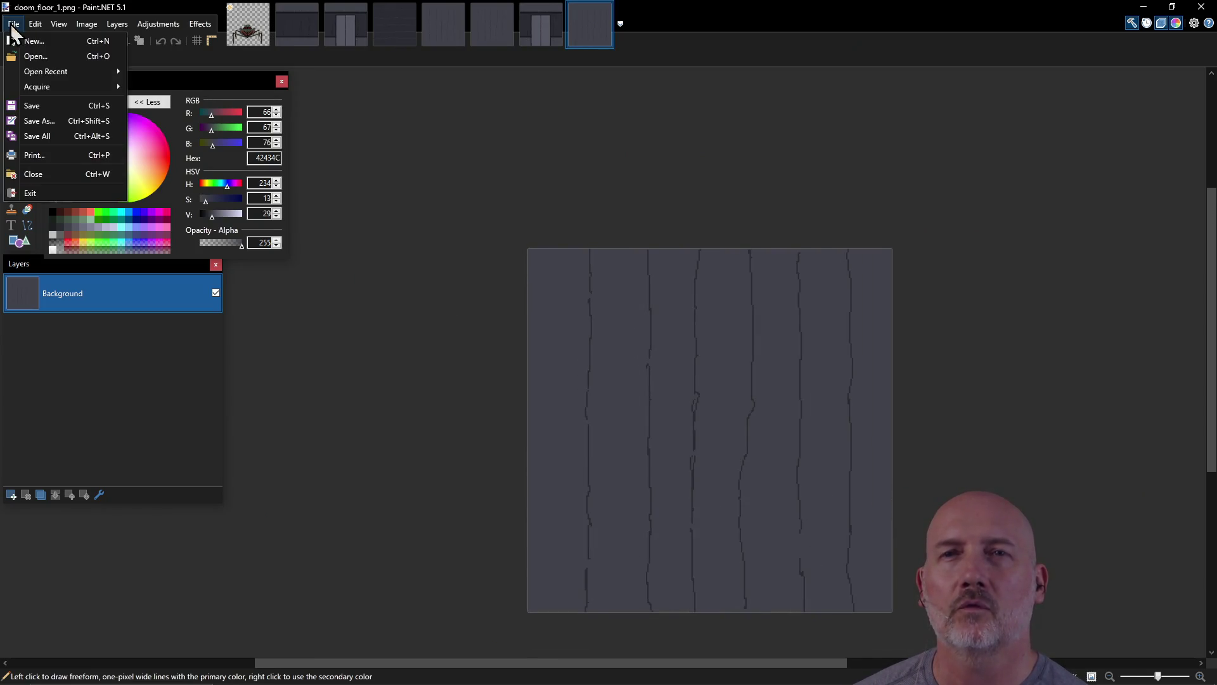
left_click(56, 40)
type("96")
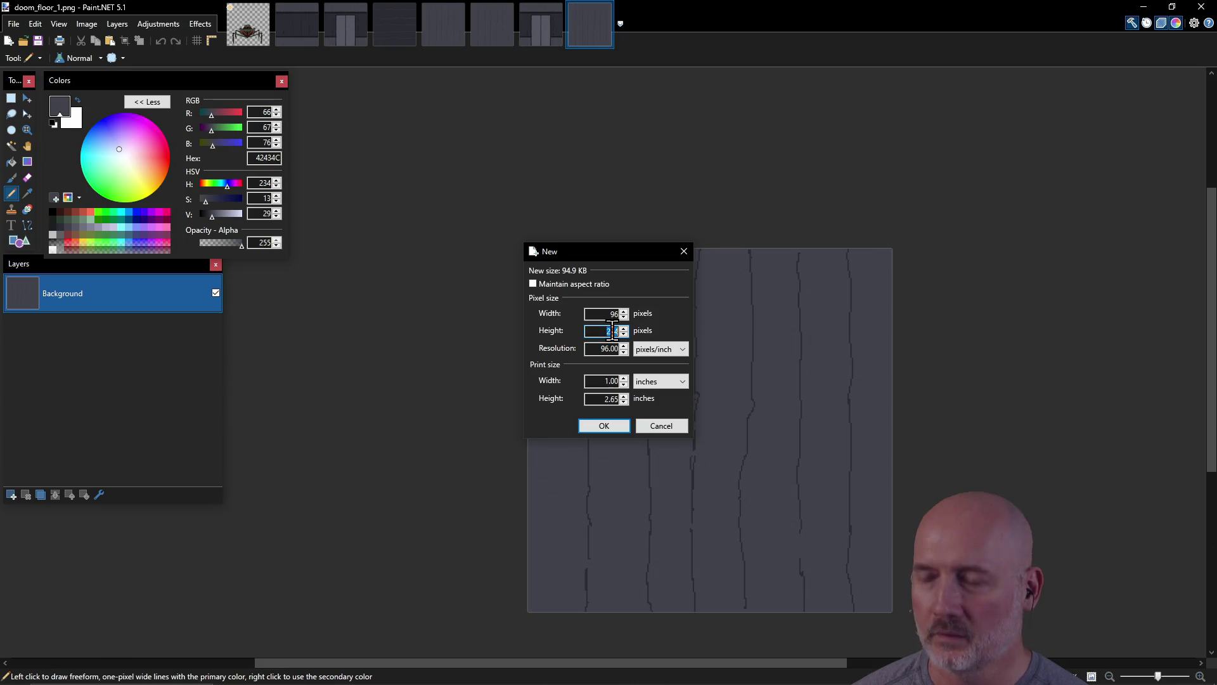
type("96")
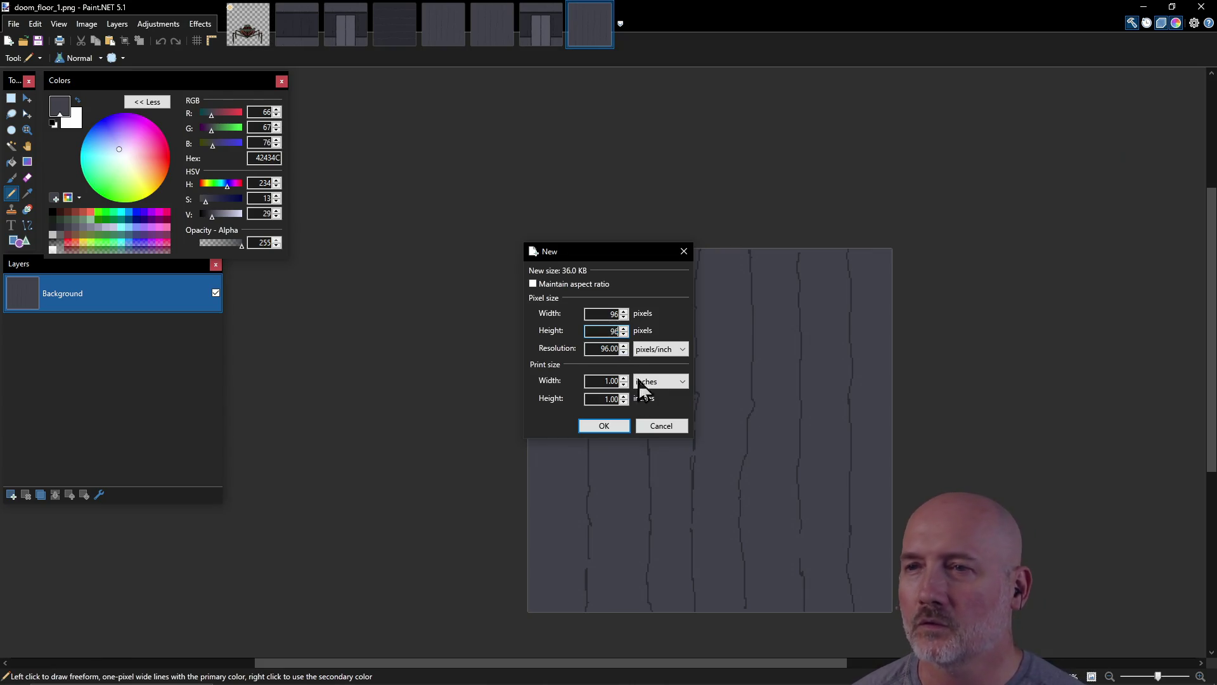
left_click(607, 427)
scroll(623, 406, "up", 5)
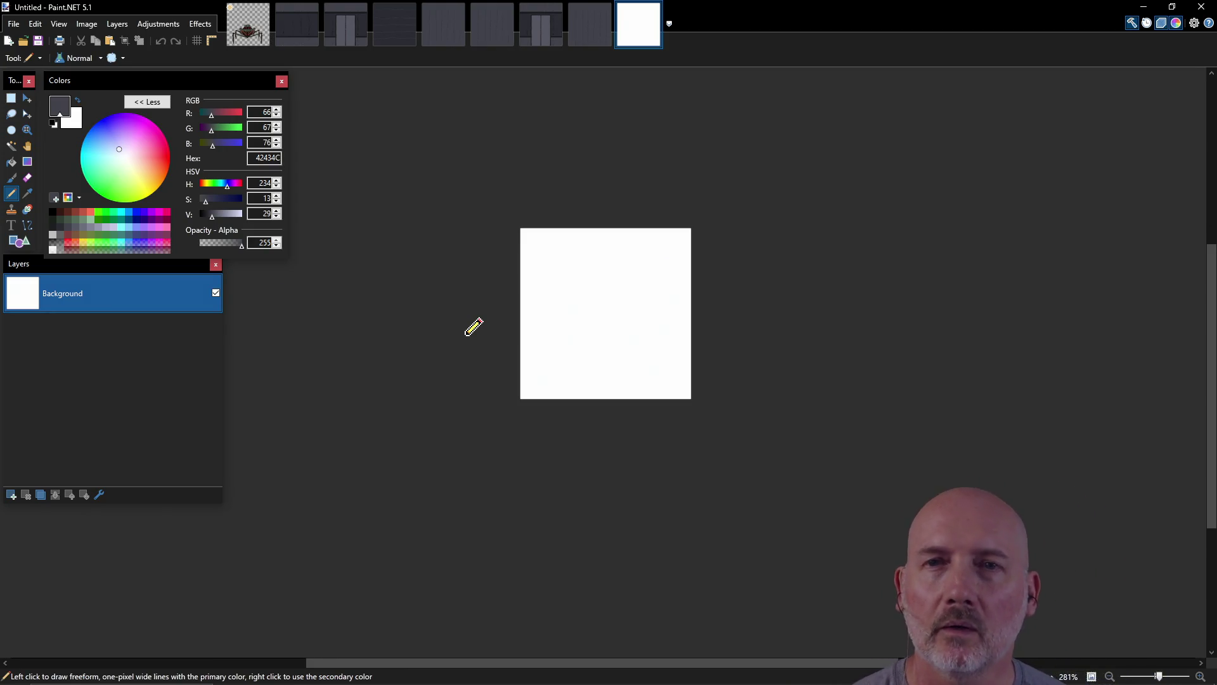
Step: Pick a red drawing colour, then try and undo a test line and a rectangle selection
left_click(87, 219)
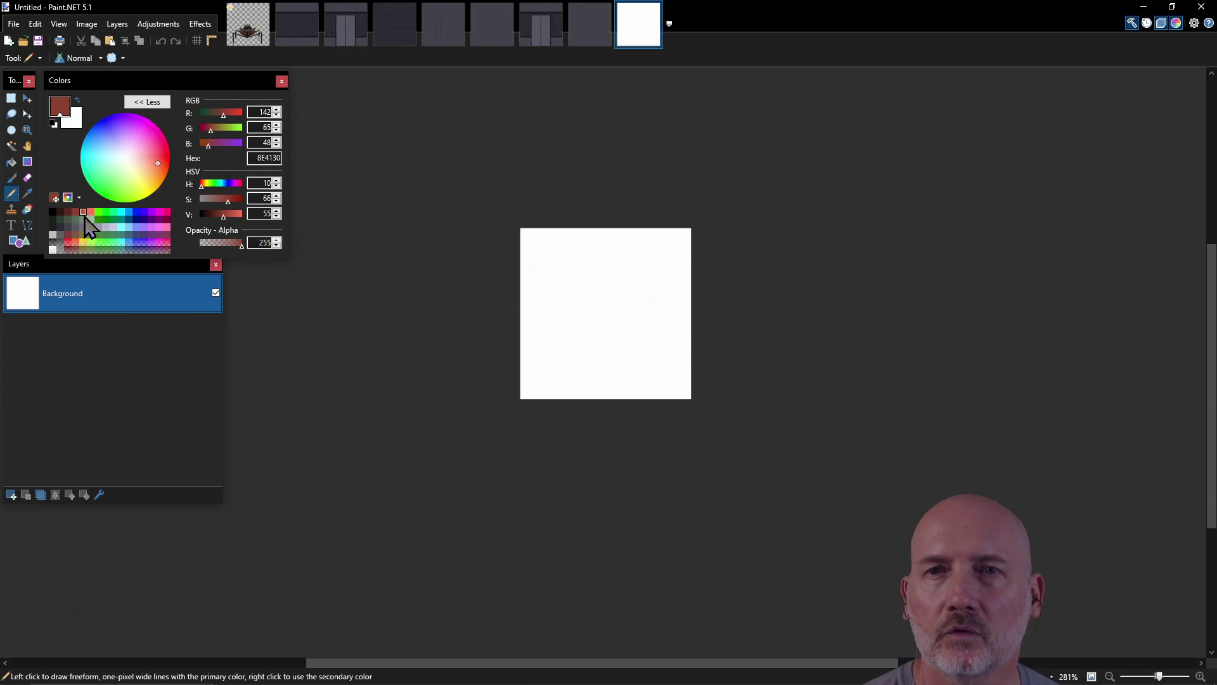
left_click(89, 220)
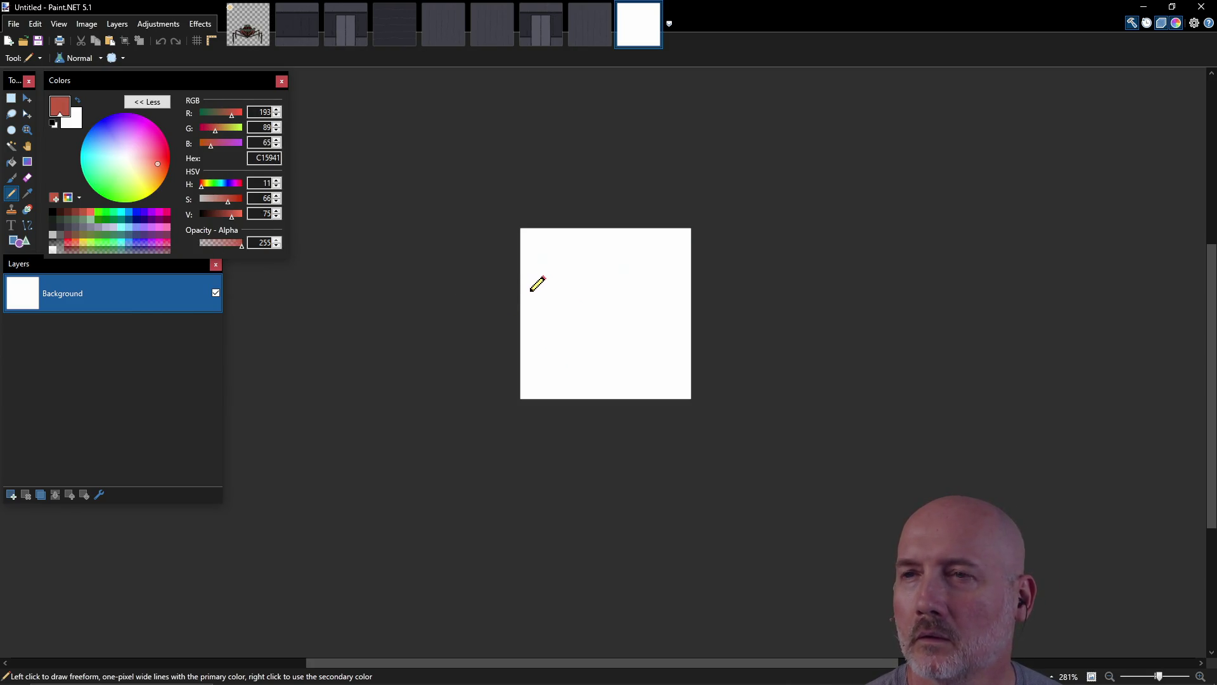
mouse_move(532, 286)
left_mouse_down()
mouse_move(530, 334)
mouse_move(530, 287)
mouse_move(583, 287)
mouse_move(534, 320)
mouse_move(536, 338)
left_mouse_up()
key("ctrl+z")
key("ctrl+z")
left_click(13, 99)
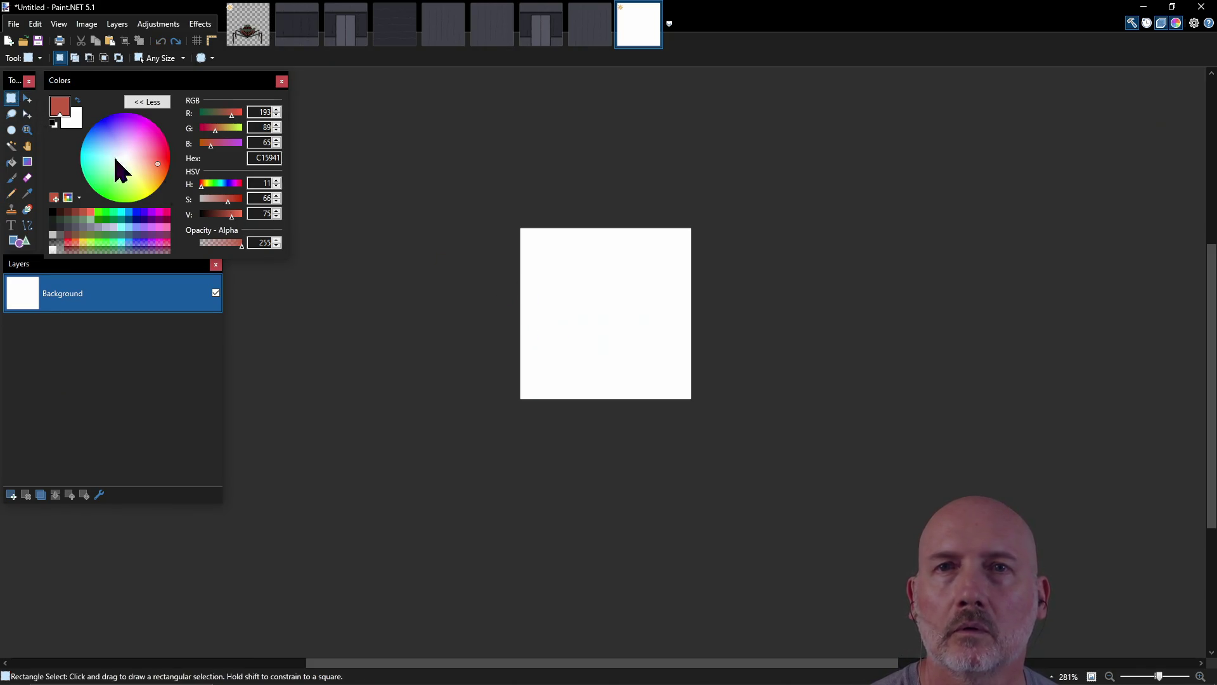
left_click_drag(534, 268, 667, 347)
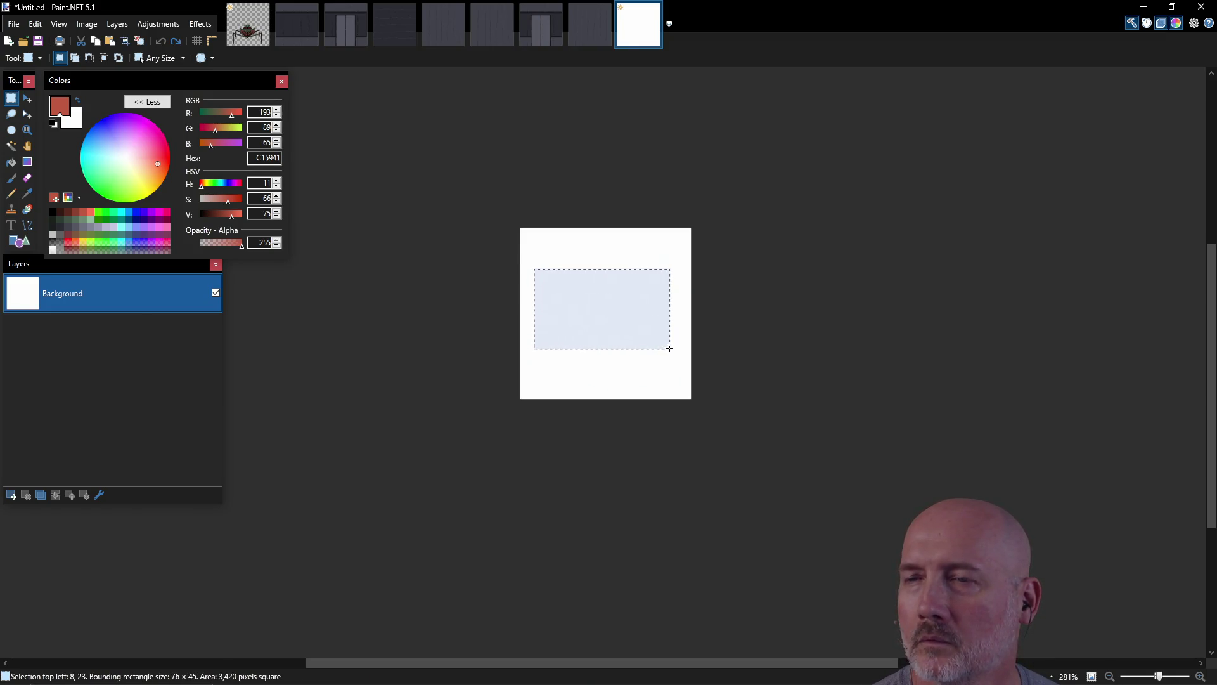
left_click(570, 348)
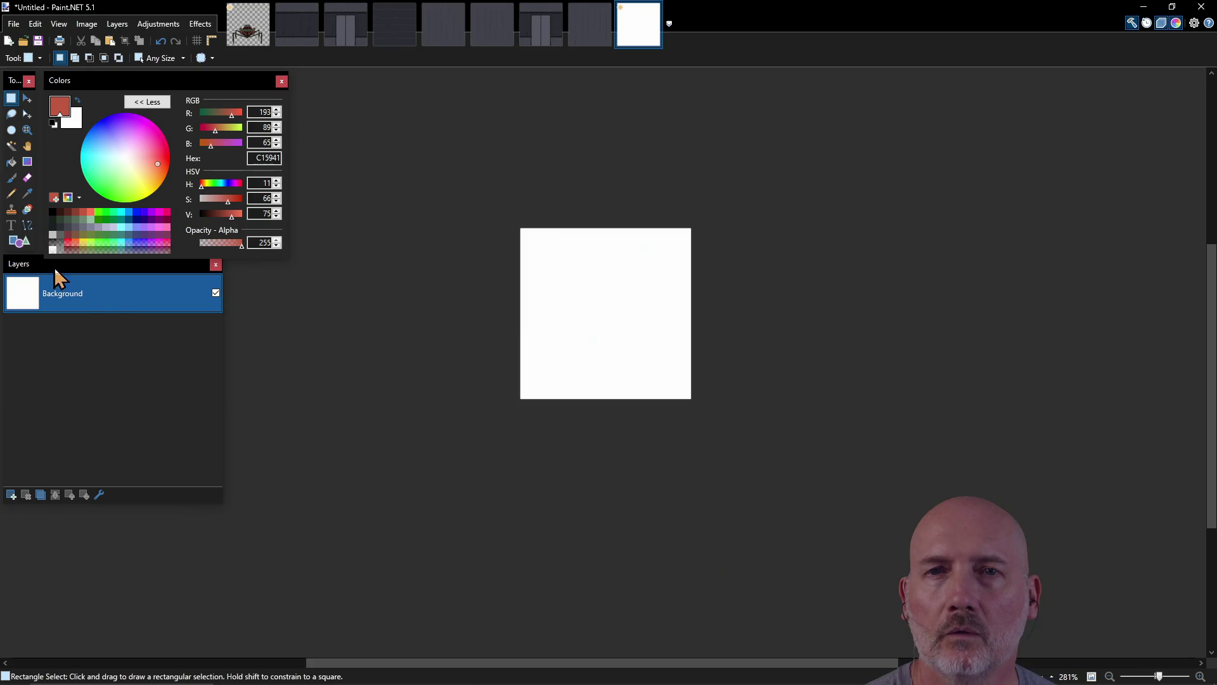
Step: Draw and commit a red rectangle outline across the middle of the canvas
left_click(19, 242)
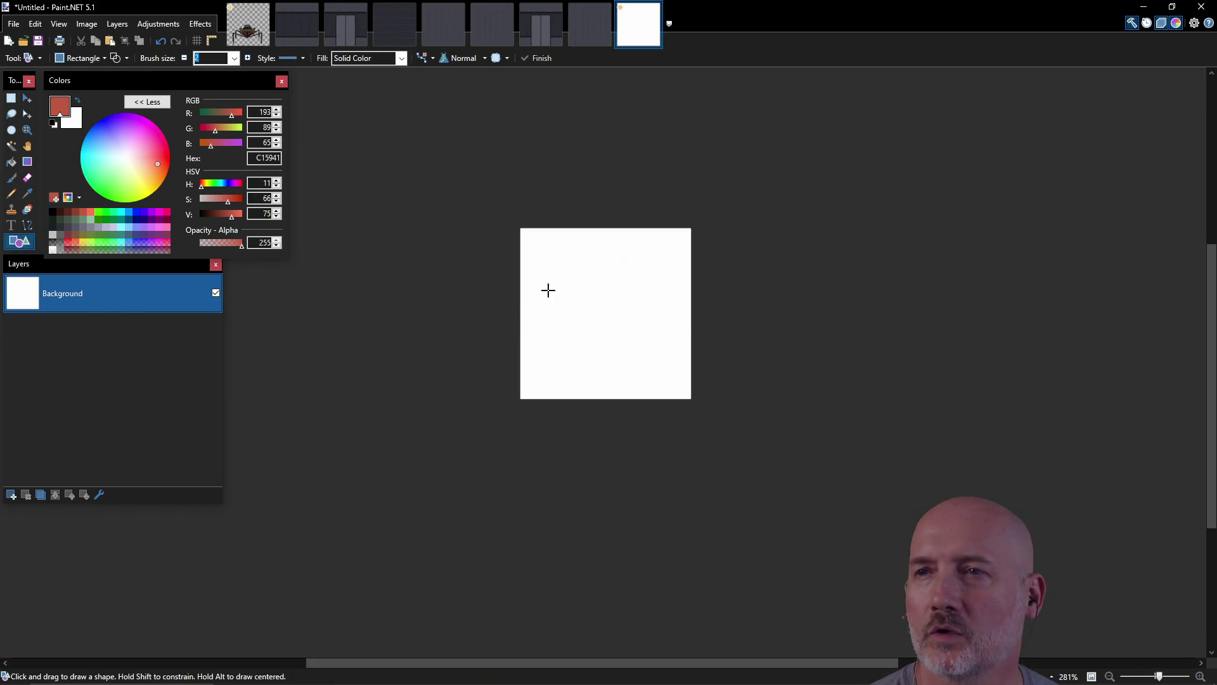
left_click_drag(528, 284, 681, 356)
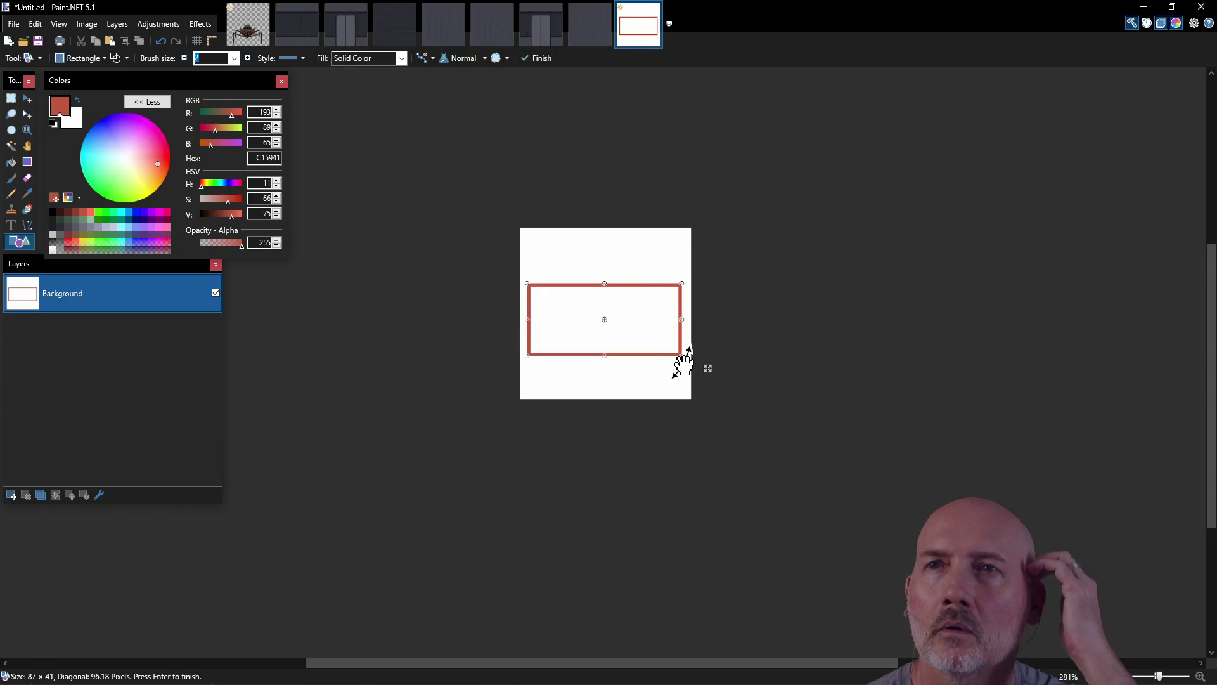
left_click(303, 58)
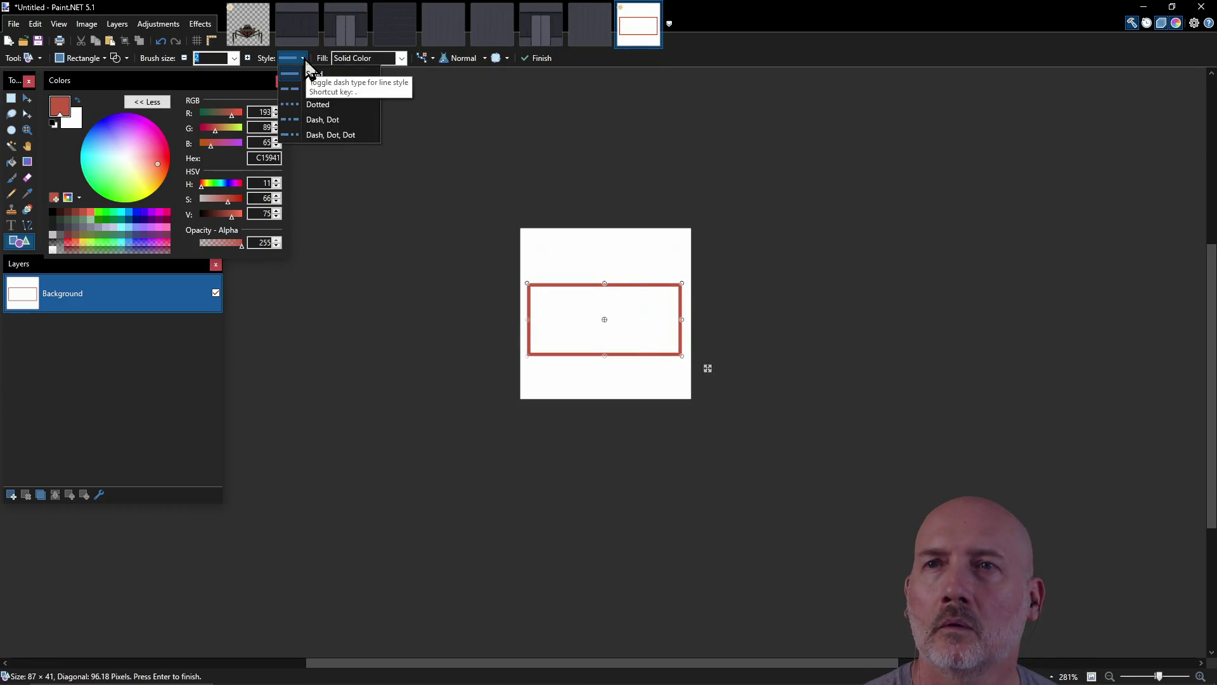
key("Escape")
key("Return")
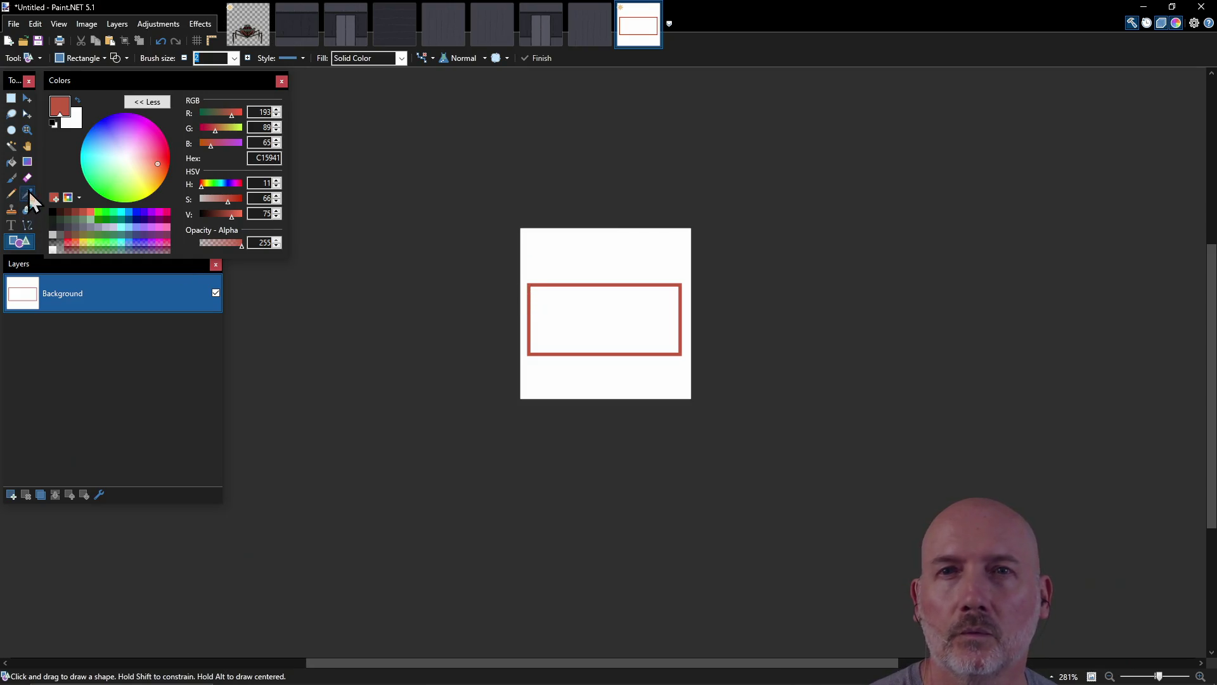
Step: Draw a dark reddish-brown (5B2A1F) rectangle outline just inside the red frame
left_click(60, 220)
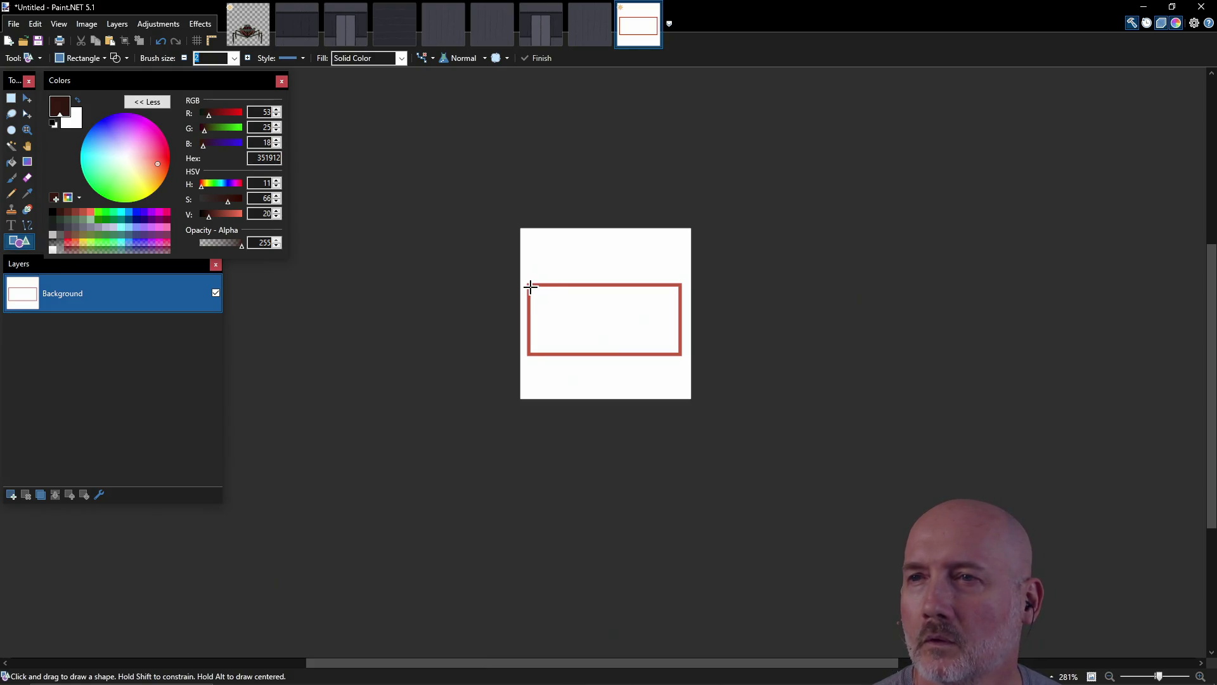
mouse_move(532, 286)
left_mouse_down()
mouse_move(578, 341)
mouse_move(680, 354)
left_mouse_up()
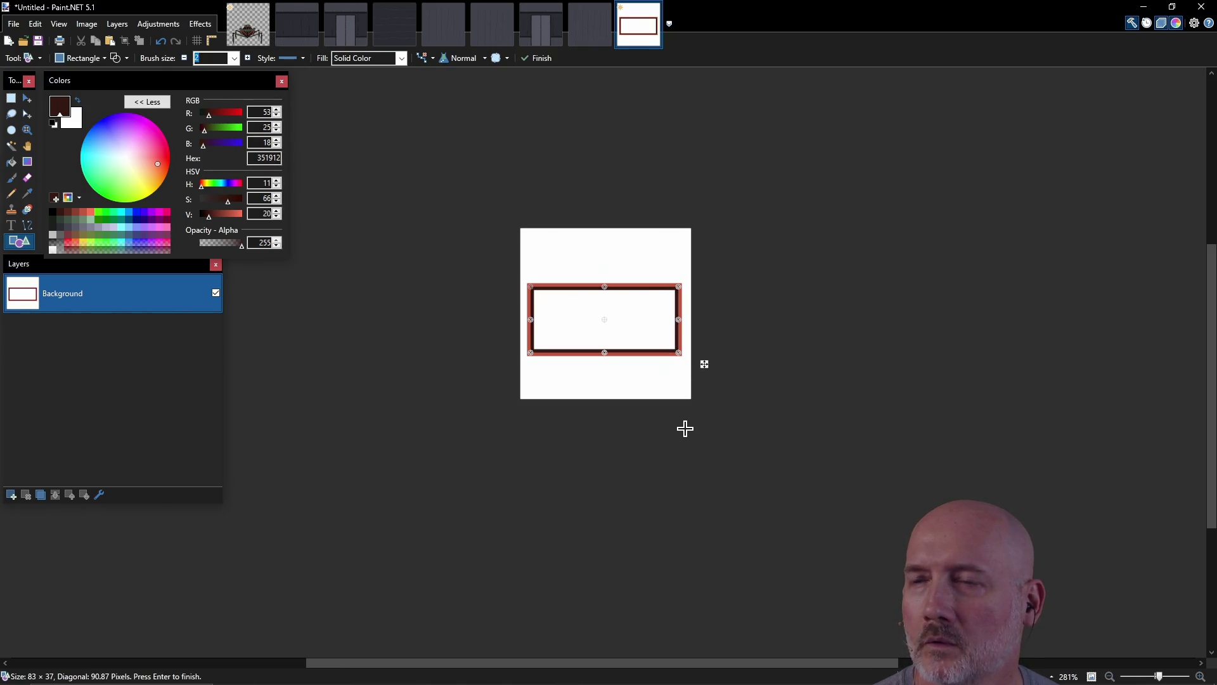
key("ctrl+z")
left_click(69, 215)
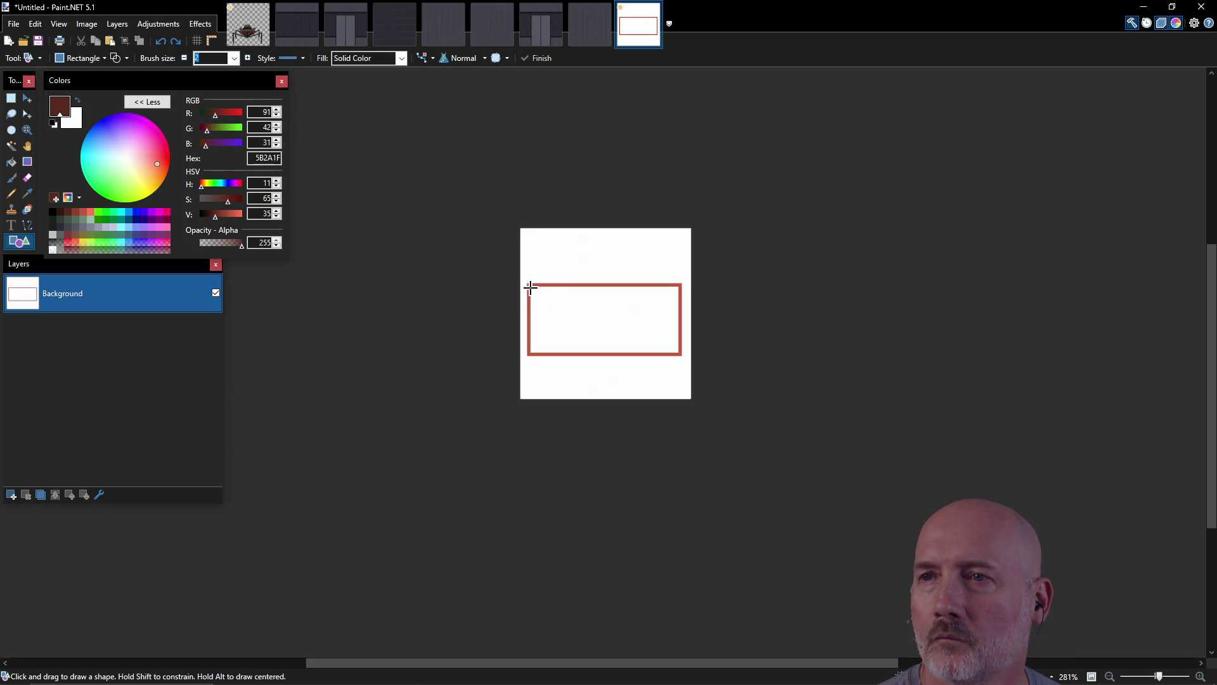
mouse_move(532, 287)
left_mouse_down()
mouse_move(557, 318)
mouse_move(677, 352)
left_mouse_up()
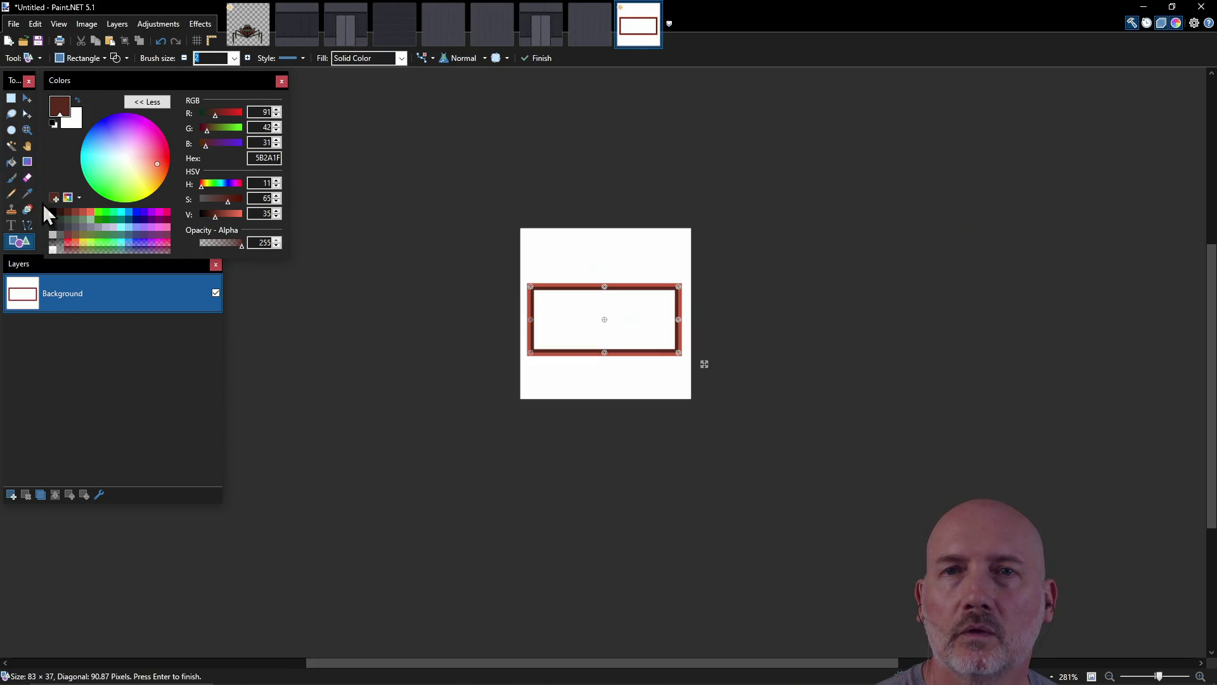
left_click(12, 163)
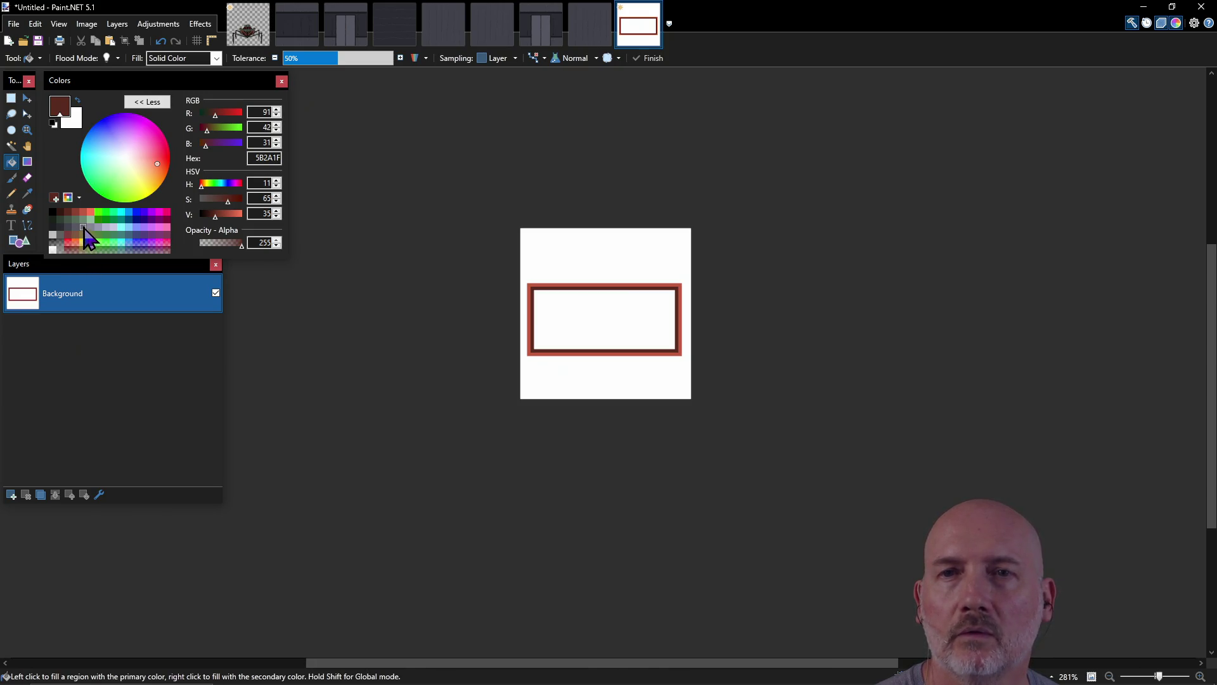
Step: Flood-fill the frame's interior with grey, then recolour it green
left_click(84, 230)
left_click(569, 309)
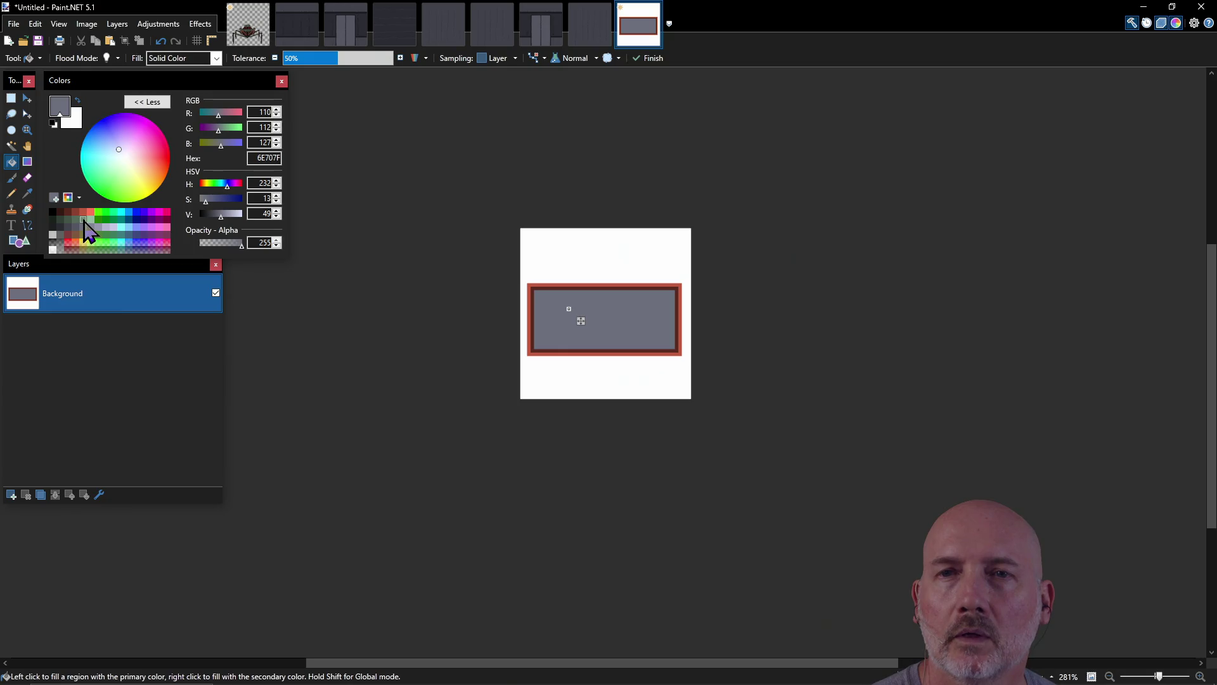
left_click(85, 223)
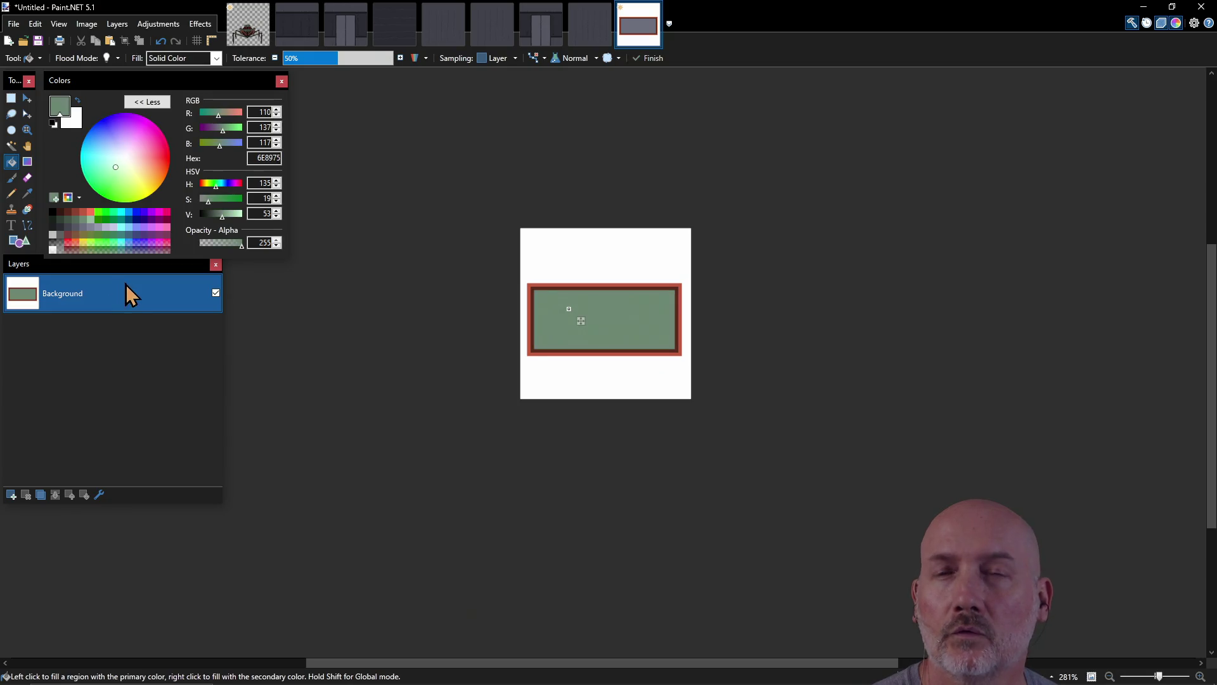
Step: Sketch a light green pencil line inside the rectangle
left_click(11, 194)
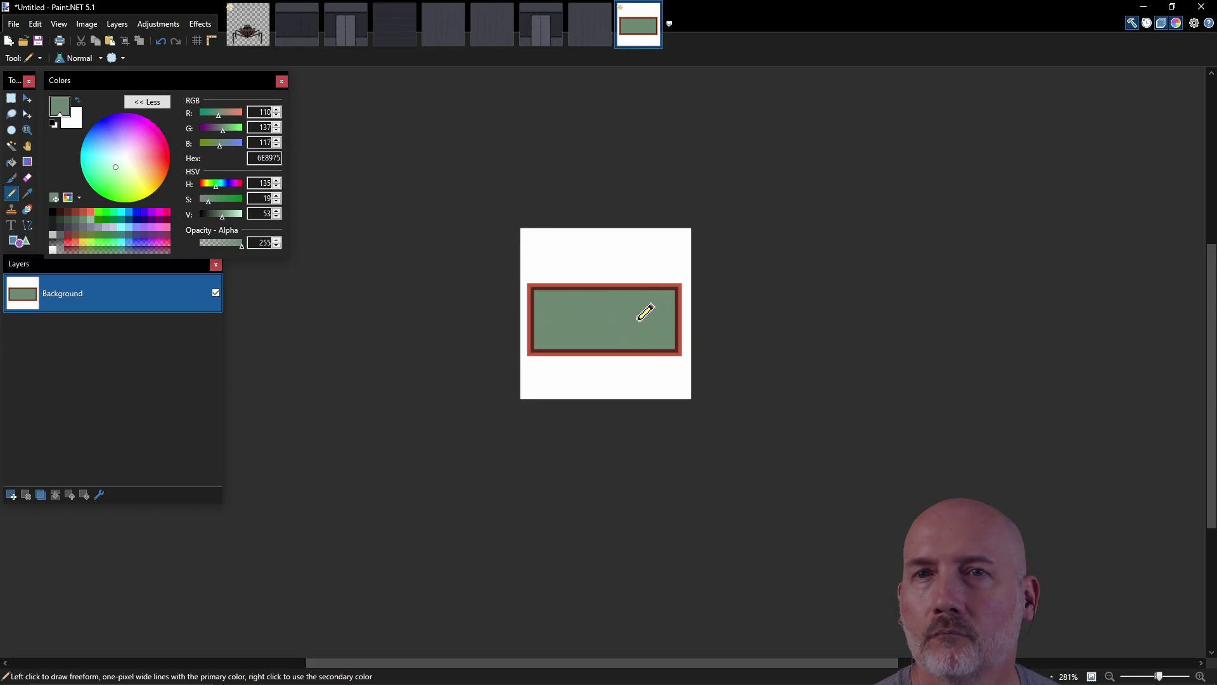
left_click(95, 230)
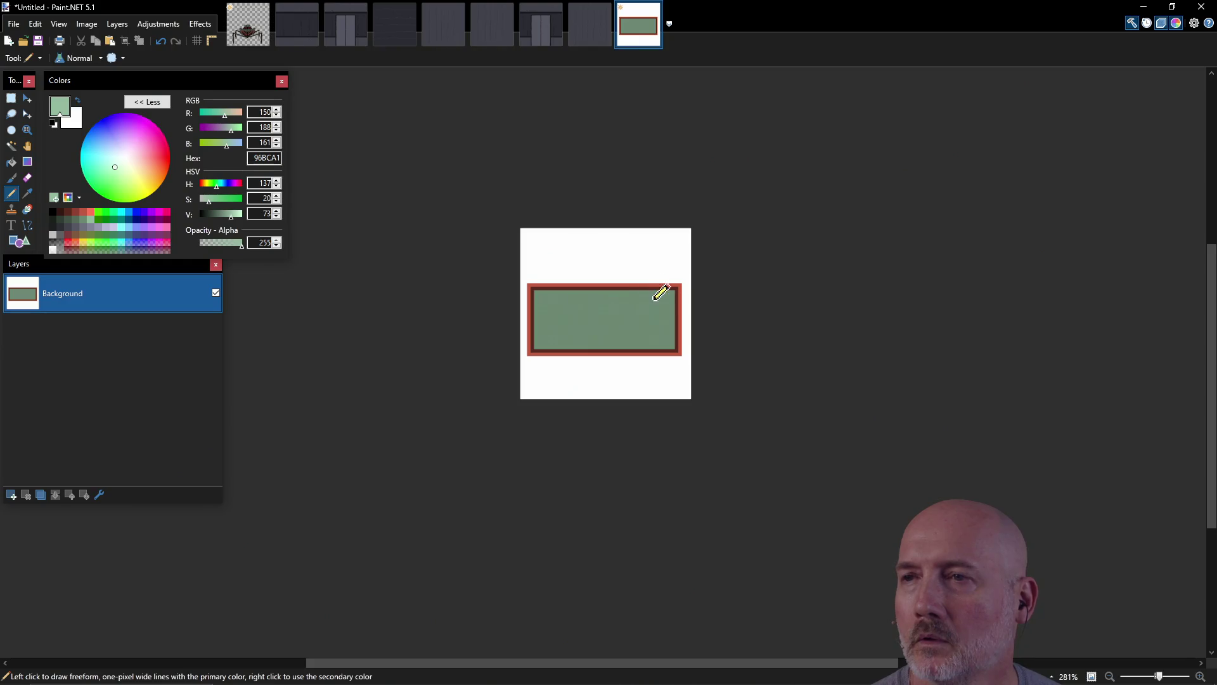
mouse_move(546, 303)
left_mouse_down()
mouse_move(592, 296)
mouse_move(559, 309)
mouse_move(658, 313)
mouse_move(663, 296)
mouse_move(607, 299)
mouse_move(558, 346)
mouse_move(561, 320)
mouse_move(561, 335)
mouse_move(637, 321)
mouse_move(638, 346)
mouse_move(615, 346)
mouse_move(631, 320)
mouse_move(620, 347)
left_mouse_up()
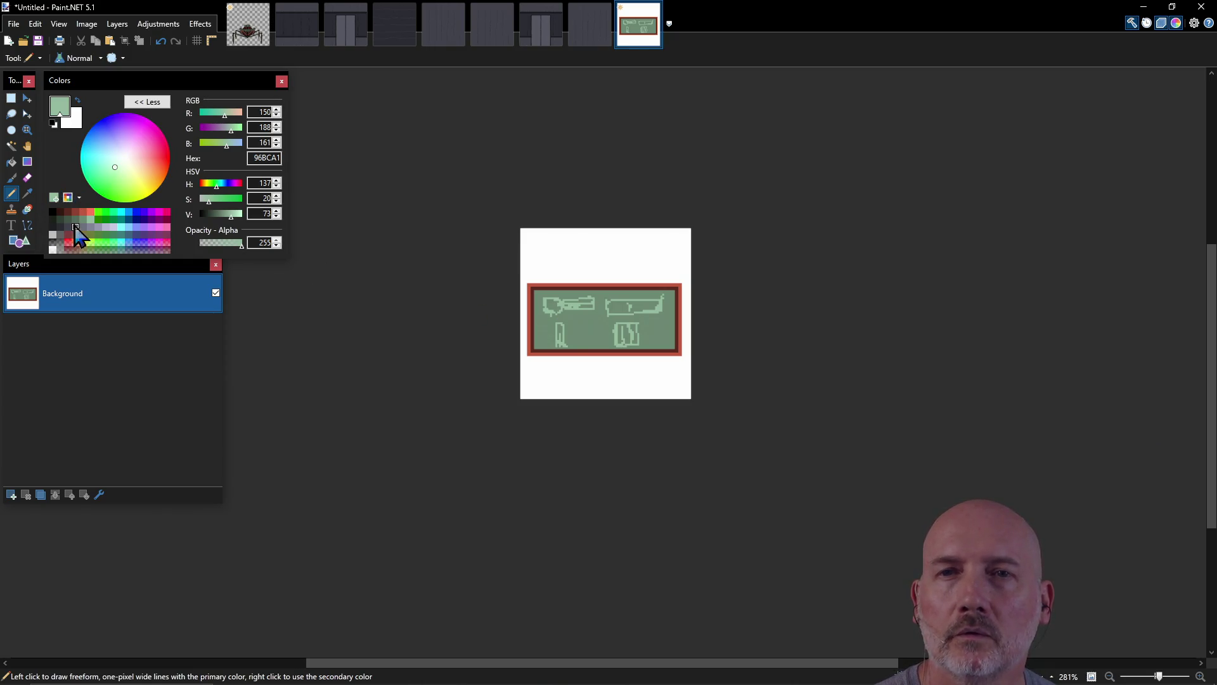
left_click(107, 228)
Step: Fill the interior with greyish lavender and pencil pale lavender tool outlines near the upper-left
left_click(11, 162)
left_click(557, 332)
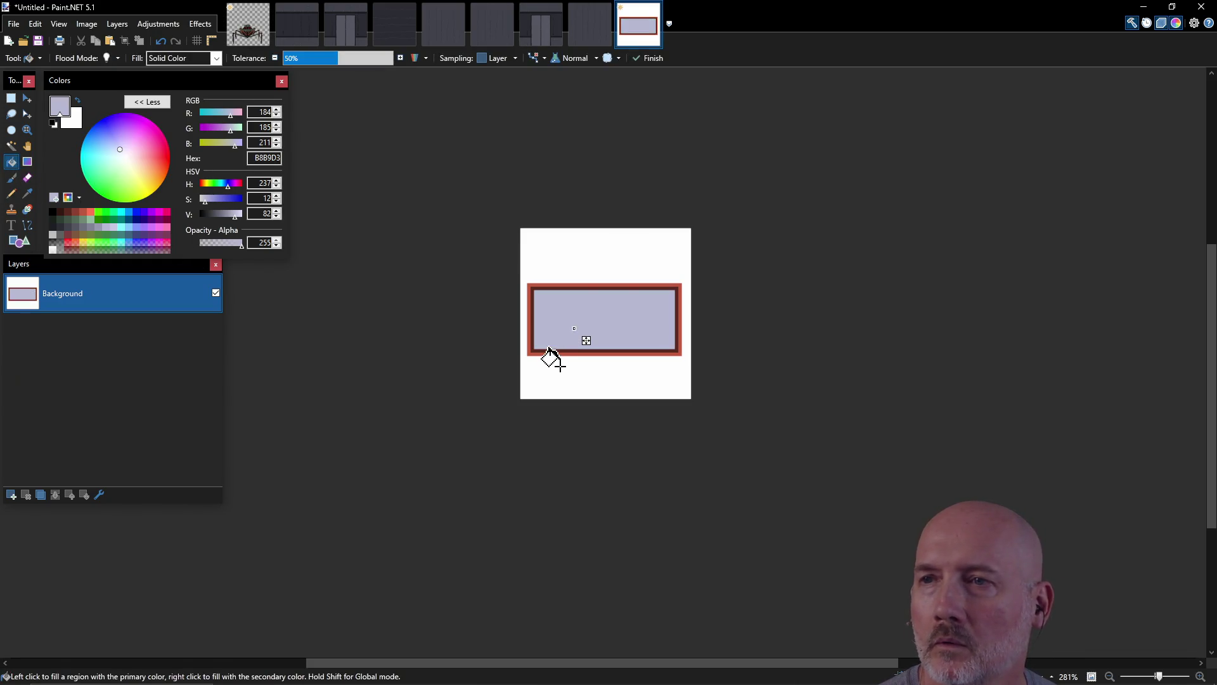
left_click(106, 227)
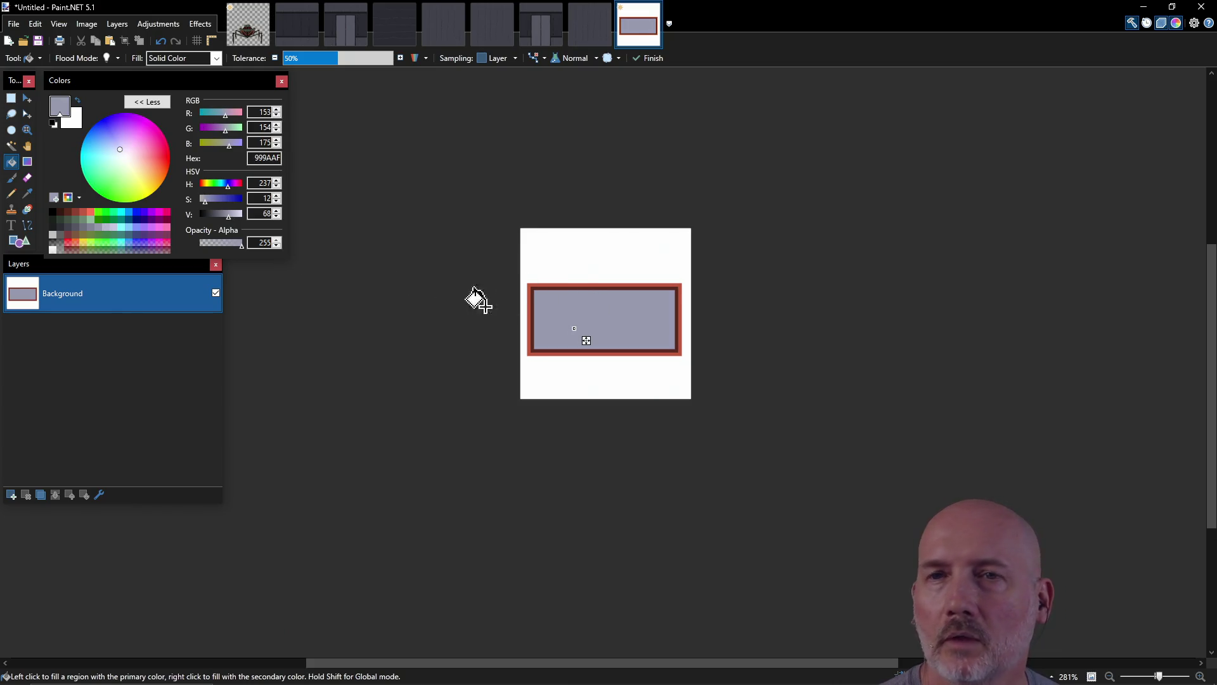
left_click(11, 194)
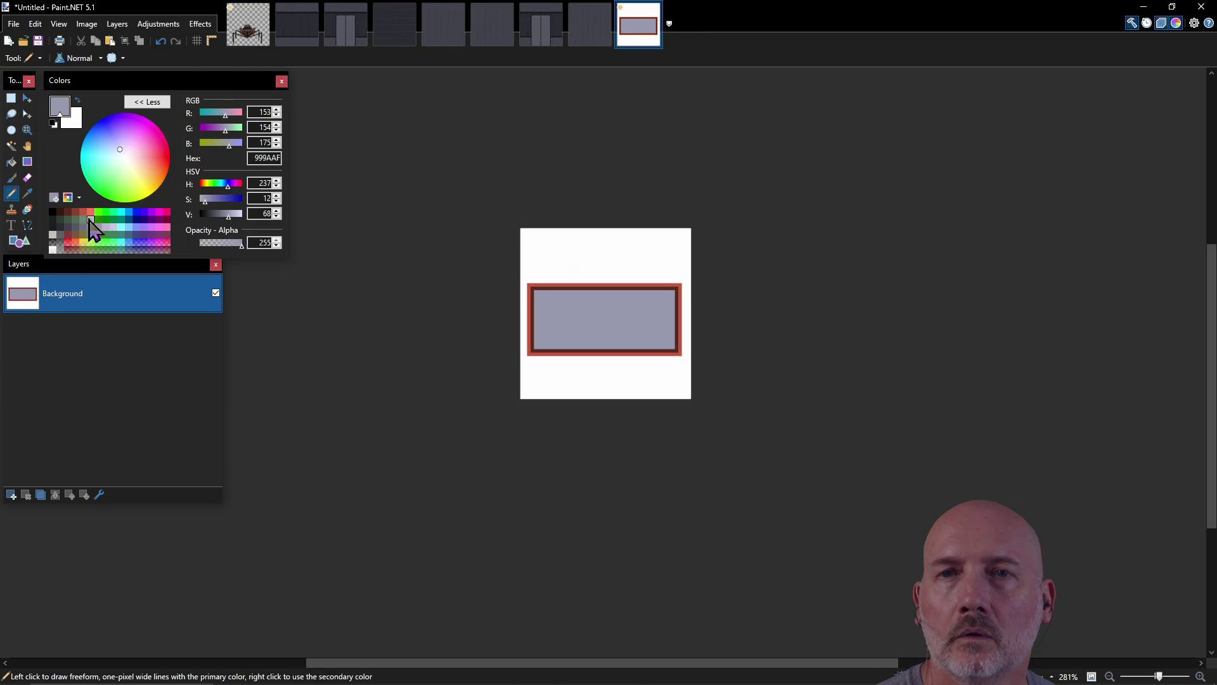
left_click(116, 230)
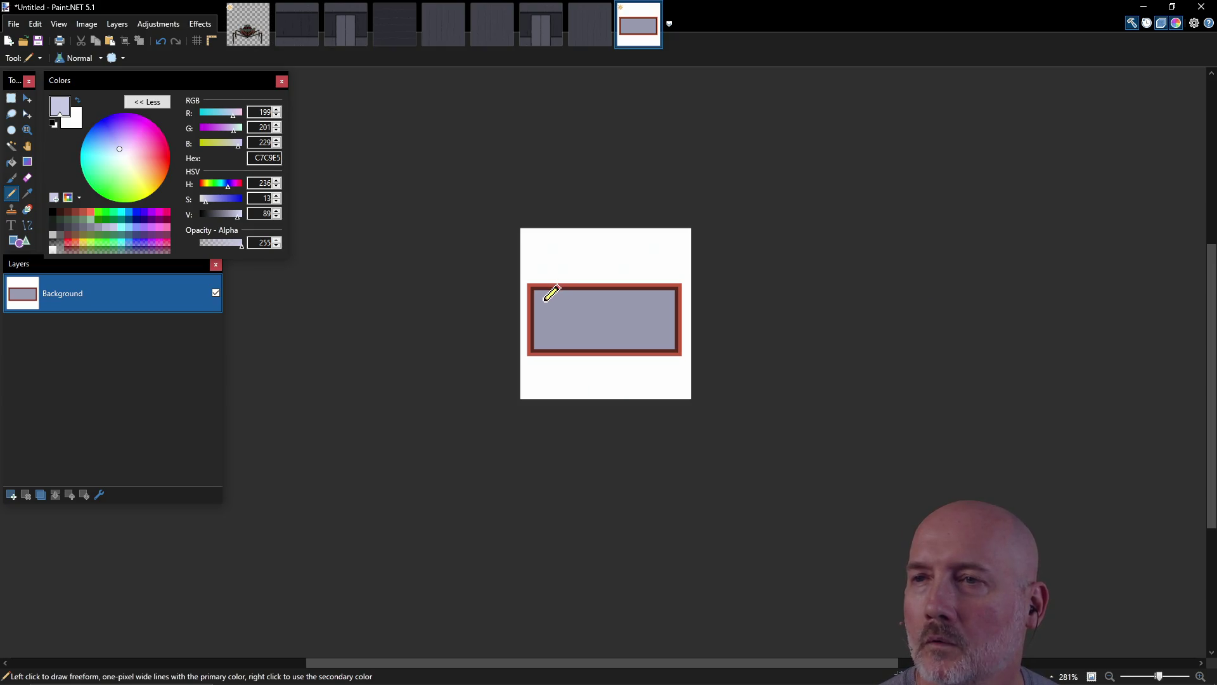
mouse_move(549, 305)
left_mouse_down()
mouse_move(595, 298)
mouse_move(561, 294)
mouse_move(594, 297)
mouse_move(556, 302)
mouse_move(548, 336)
mouse_move(578, 324)
mouse_move(627, 332)
mouse_move(607, 326)
mouse_move(616, 303)
mouse_move(605, 299)
mouse_move(612, 318)
mouse_move(660, 331)
left_mouse_up()
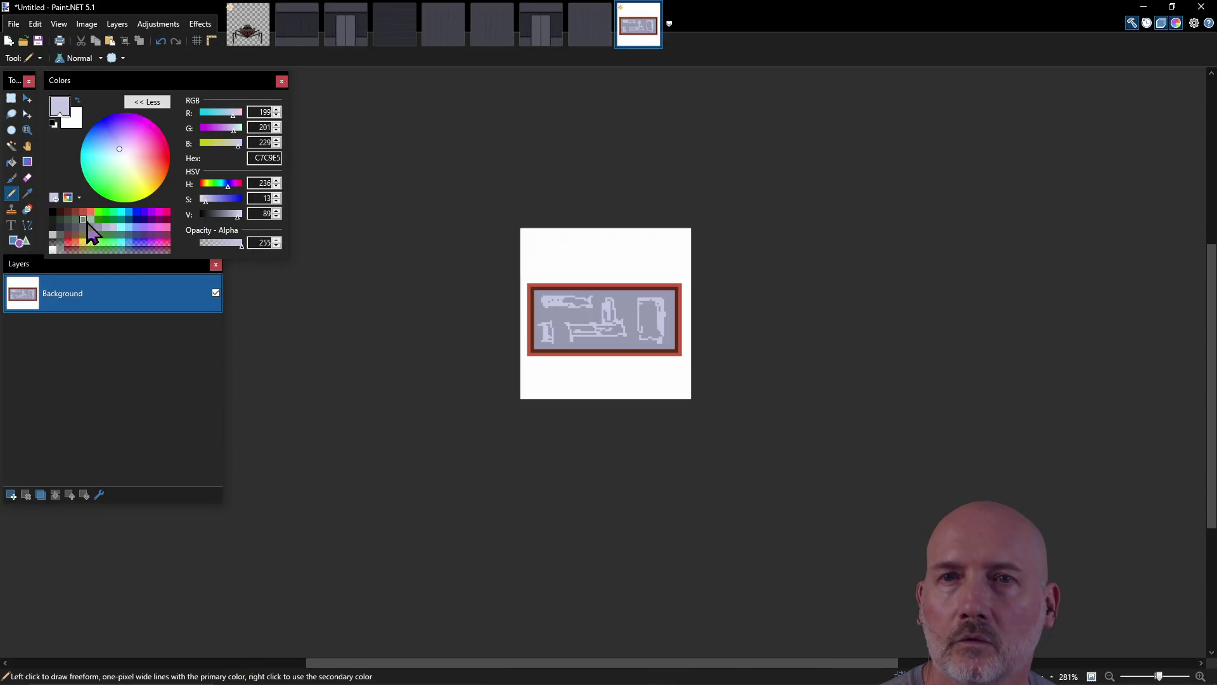
Step: Add salmon-red (FF7556) and grey-green (6E8975) pencil details to the tool shapes
left_click(106, 234)
mouse_move(659, 305)
left_mouse_down()
mouse_move(655, 291)
mouse_move(653, 333)
mouse_move(662, 300)
left_mouse_up()
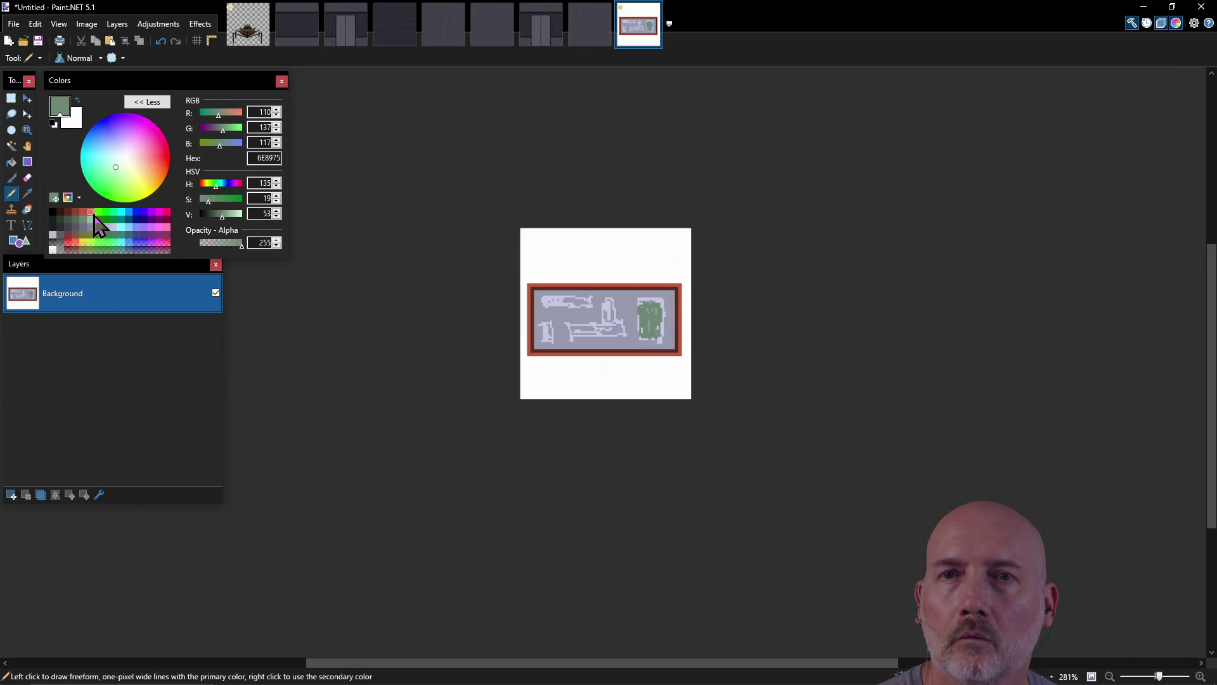
left_click(91, 218)
mouse_move(644, 308)
left_mouse_down()
mouse_move(647, 322)
mouse_move(614, 301)
mouse_move(622, 322)
mouse_move(583, 301)
mouse_move(593, 315)
left_mouse_up()
left_click(88, 218)
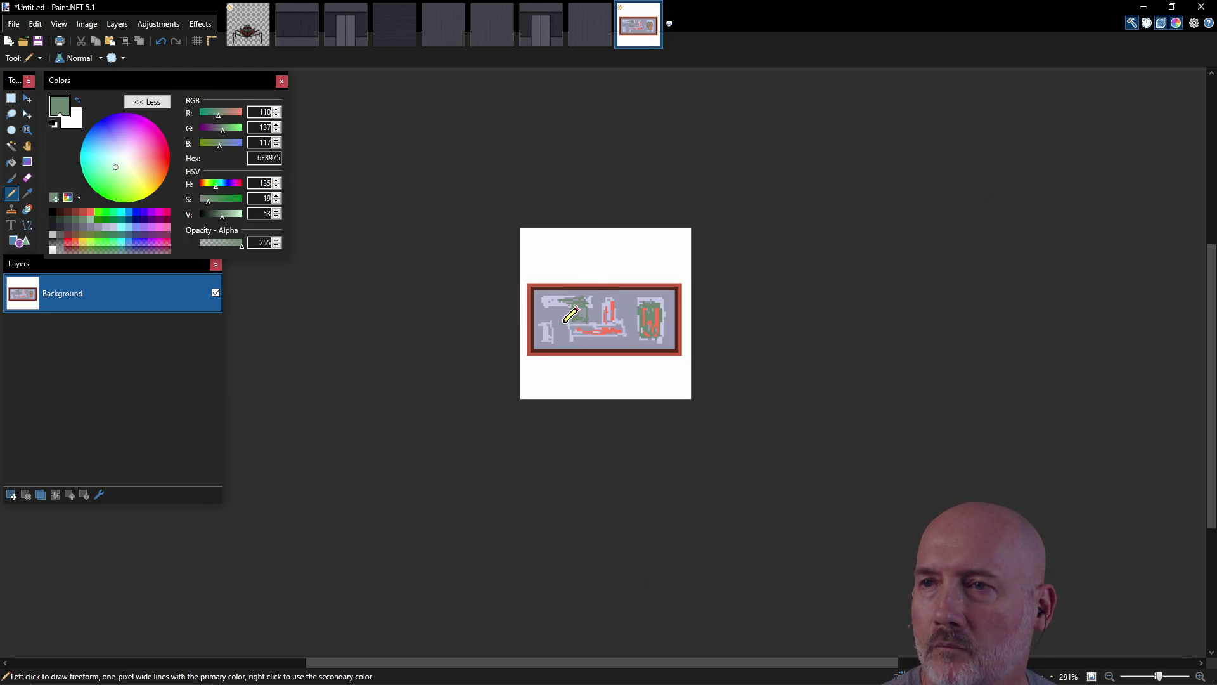
left_click_drag(638, 292, 629, 315)
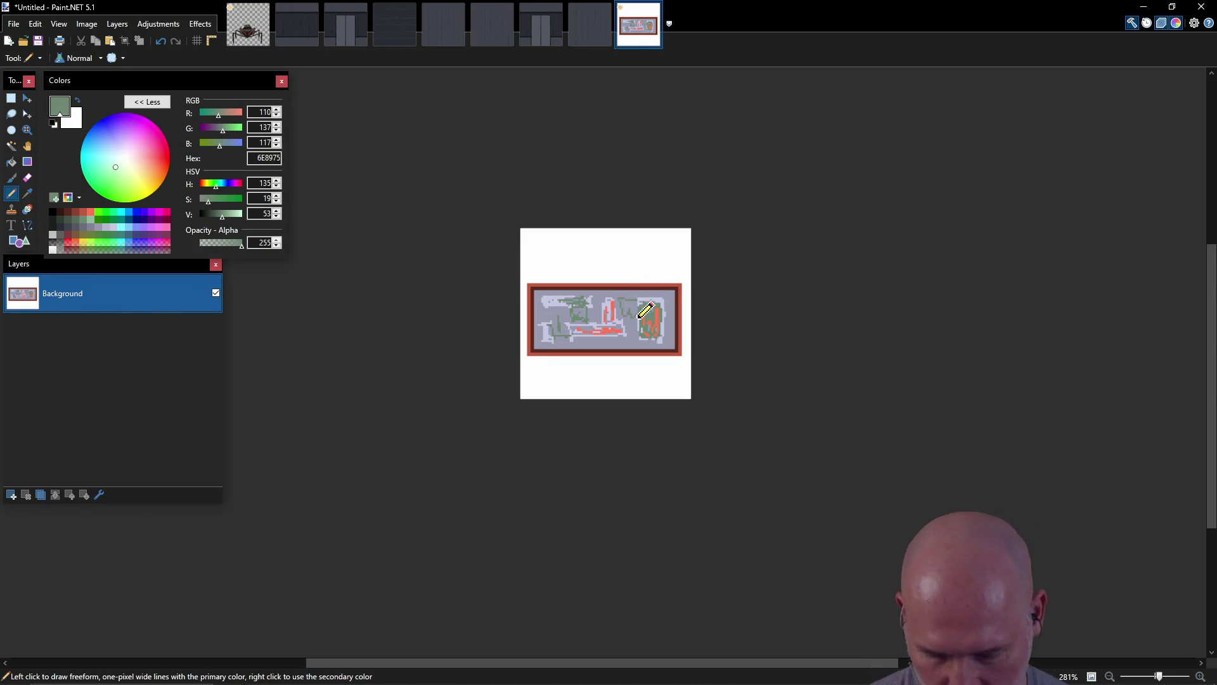
Step: Save the image as repair_kit.png in PNG format in the dcgj_2026 folder
key("ctrl+s")
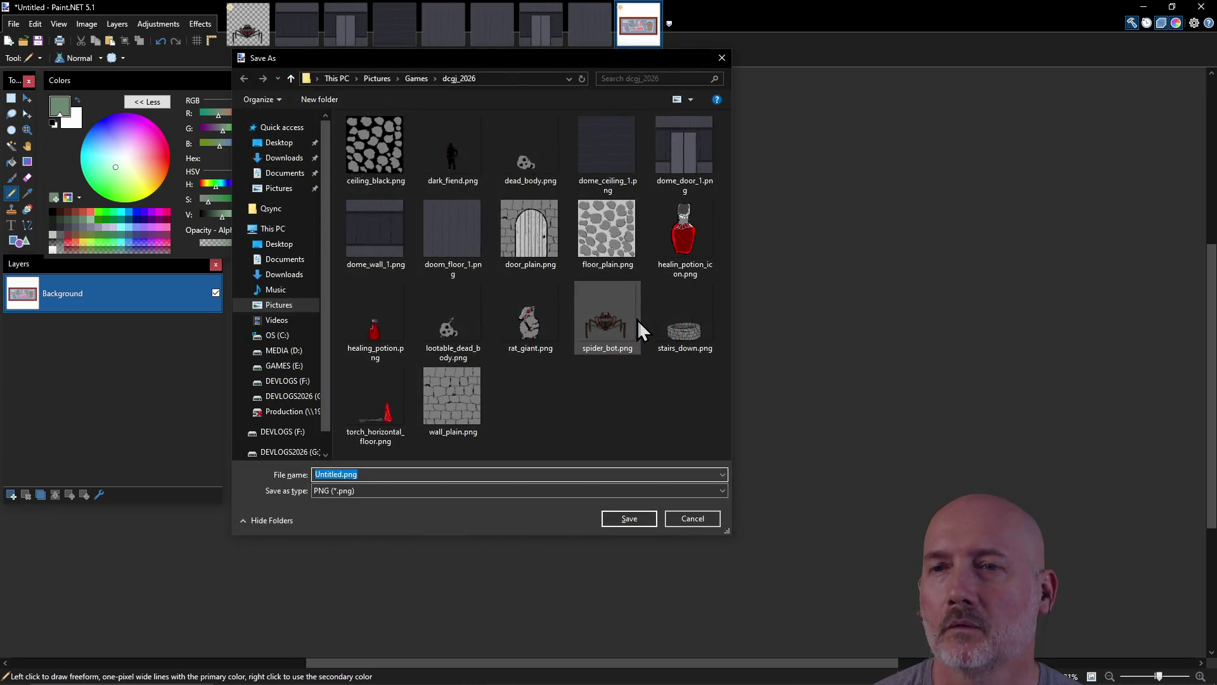
type("reapi")
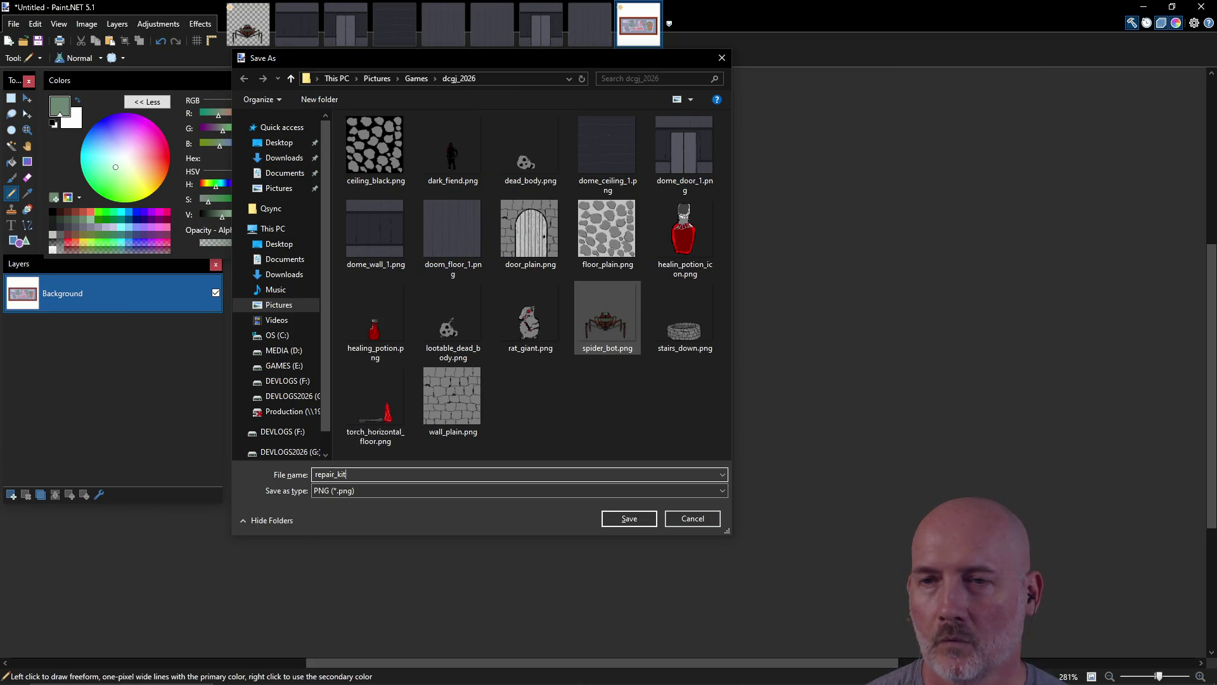
left_click(634, 524)
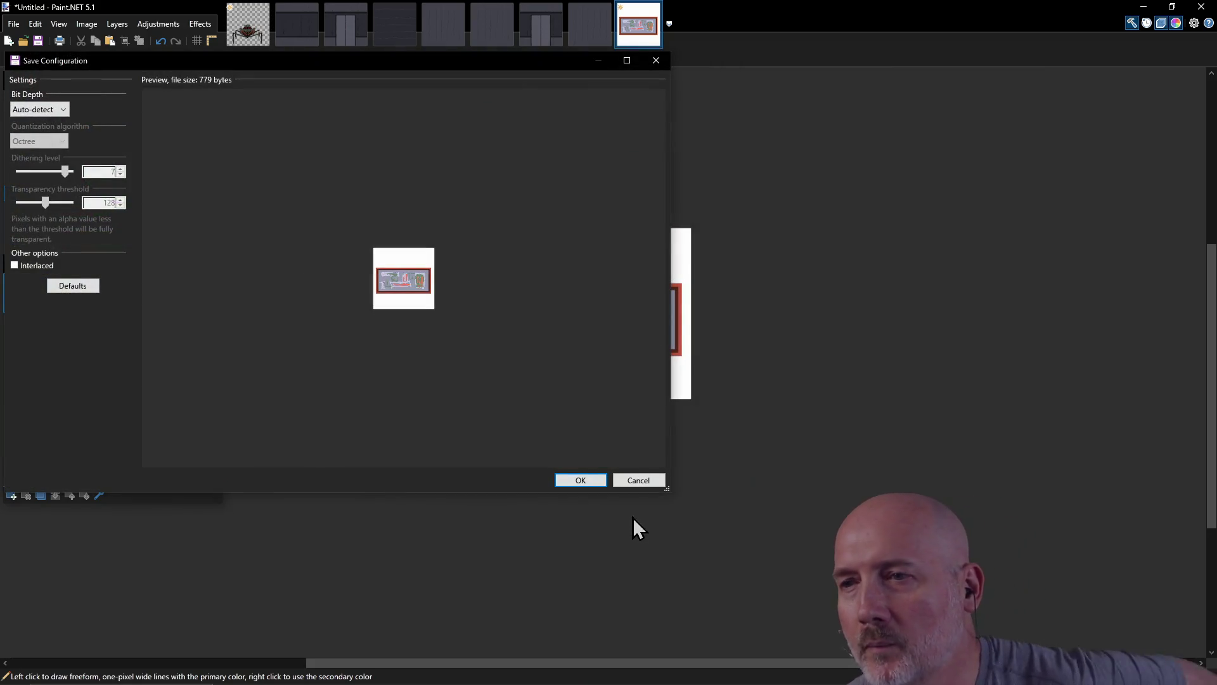
left_click(573, 480)
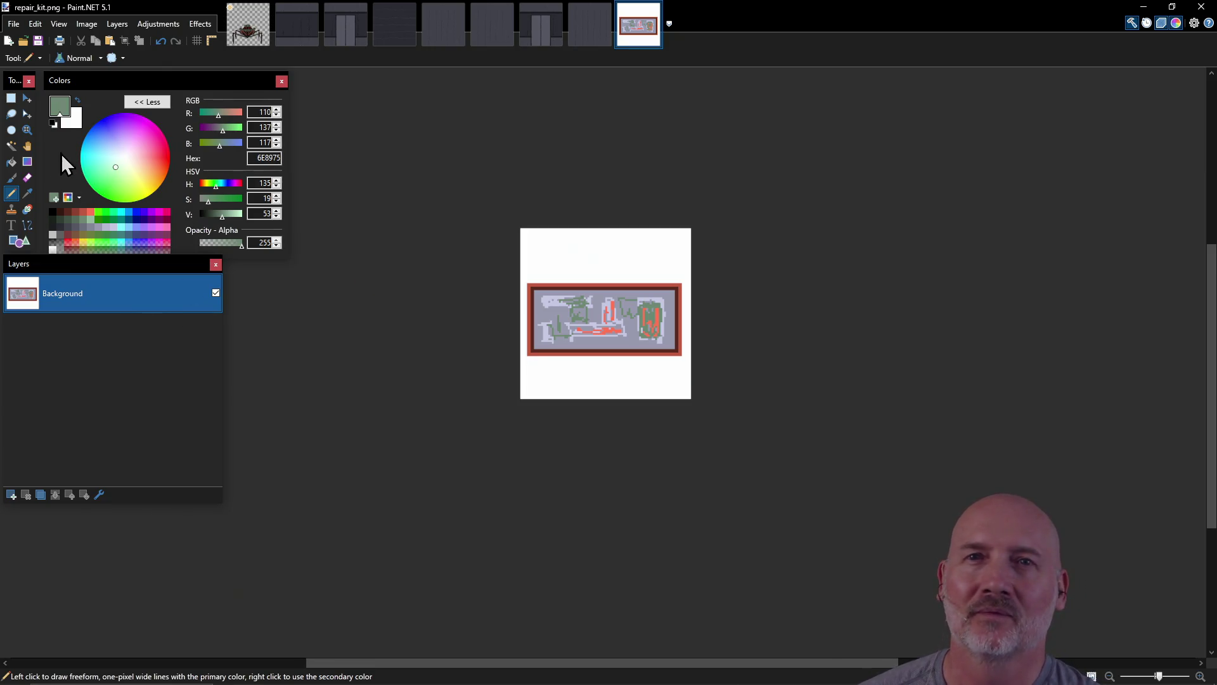
Step: Cut the framed sprite and paste it onto a new Layer 2
left_click(11, 98)
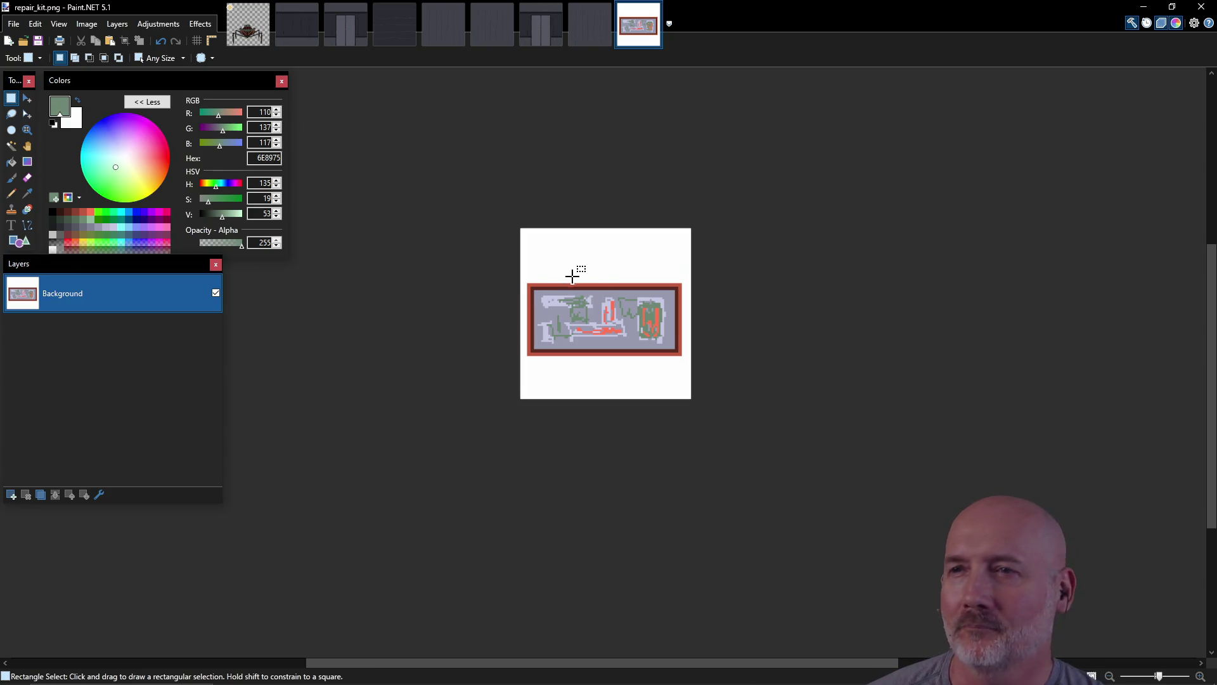
mouse_move(528, 281)
left_mouse_down()
mouse_move(619, 321)
mouse_move(621, 347)
left_mouse_up()
left_click(622, 348)
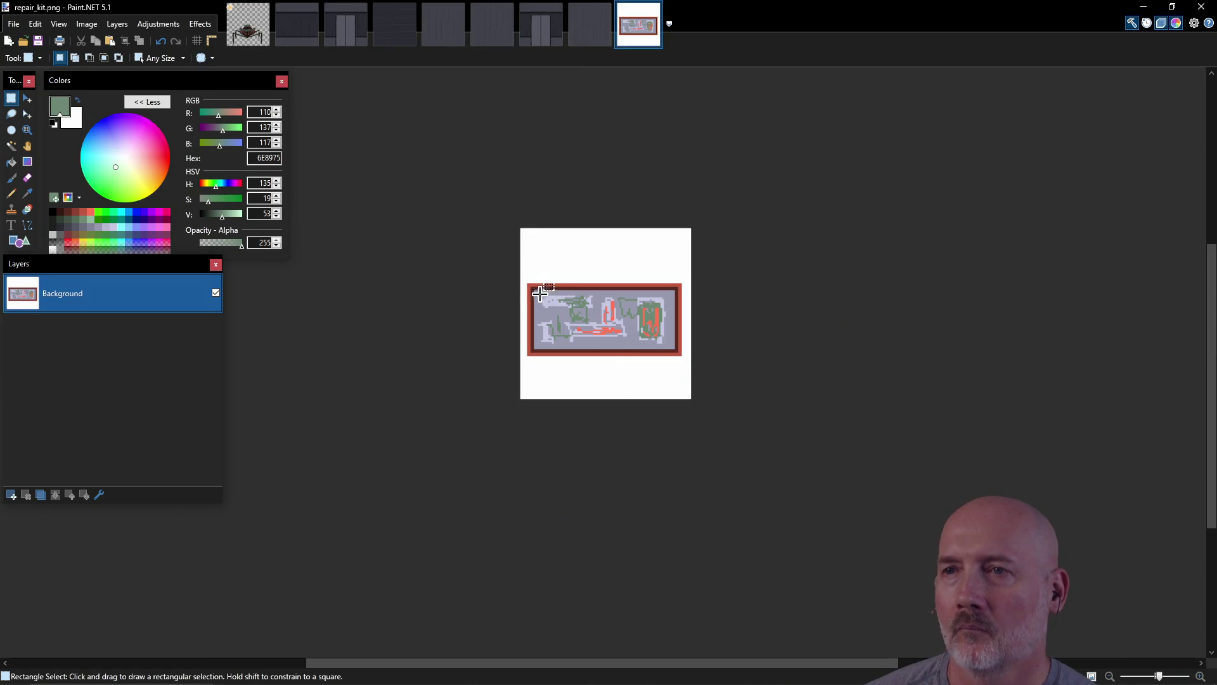
mouse_move(529, 283)
left_mouse_down()
mouse_move(611, 345)
mouse_move(526, 292)
left_mouse_up()
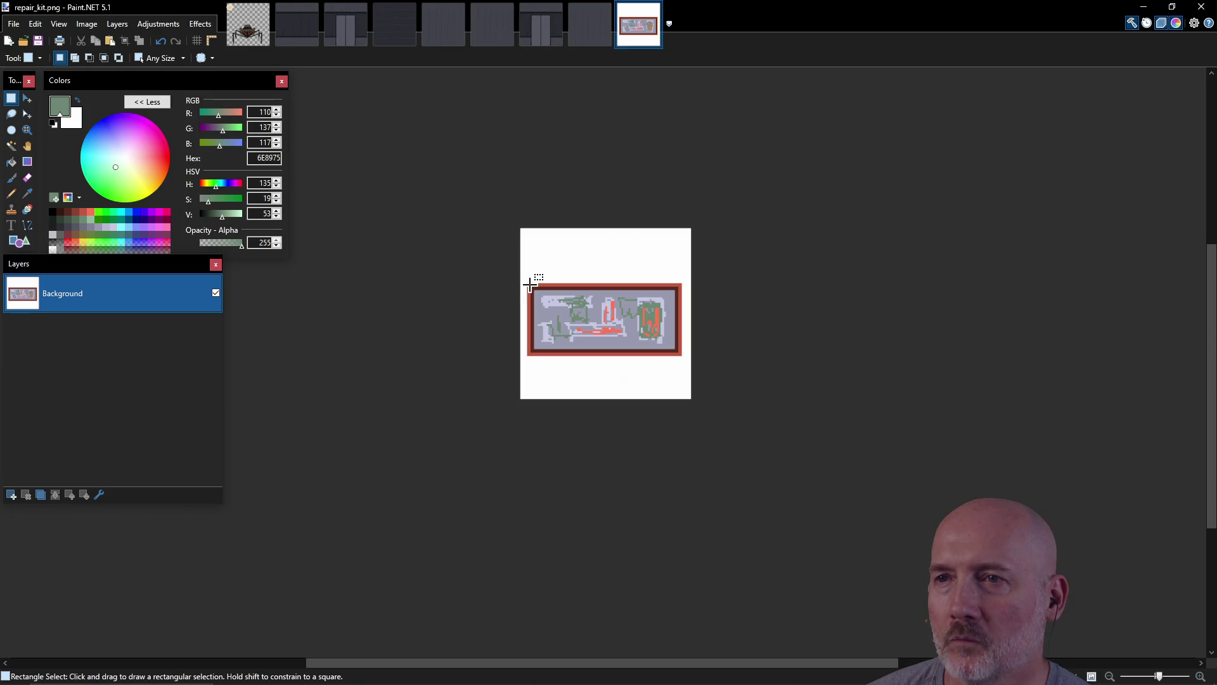
mouse_move(528, 284)
left_mouse_down()
mouse_move(584, 329)
mouse_move(681, 355)
left_mouse_up()
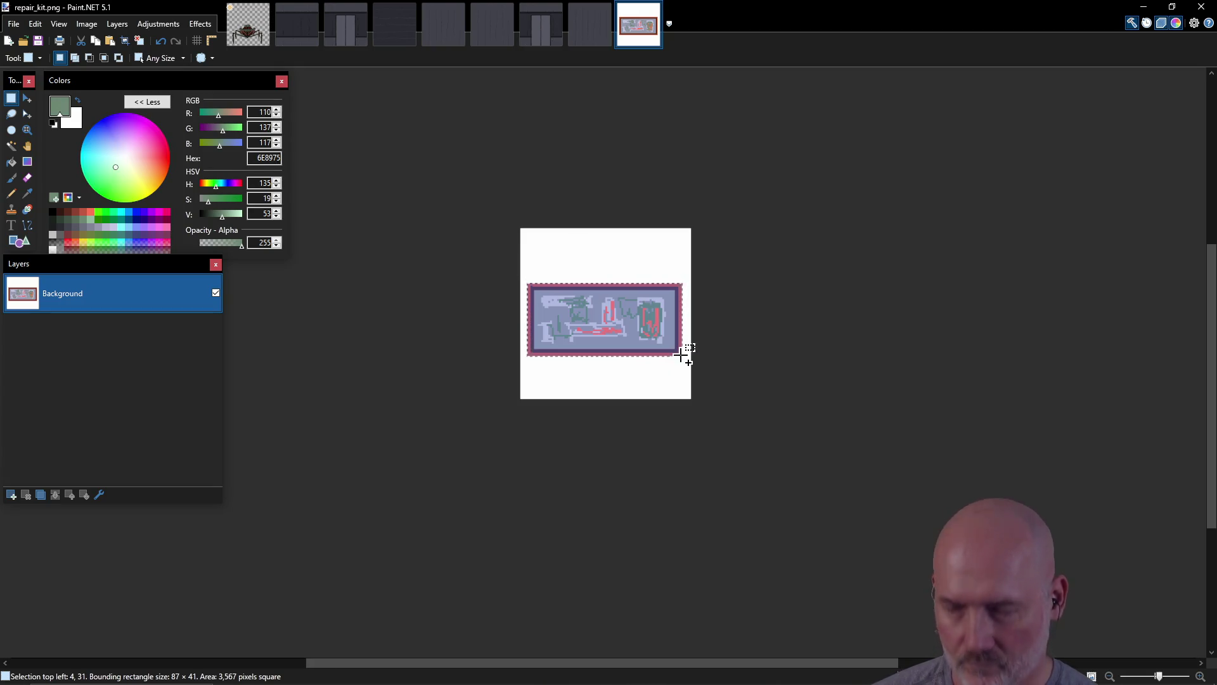
key("ctrl+x")
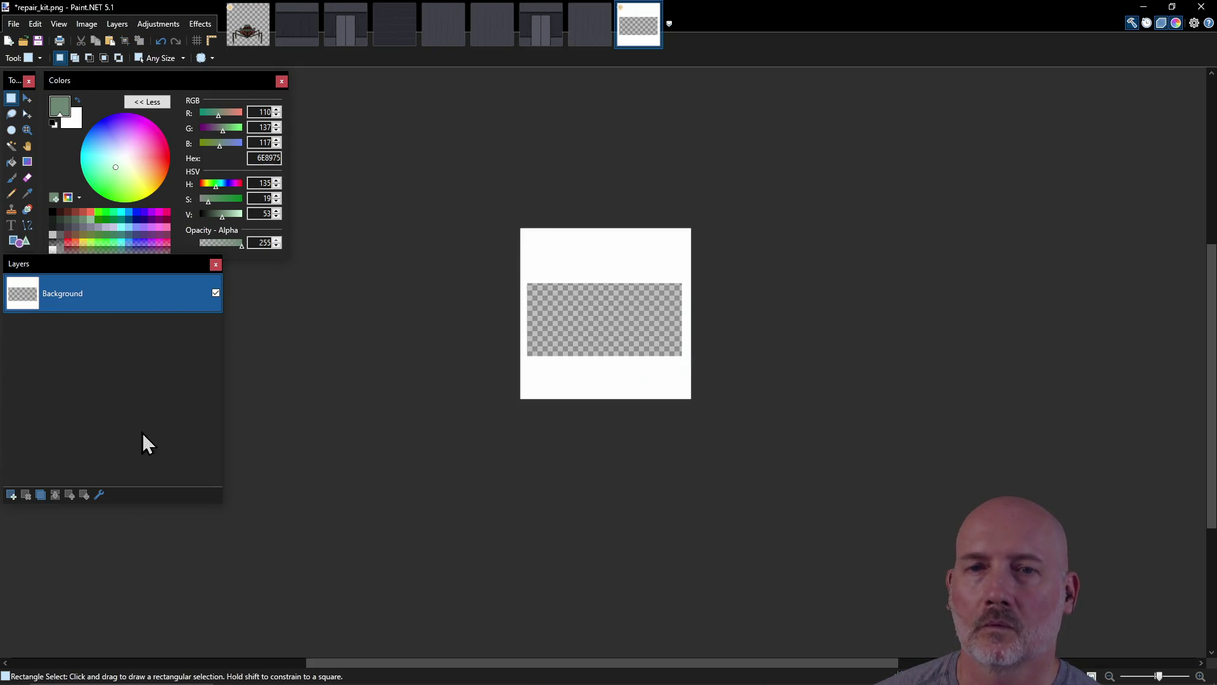
left_click(12, 495)
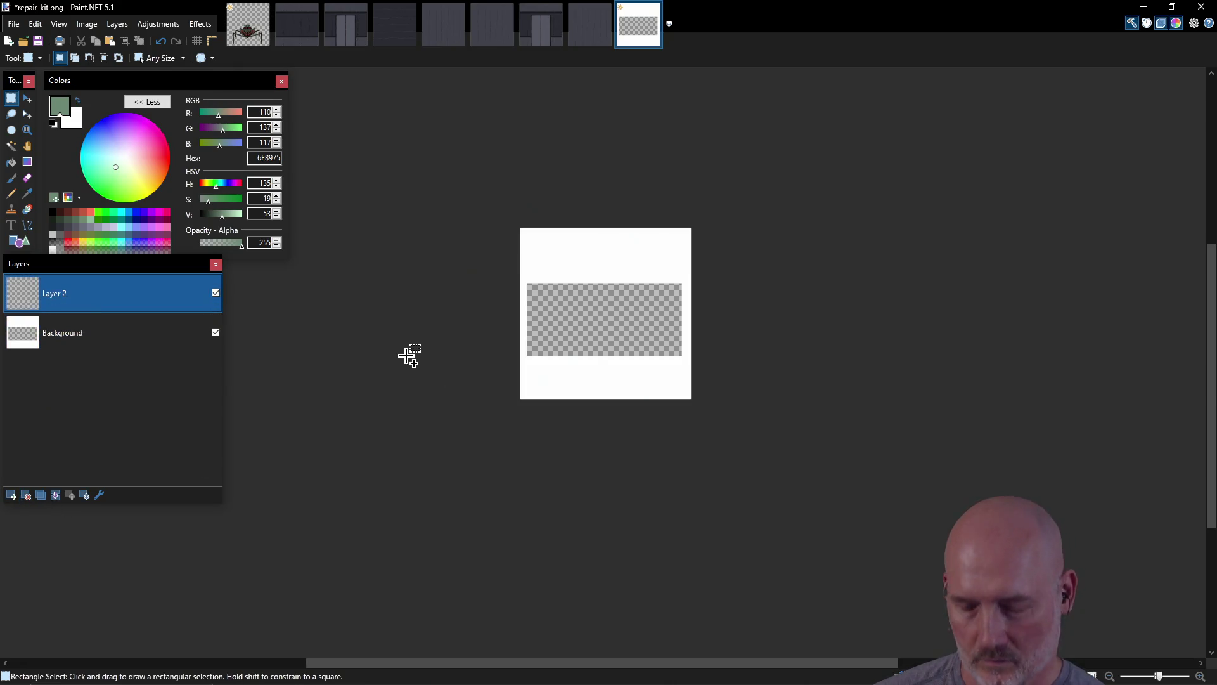
key("ctrl+v")
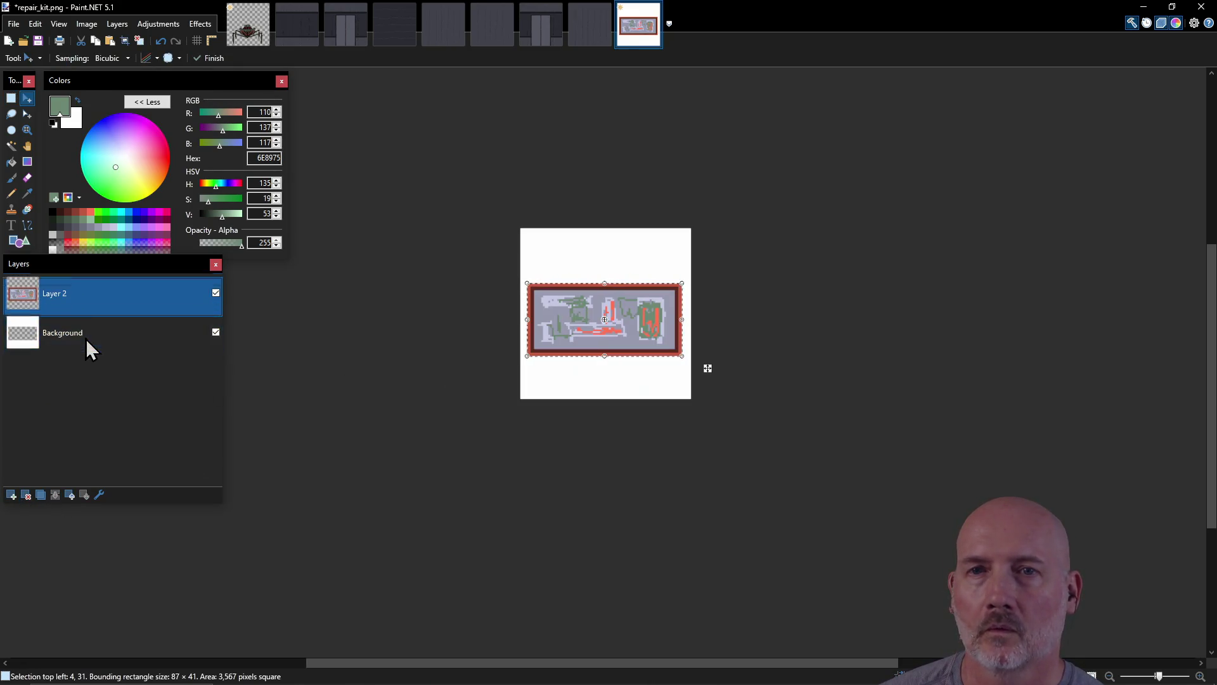
Step: Clear the Background layer to transparency, reselect Layer 2, and bring up Save As
left_click(86, 338)
key("ctrl+a")
key("Delete")
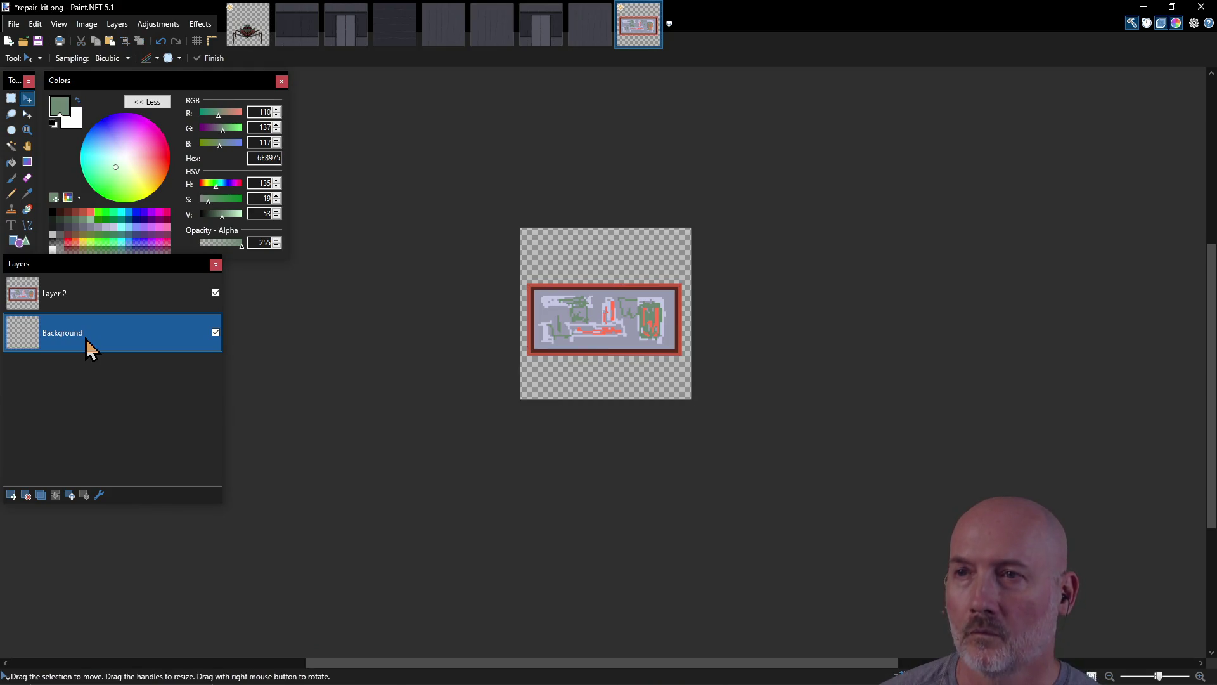
left_click(80, 290)
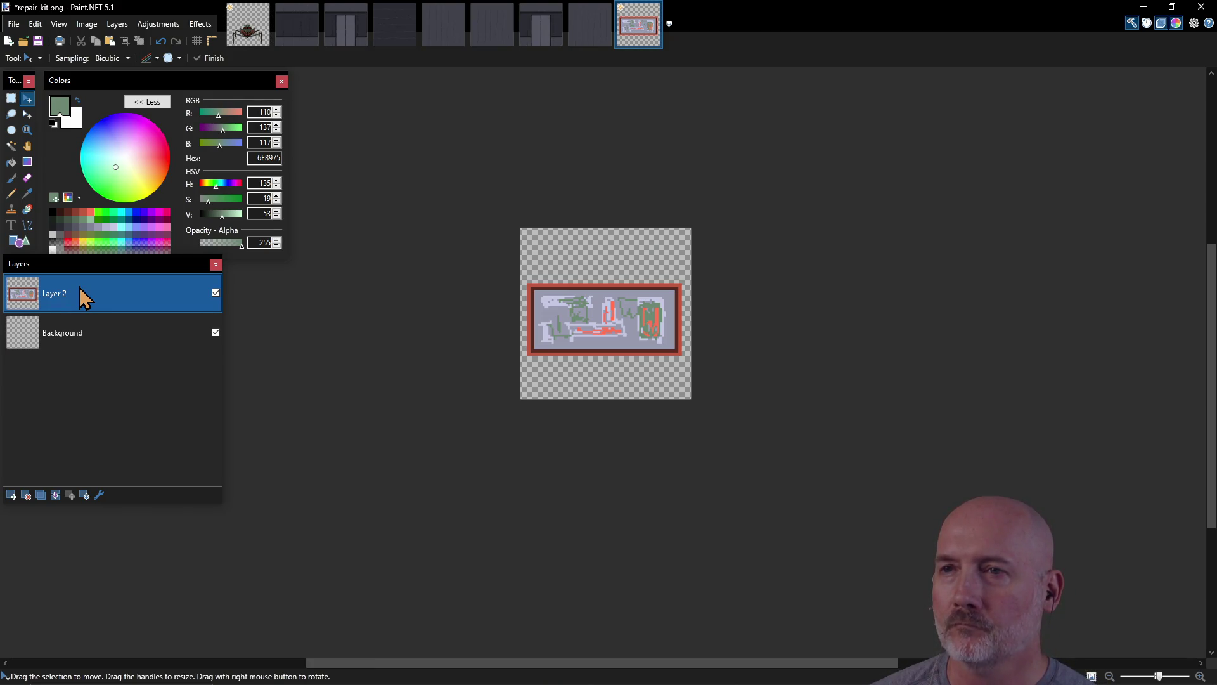
key("ctrl+shift+s")
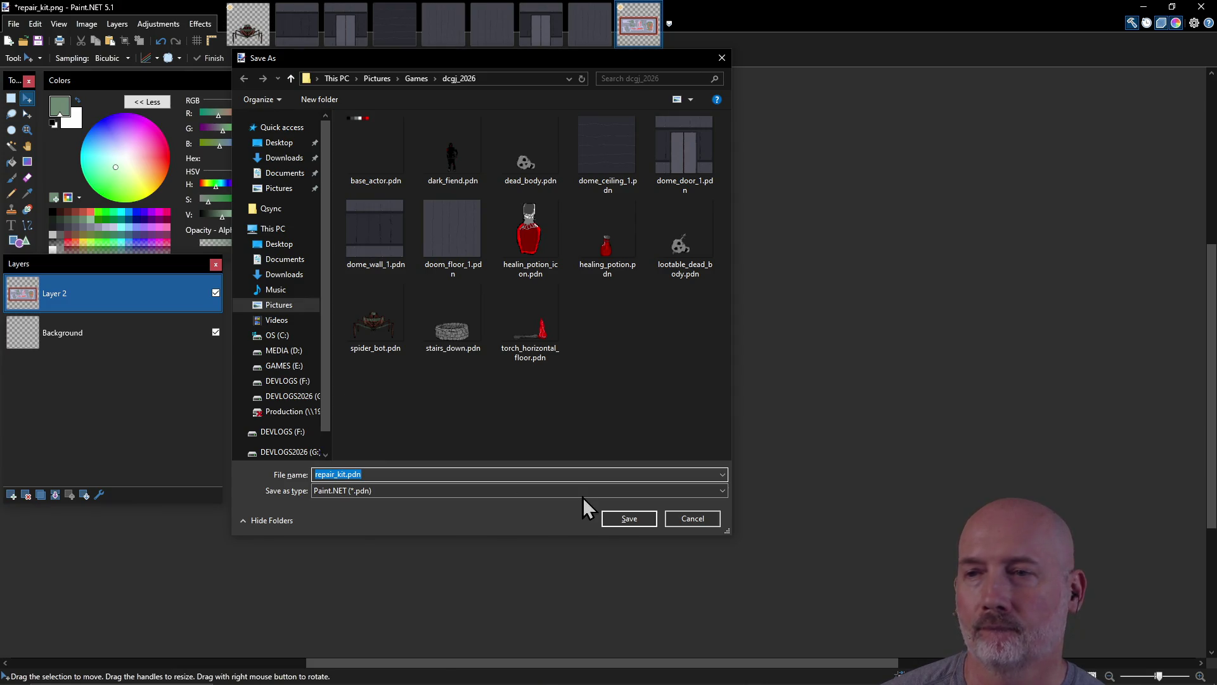
Step: Save repair_kit.pdn, overwrite repair_kit.png as a flattened PNG, then close and save spider_bot.pdn
left_click(630, 523)
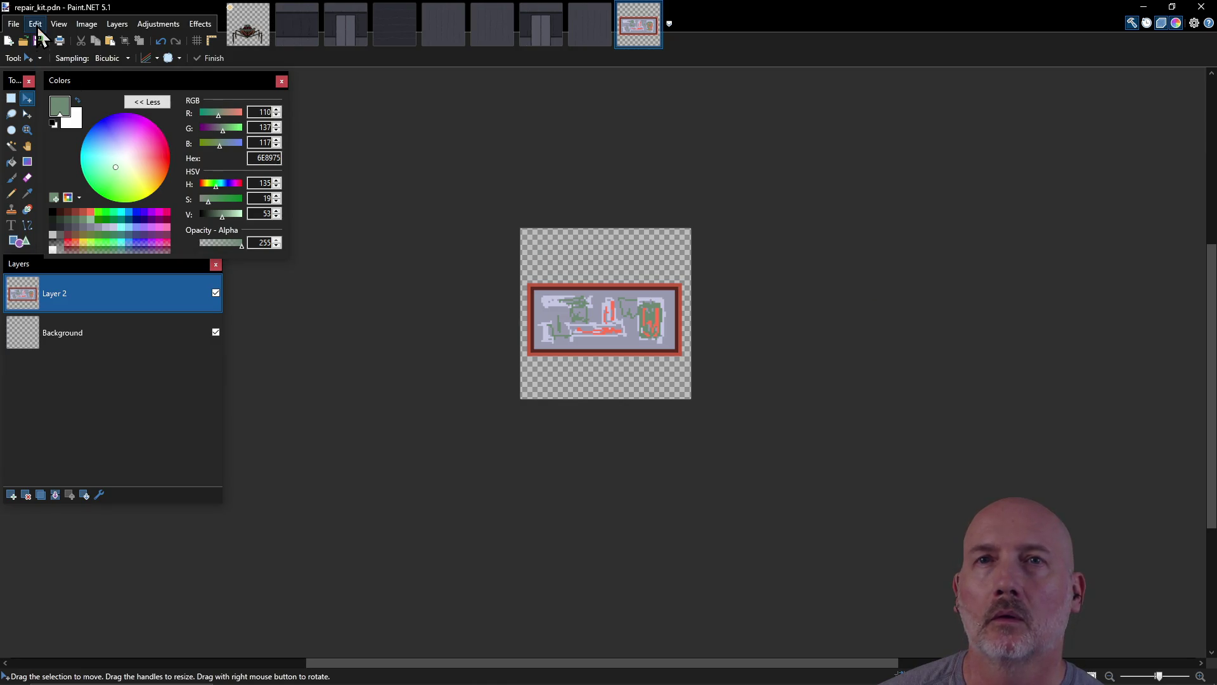
left_click(13, 24)
left_click(59, 120)
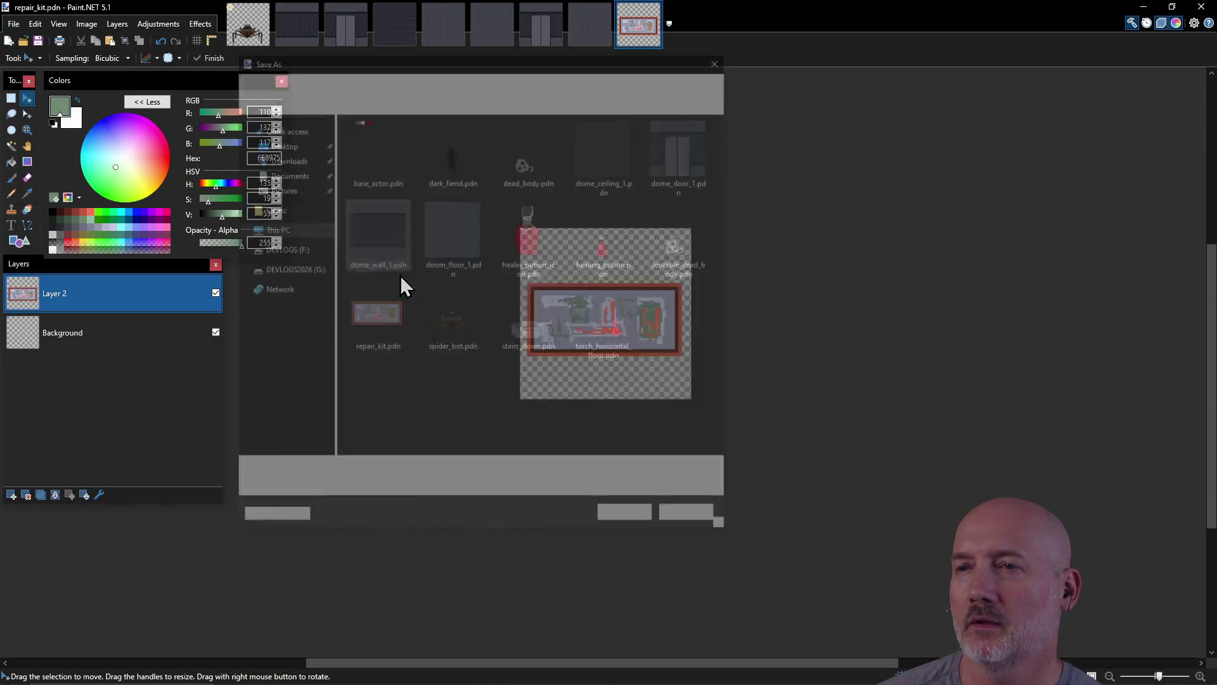
left_click(457, 492)
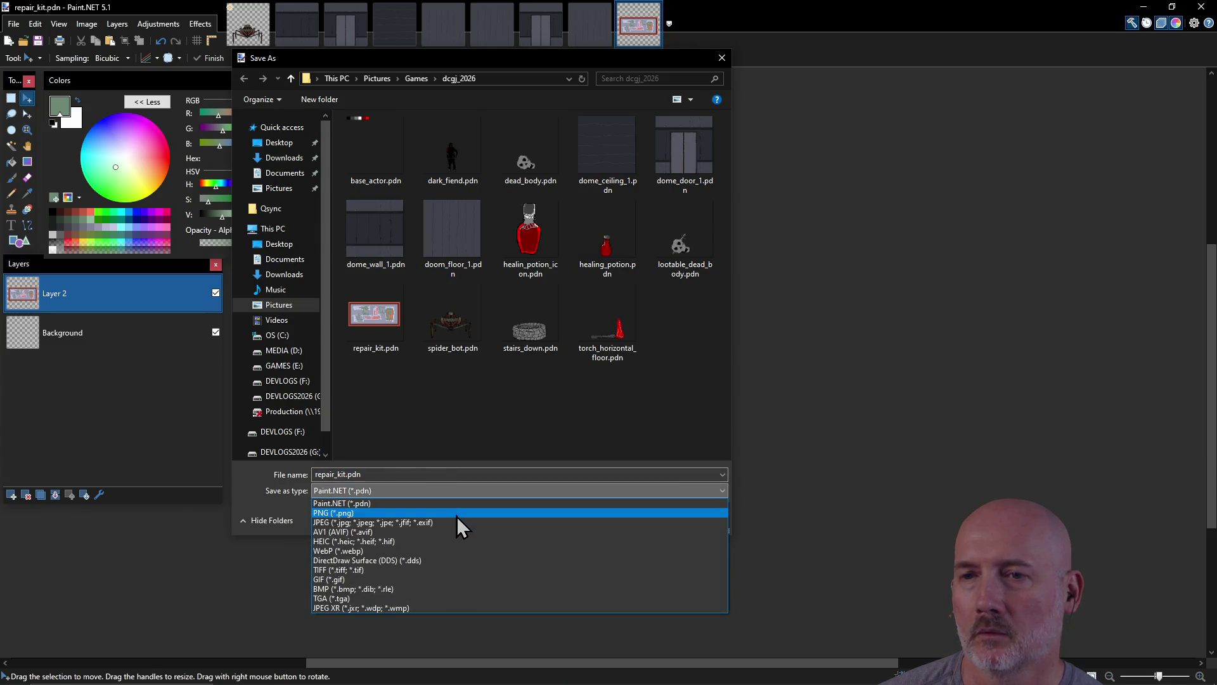
left_click(457, 507)
left_click(627, 520)
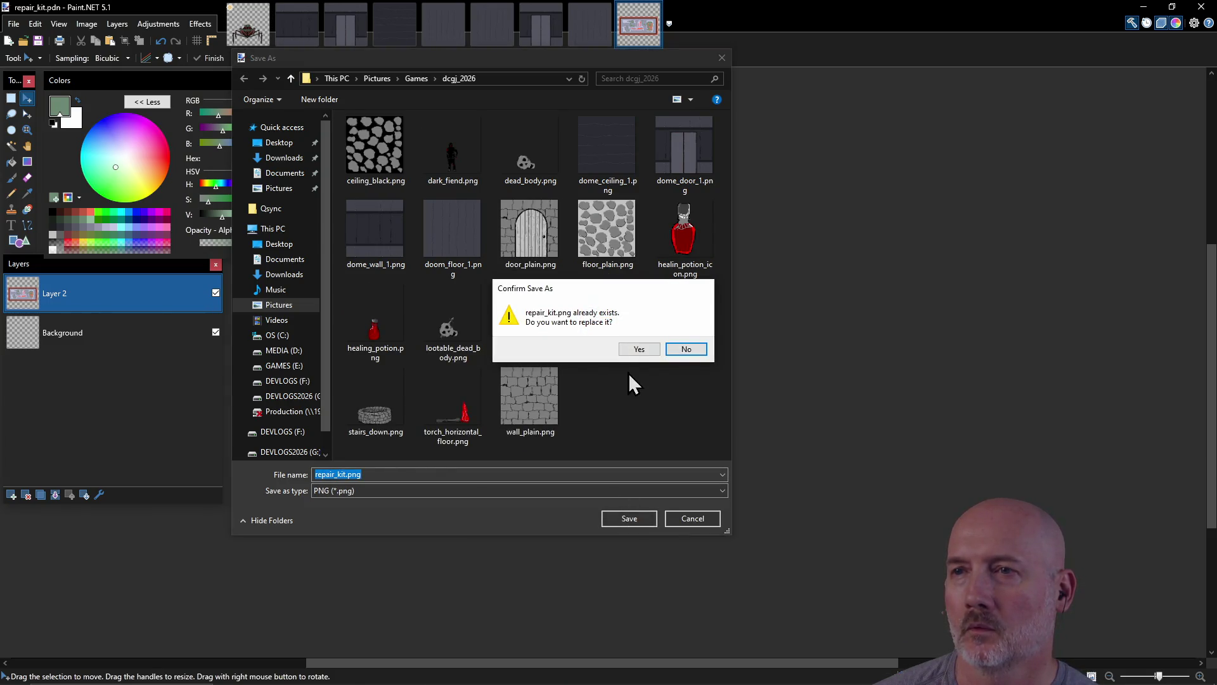
left_click(645, 349)
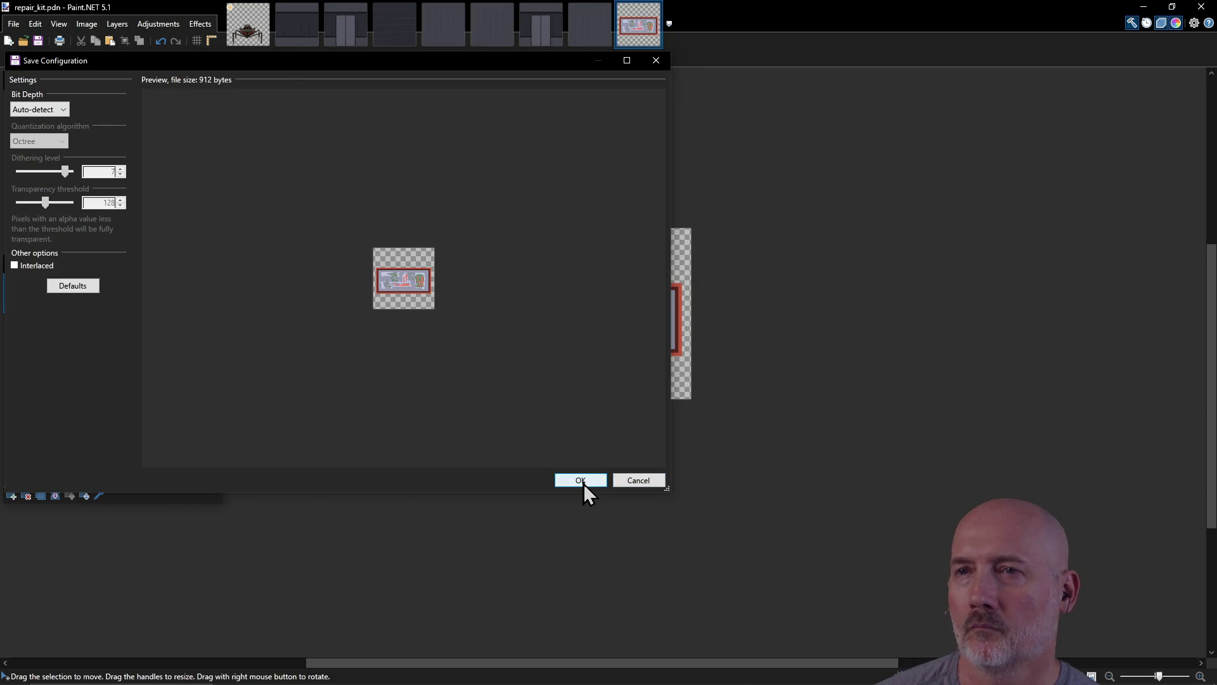
left_click(583, 483)
left_click(555, 371)
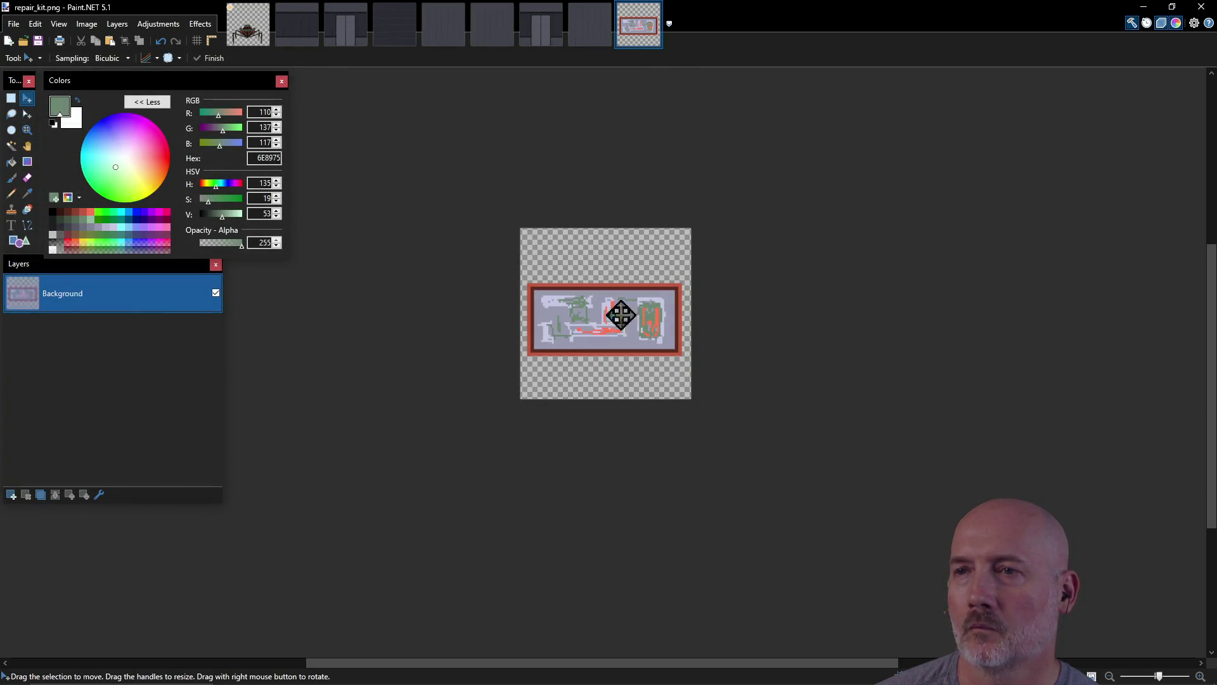
left_click(1201, 7)
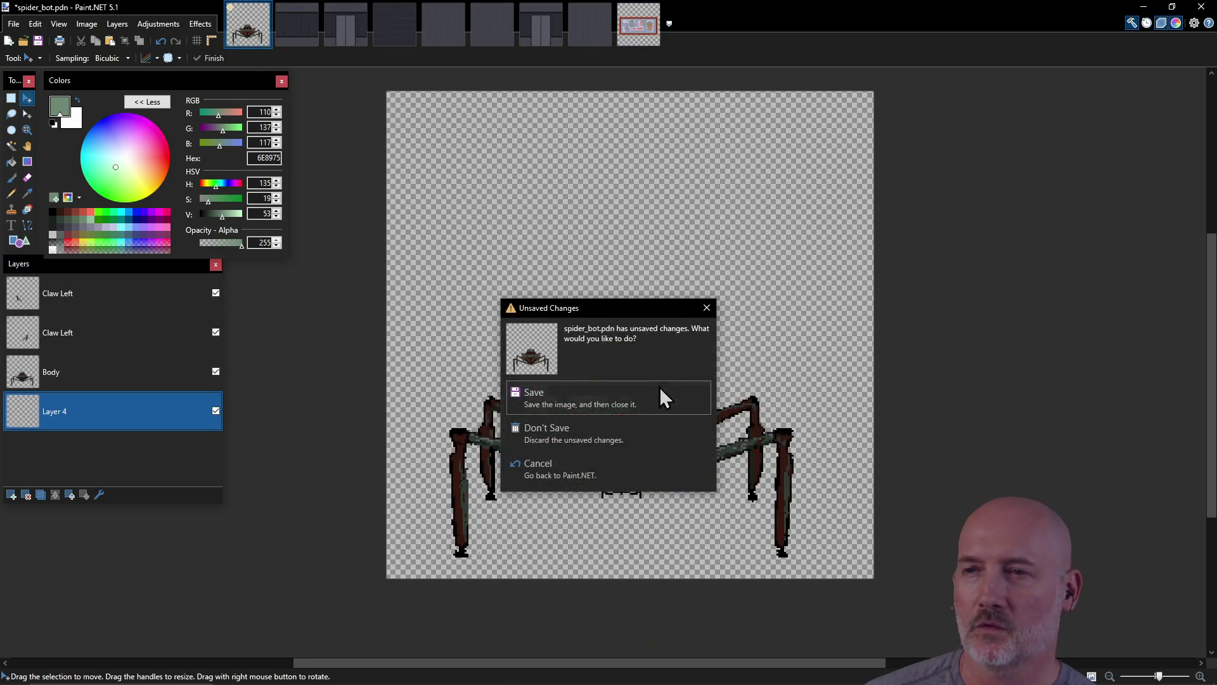
left_click(609, 400)
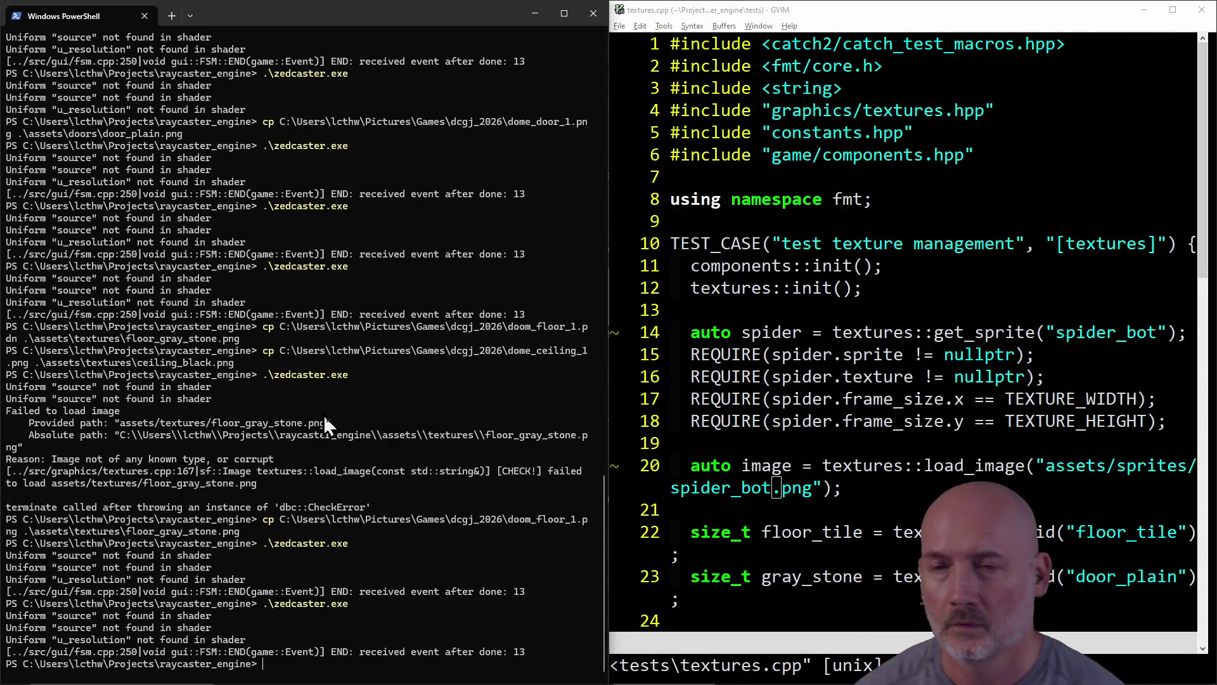
Step: Rerun the cp command with repair_kit as source, replacing assets\icons\healing_potion_small.png, then open Start search
key("Up")
key("Up")
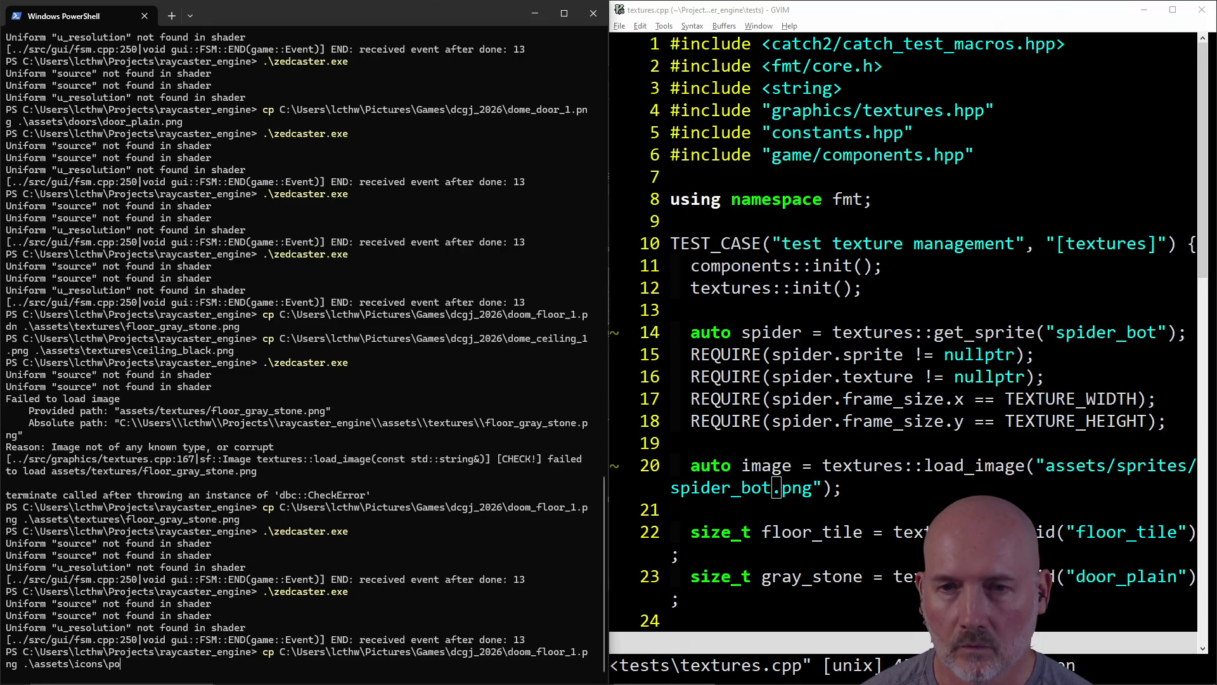
key("Tab")
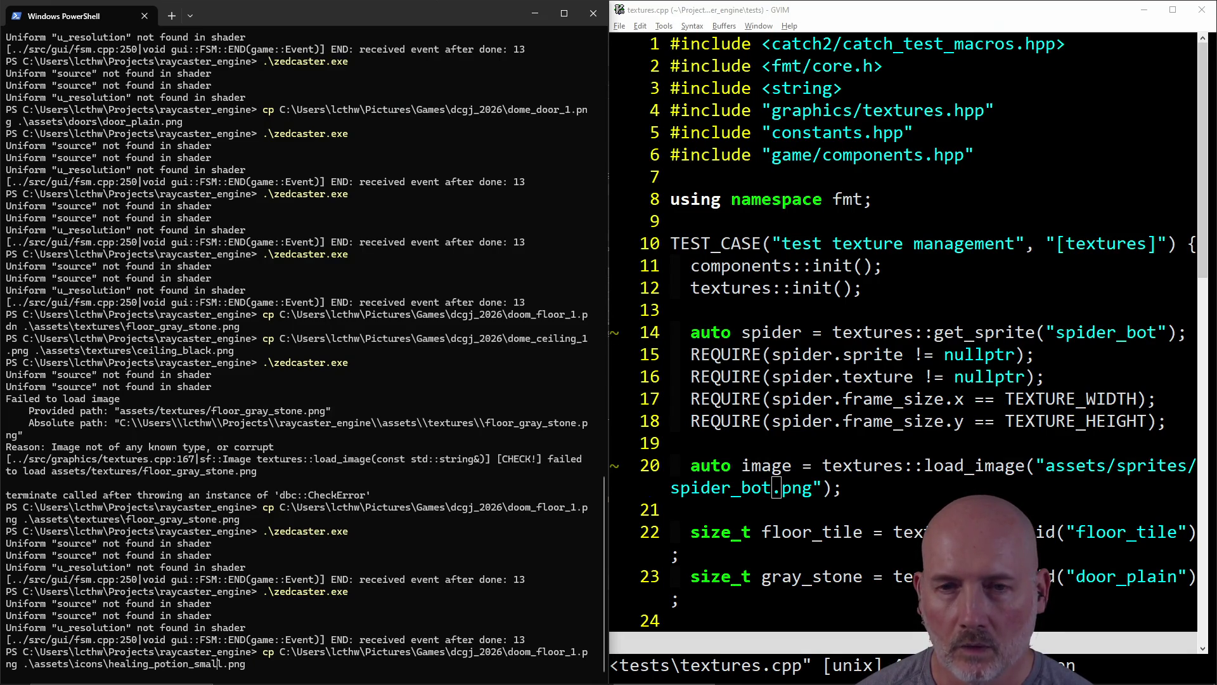
key("BackSpace")
key("BackSpace")
key("BackSpace")
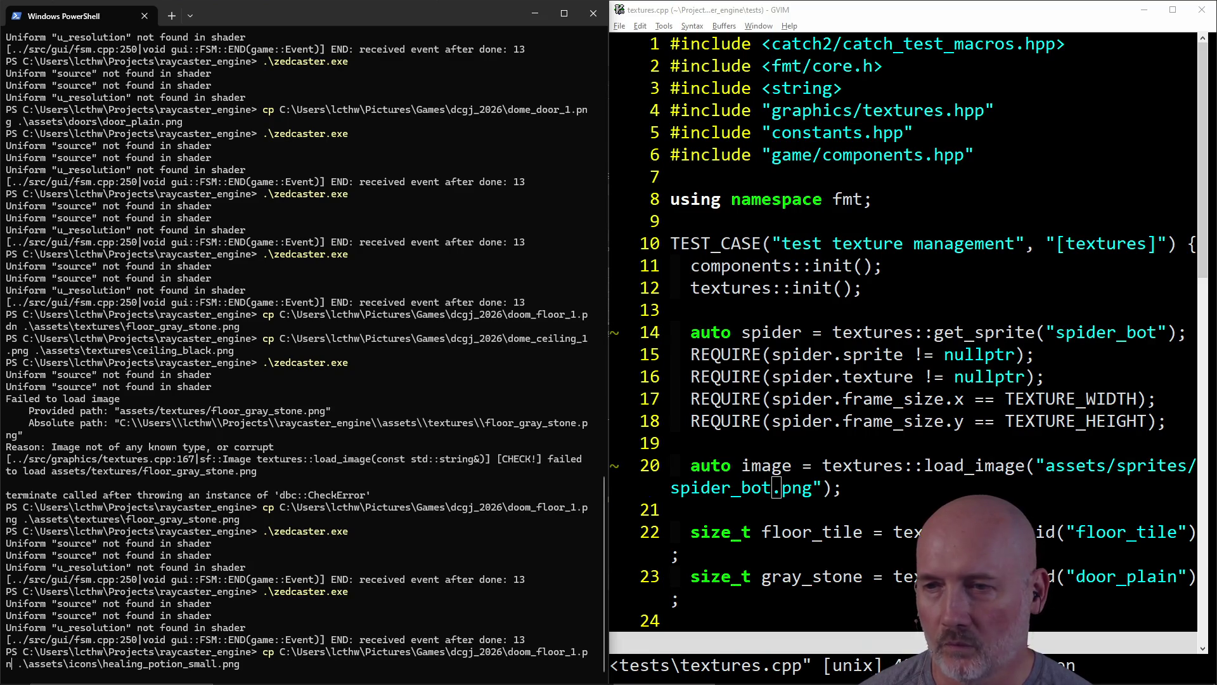
type("repair_kit.pdn")
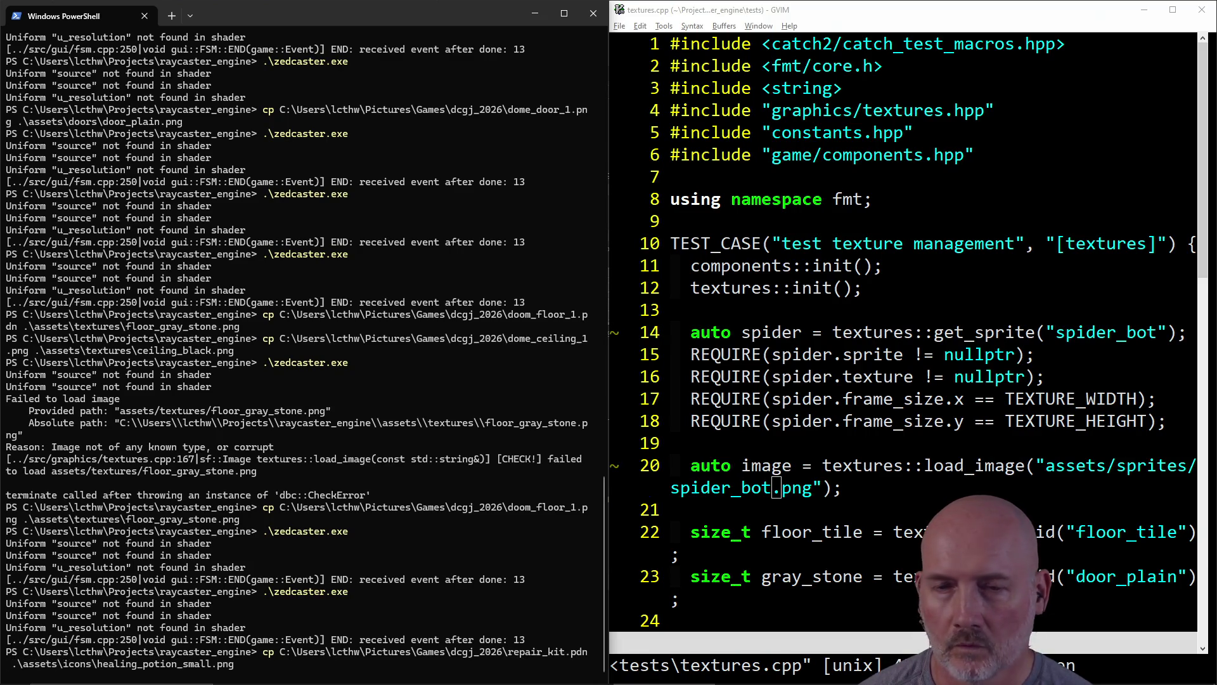
type("g")
key("Return")
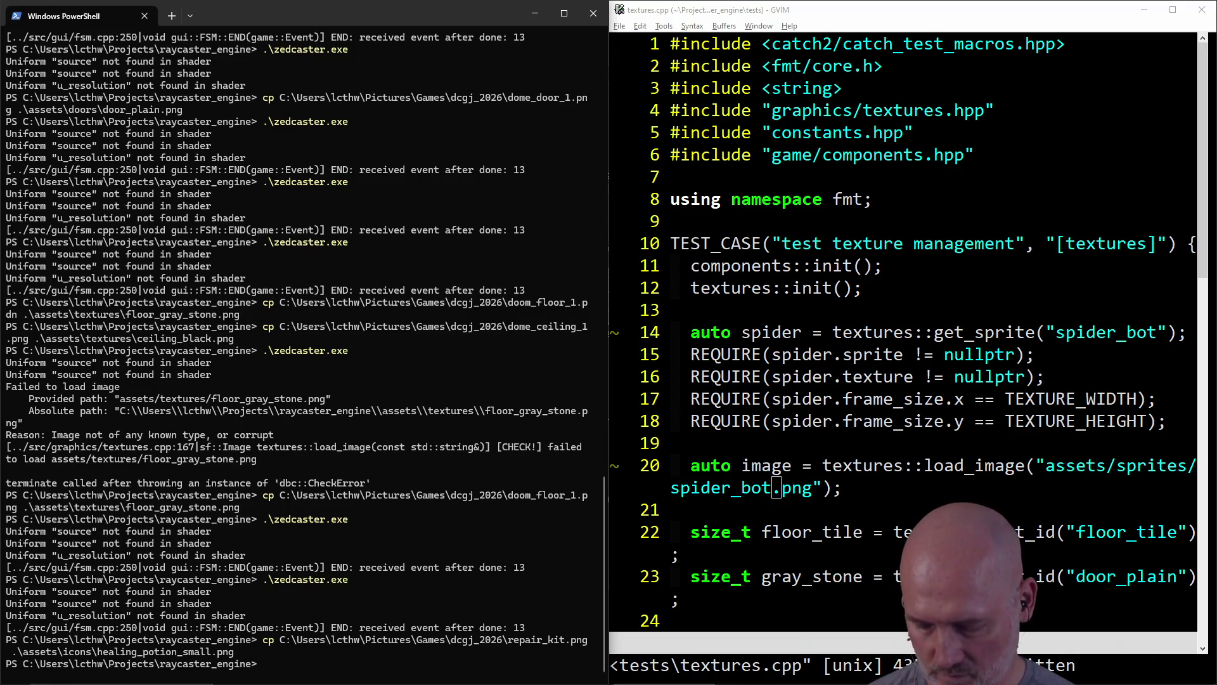
key("super")
key("super")
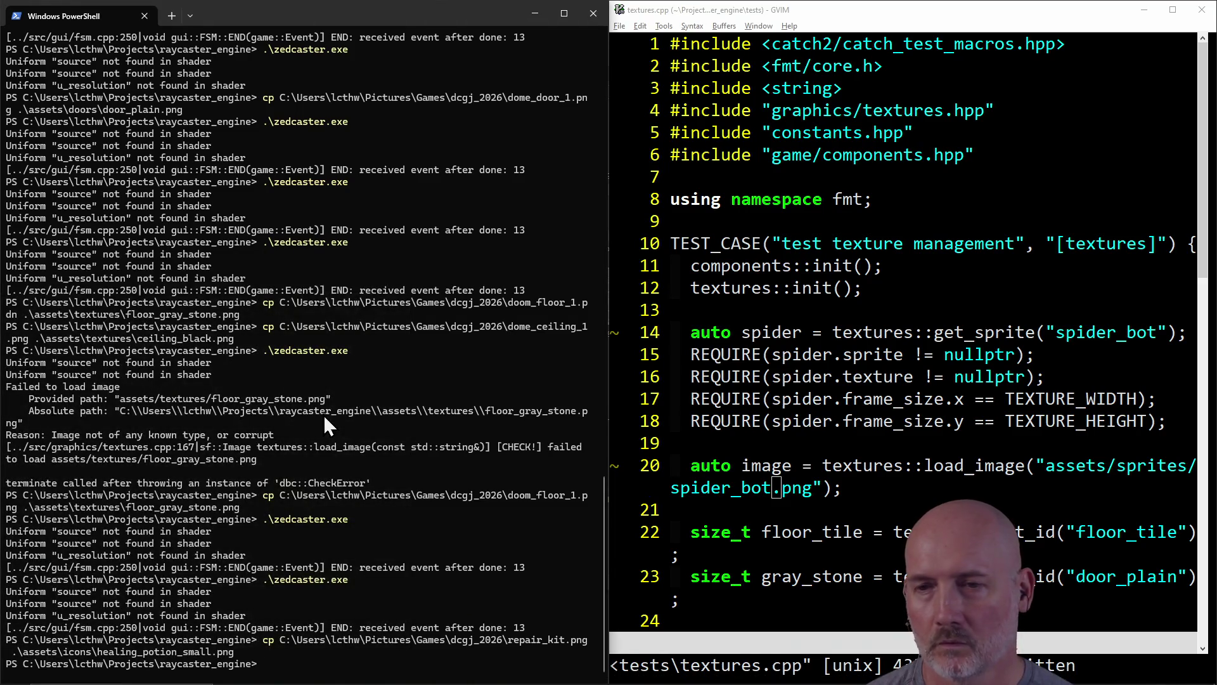
key("super")
Step: Launch Paint.NET and create a new 256×256 image
type("paint")
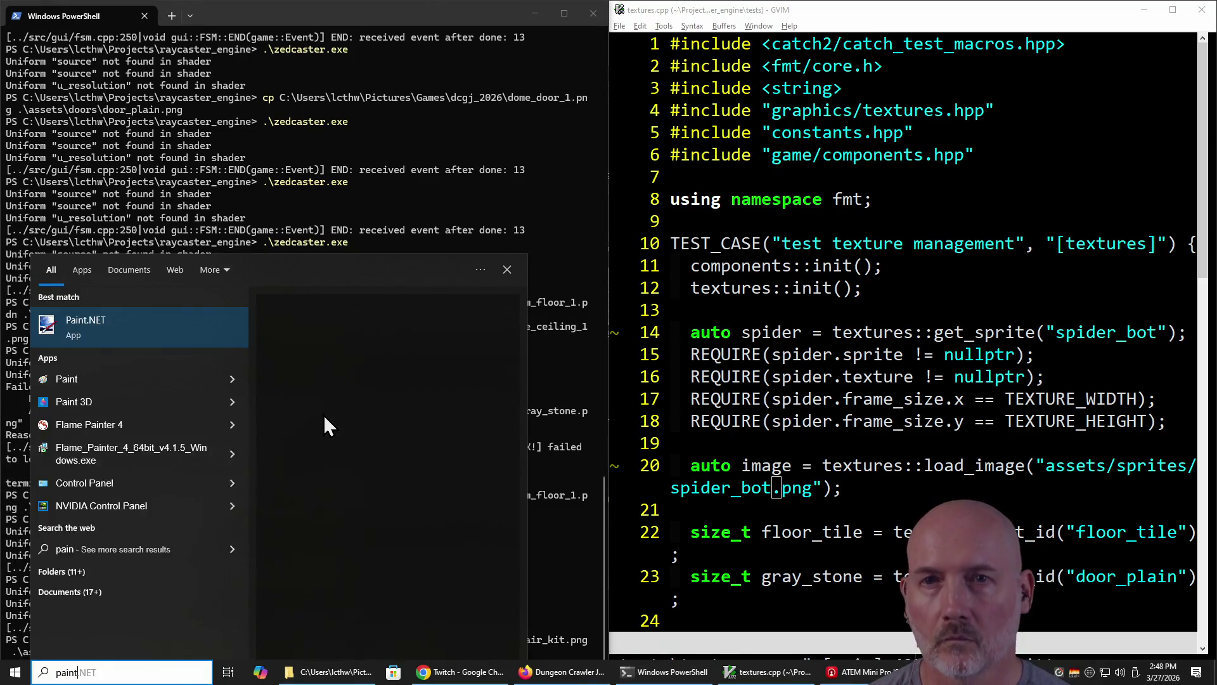
key("Return")
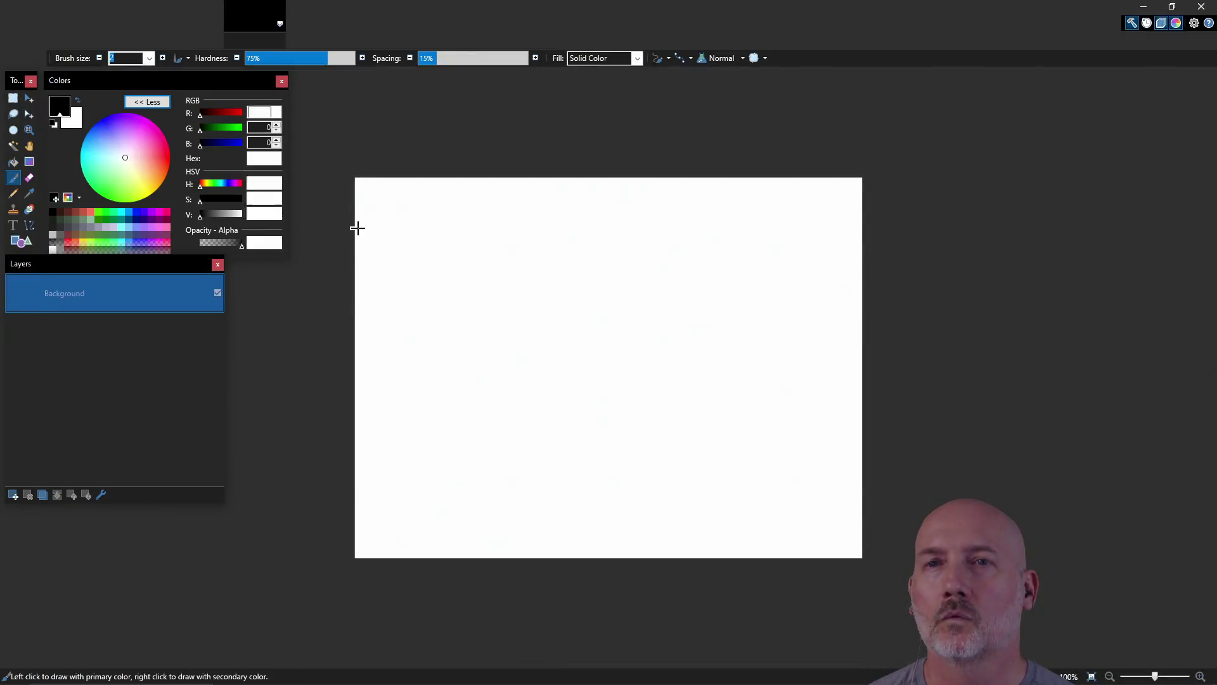
left_click(13, 24)
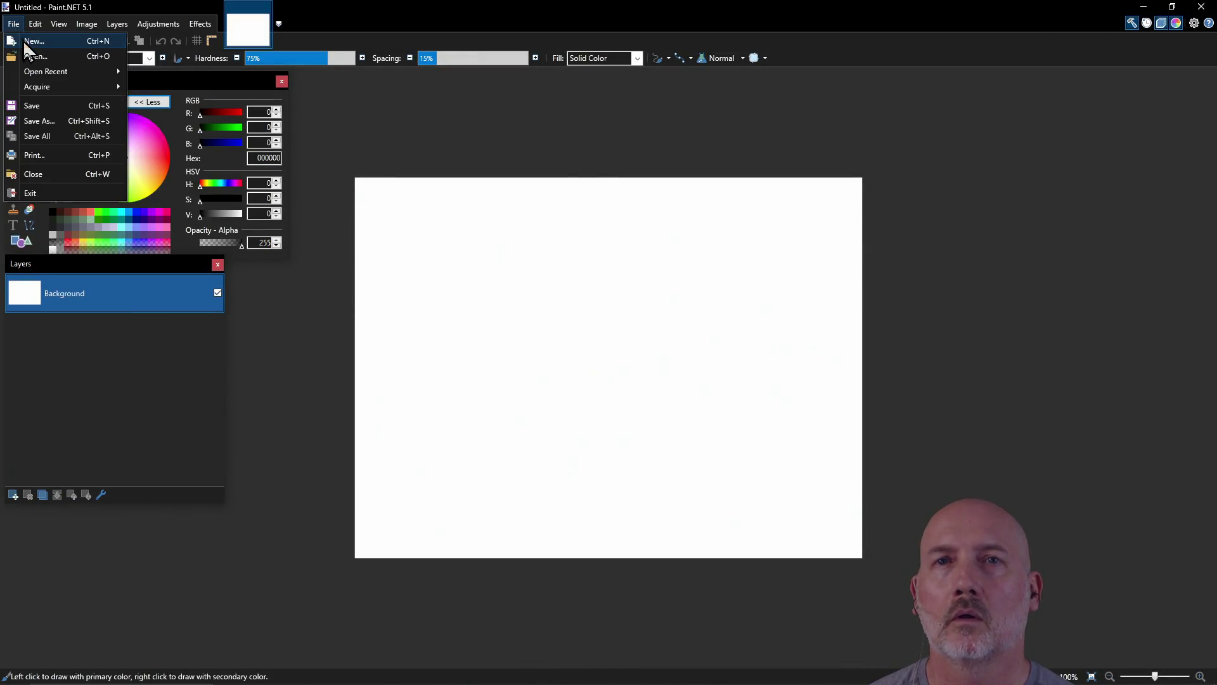
left_click(24, 41)
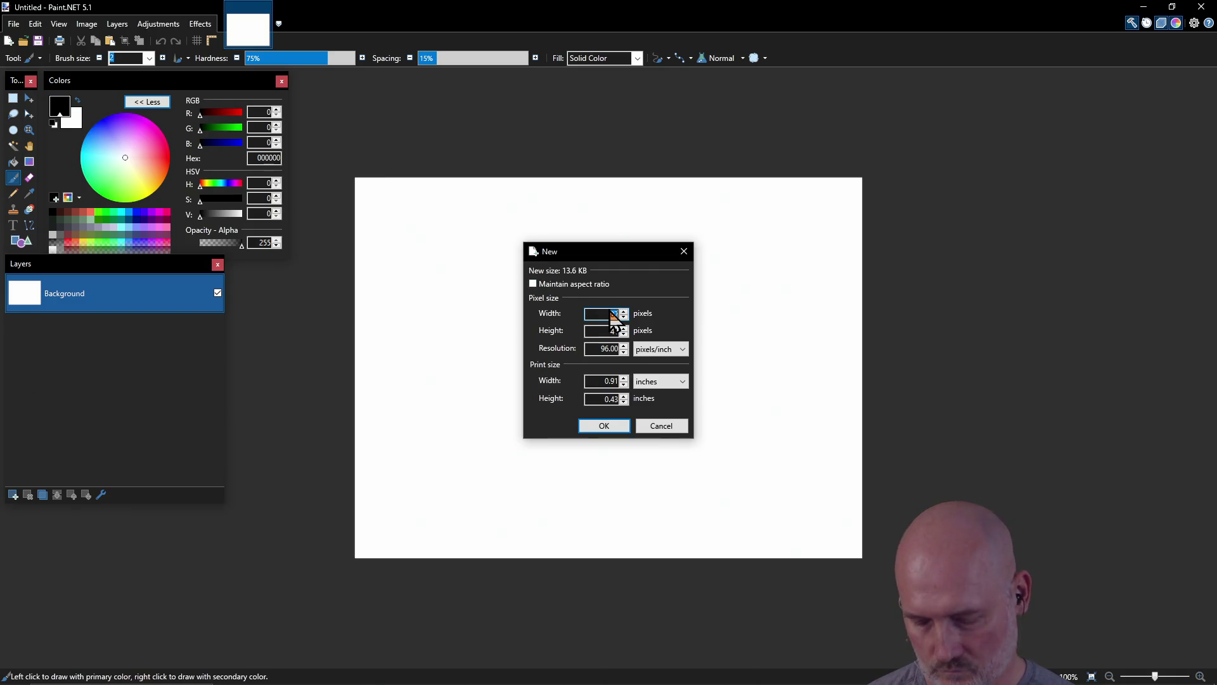
type("26")
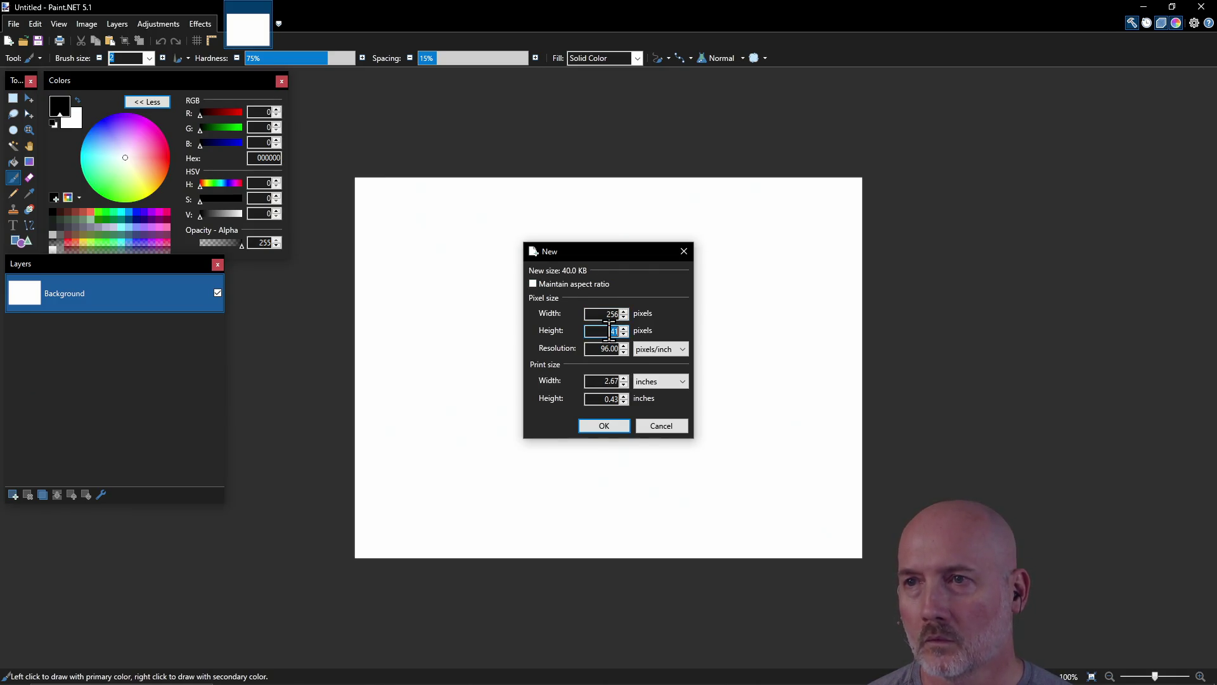
type("56")
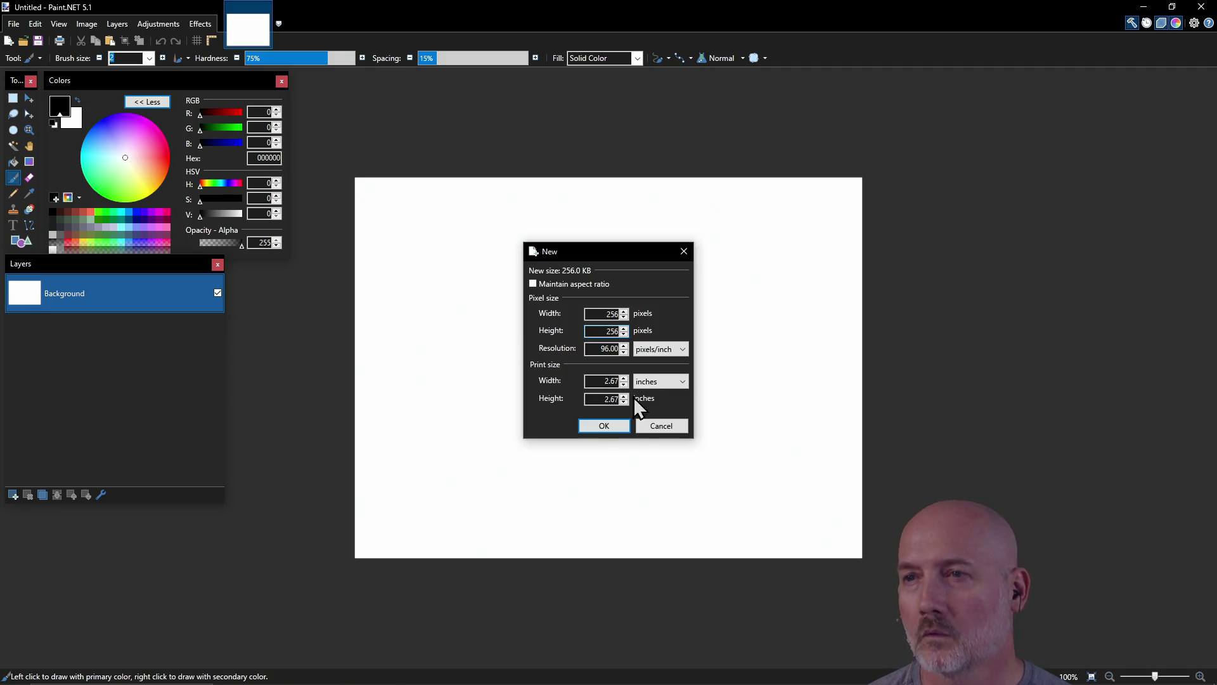
left_click(612, 428)
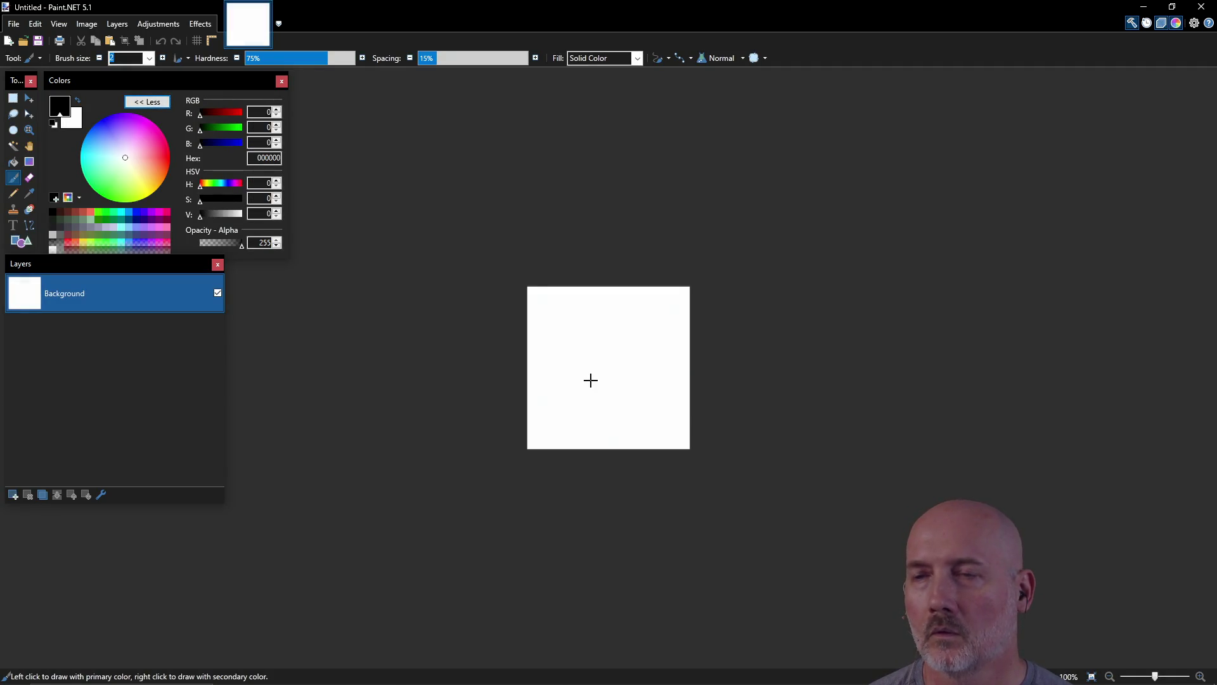
scroll(590, 380, "up", 3)
Step: Clear the whole white canvas to transparency and deselect
key("ctrl+a")
key("Delete")
key("ctrl+d")
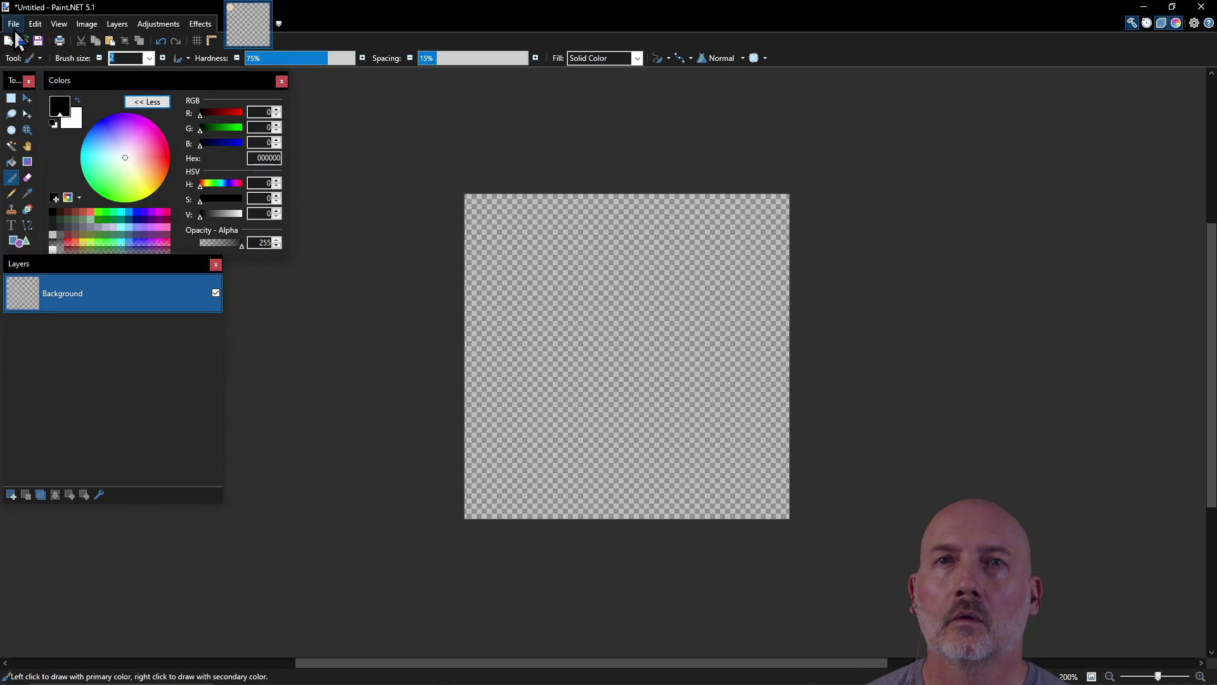
Step: Reopen the saved repair_kit.png from the recent files list
left_click(14, 24)
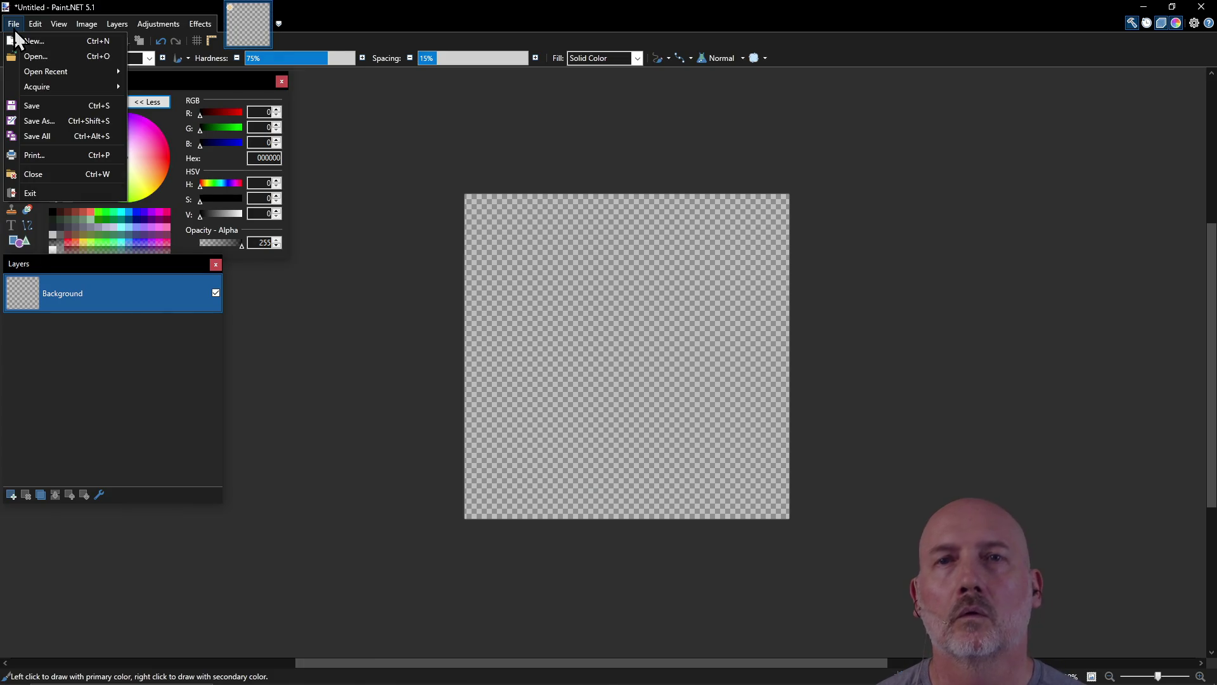
left_click(14, 24)
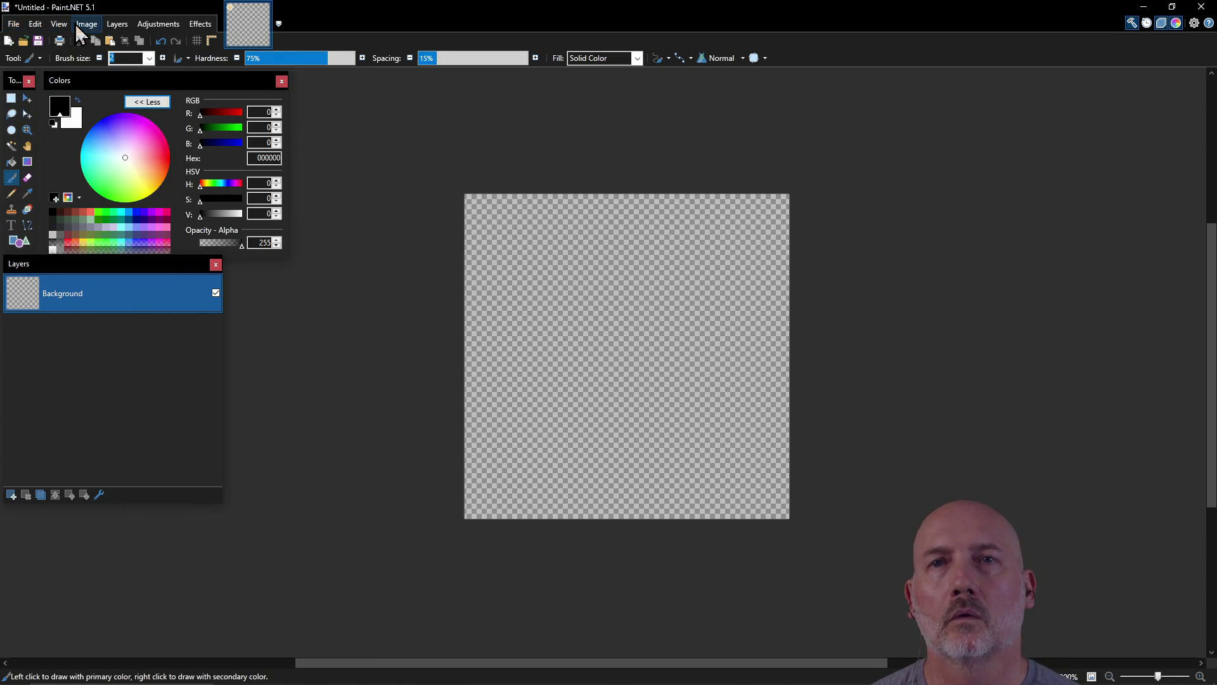
left_click(75, 24)
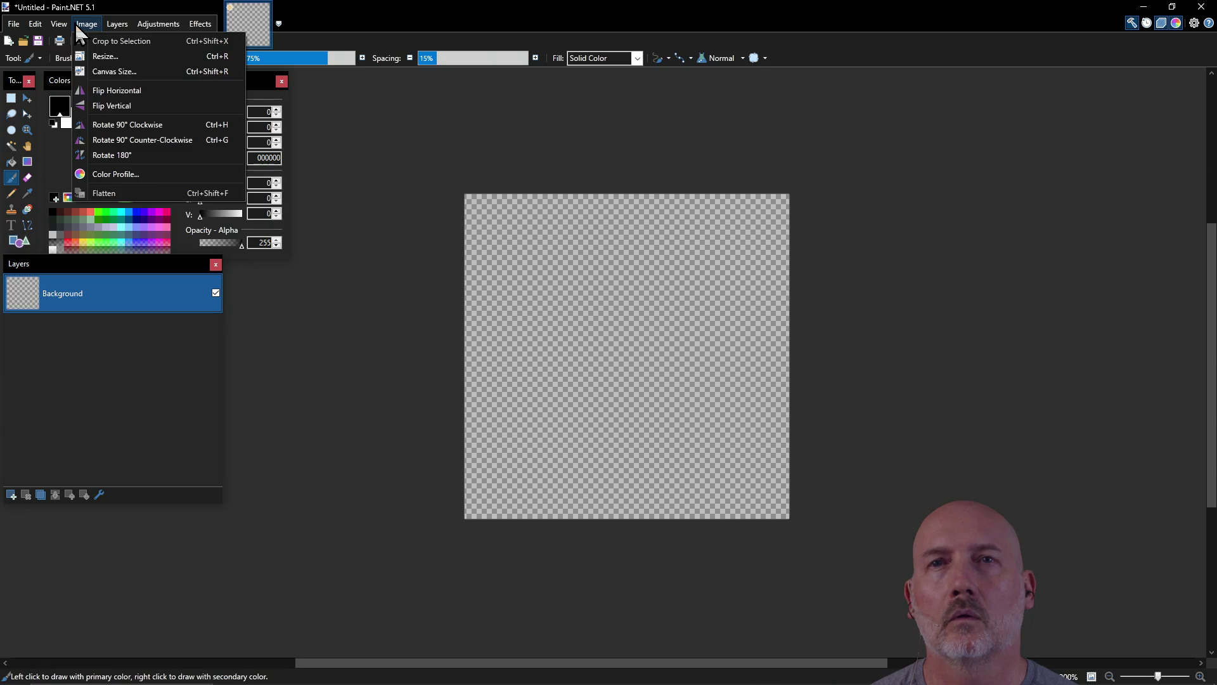
left_click(75, 23)
left_click(34, 24)
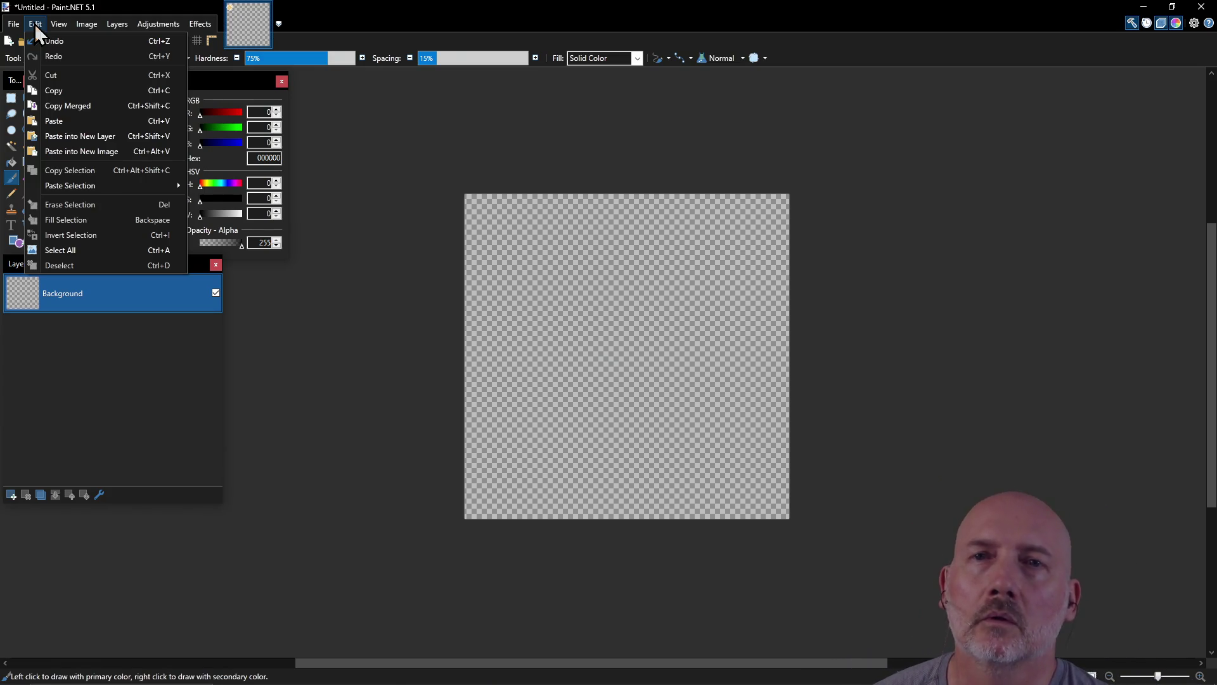
left_click(20, 25)
mouse_move(43, 75)
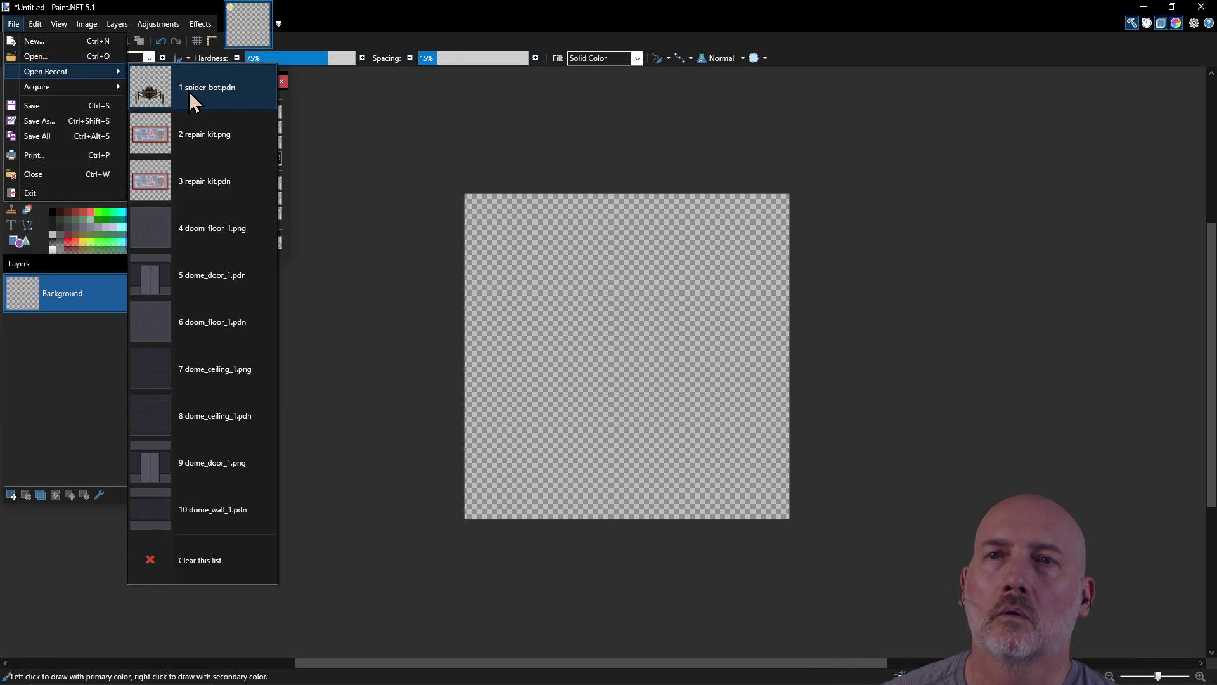
left_click(223, 143)
Step: Copy the whole repair kit image and paste it centred on the blank transparent canvas
key("ctrl+a")
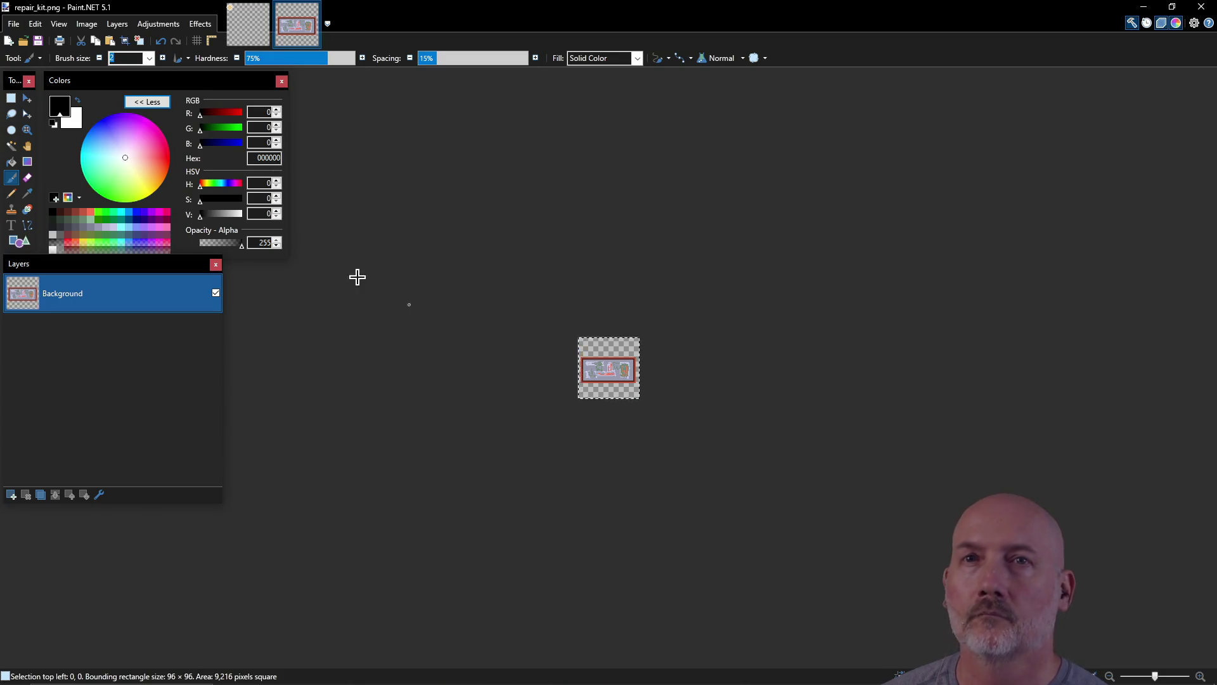
left_click(248, 24)
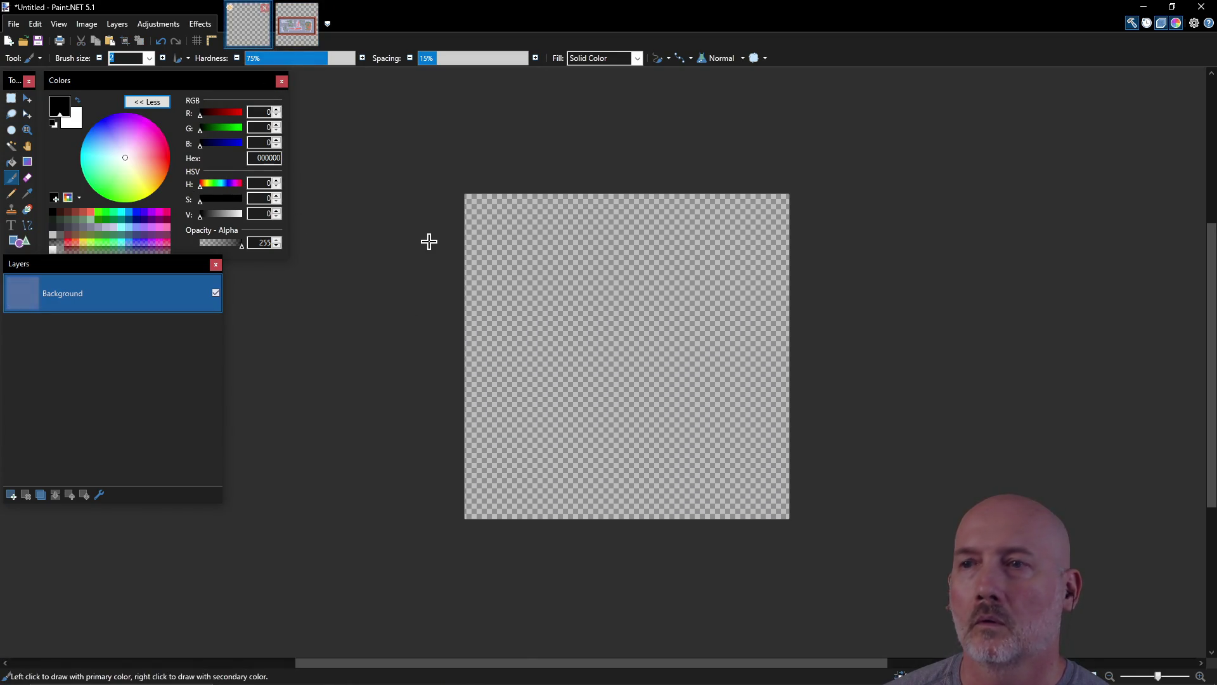
key("ctrl+v")
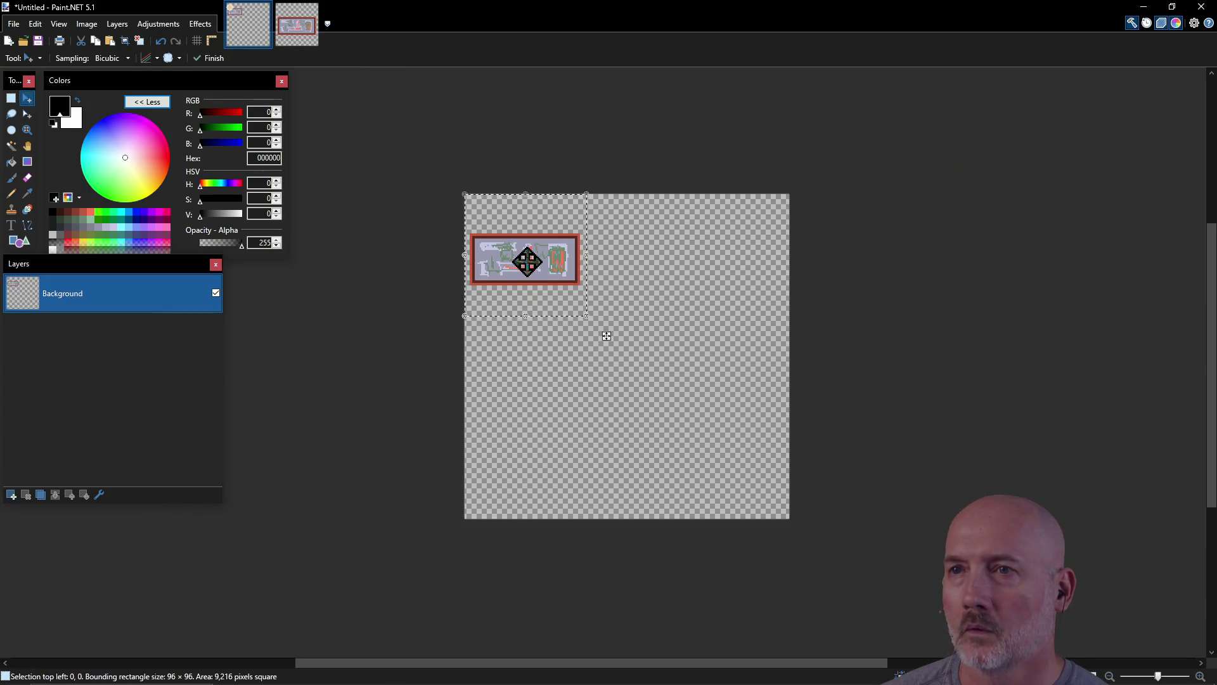
mouse_move(607, 336)
left_mouse_down()
mouse_move(691, 394)
mouse_move(713, 442)
left_mouse_up()
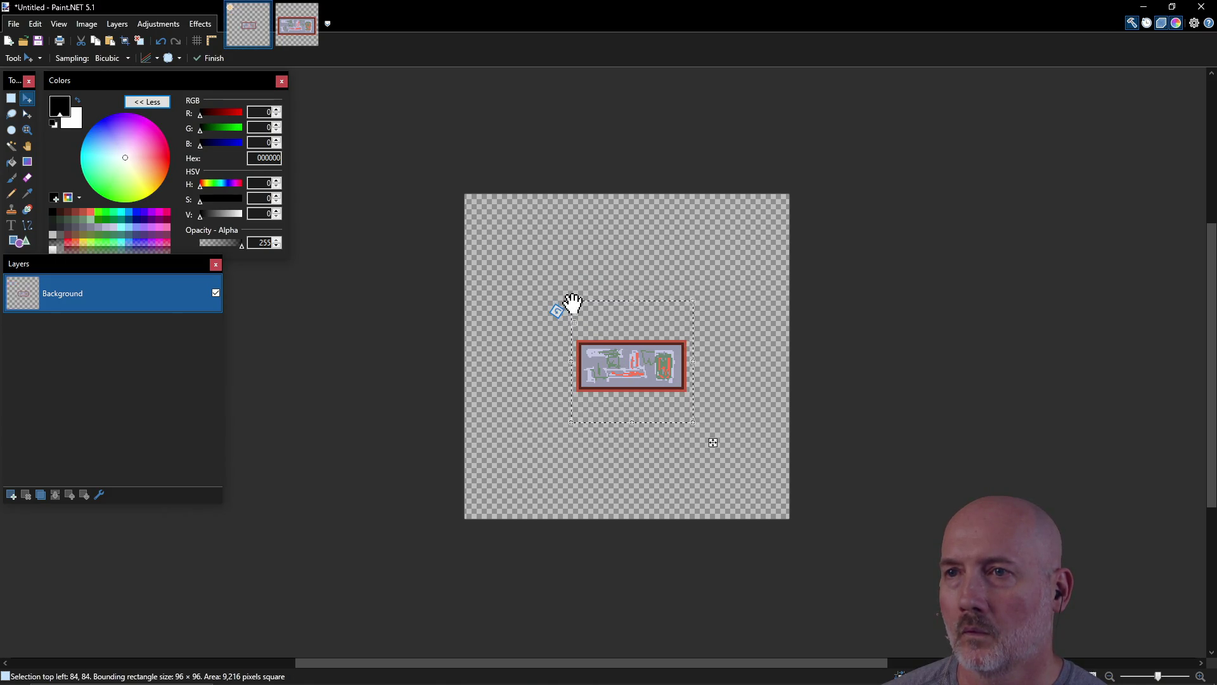
left_click_drag(583, 317, 580, 320)
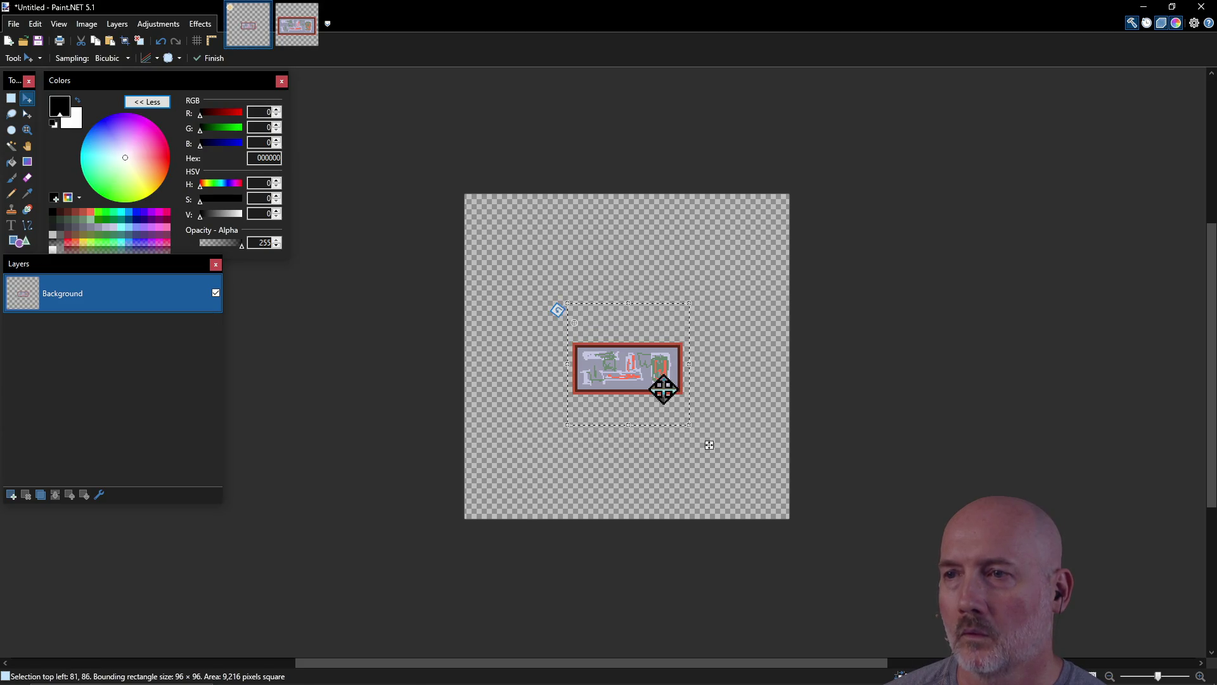
Step: Enlarge the pasted sprite to 164 × 136, shift it up-left, deselect, and start Save As
scroll(627, 395, "up", 1)
scroll(626, 395, "up", 1)
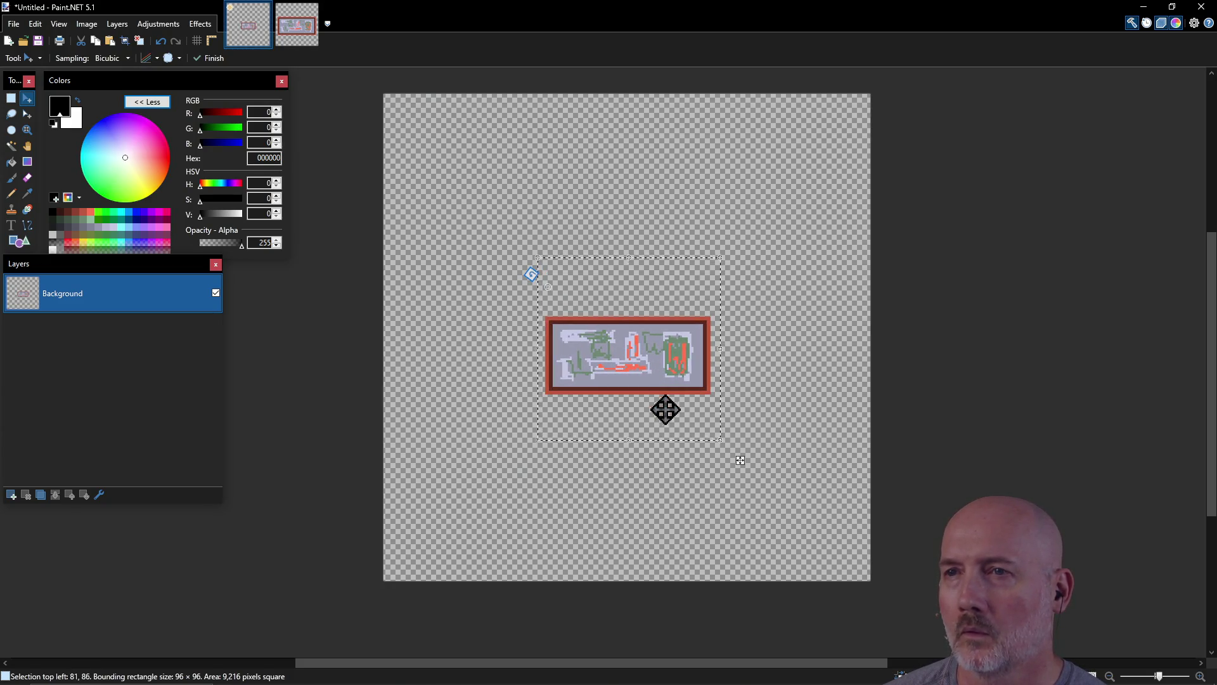
mouse_move(726, 440)
left_mouse_down()
mouse_move(856, 524)
mouse_move(849, 514)
left_mouse_up()
left_click_drag(780, 402, 718, 357)
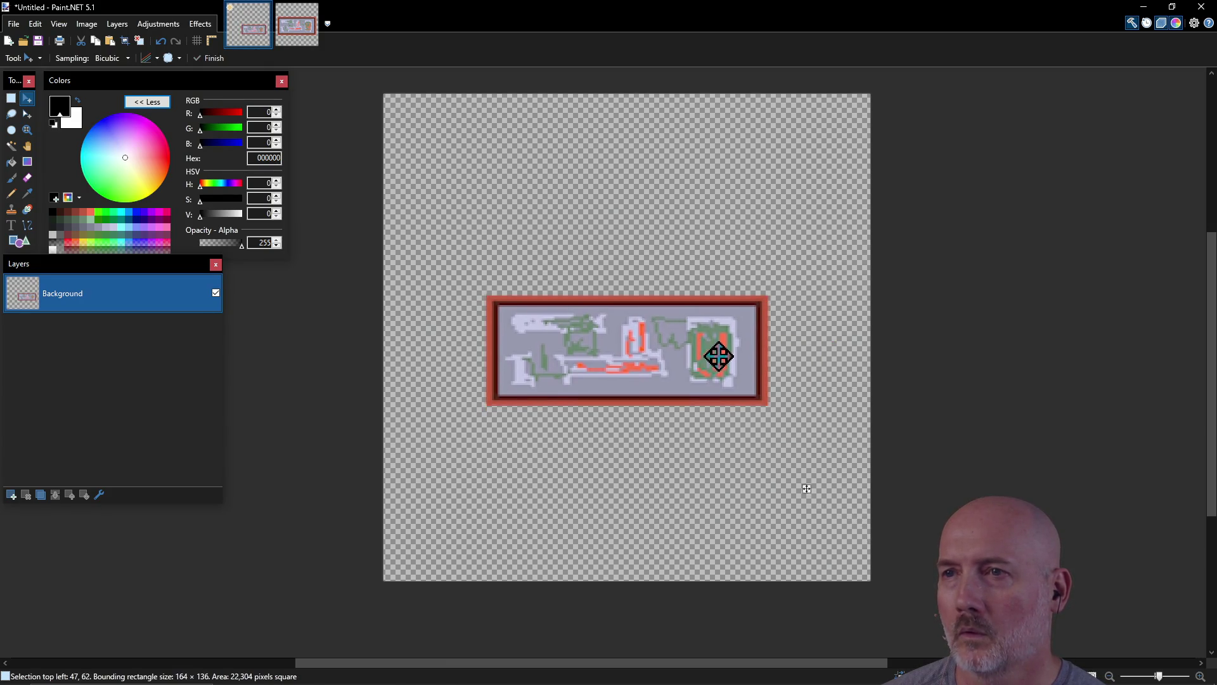
key("ctrl+d")
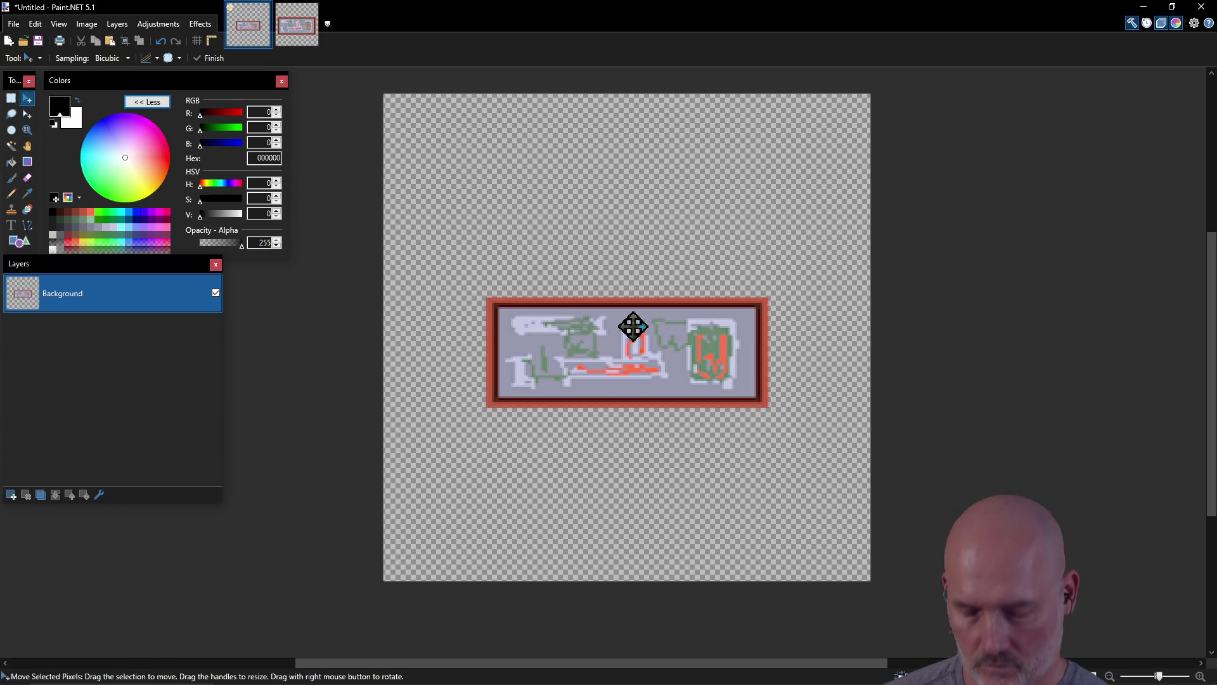
key("ctrl+s")
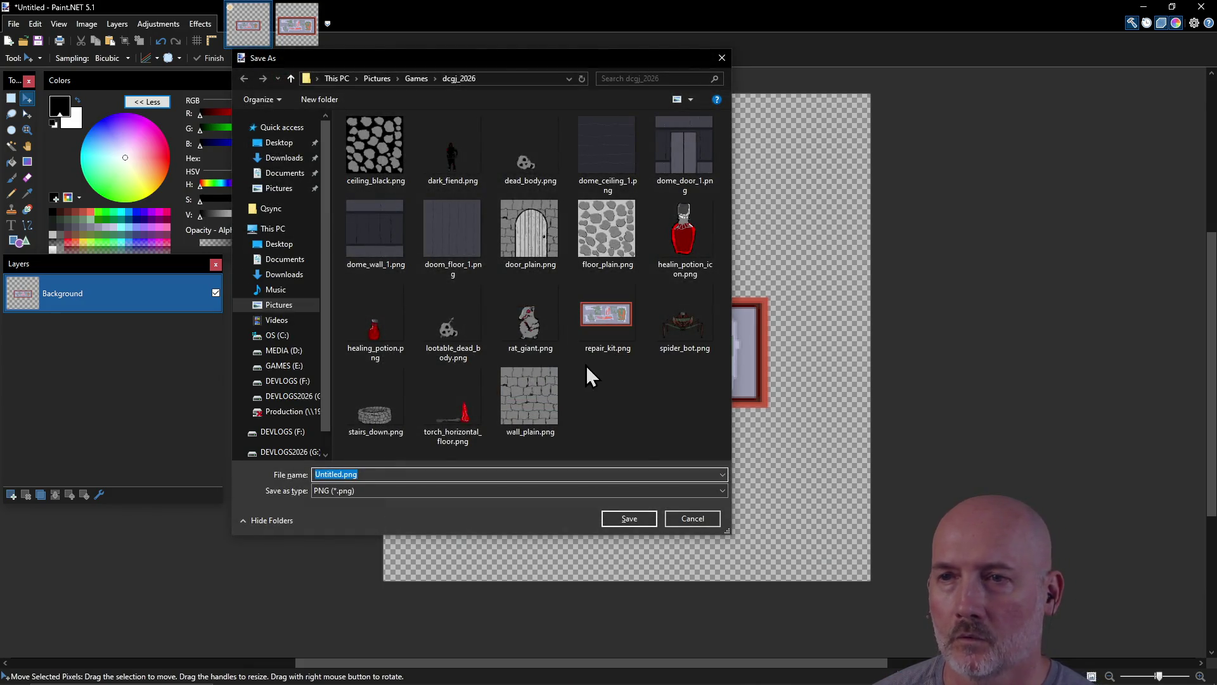
Step: Save the image as repair_kit_full_size.png with default PNG settings and close Paint.NET
type("repair")
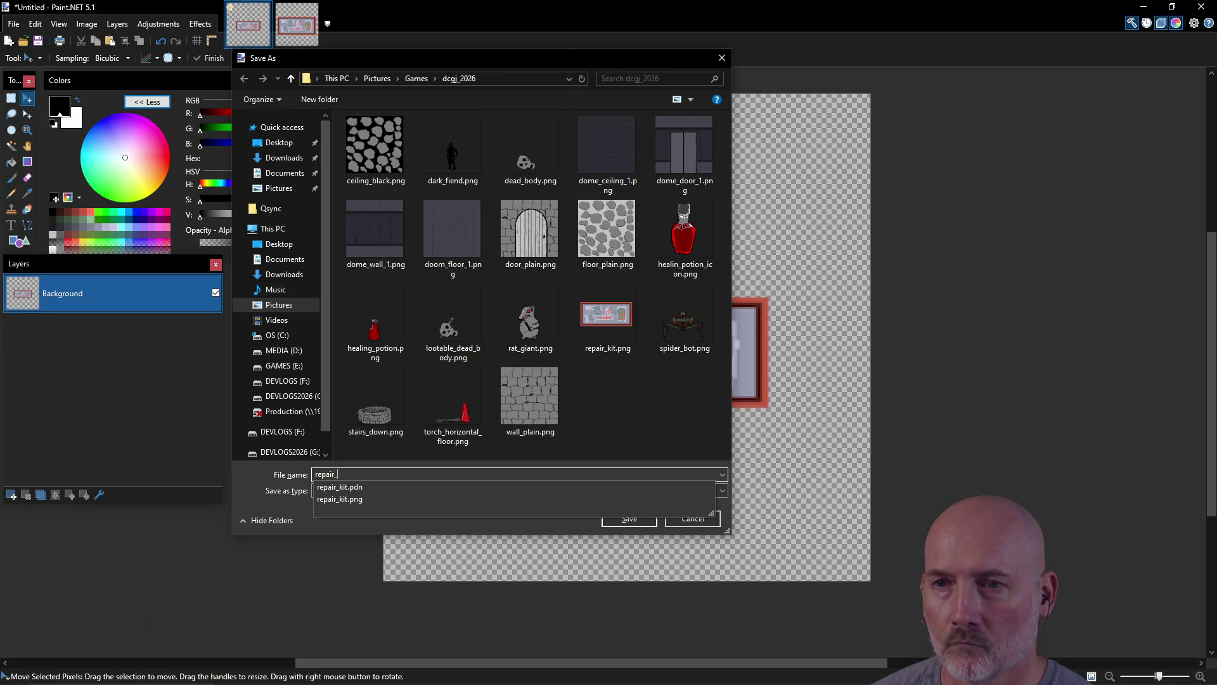
type("_full_size")
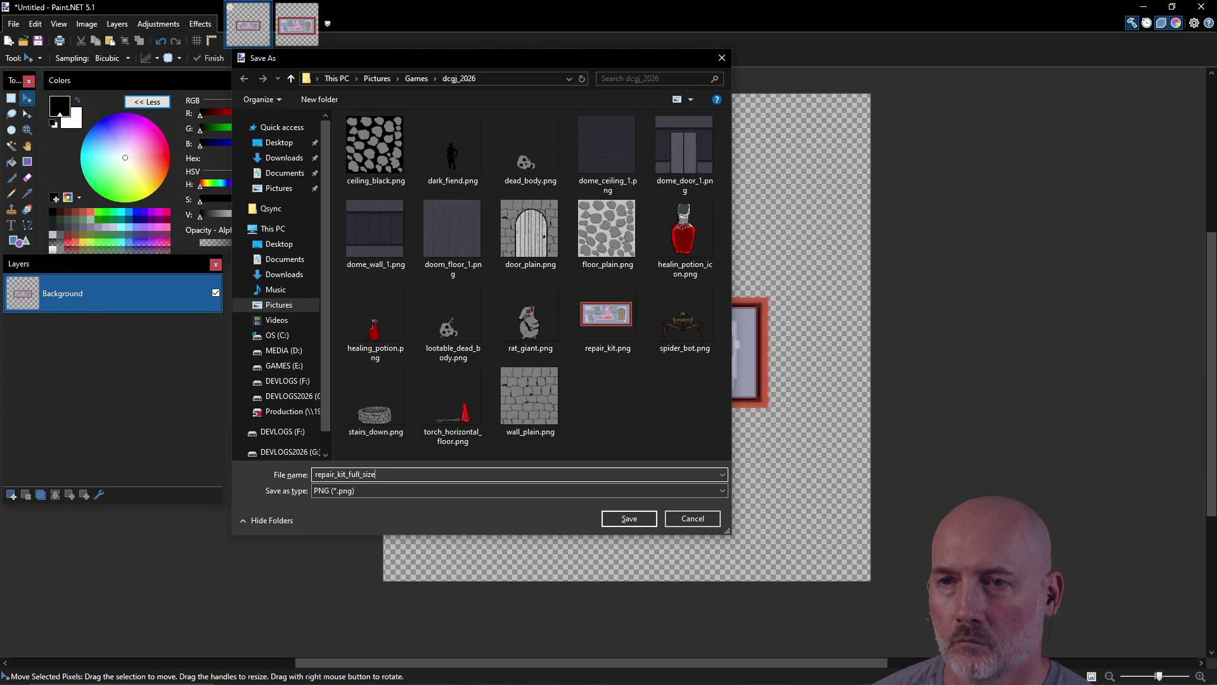
key("Return")
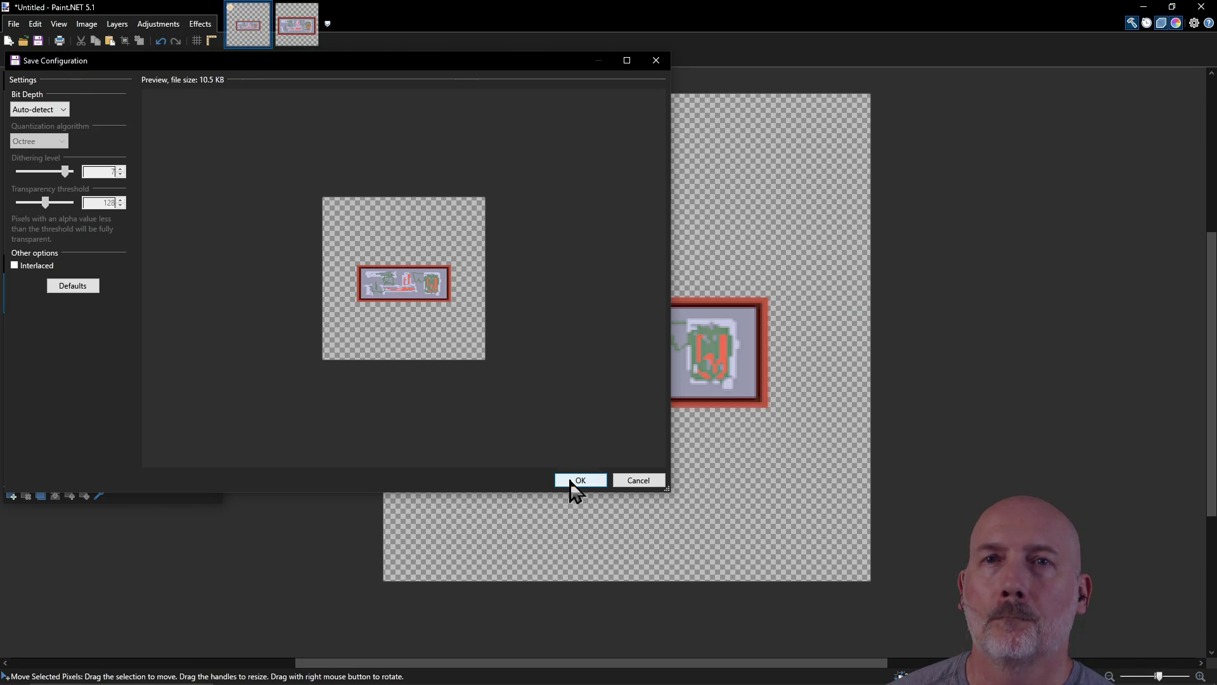
left_click(578, 482)
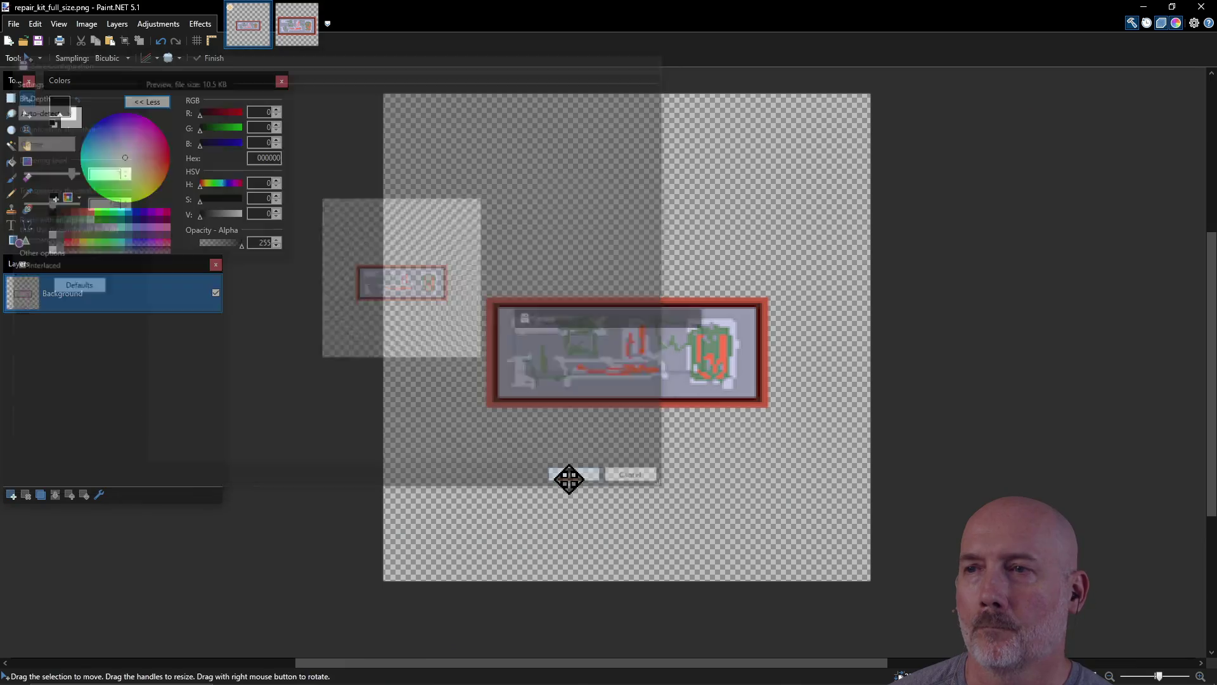
left_click(1201, 6)
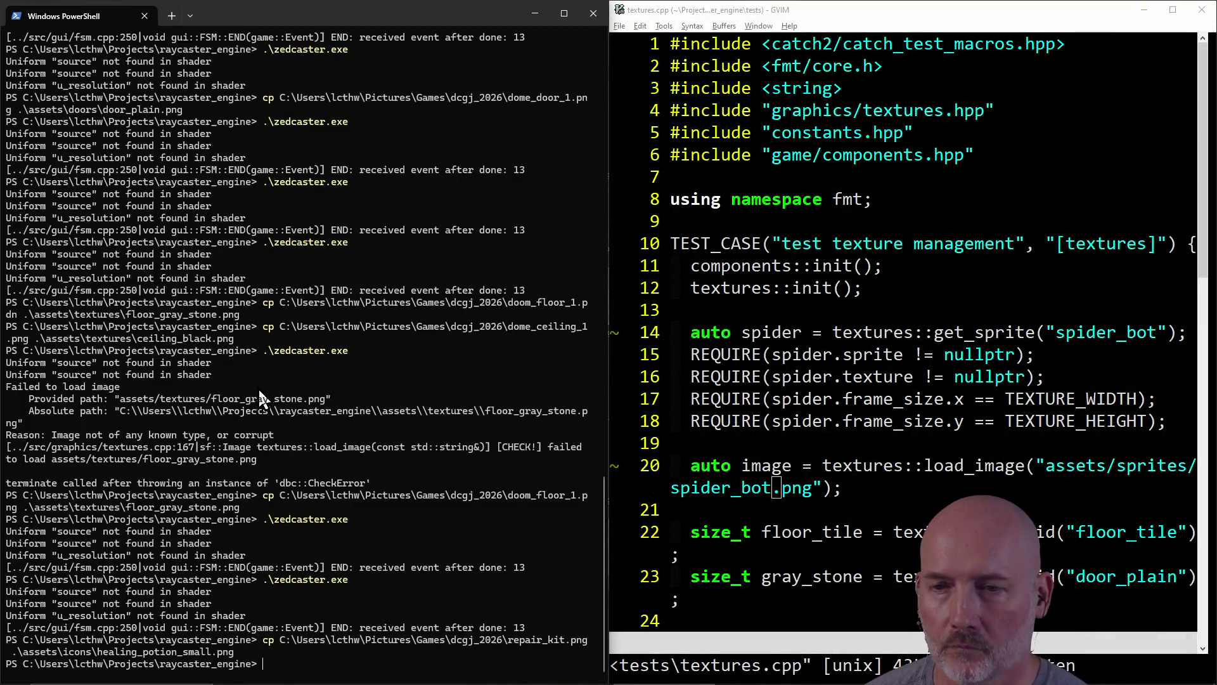
Step: Copy repair_kit_full_size.png over assets\items\healing_postion_small.png
key("Up")
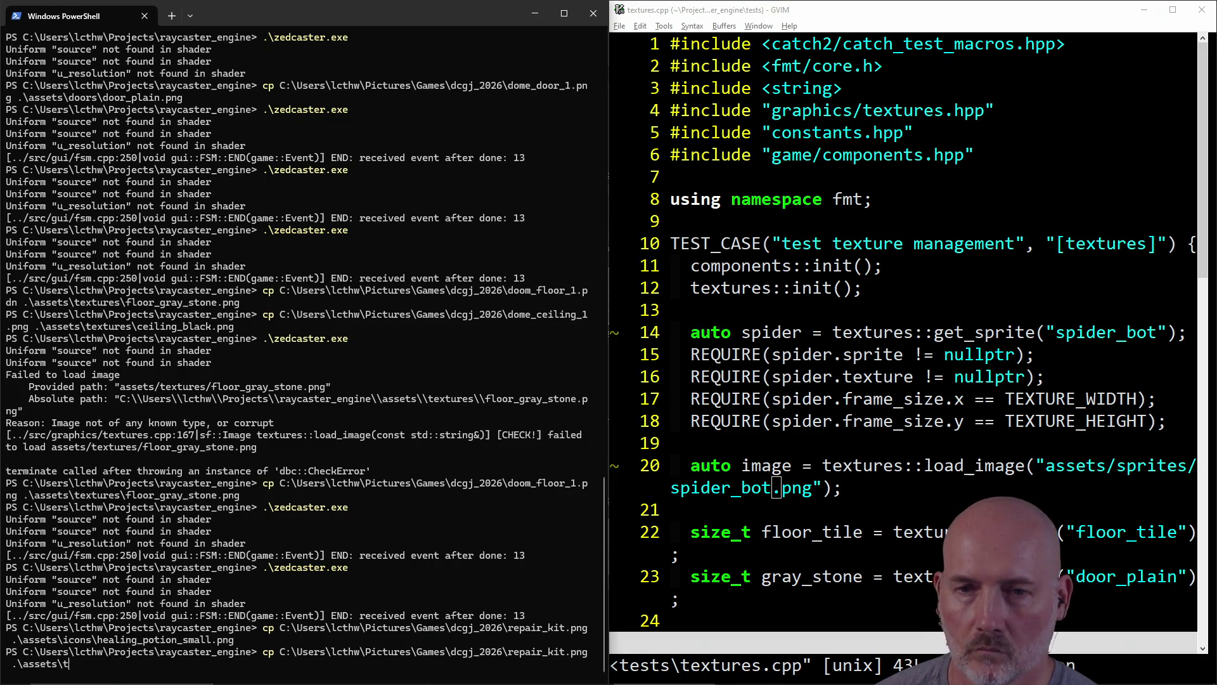
type("items\\healing_postion_small.png")
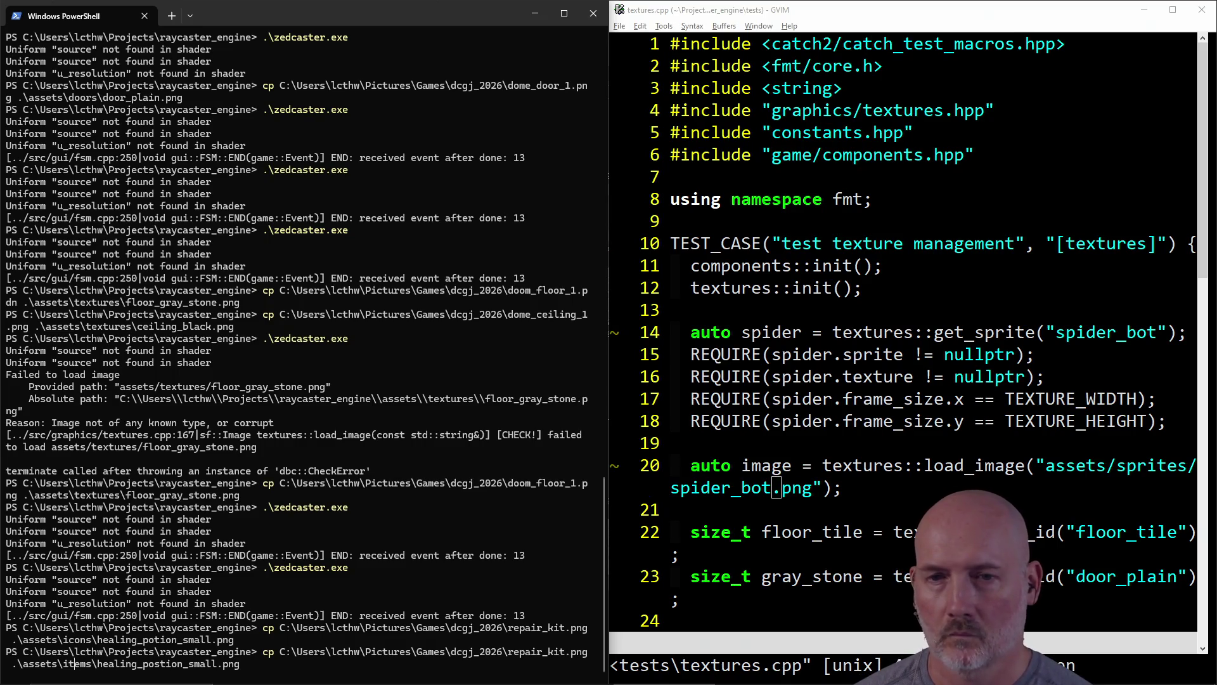
key("Left")
key("Left")
type("_full_size")
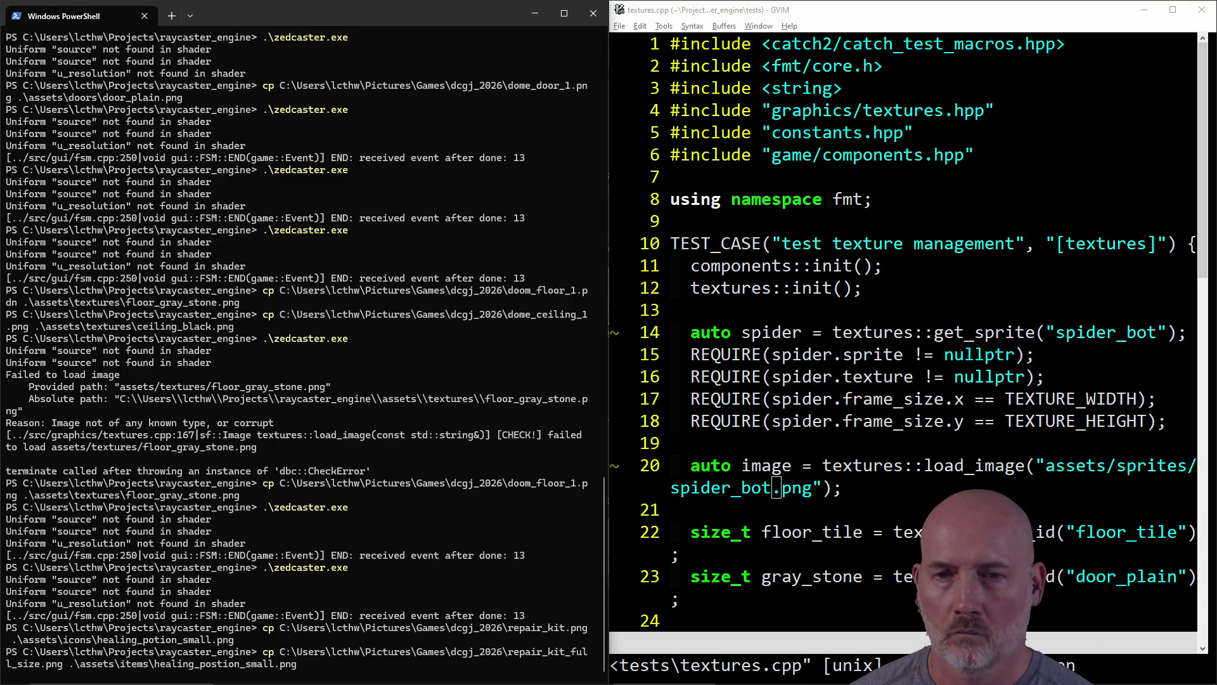
key("Return")
Step: Launch zedcaster.exe from PowerShell
type("z")
key("Tab")
key("Return")
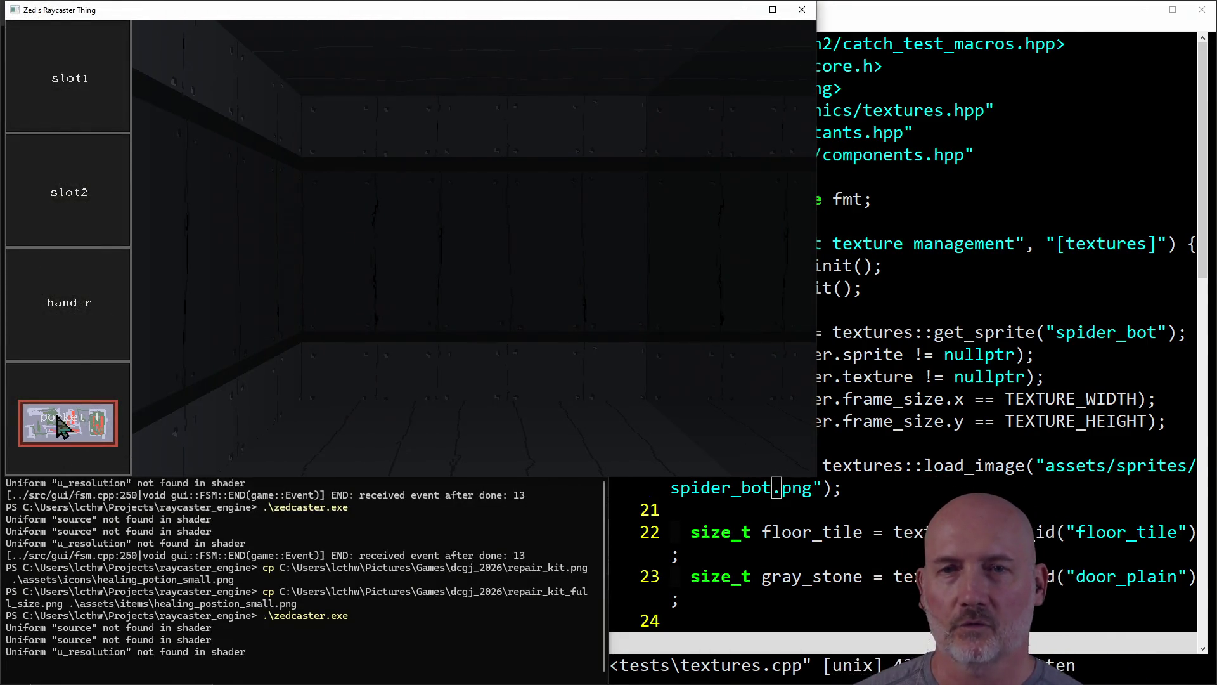
Step: Maximize the game and look around the start room toward the double door and spider corridor
left_click(772, 10)
key("w")
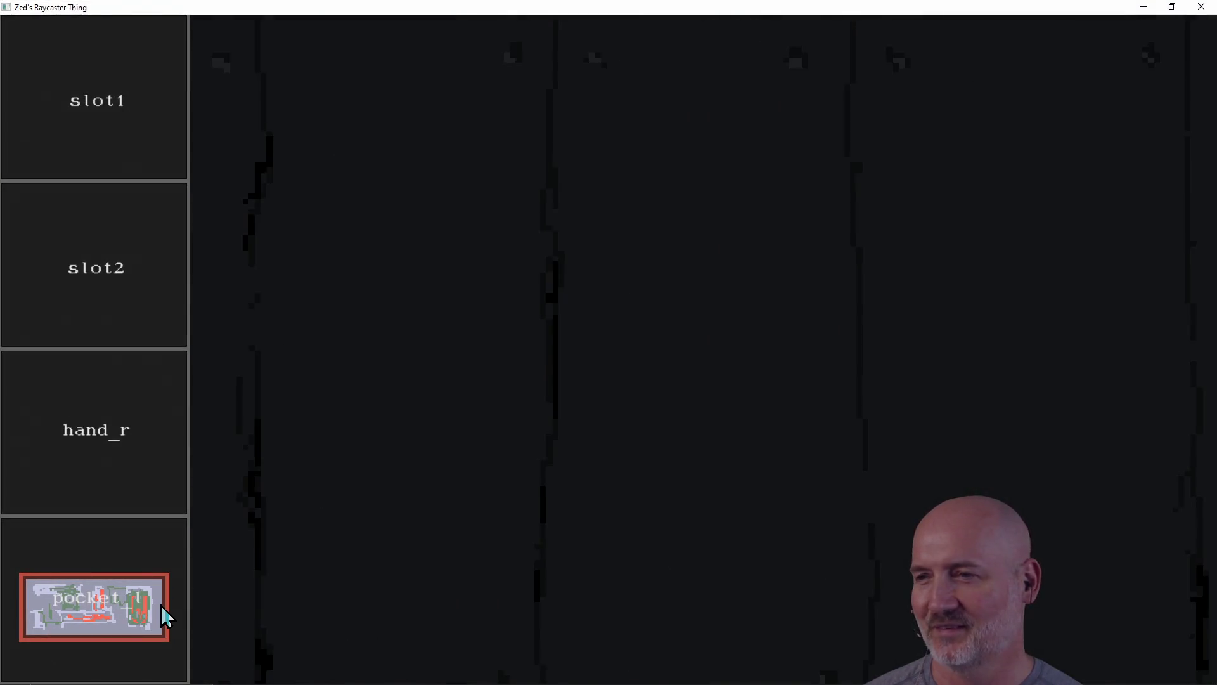
key("a")
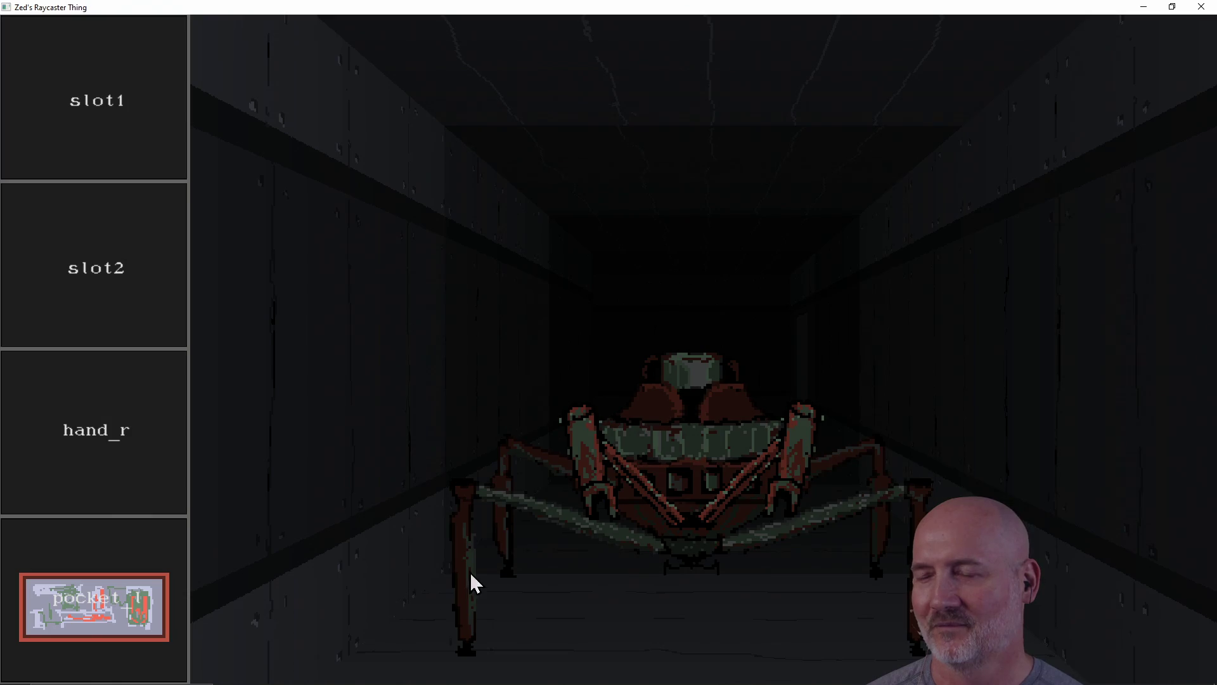
key("d")
key("d")
key("a")
key("d")
key("d")
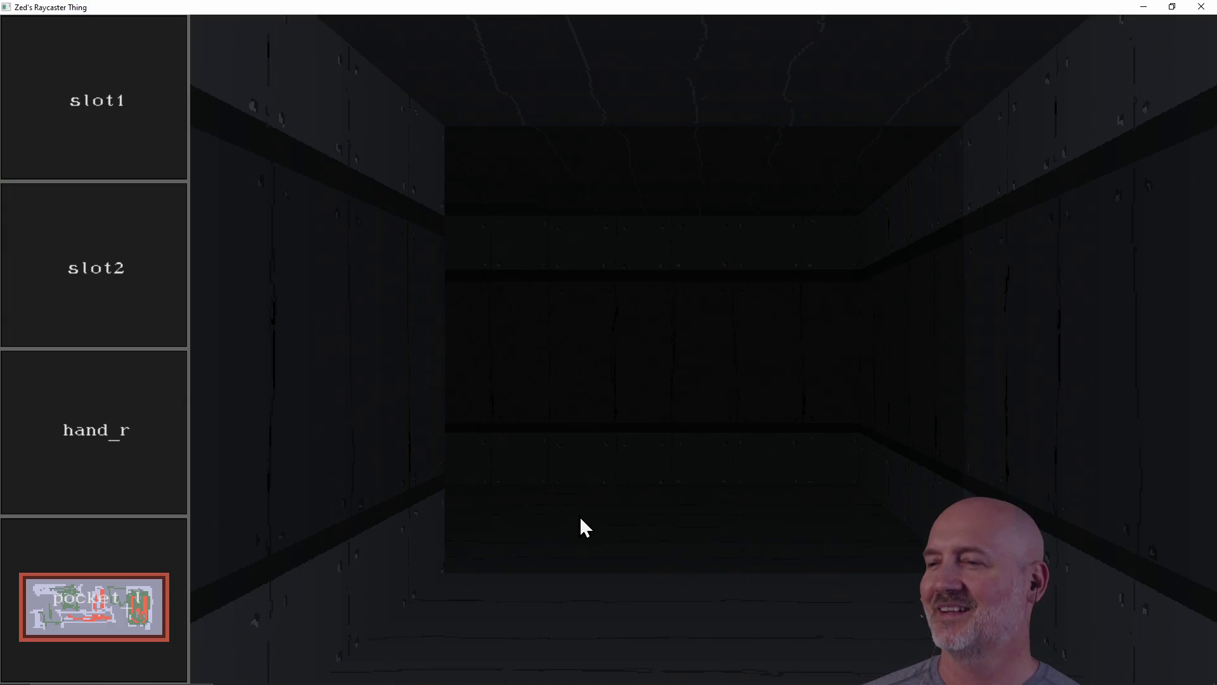
key("a")
key("a")
key("d")
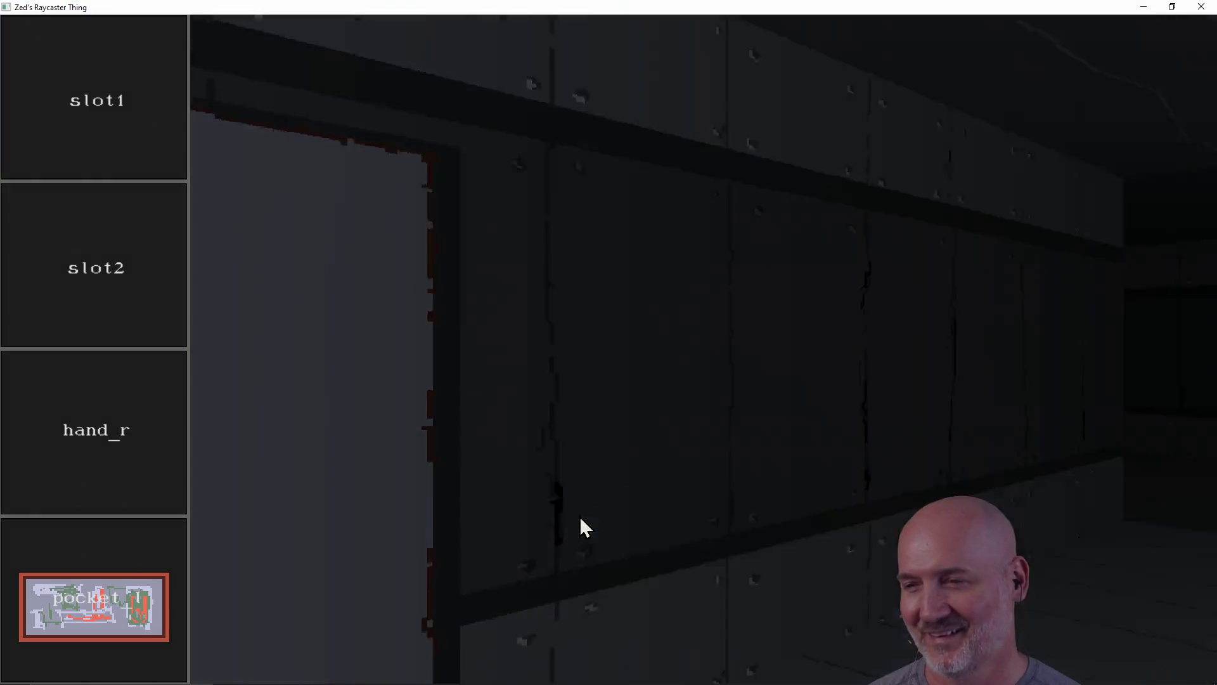
key("d")
key("a")
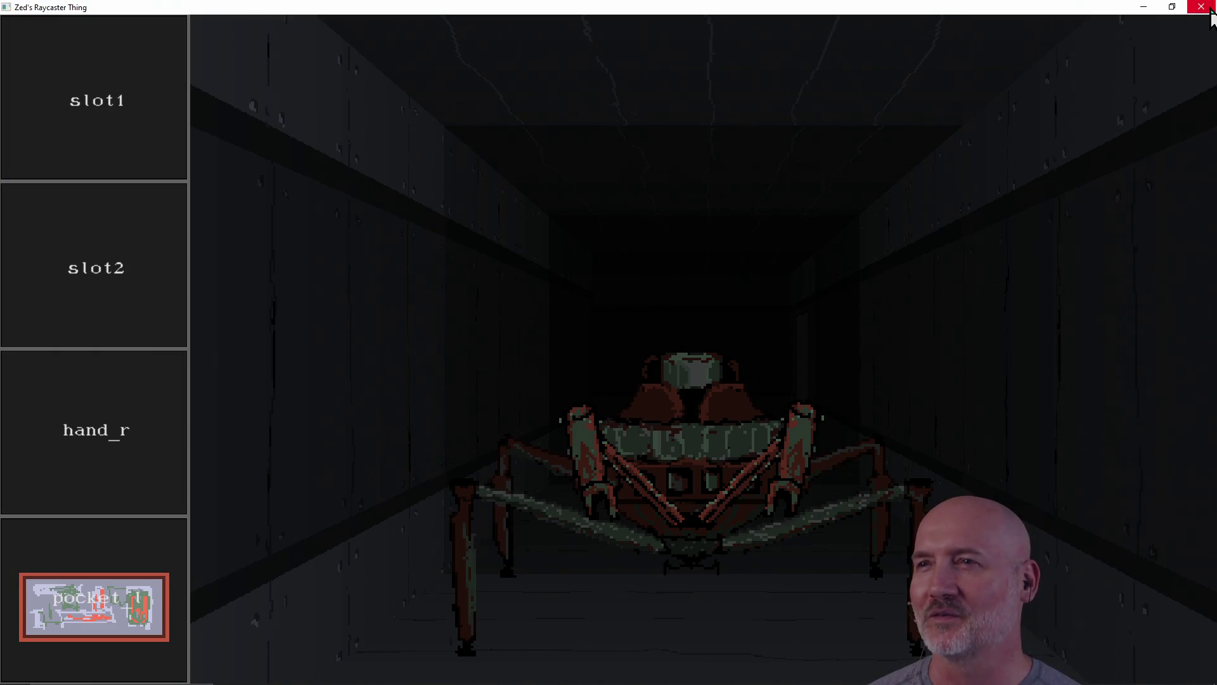
key("a")
key("a")
key("a")
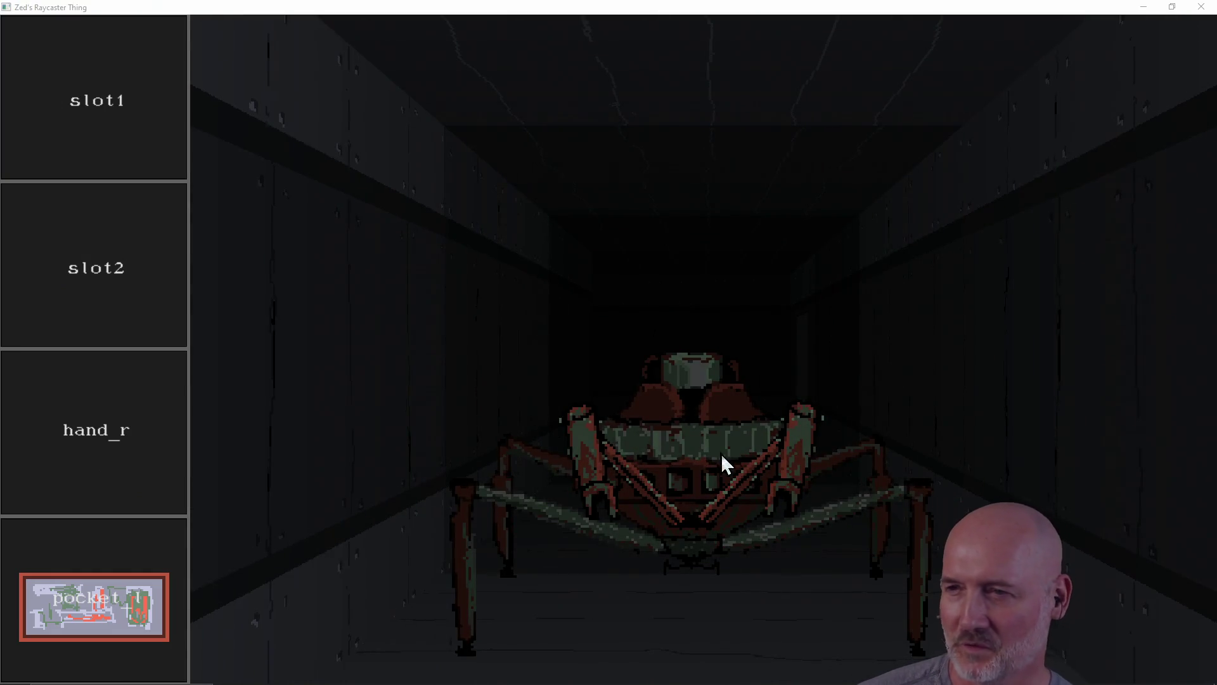
left_click(1201, 7)
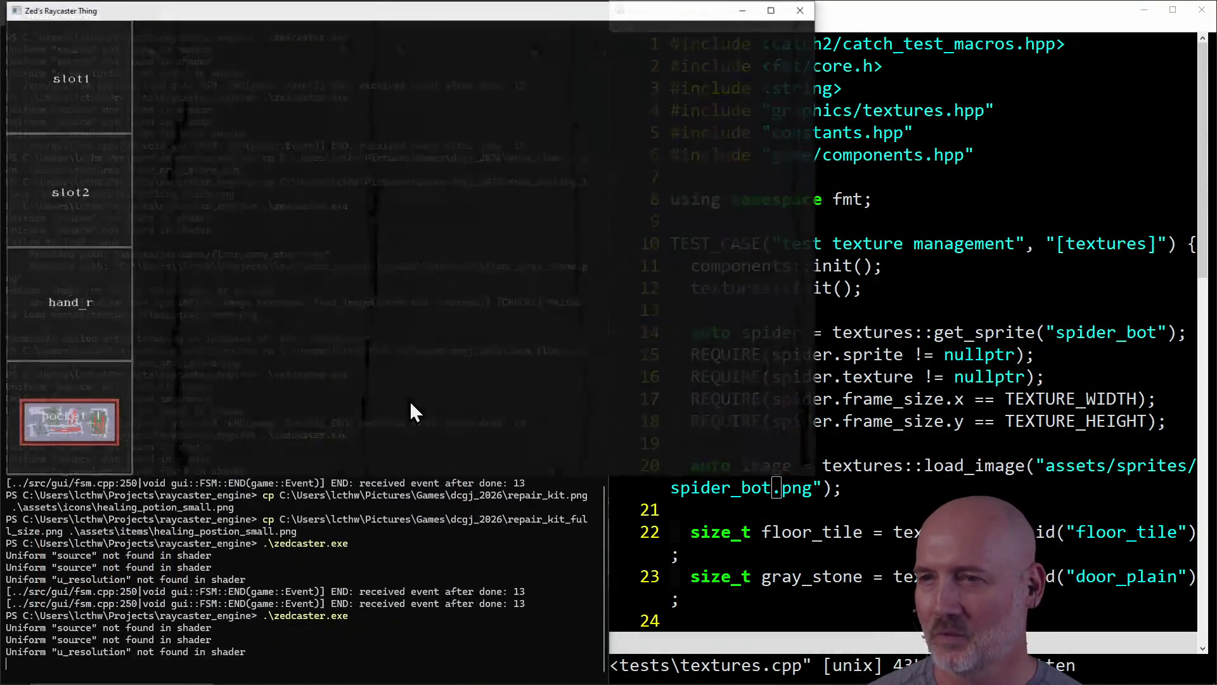
Step: Maximize again, walk the corridors until the distant spider is in view, then close the game
left_click(773, 9)
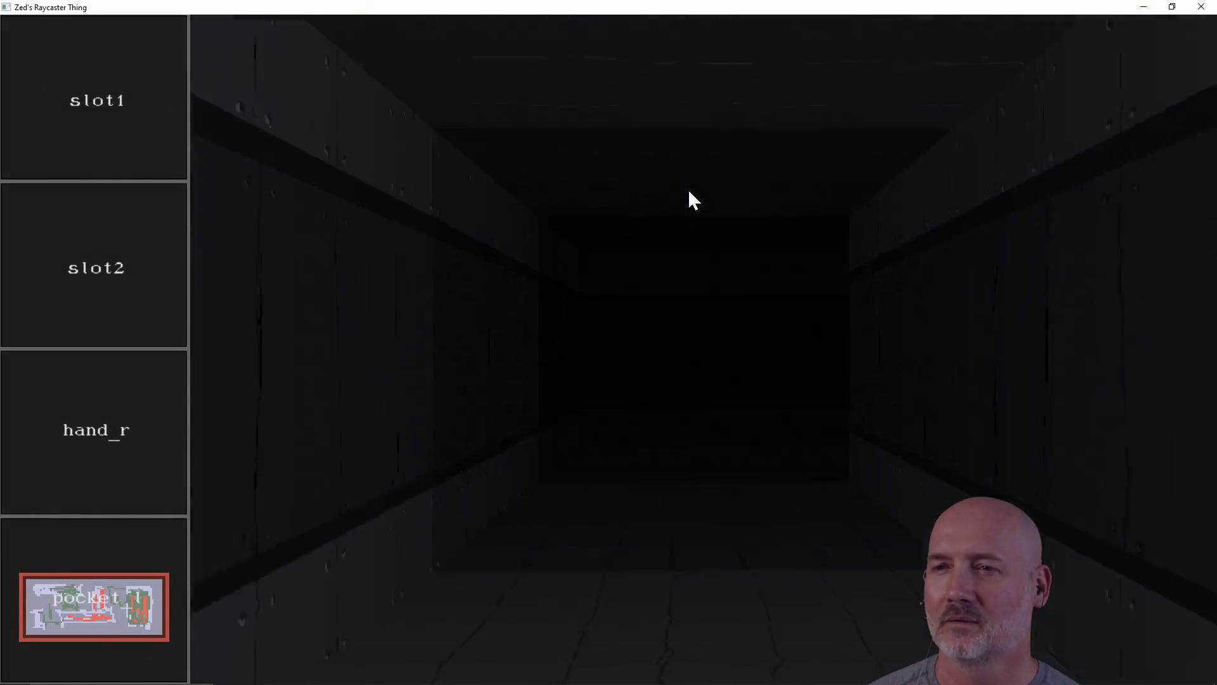
key("d")
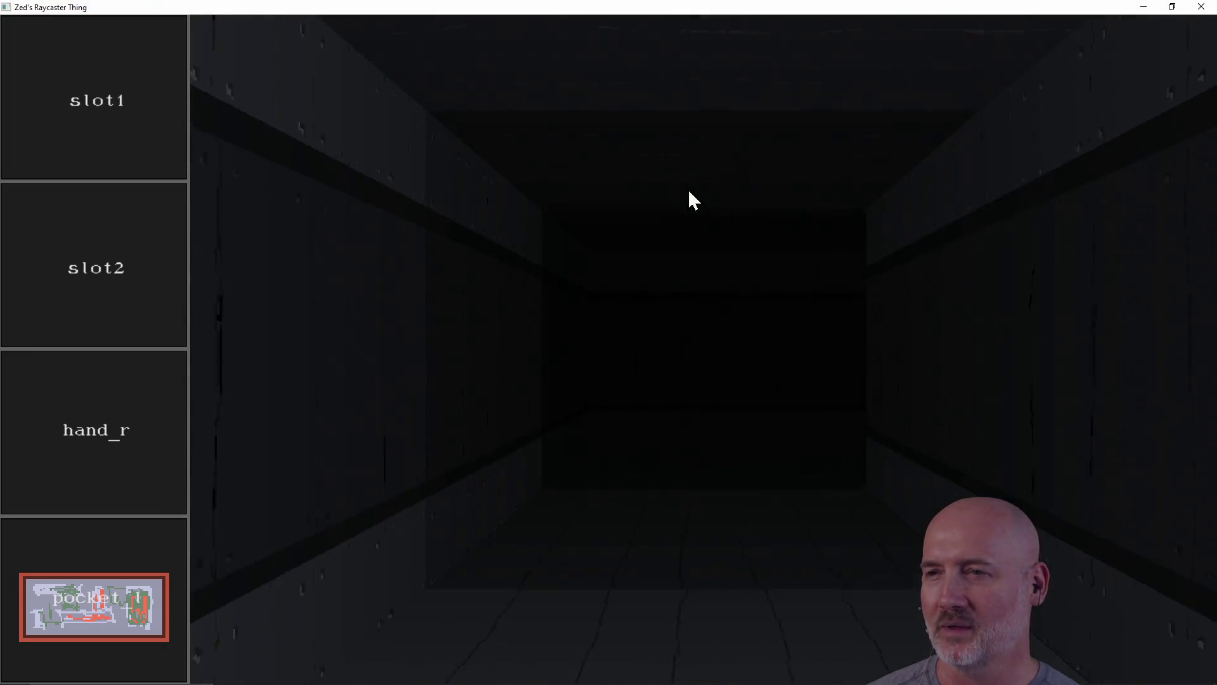
key("d")
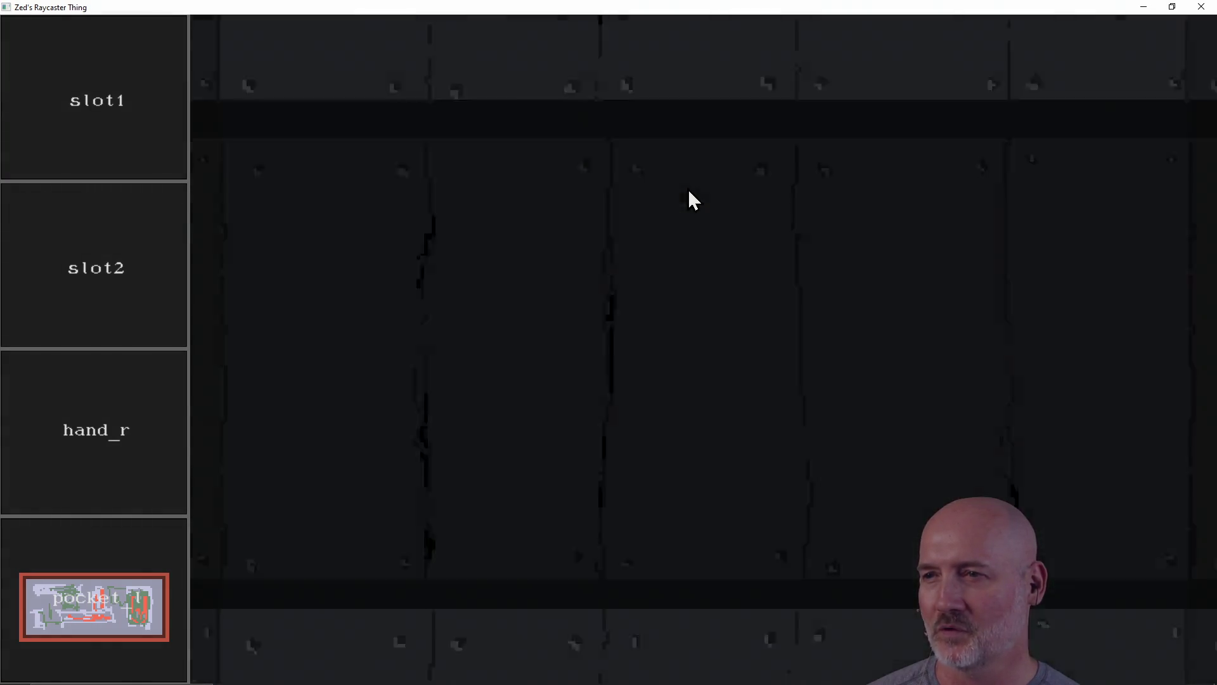
key("d")
key("d")
key("d")
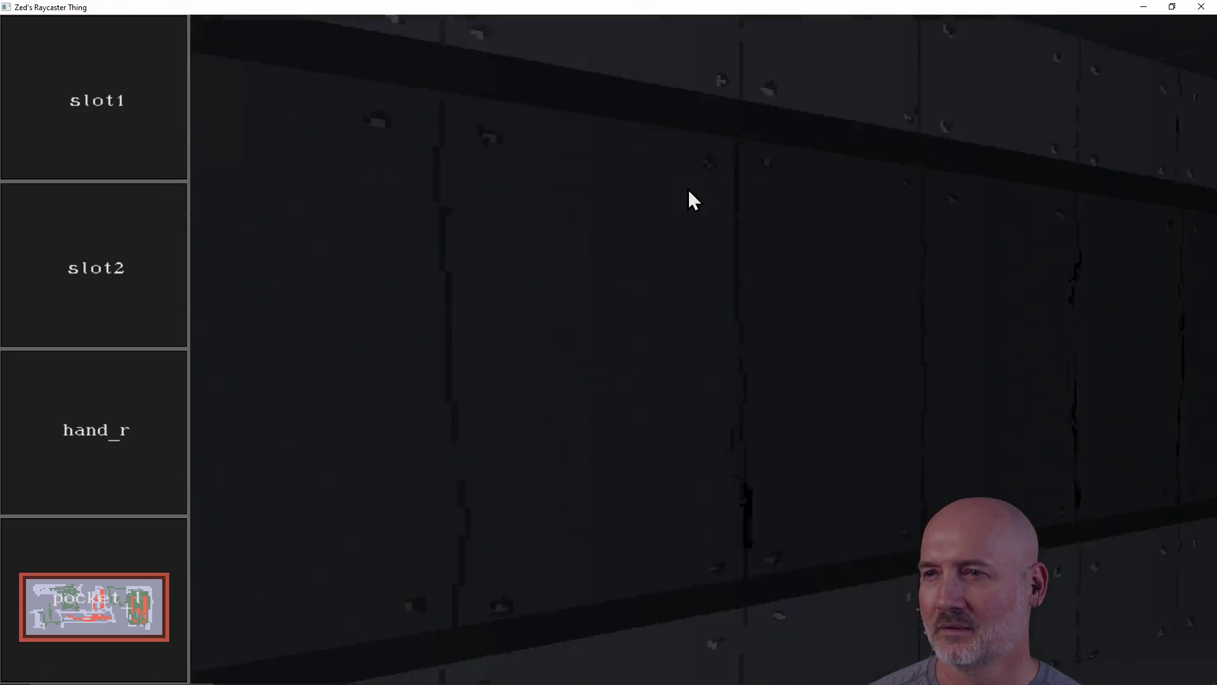
key("d")
key("d")
key("w")
key("w")
key("w")
key("w")
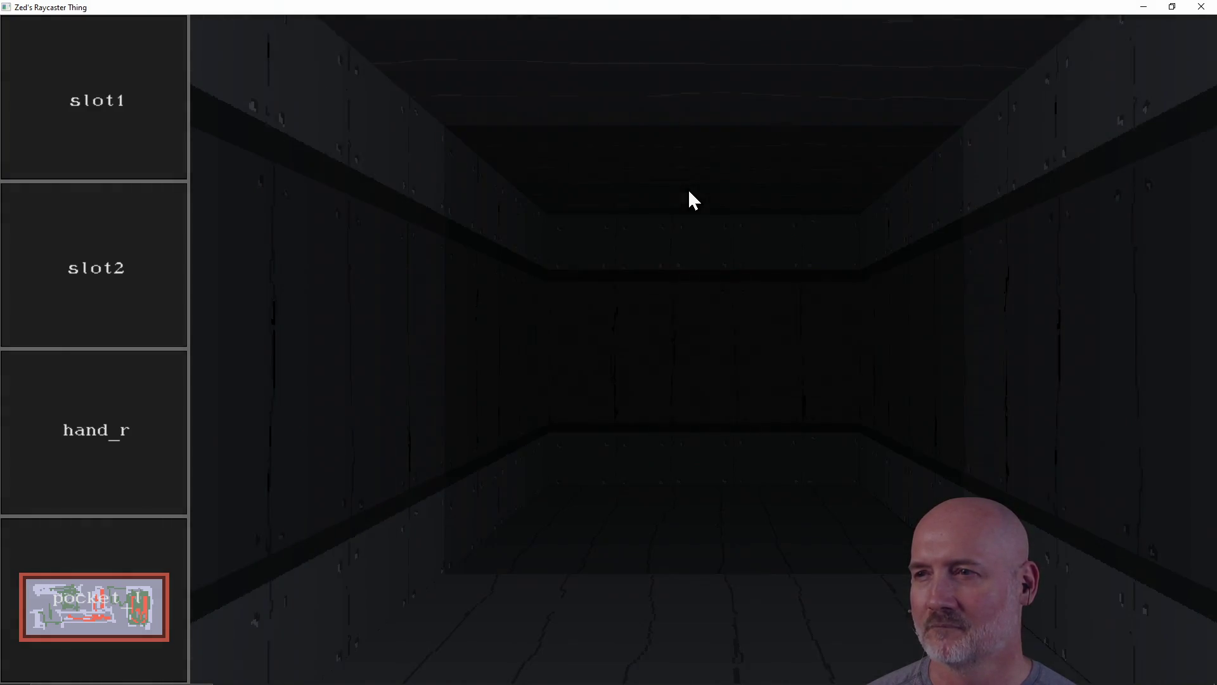
key("d")
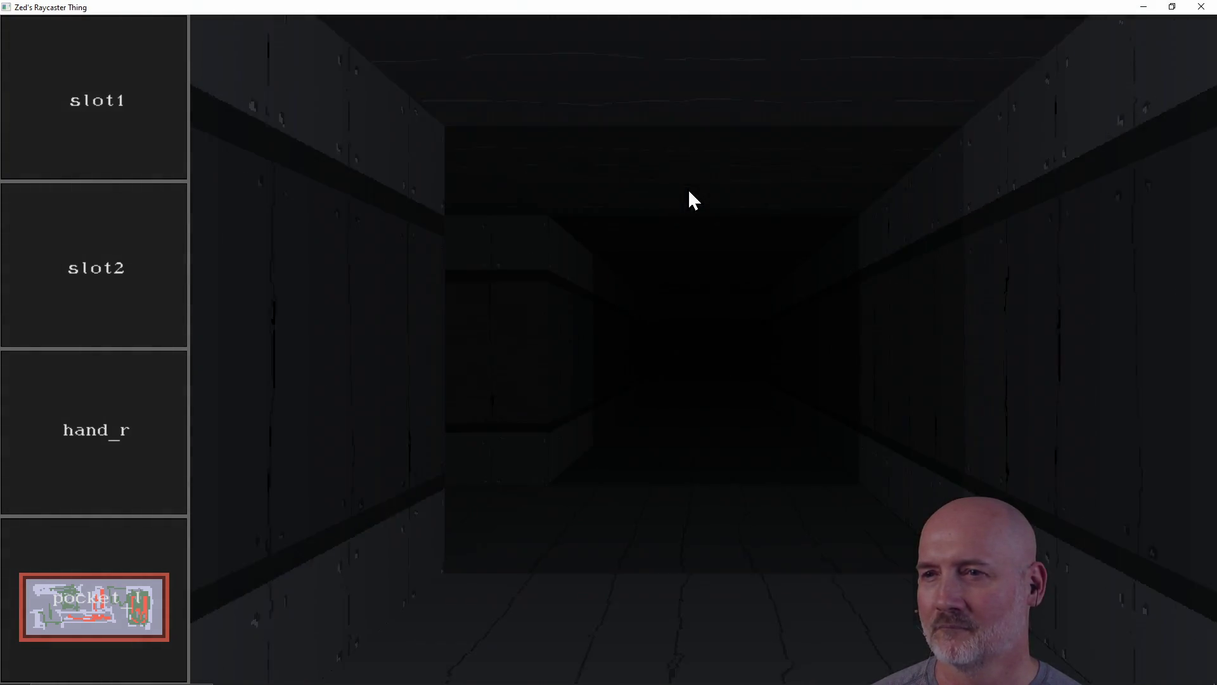
key("w")
key("d")
key("a")
key("w")
key("w")
key("d")
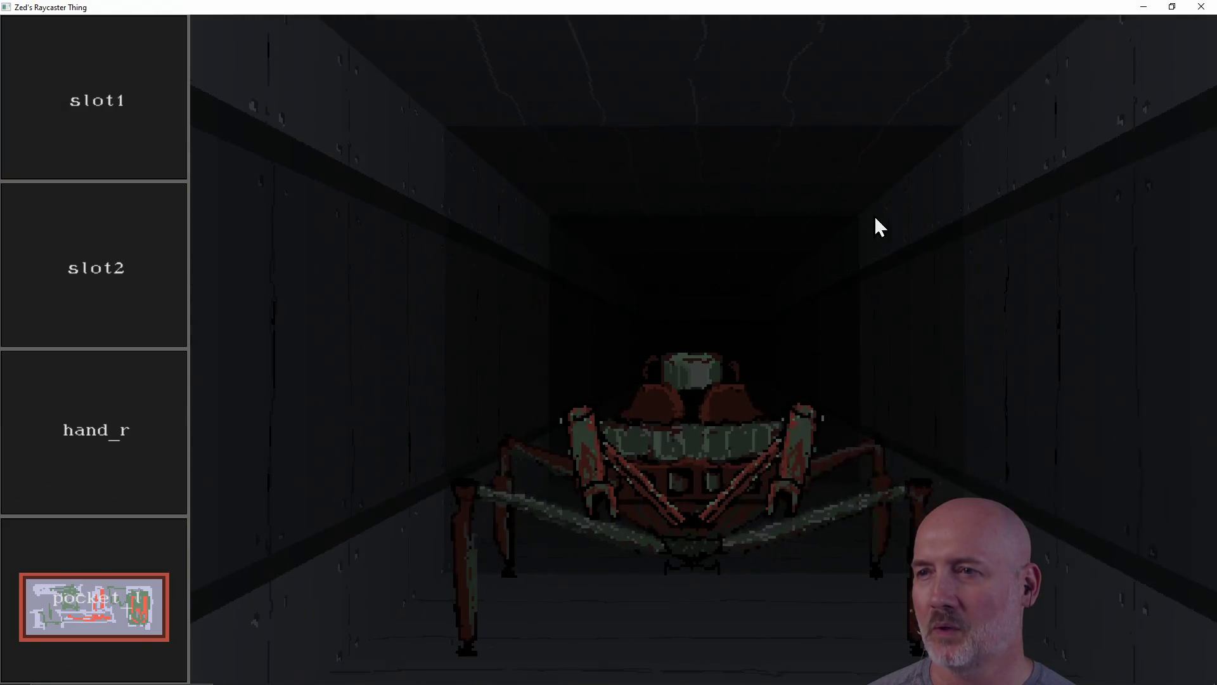
left_click(1201, 6)
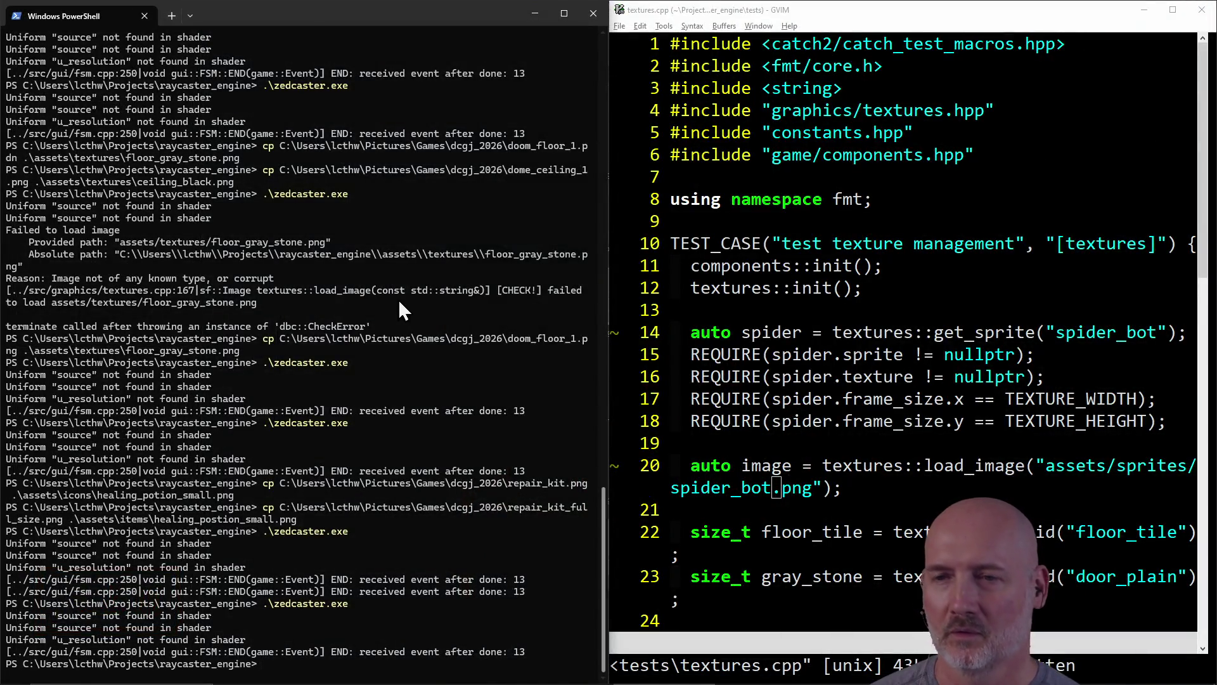
Step: Rerun the copy to the correctly spelled healing_potion_small.png and recall the game launch command
key("Up")
key("Up")
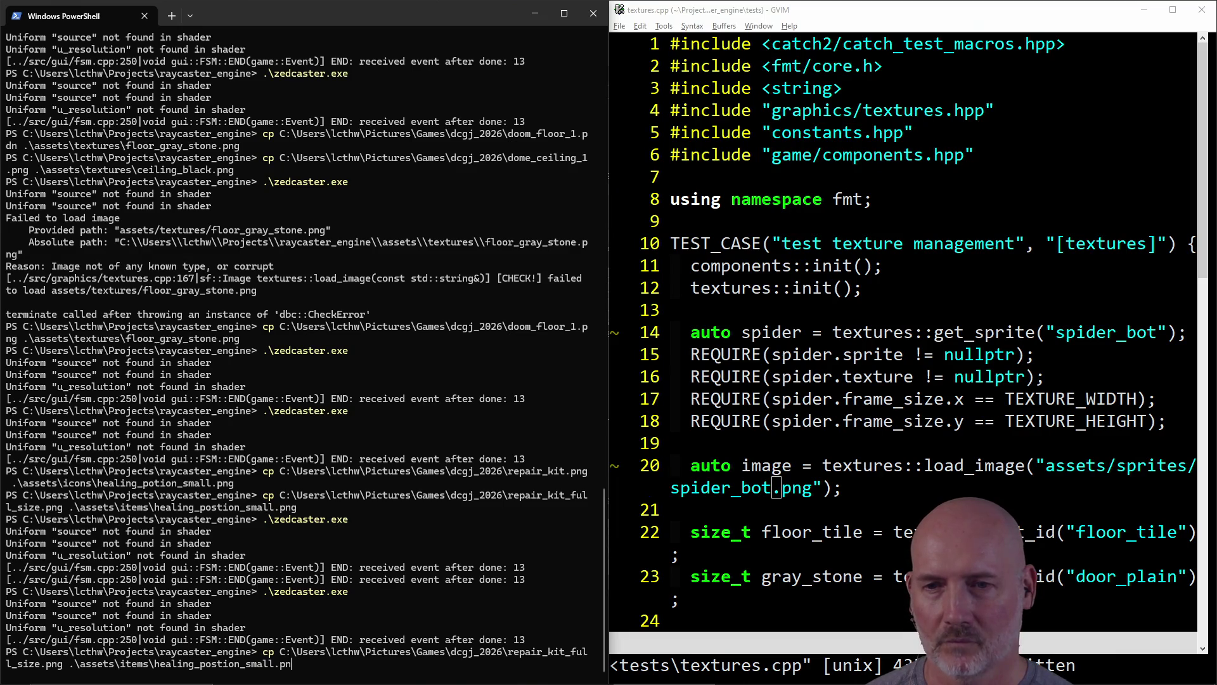
key("BackSpace")
type("tion_small.png")
key("Return")
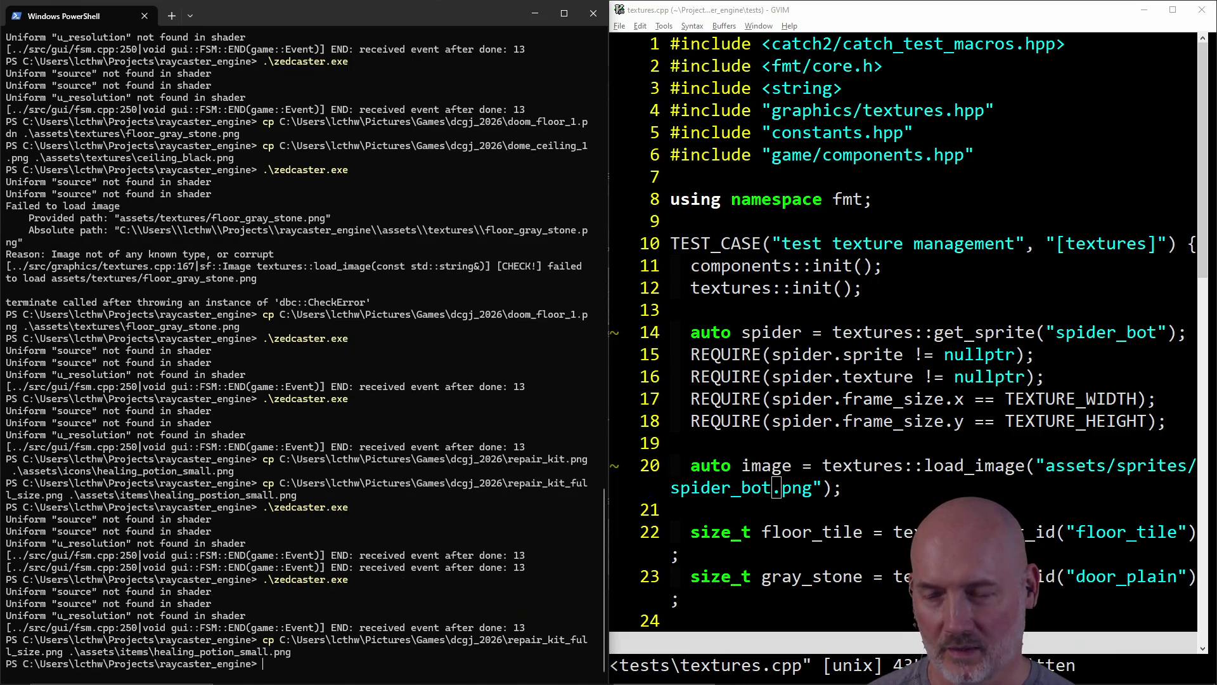
key("Up")
key("Up")
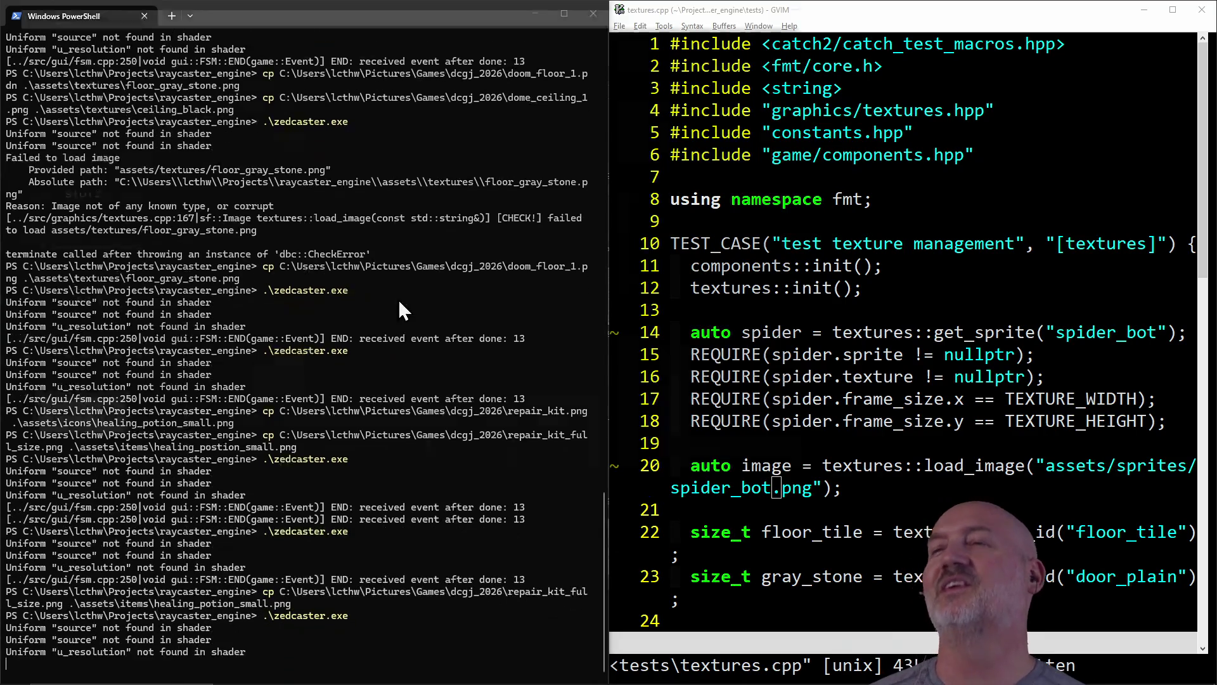
Step: Turn around and walk down the corridor to the door with the repair-kit loot
key("a")
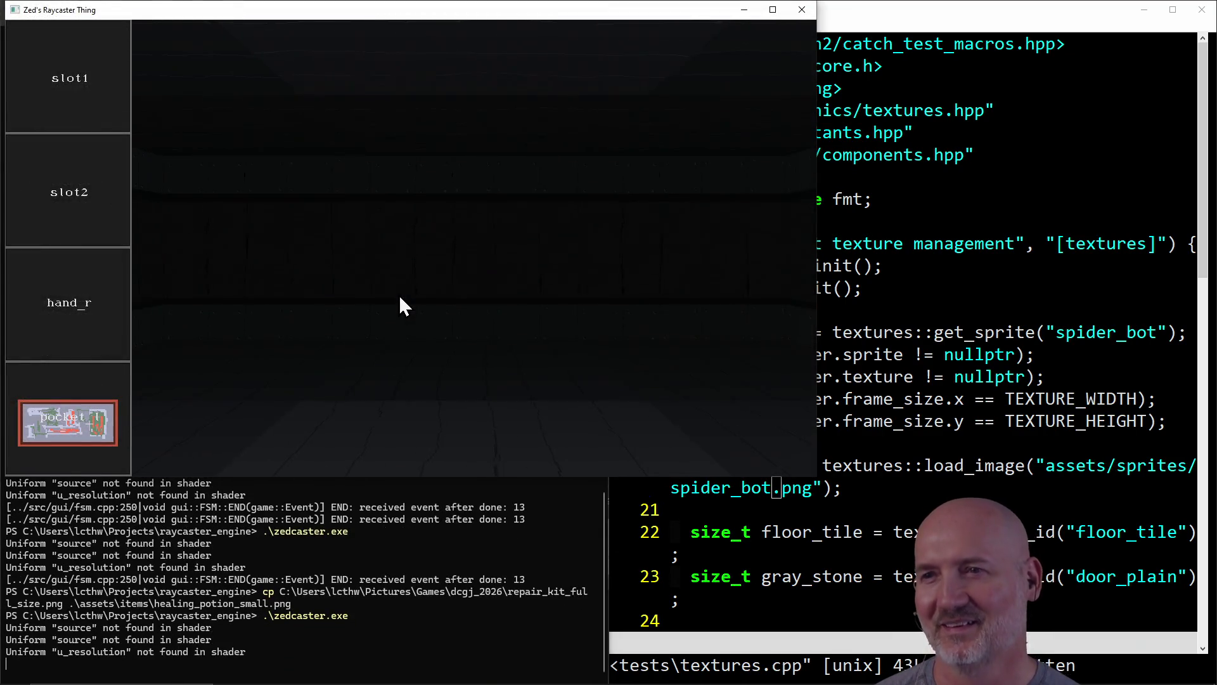
key("s")
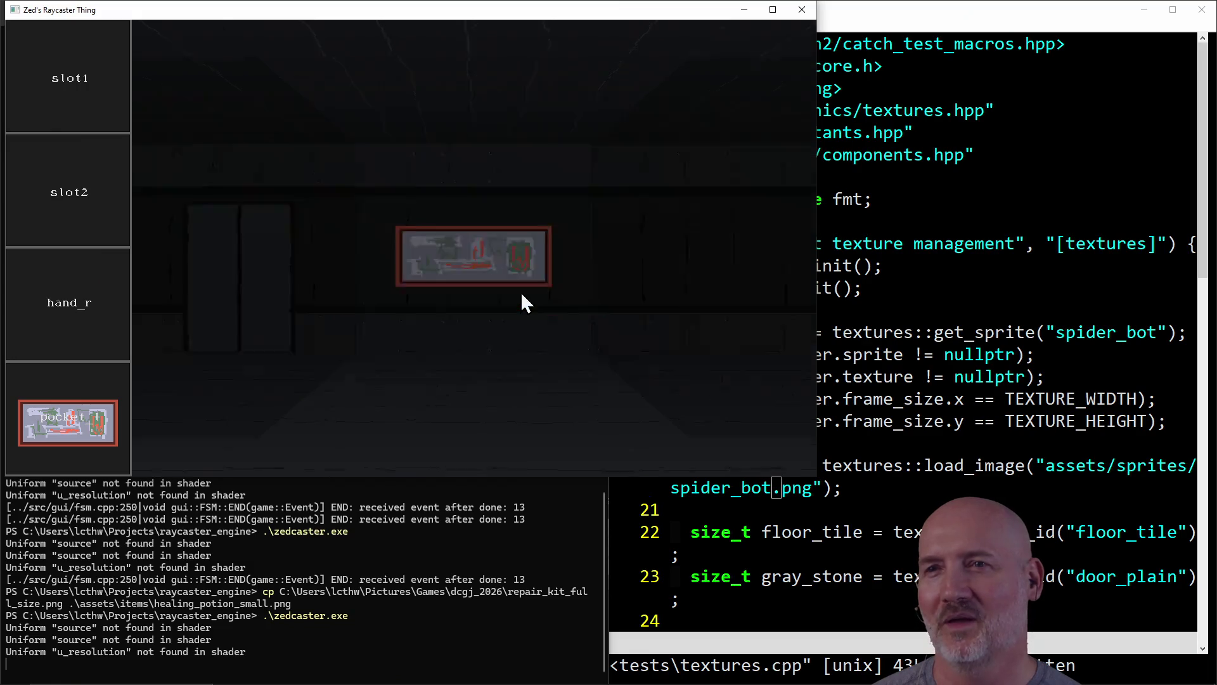
key("a")
key("w")
key("w")
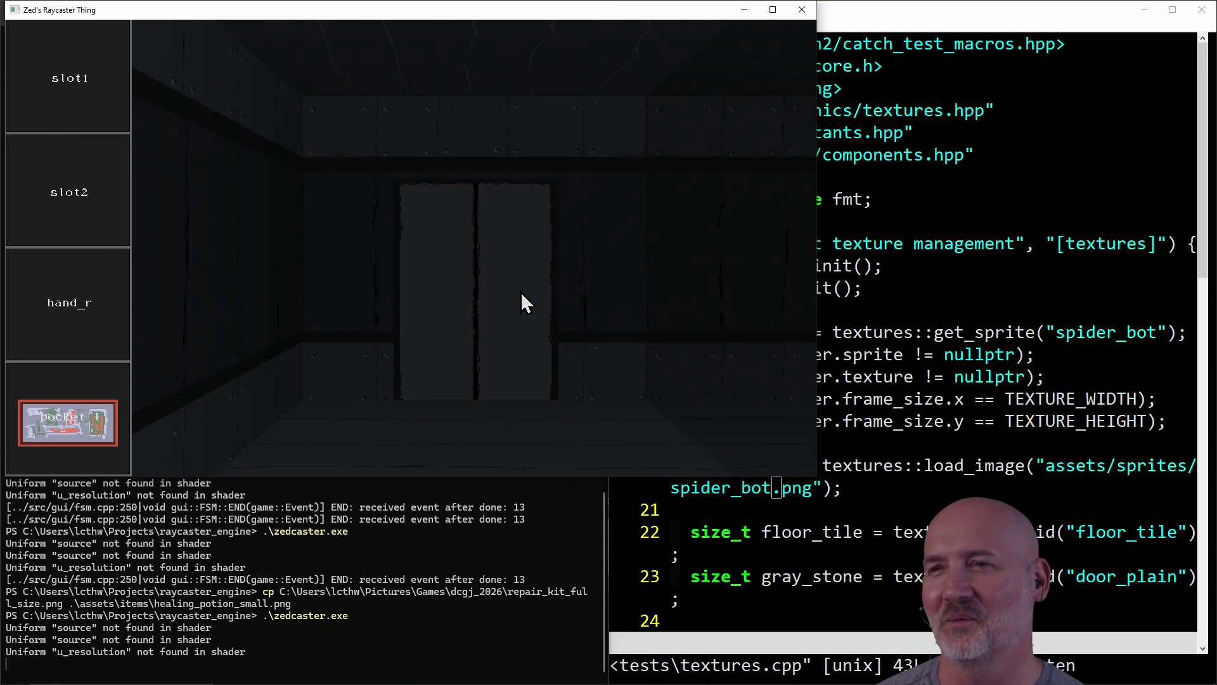
Step: Drag the repair-kit item from the loot into the hand_r slot, then close the game
left_click(520, 292)
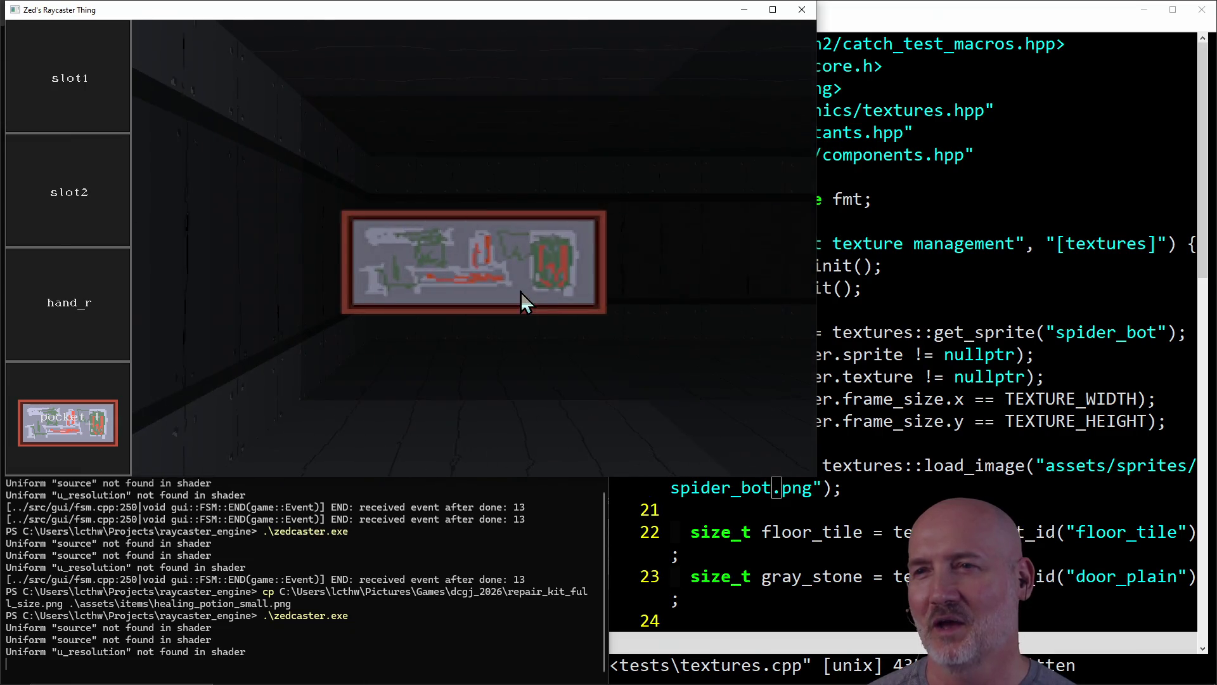
mouse_move(520, 292)
left_mouse_down()
mouse_move(193, 385)
mouse_move(20, 321)
left_mouse_up()
key("d")
key("d")
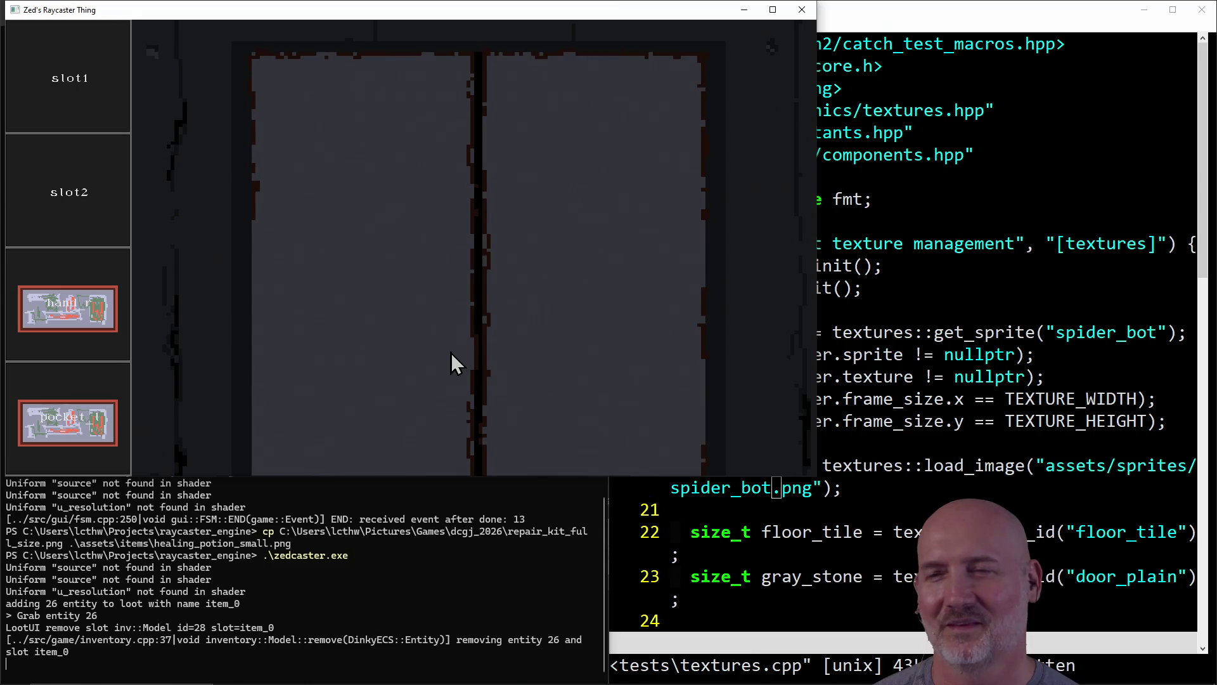
left_click(802, 10)
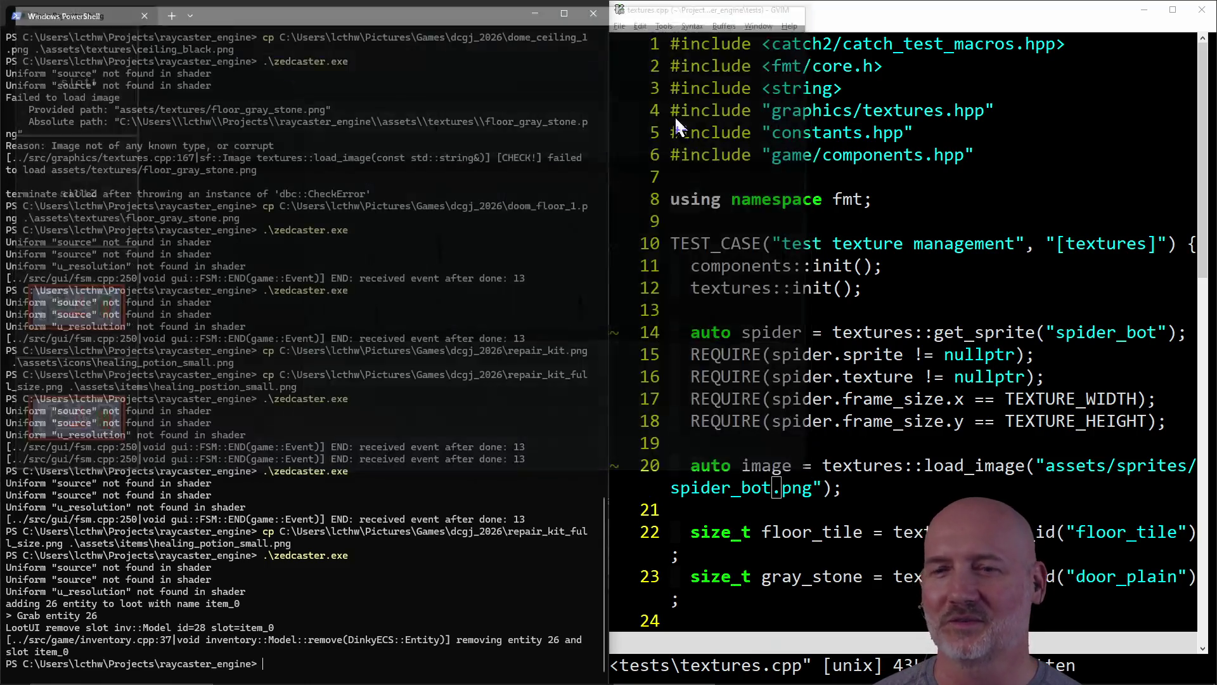
Step: Switch to File Explorer and open repair_kit_full_size.png with Paint.NET
key("Up")
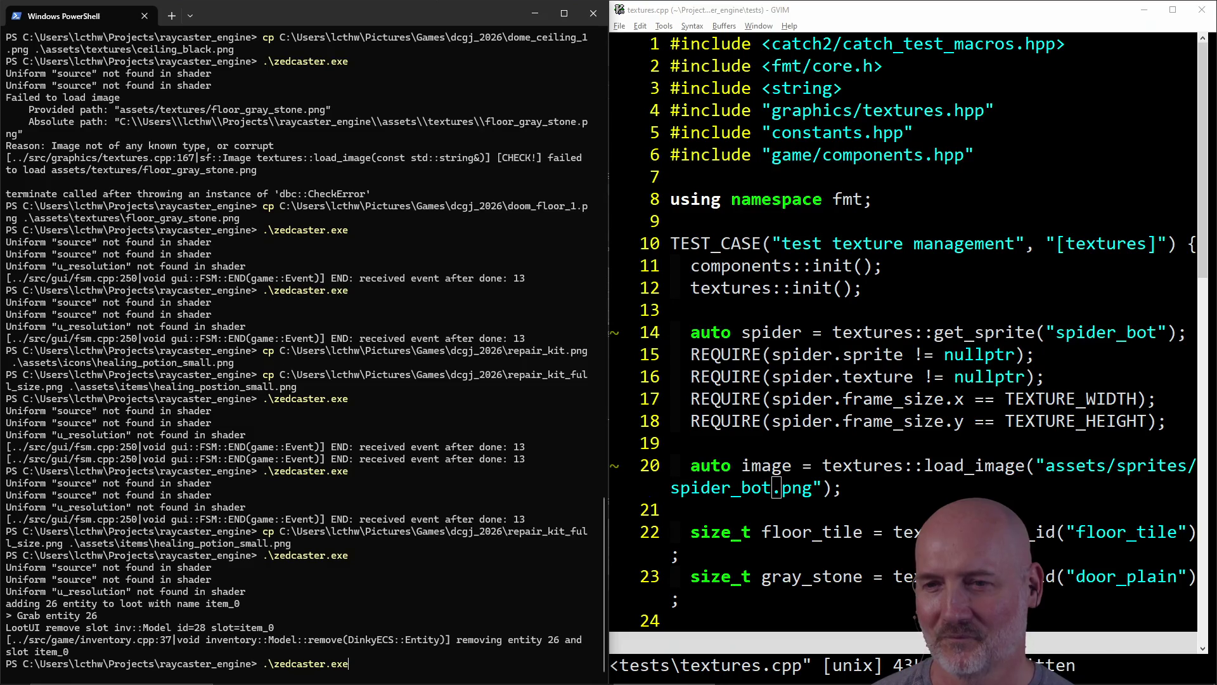
key("alt+Tab")
key("alt+Tab")
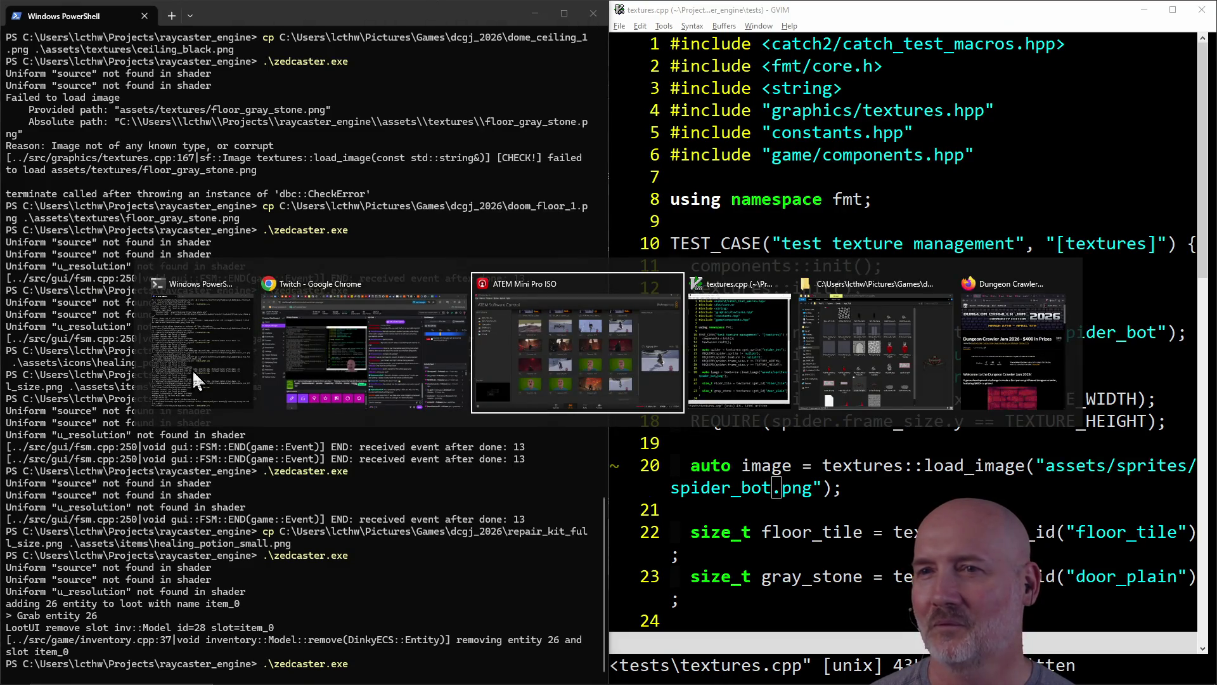
key("alt+Tab")
key("alt+Tab")
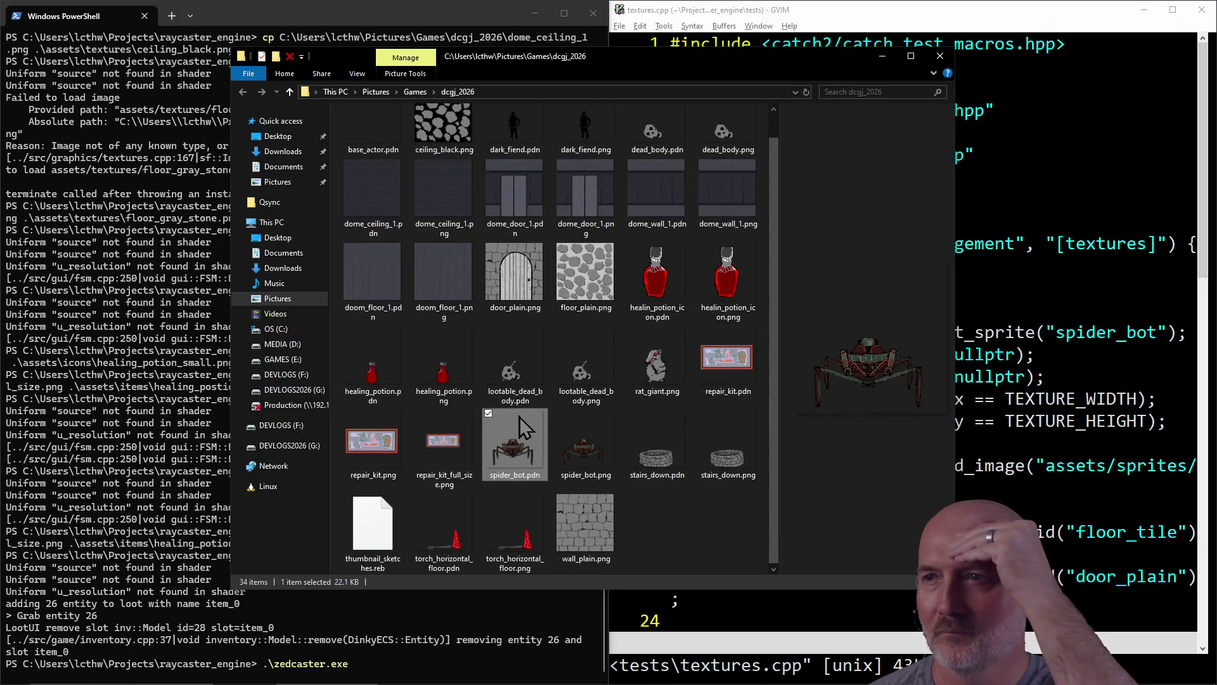
scroll(519, 416, "up", 1)
left_click(439, 469)
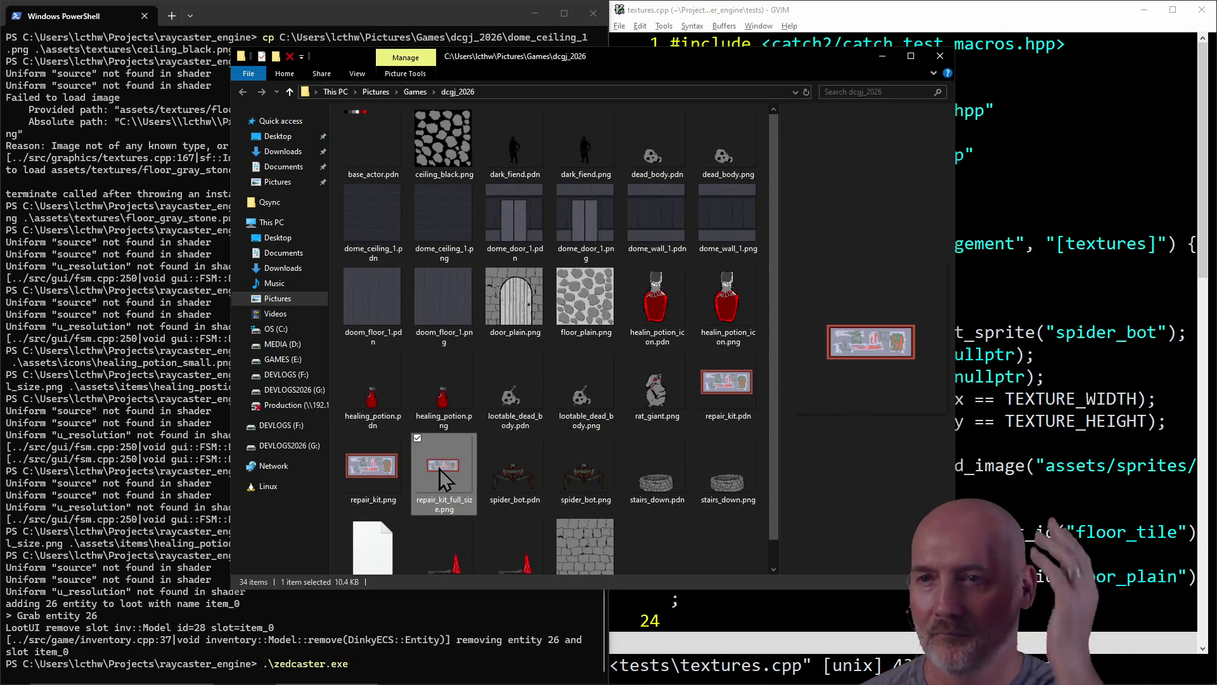
right_click(439, 469)
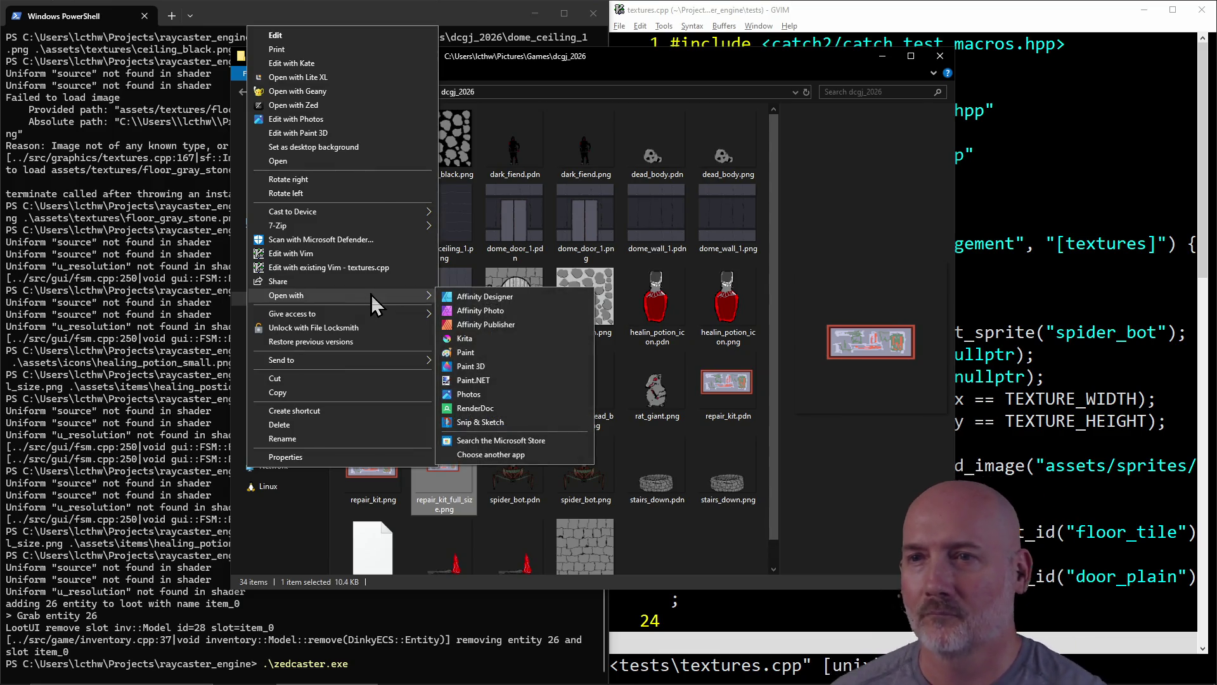
left_click(493, 379)
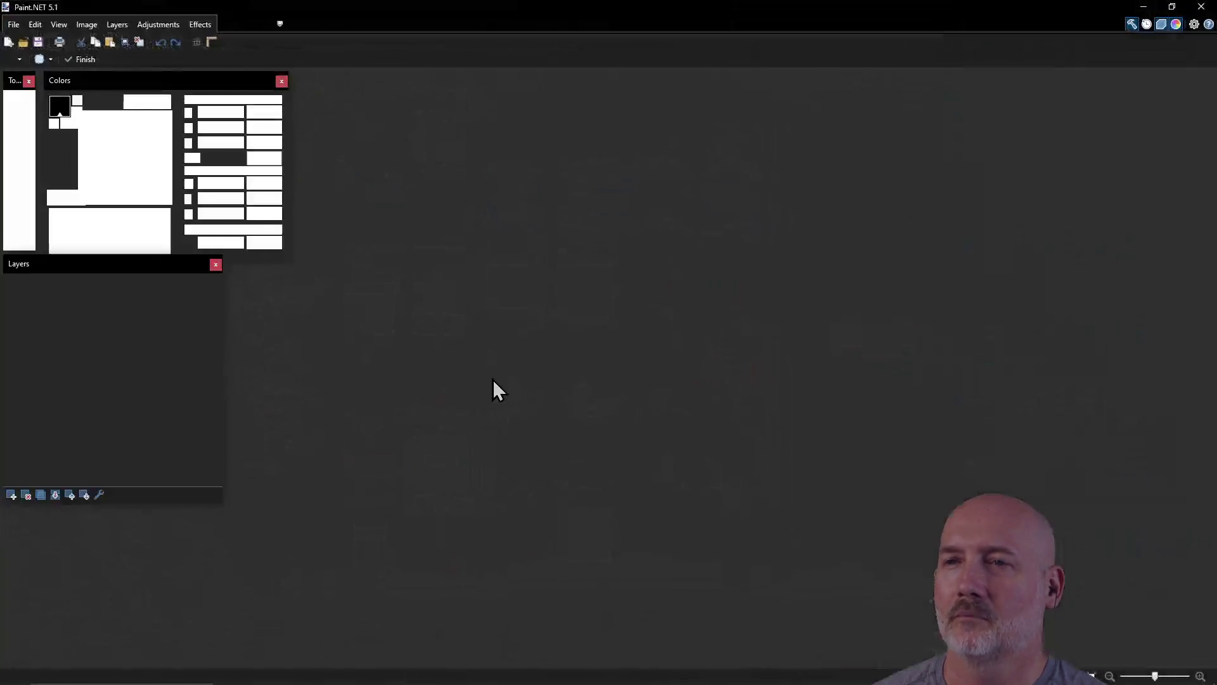
Step: Cut the repair-kit artwork with a rectangle selection and place it against the canvas bottom edge
left_click_drag(553, 345, 638, 390)
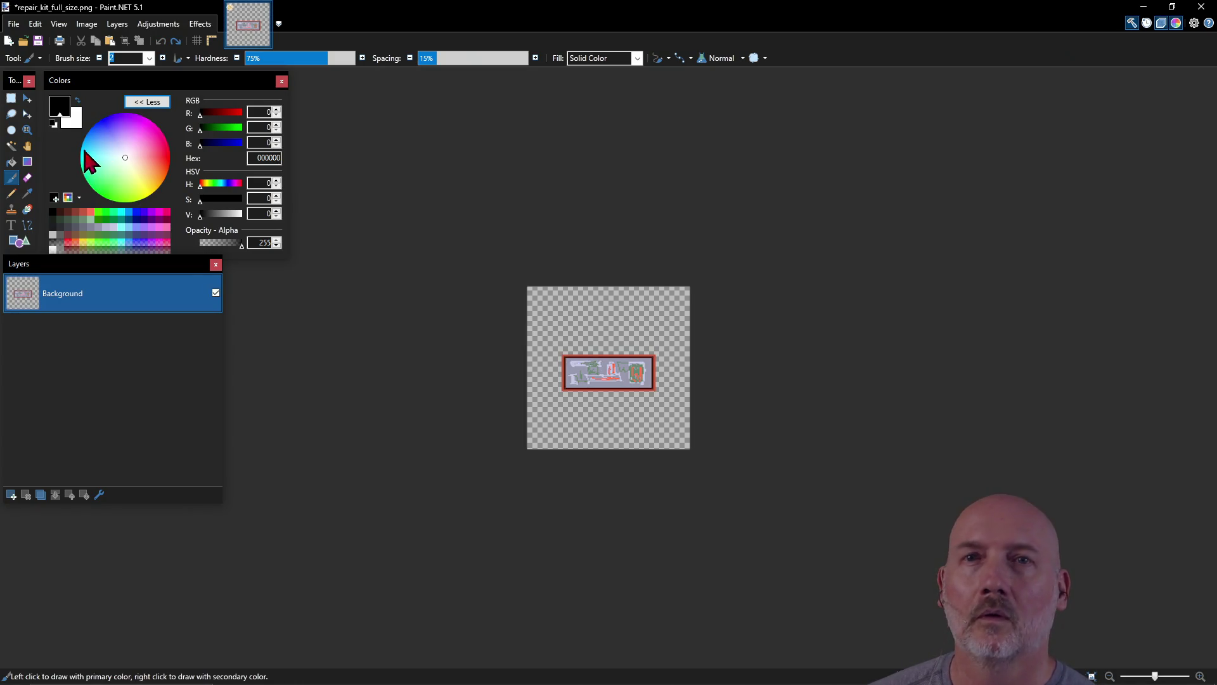
left_click(11, 99)
mouse_move(556, 351)
left_mouse_down()
mouse_move(672, 405)
mouse_move(661, 397)
left_mouse_up()
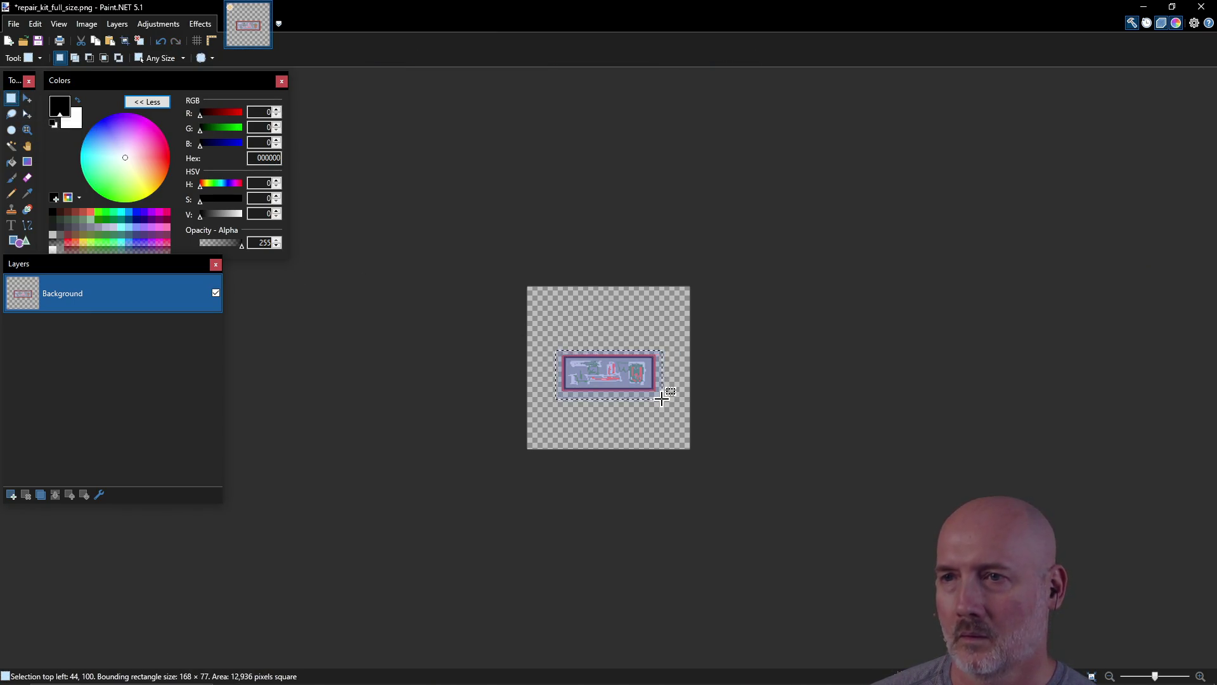
key("ctrl+x")
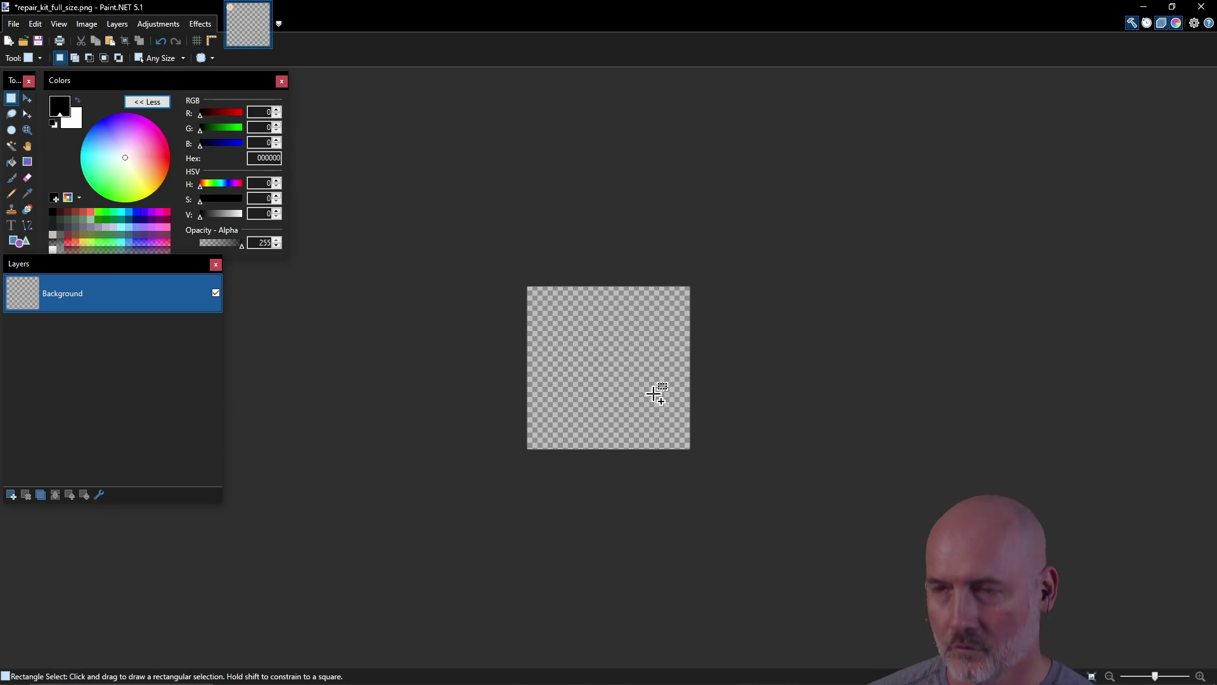
key("ctrl+v")
left_click_drag(687, 411, 690, 465)
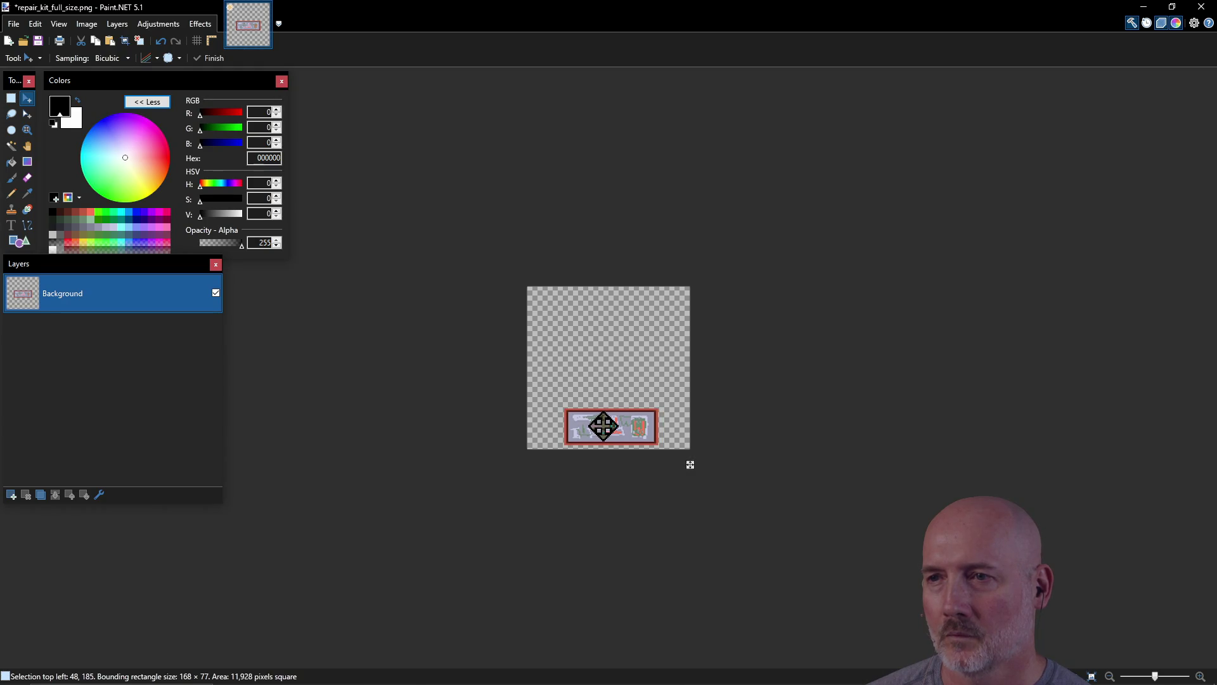
left_click_drag(603, 426, 604, 426)
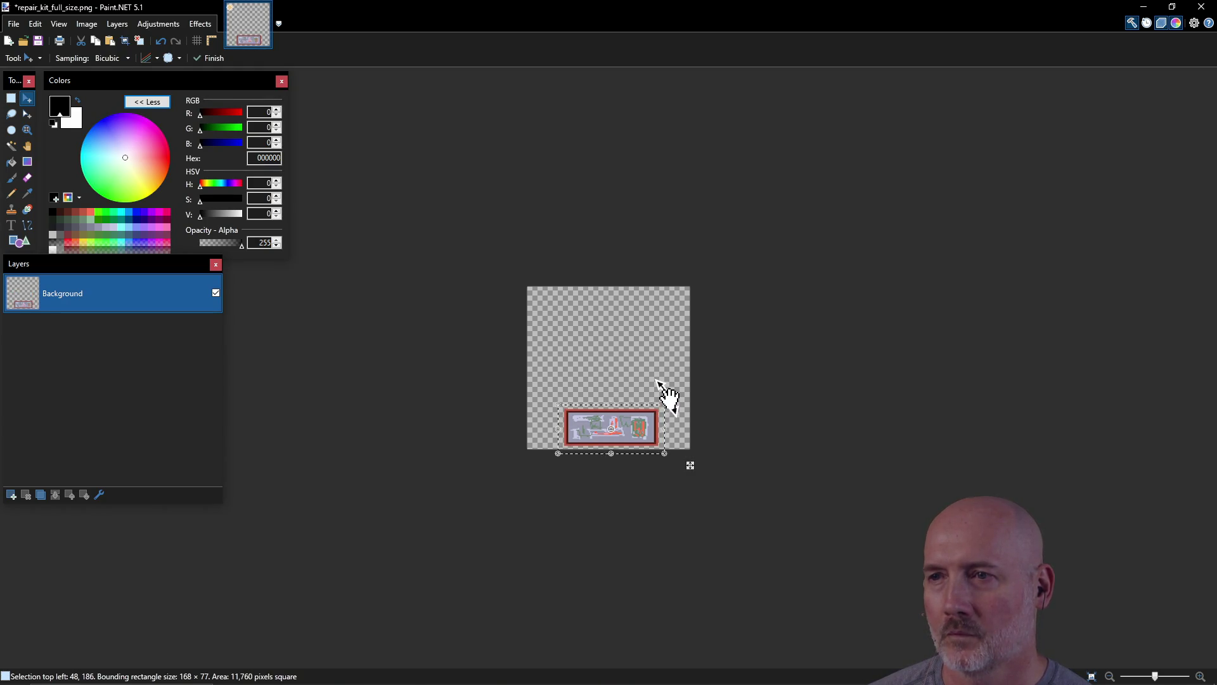
key("ctrl+d")
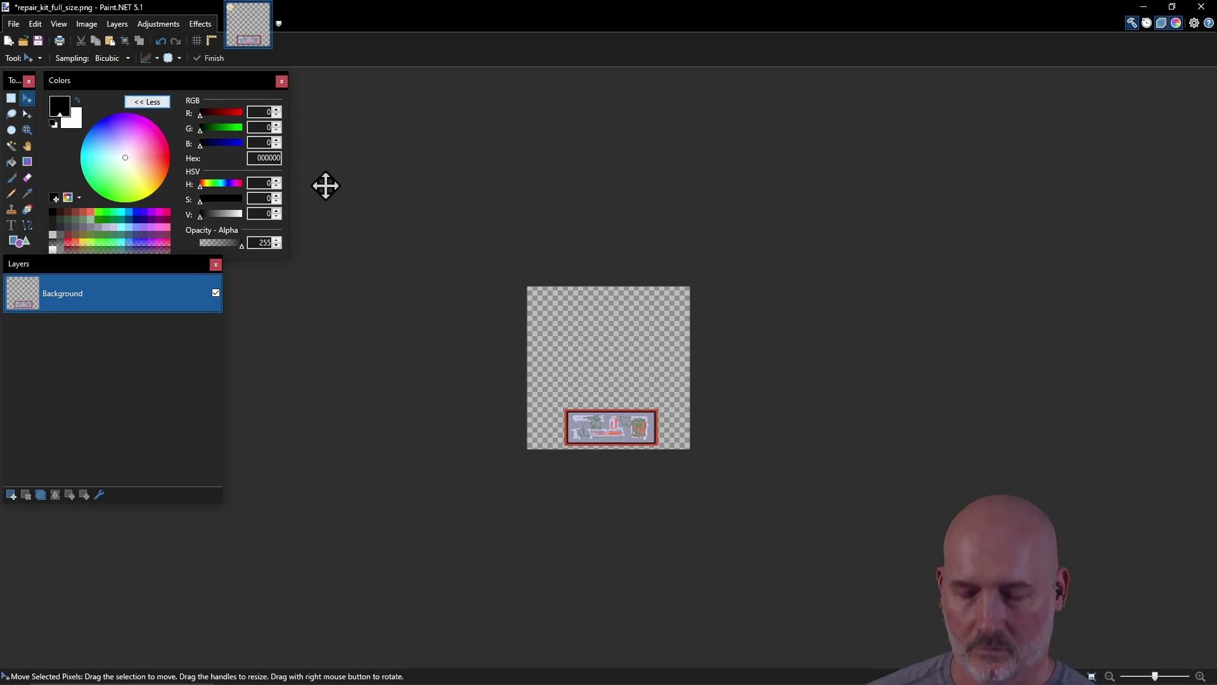
Step: Save repair_kit_full_size.png as PNG and close Paint.NET
key("ctrl+s")
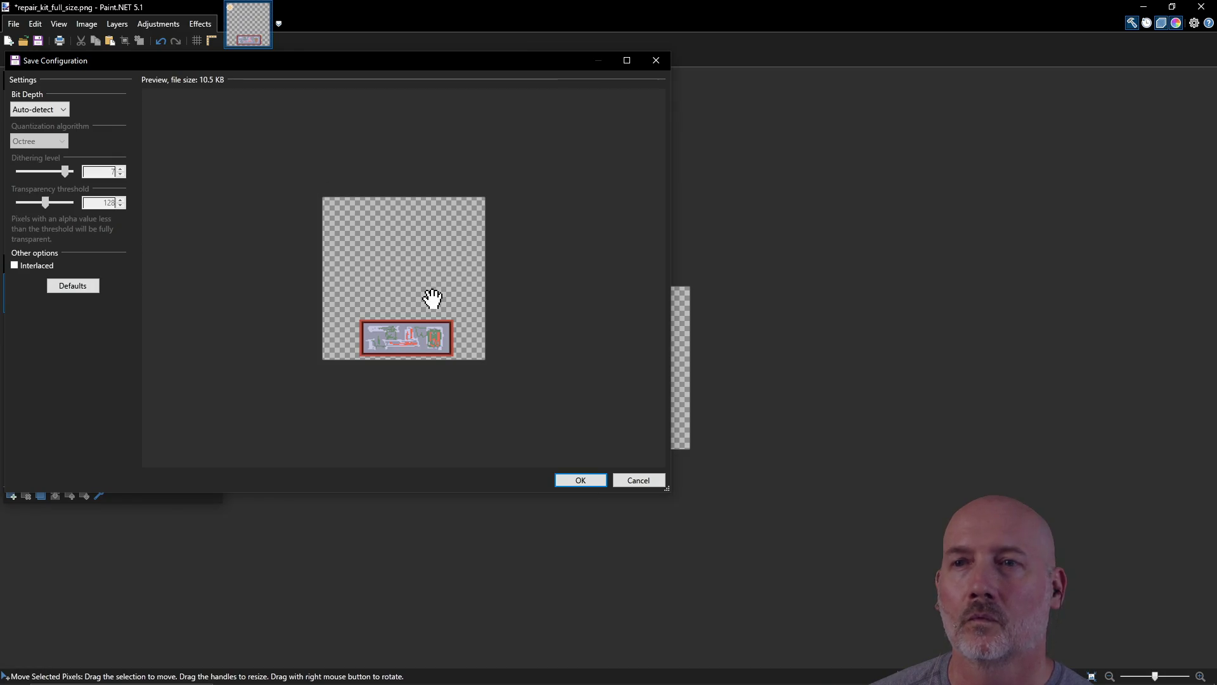
left_click(575, 476)
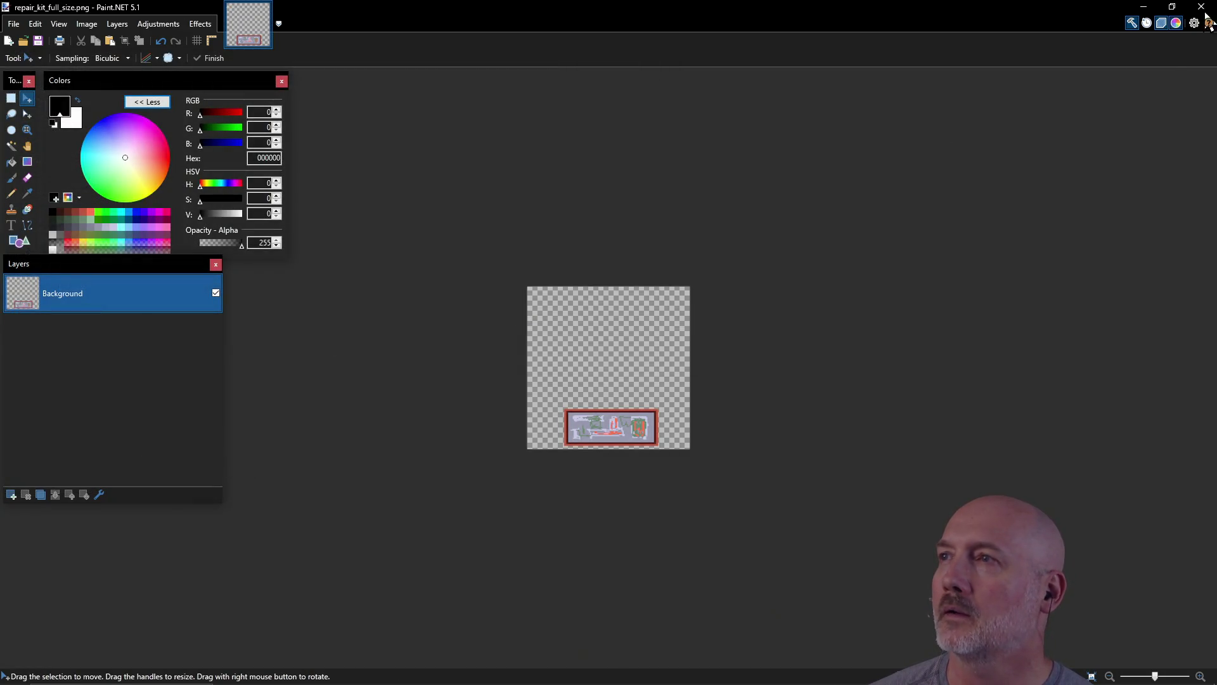
left_click(1201, 6)
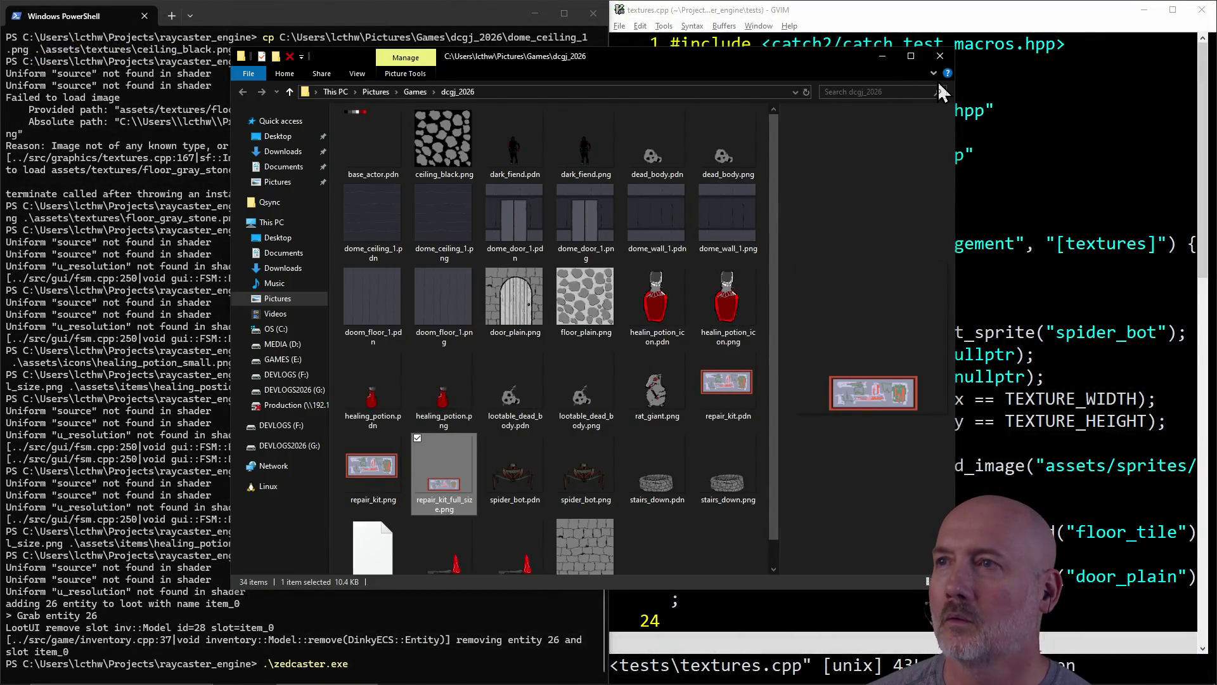
Step: Close Explorer and recopy the updated image into assets\items as healing_potion_small.png
left_click(940, 56)
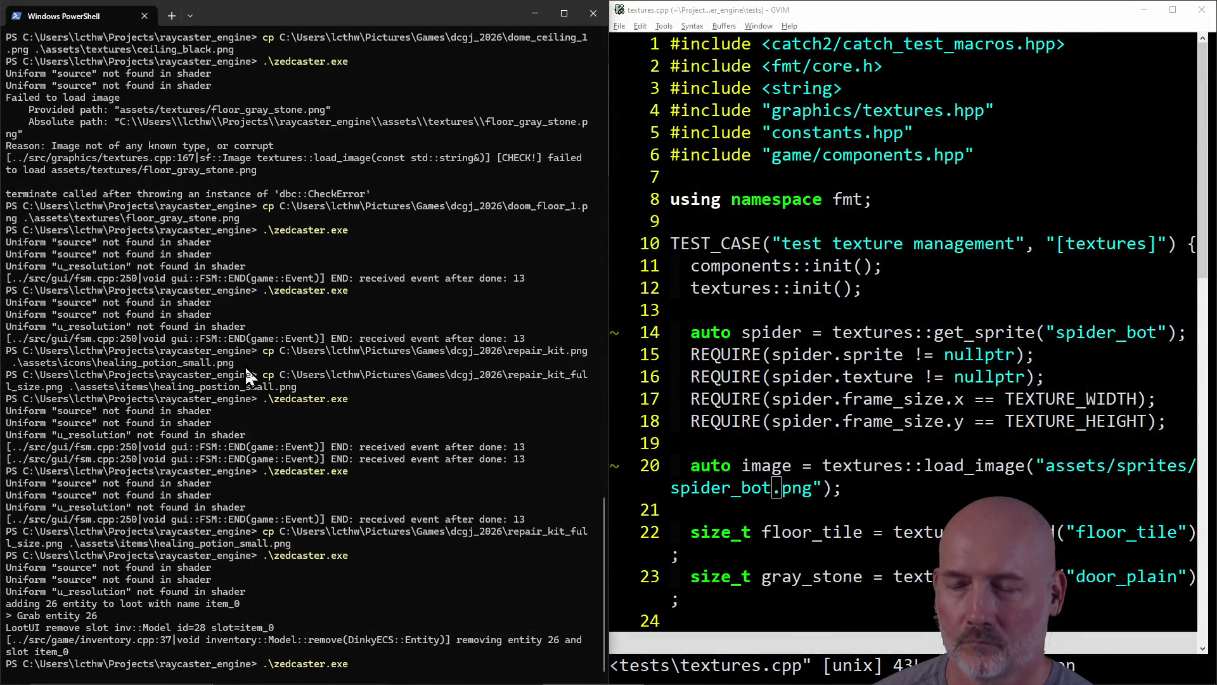
key("Up")
key("Up")
key("Up")
key("Up")
key("Down")
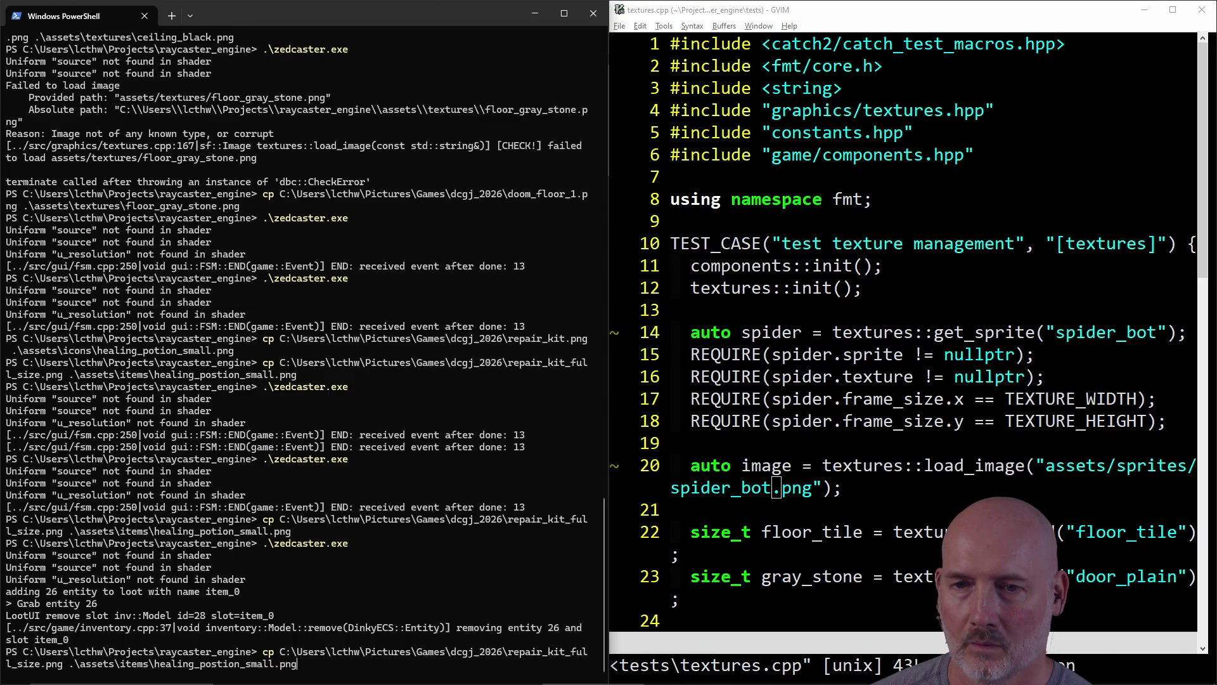
key("Return")
key("Up")
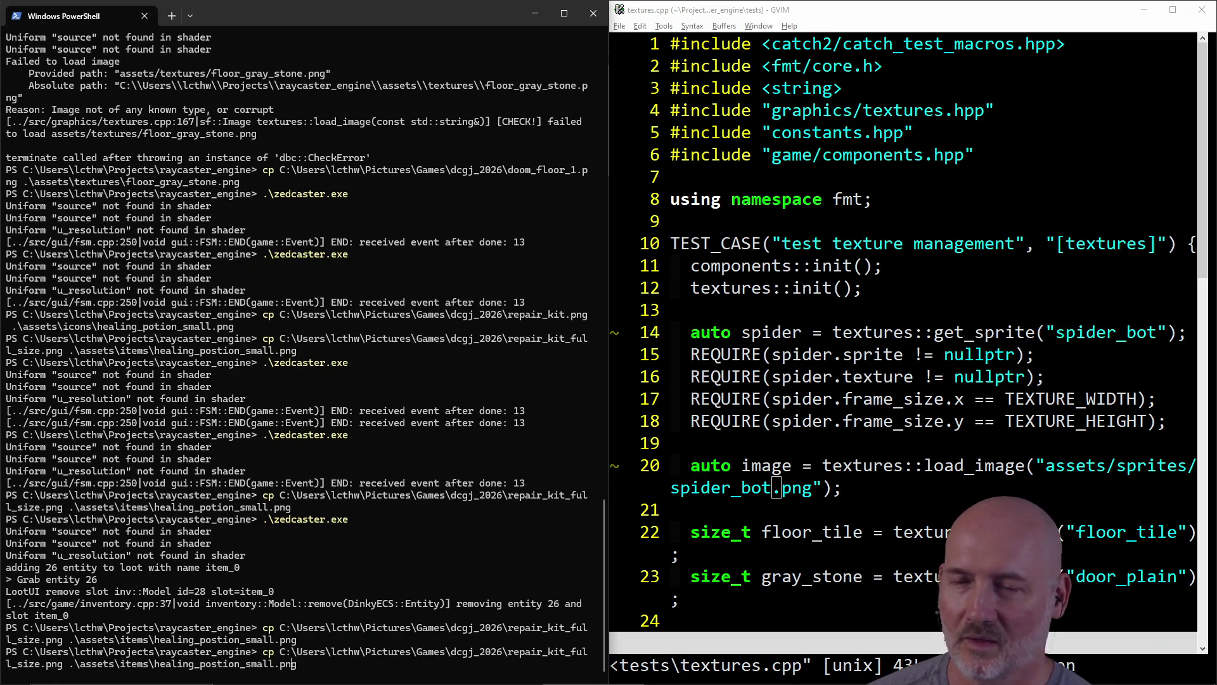
key("BackSpace")
key("Return")
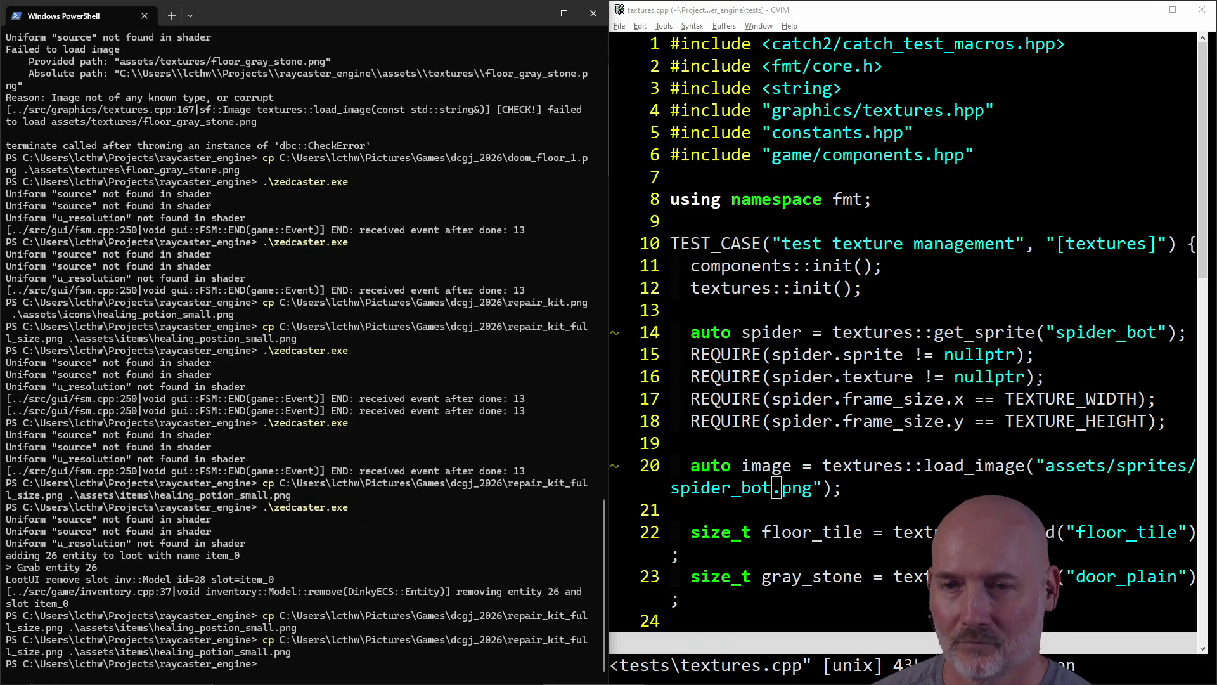
type("rm ass")
Step: Delete the misspelled healing_postion_small.png and relaunch zedcaster.exe
key("Tab")
type("i")
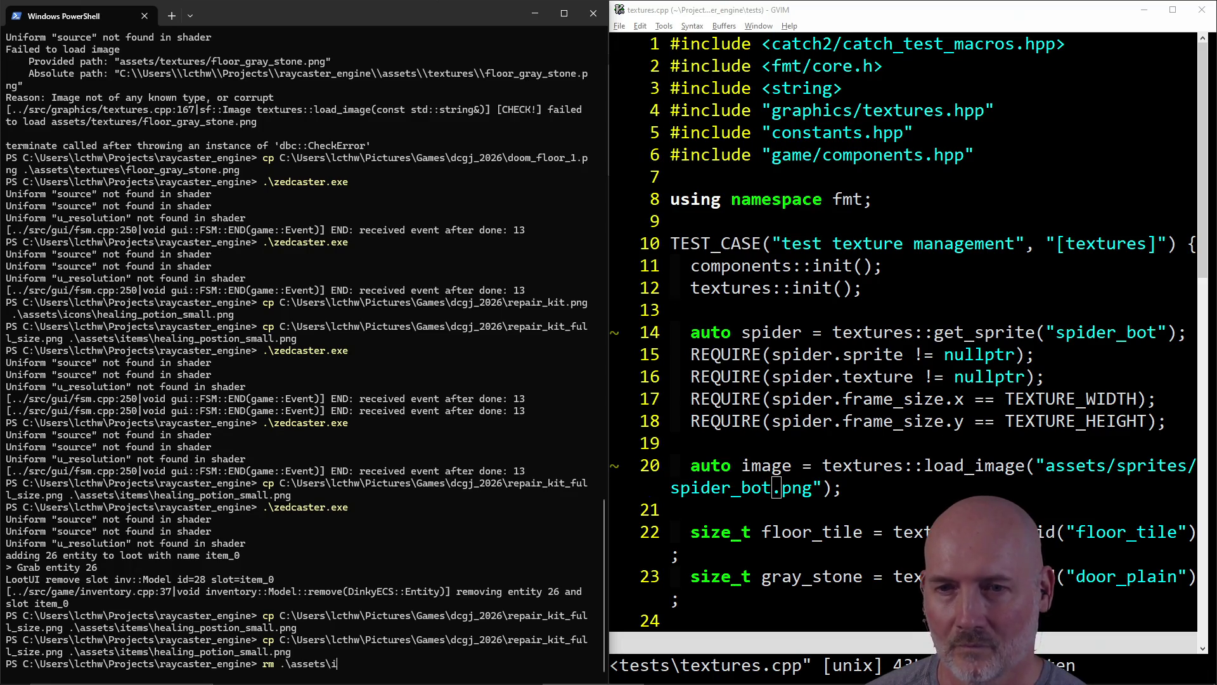
key("Tab")
key("Tab")
key("Tab")
key("Return")
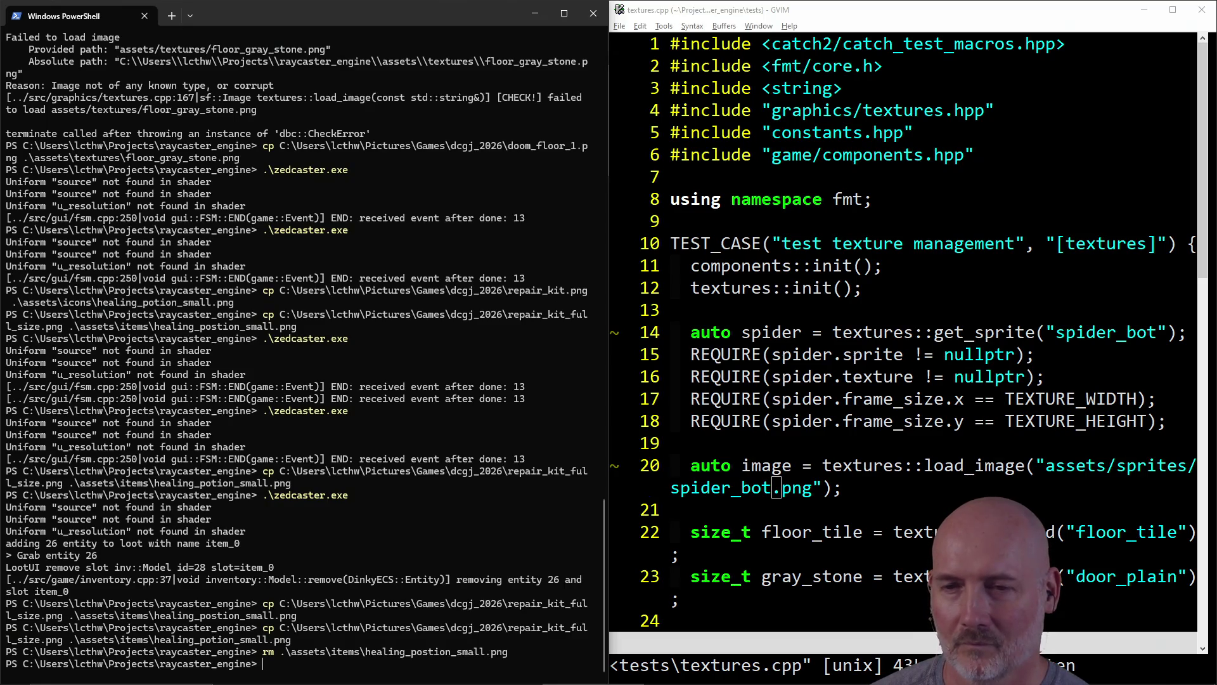
key("Tab")
key("Return")
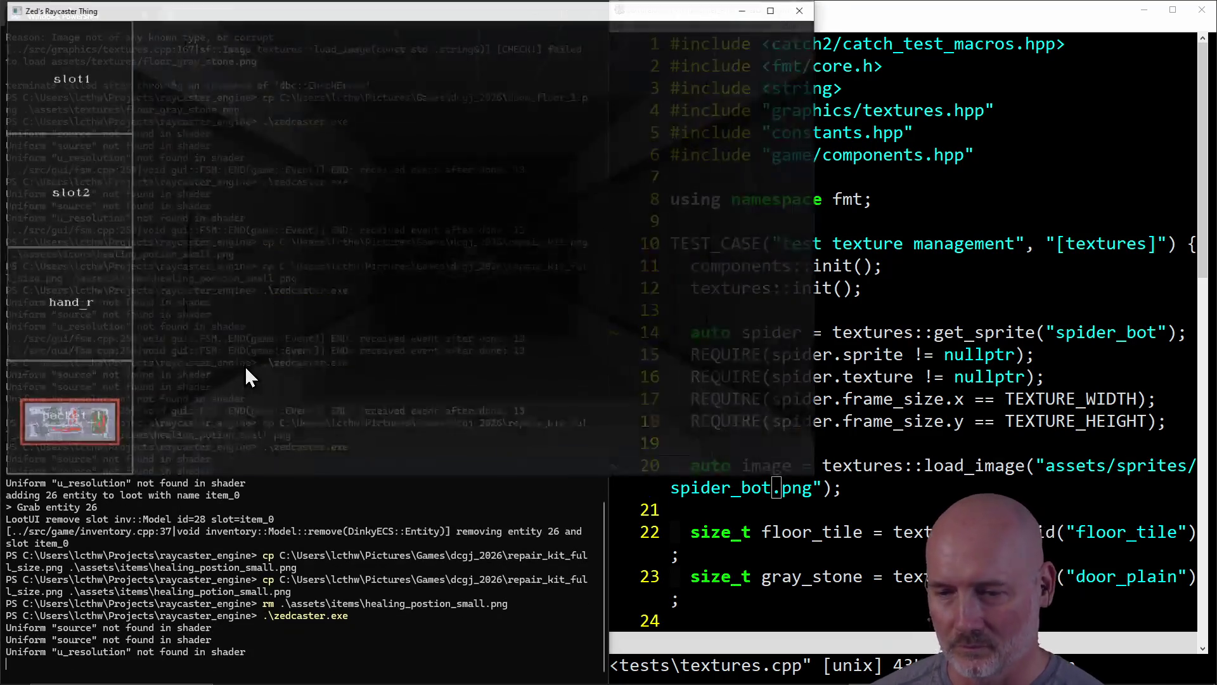
Step: Walk the corridors past the stone well until the spider bot is in view, then close the game
key("a")
key("a")
key("a")
key("a")
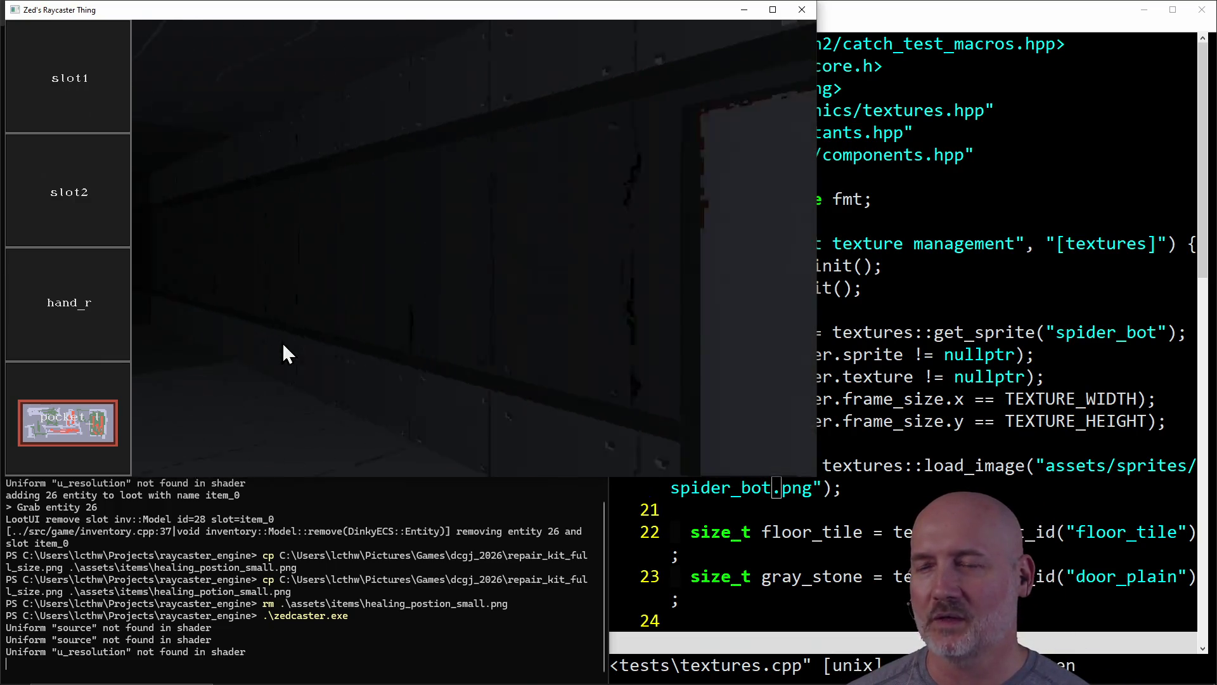
key("a")
key("a")
key("a")
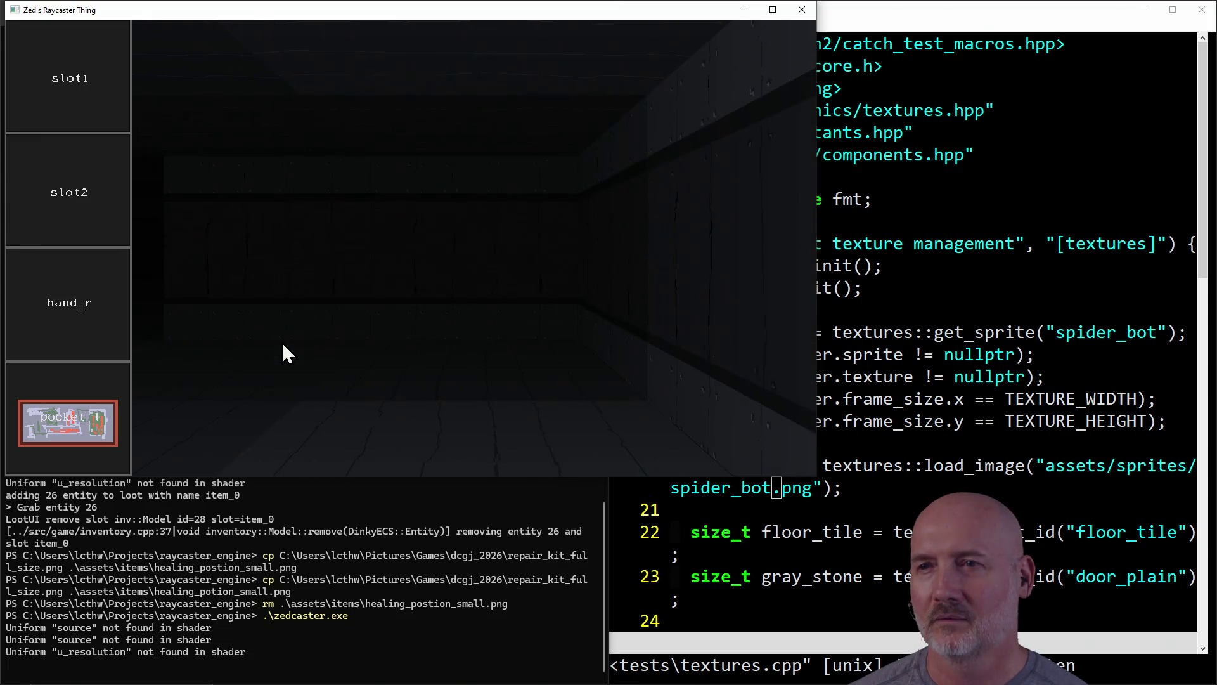
key("a")
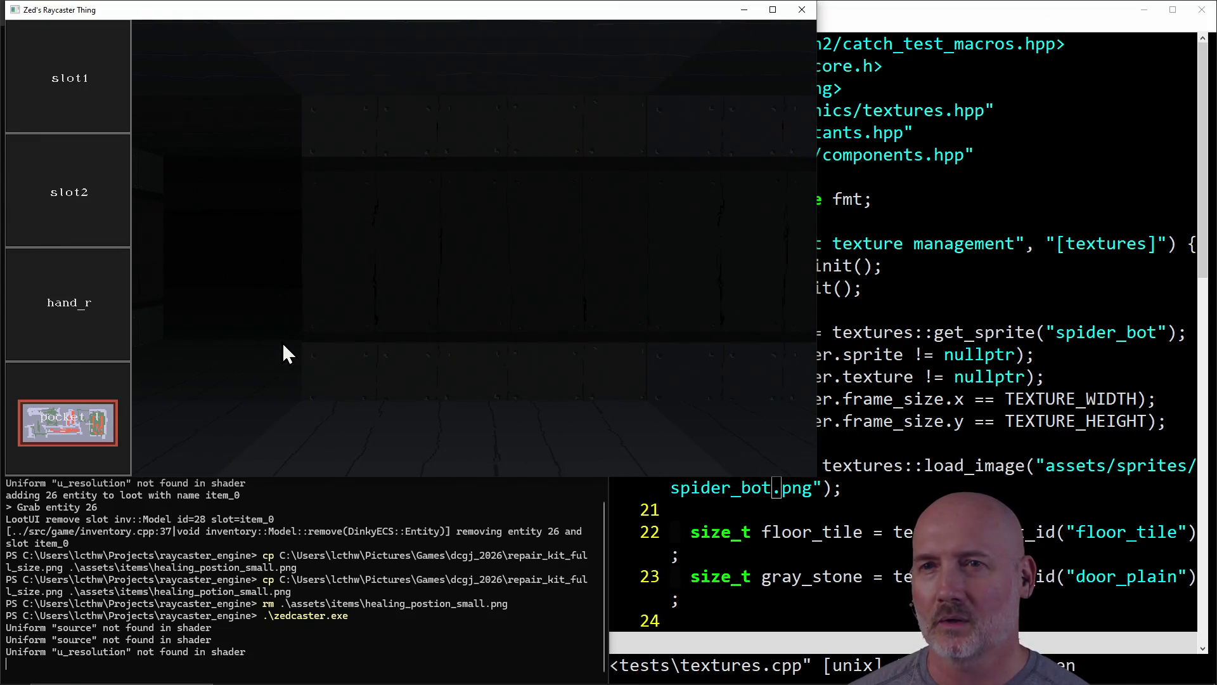
key("w")
key("a")
key("a")
key("a")
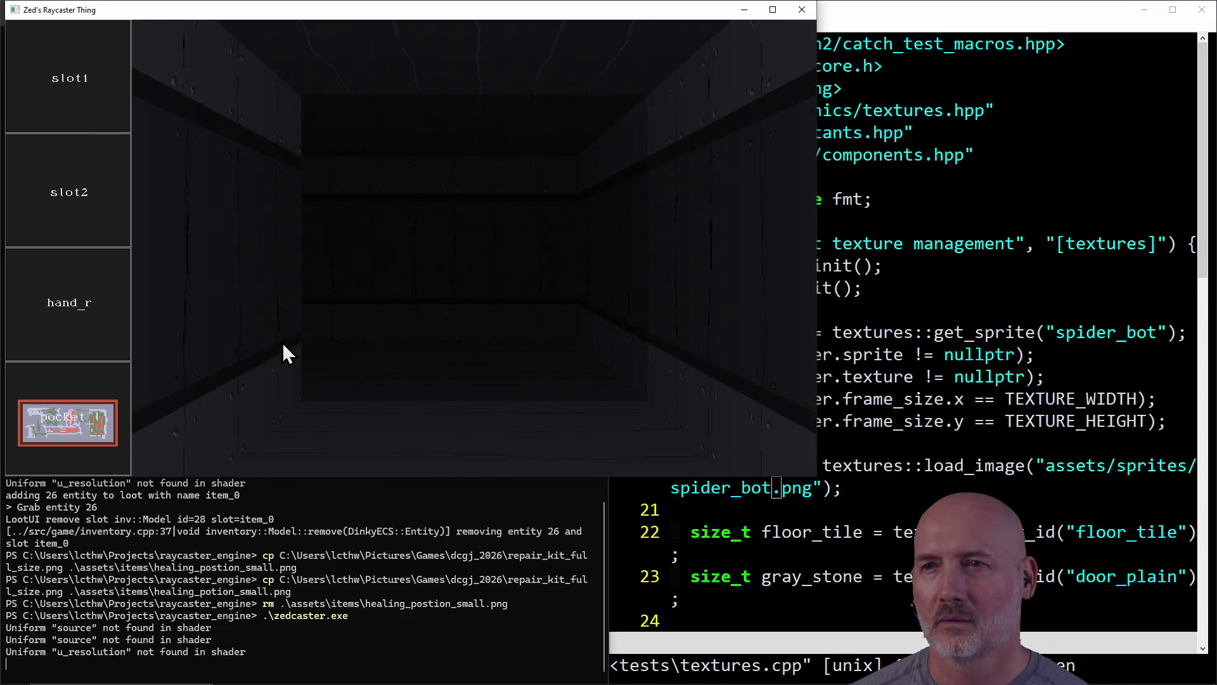
key("w")
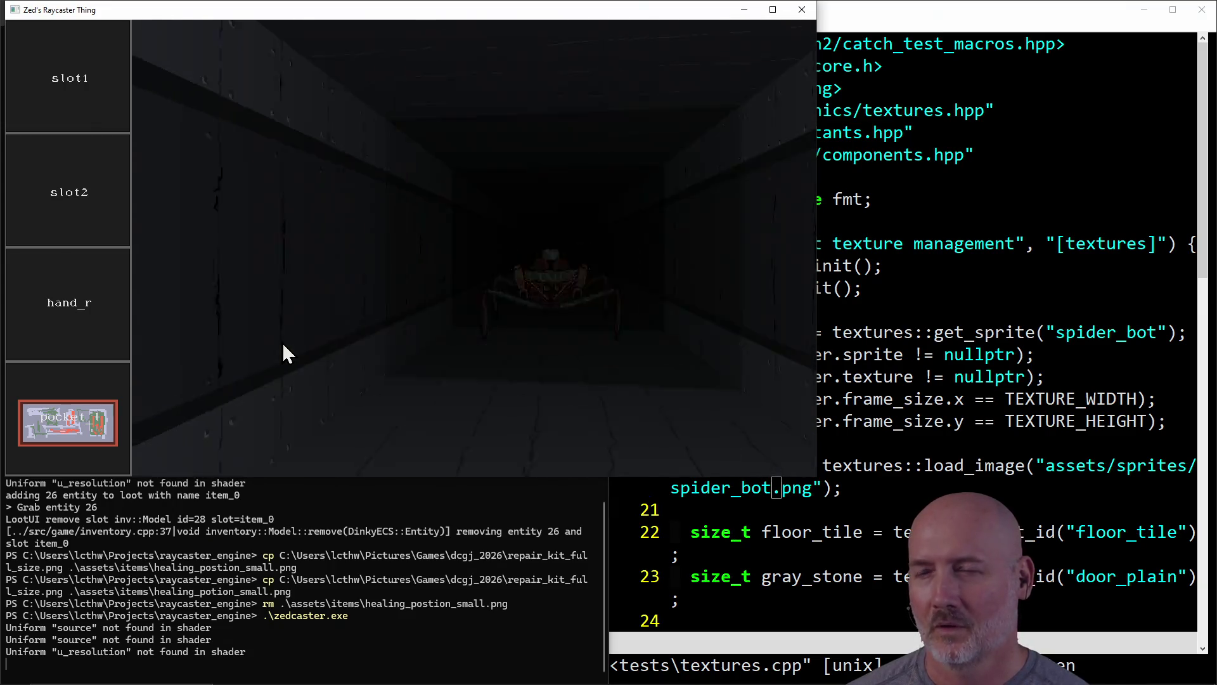
key("a")
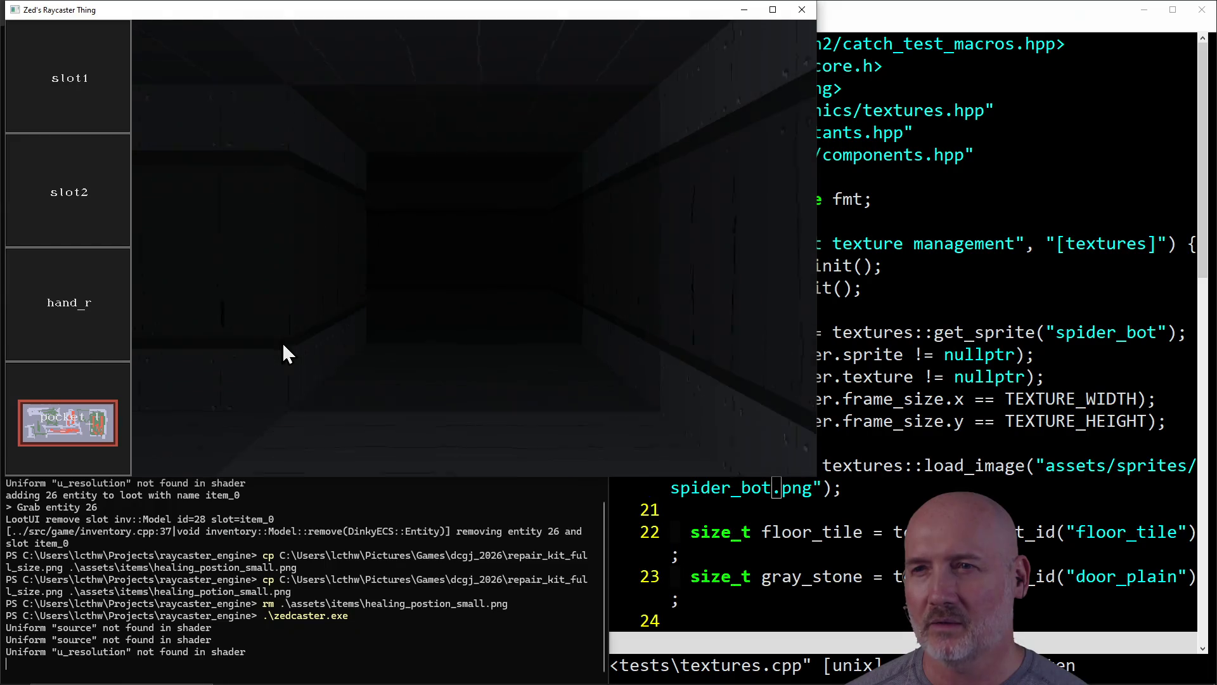
key("a")
key("a")
key("a")
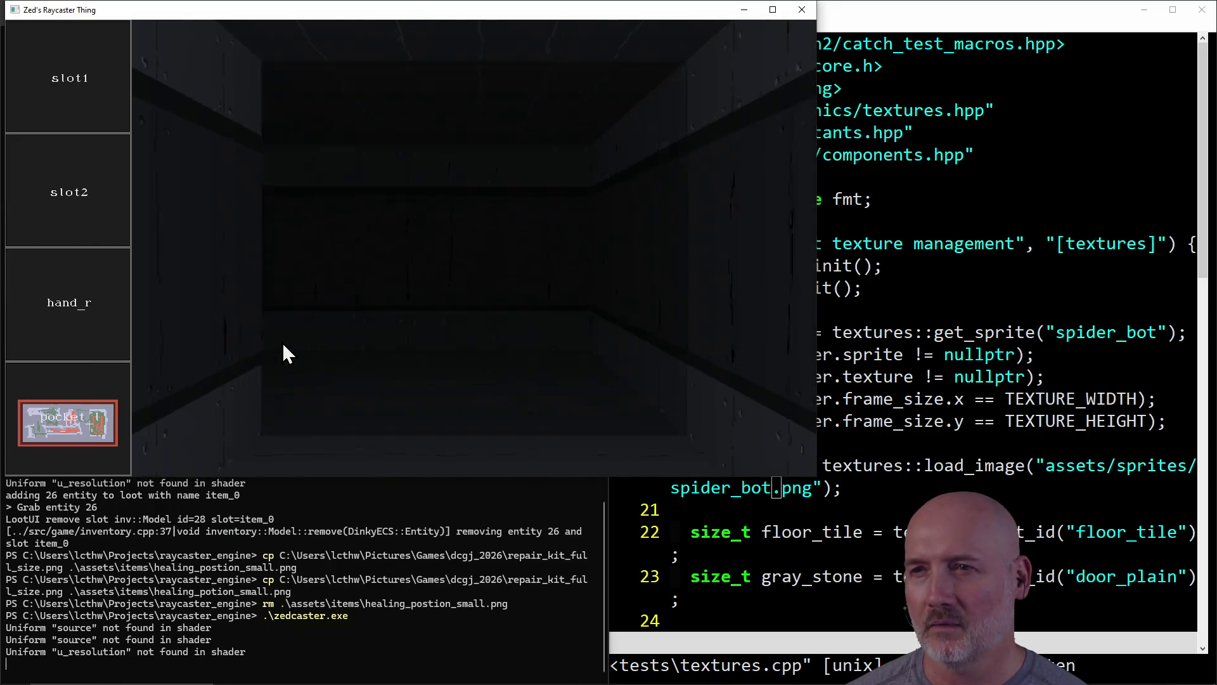
key("a")
key("a")
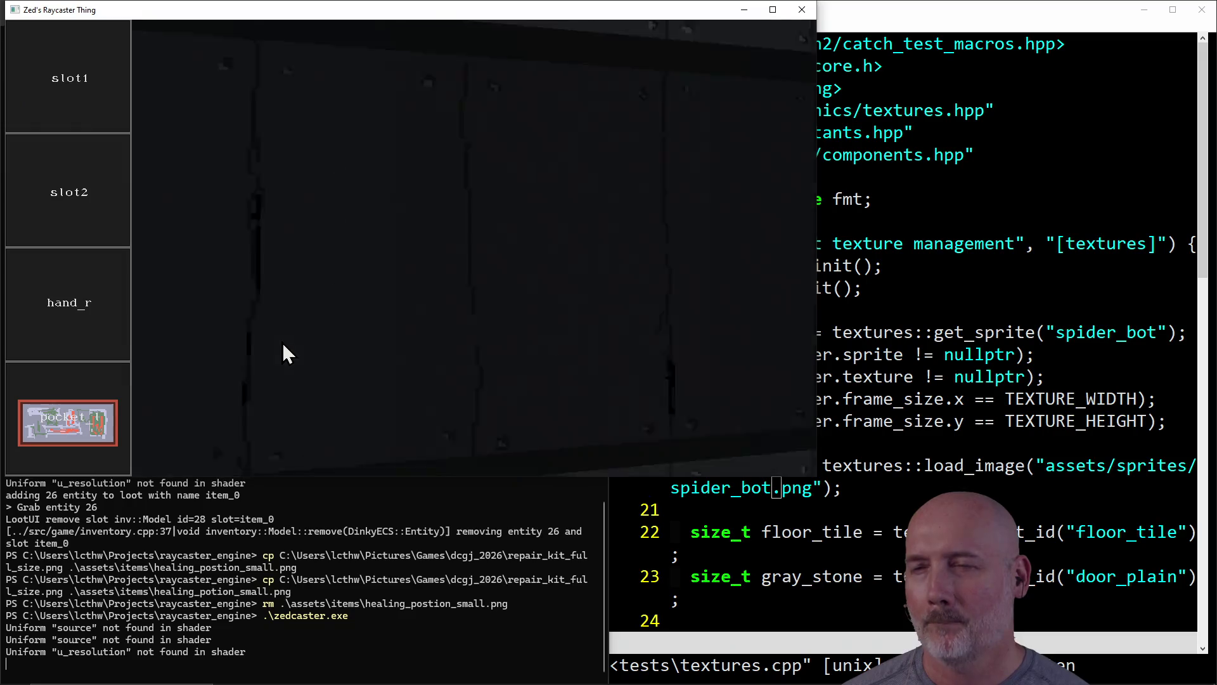
key("a")
key("a")
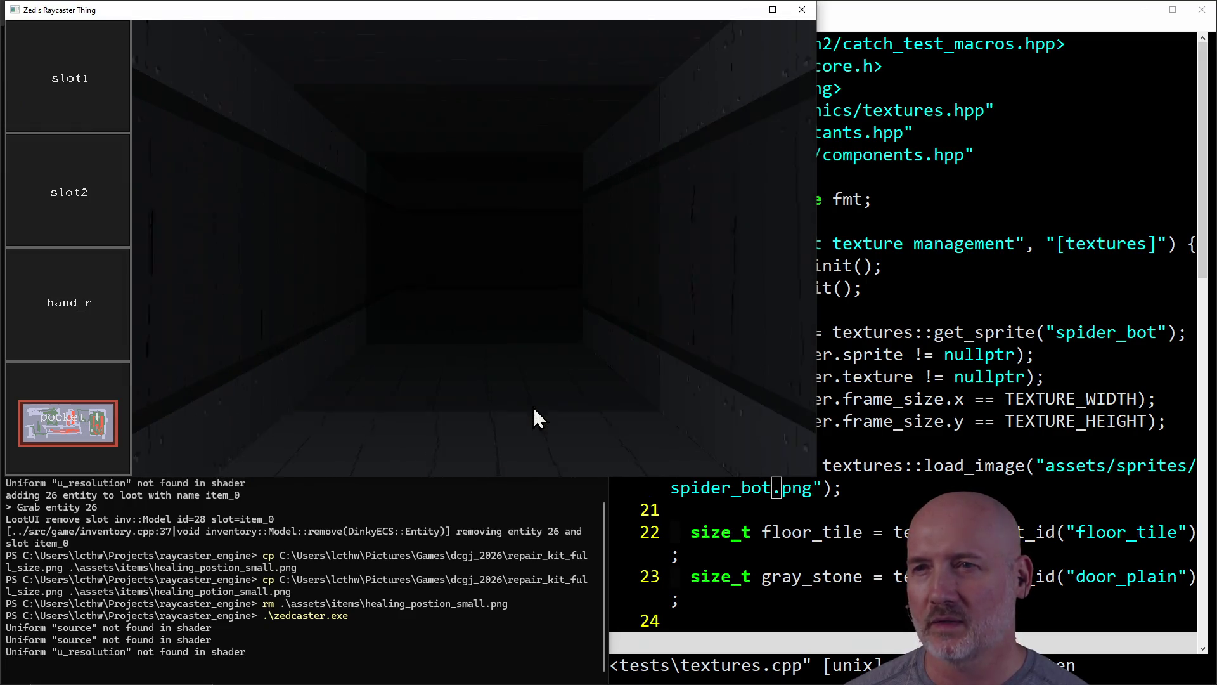
key("a")
key("a")
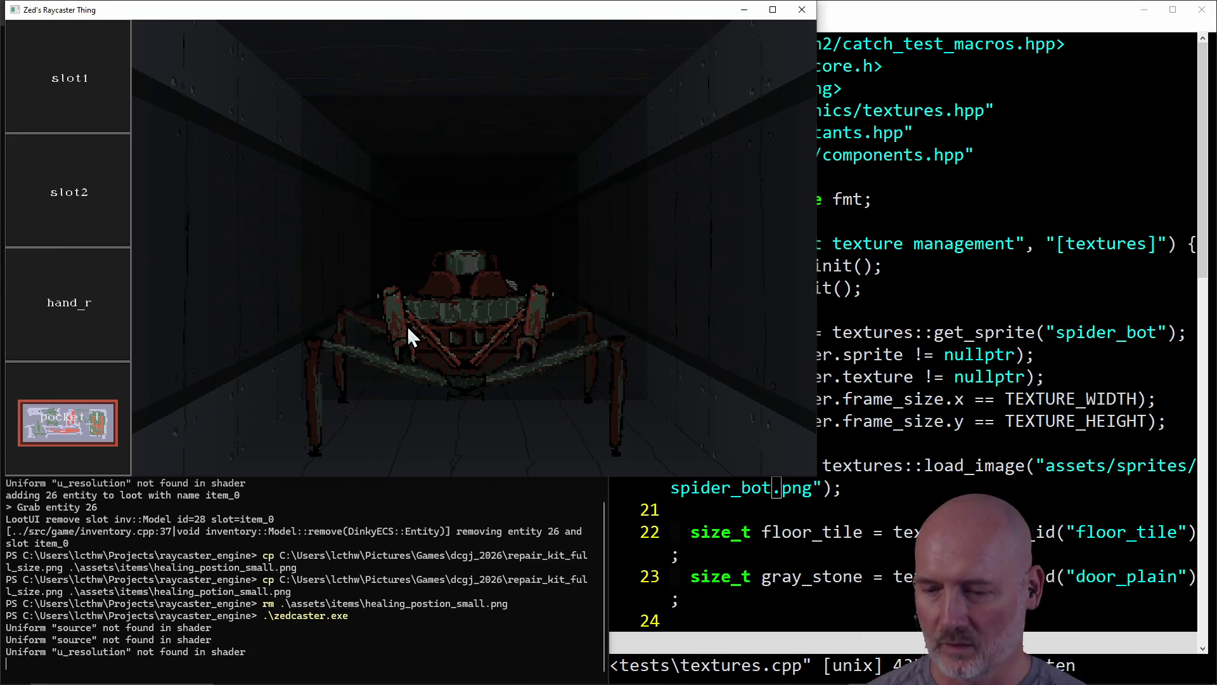
left_click(801, 11)
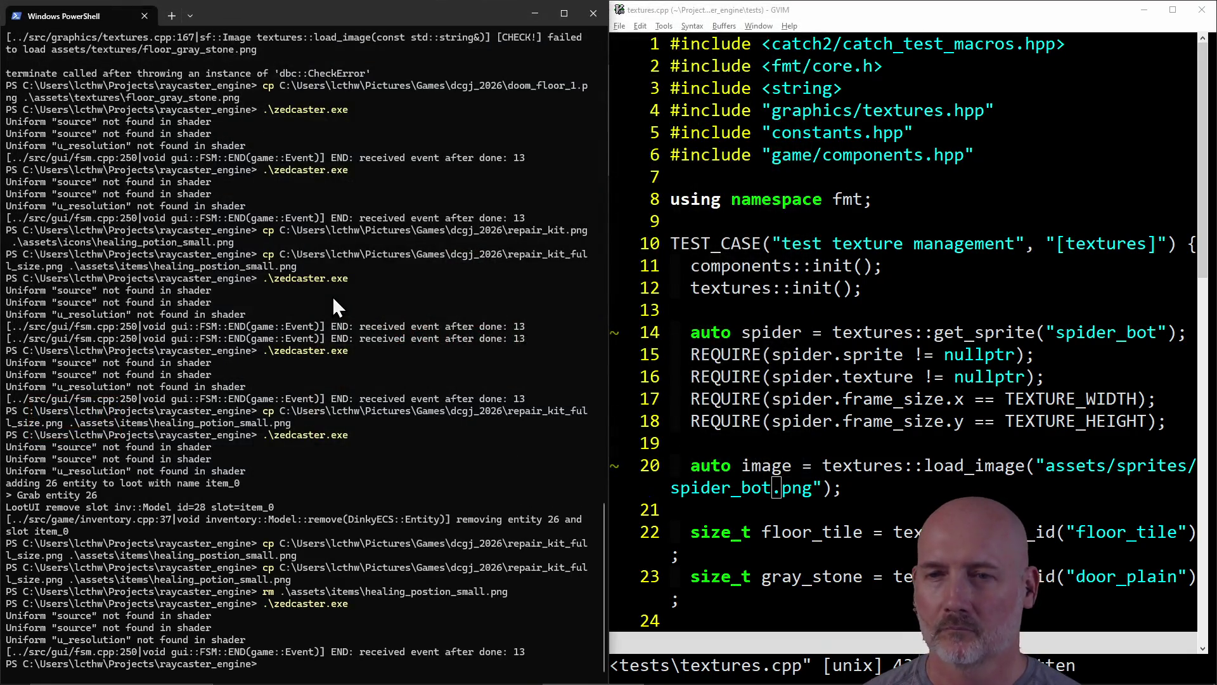
Step: Rerun zedcaster.exe from the PowerShell history and maximize the game window
key("Up")
key("Return")
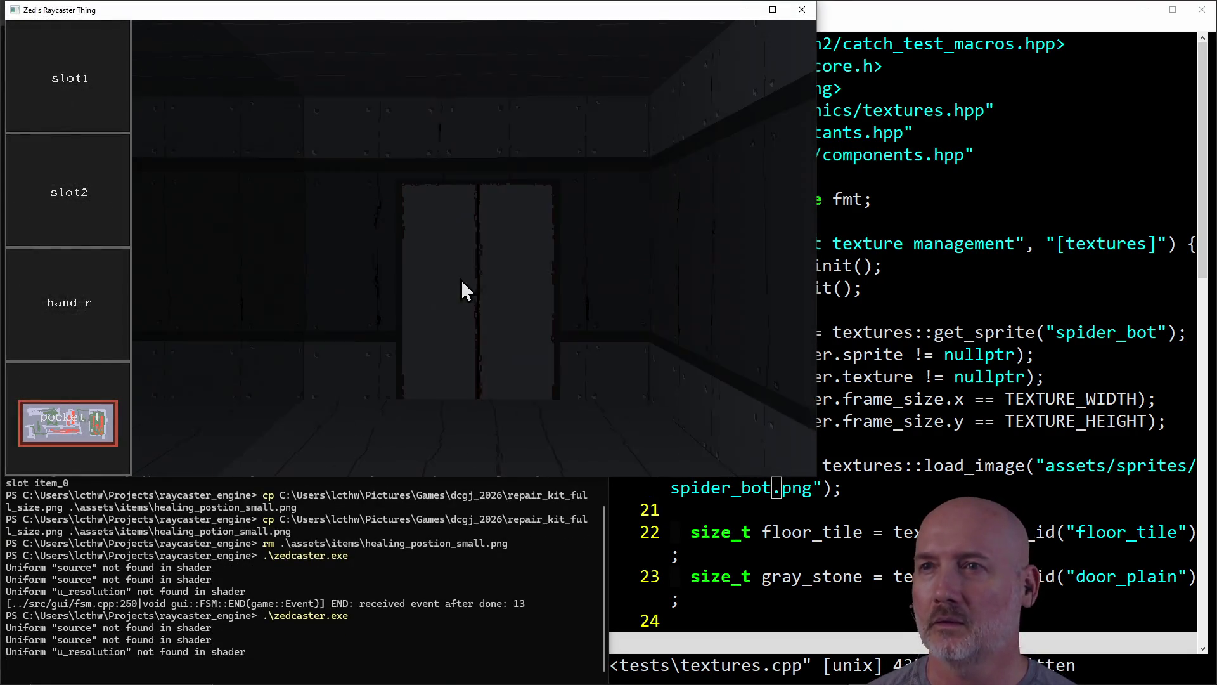
left_click(774, 10)
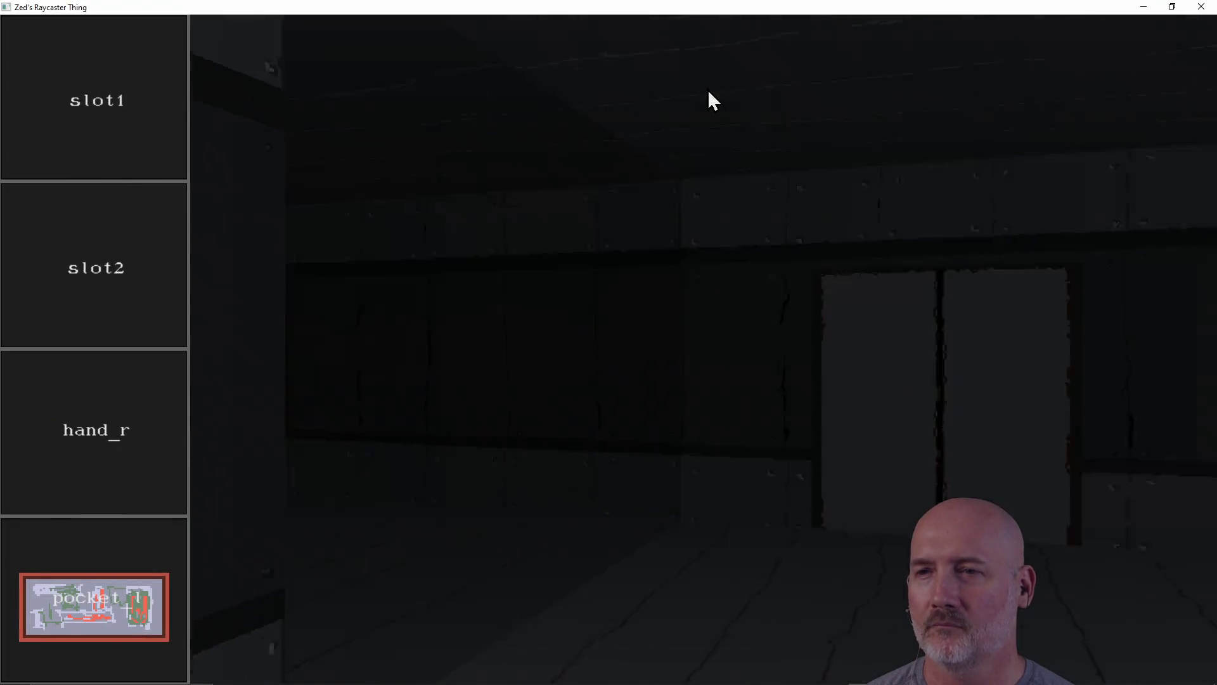
Step: Walk through the door, explore the side corridor, then head down the corridor toward the spider bot
key("d")
key("w")
key("a")
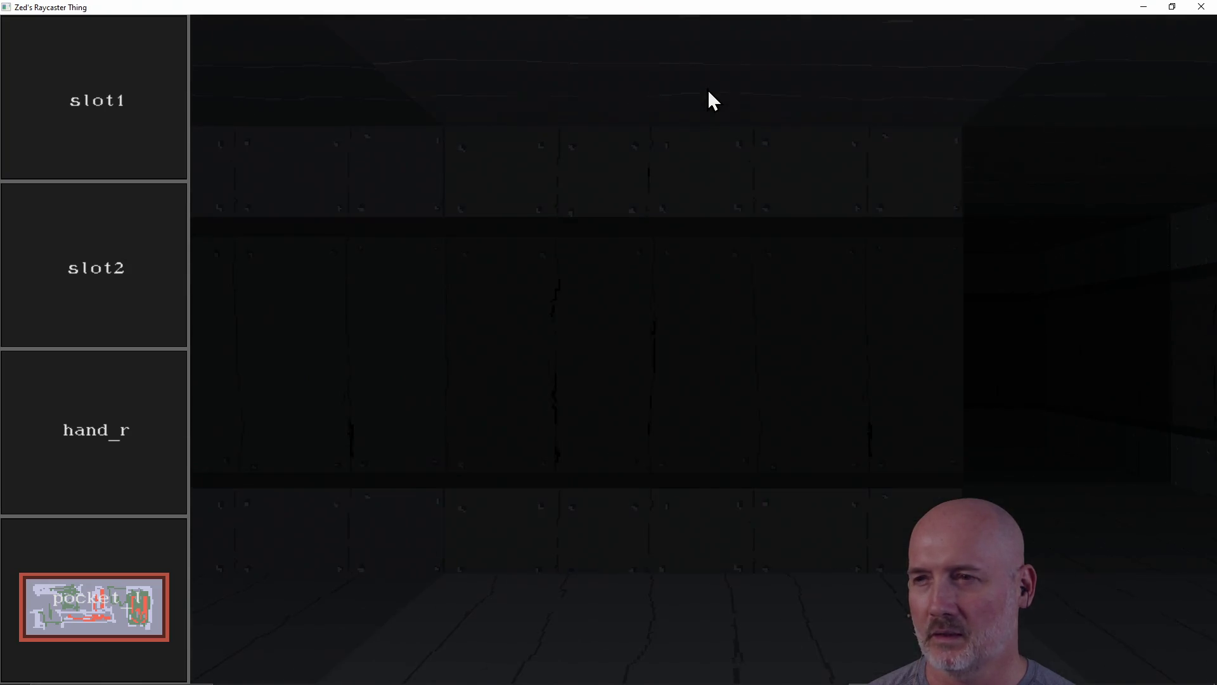
key("d")
key("w")
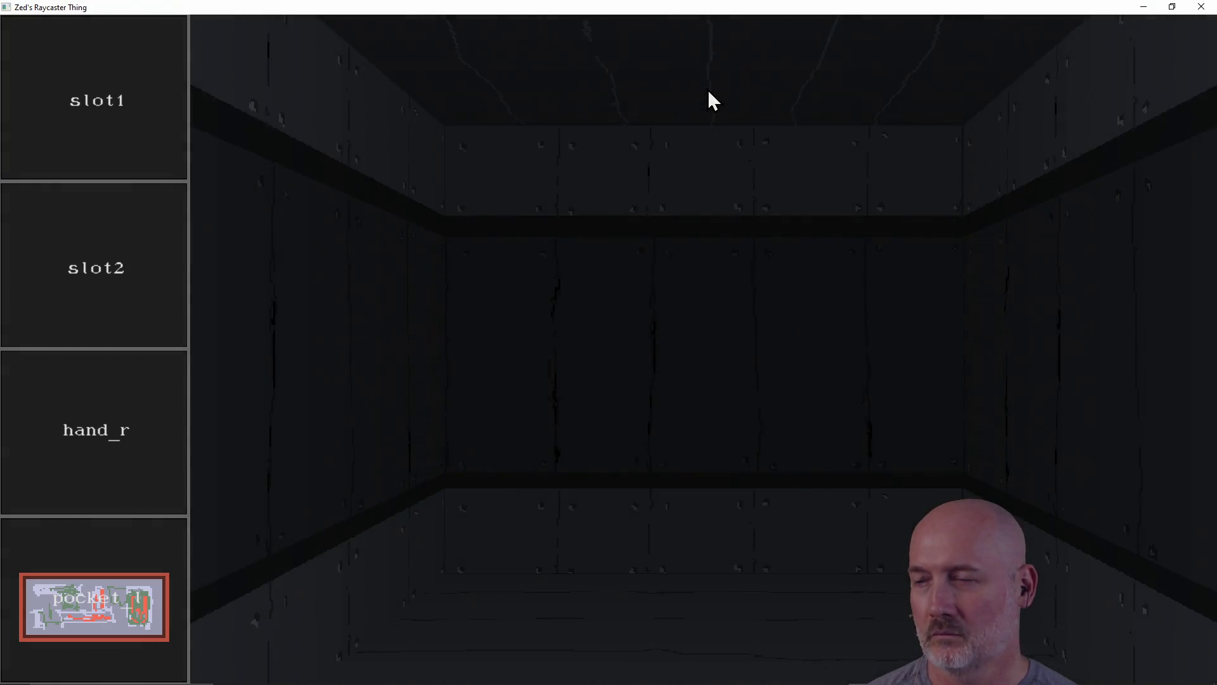
key("a")
key("a")
key("w")
key("a")
key("w")
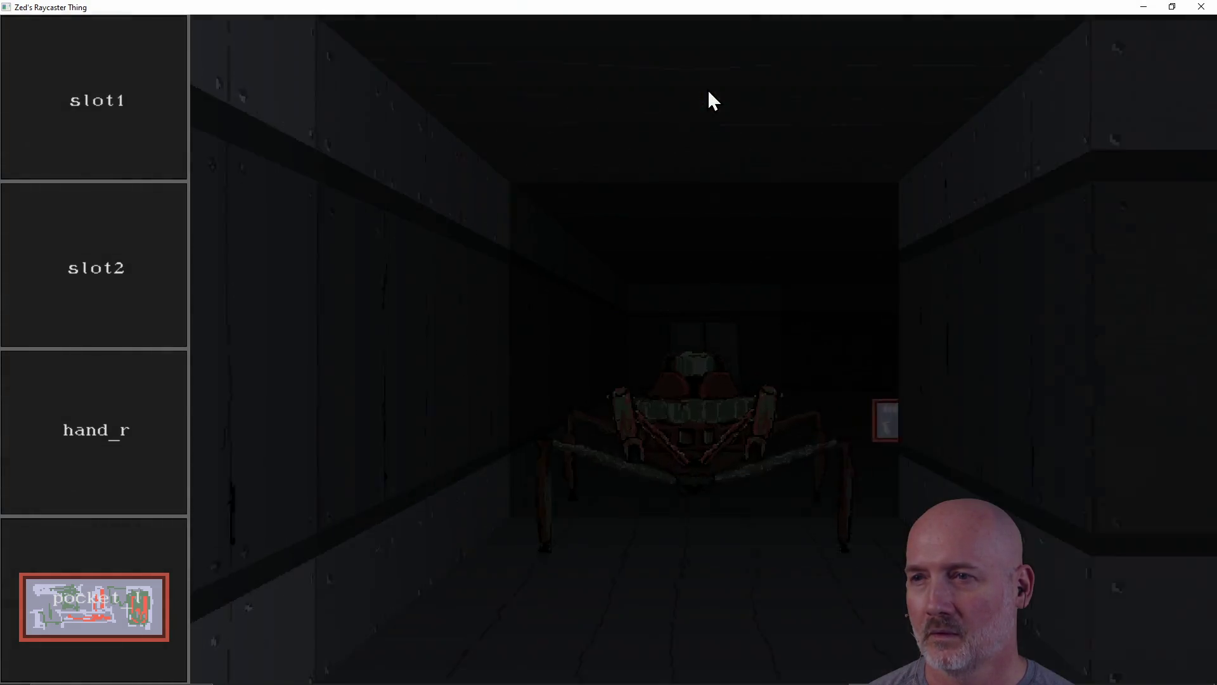
key("w")
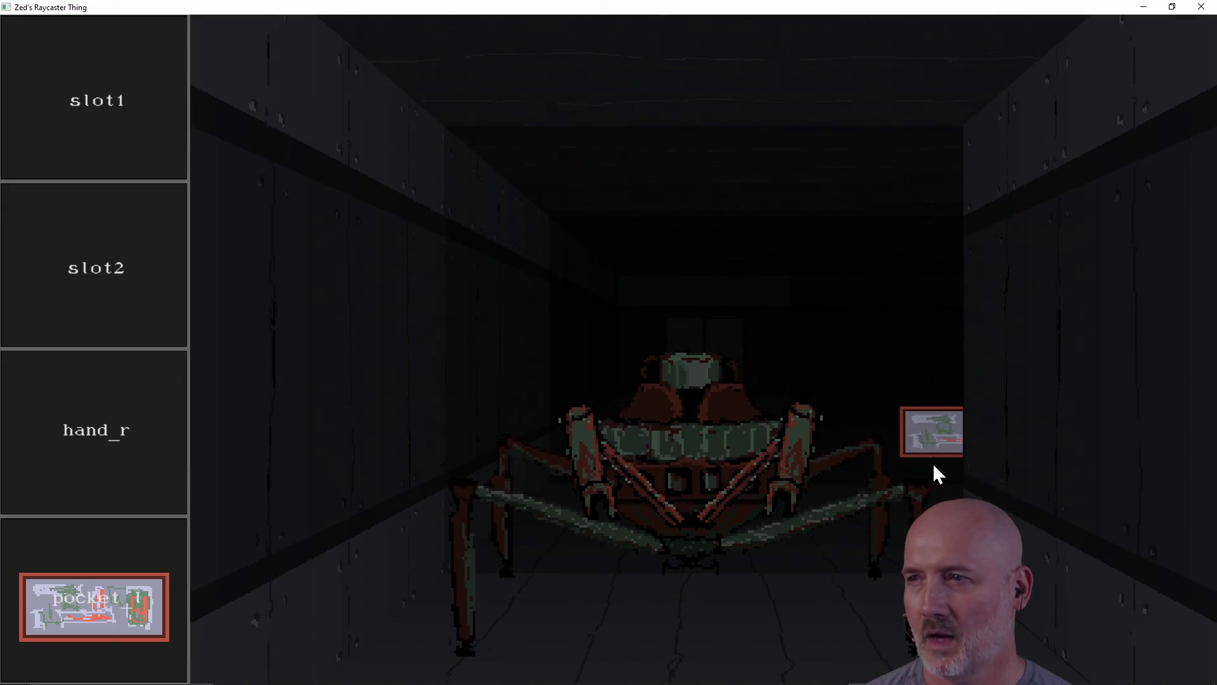
Step: Look around the side walls to face the spider and repair kit, then close the game
key("d")
key("a")
key("d")
key("a")
key("d")
key("a")
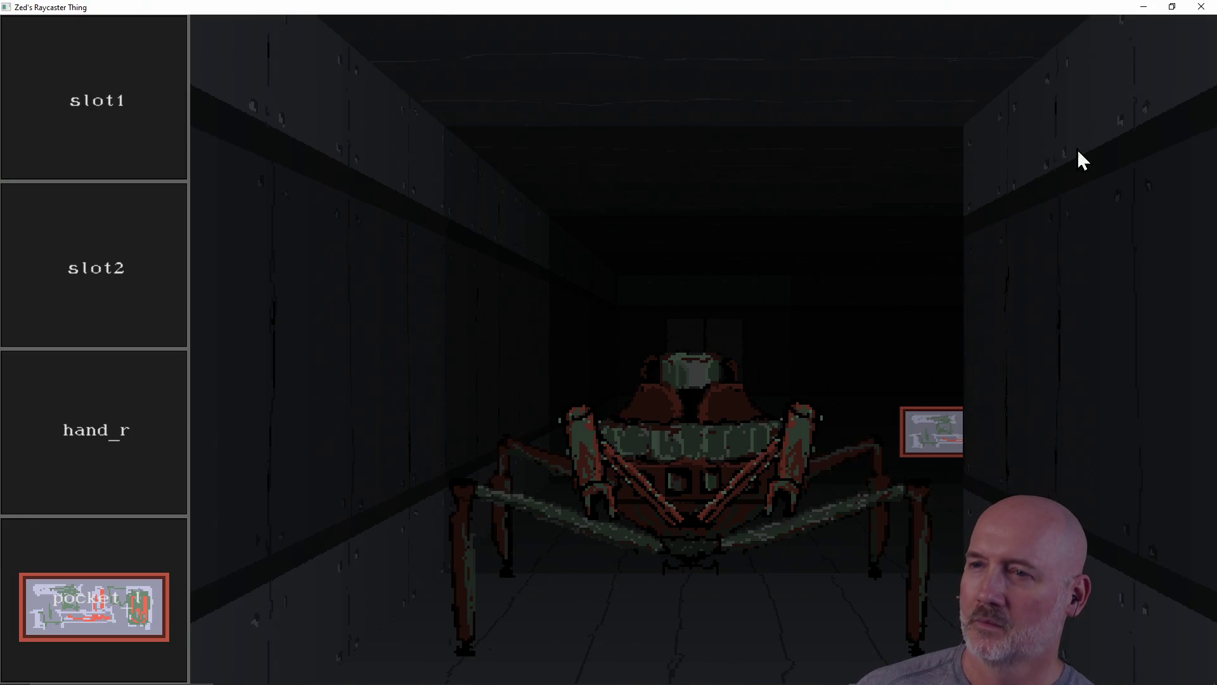
left_click(1207, 8)
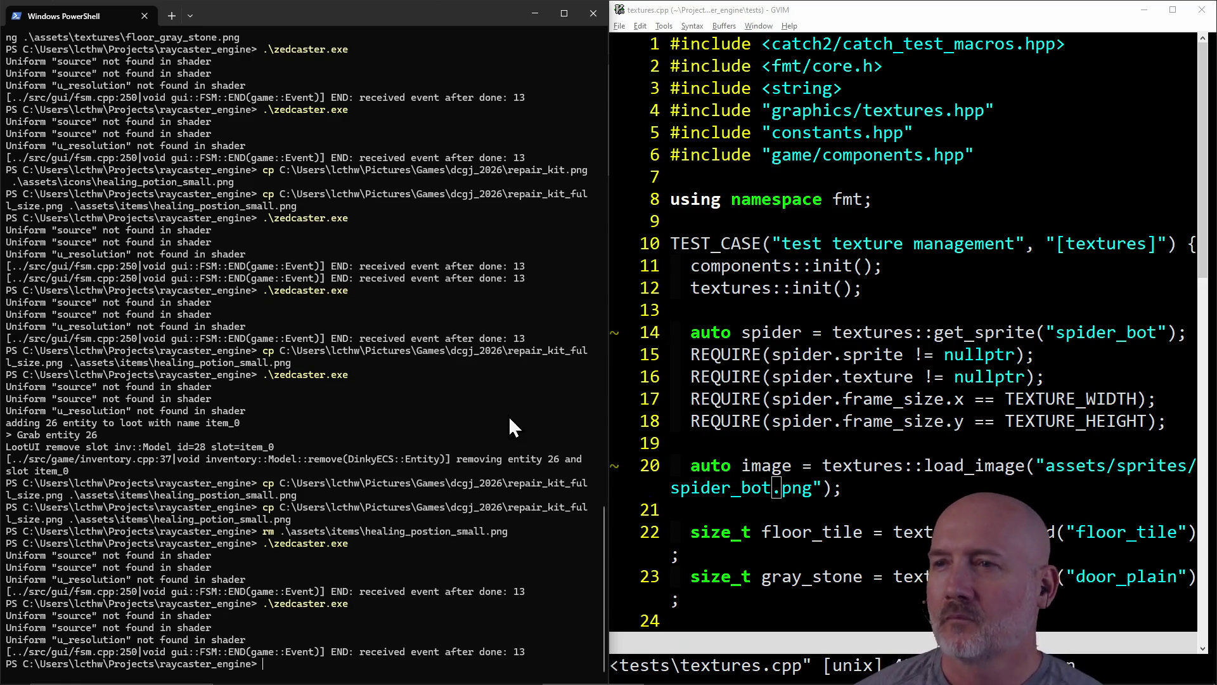
Step: Relaunch zedcaster.exe, turn to view the repair kit and spider bot, then close the game
key("Up")
key("Return")
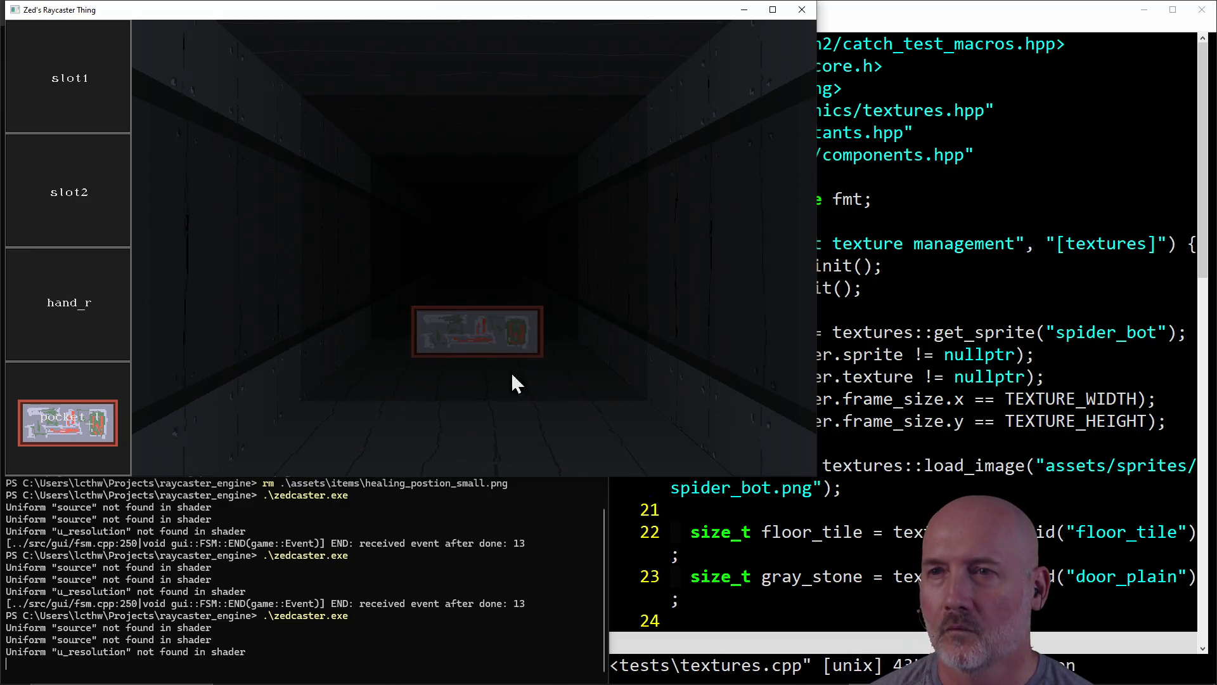
key("e")
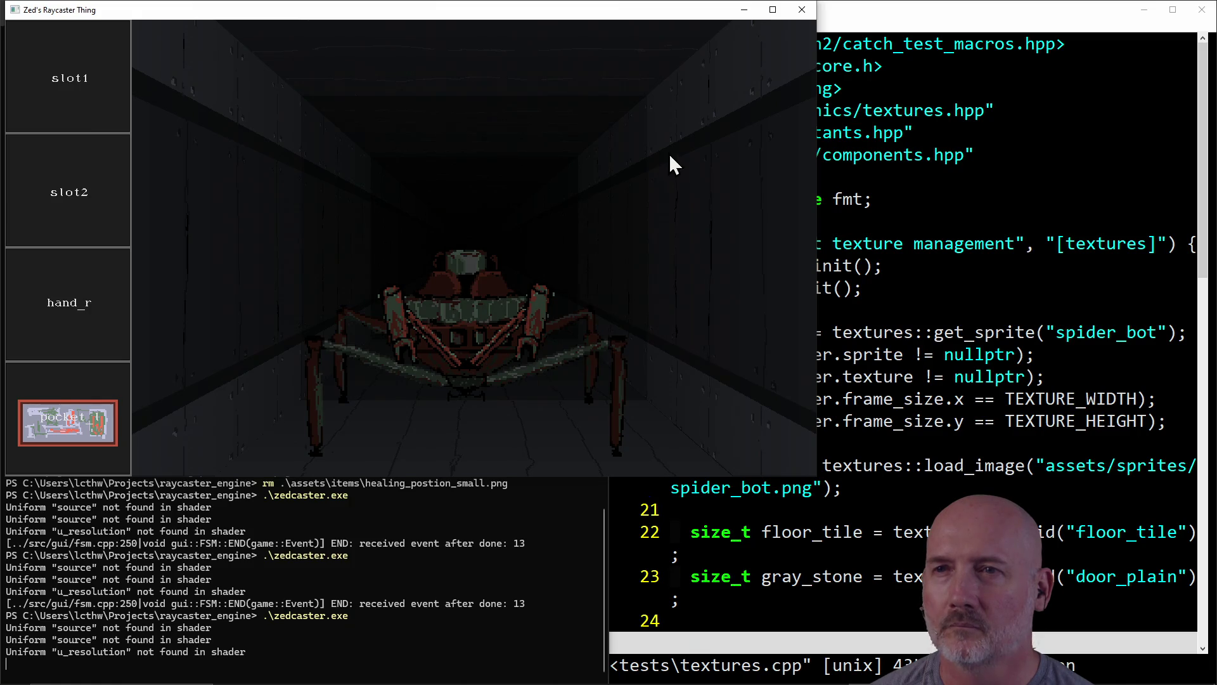
left_click(802, 10)
Step: Clear the PowerShell output and return to the textures.cpp file in GVIM
type("clear")
key("Return")
left_click(755, 336)
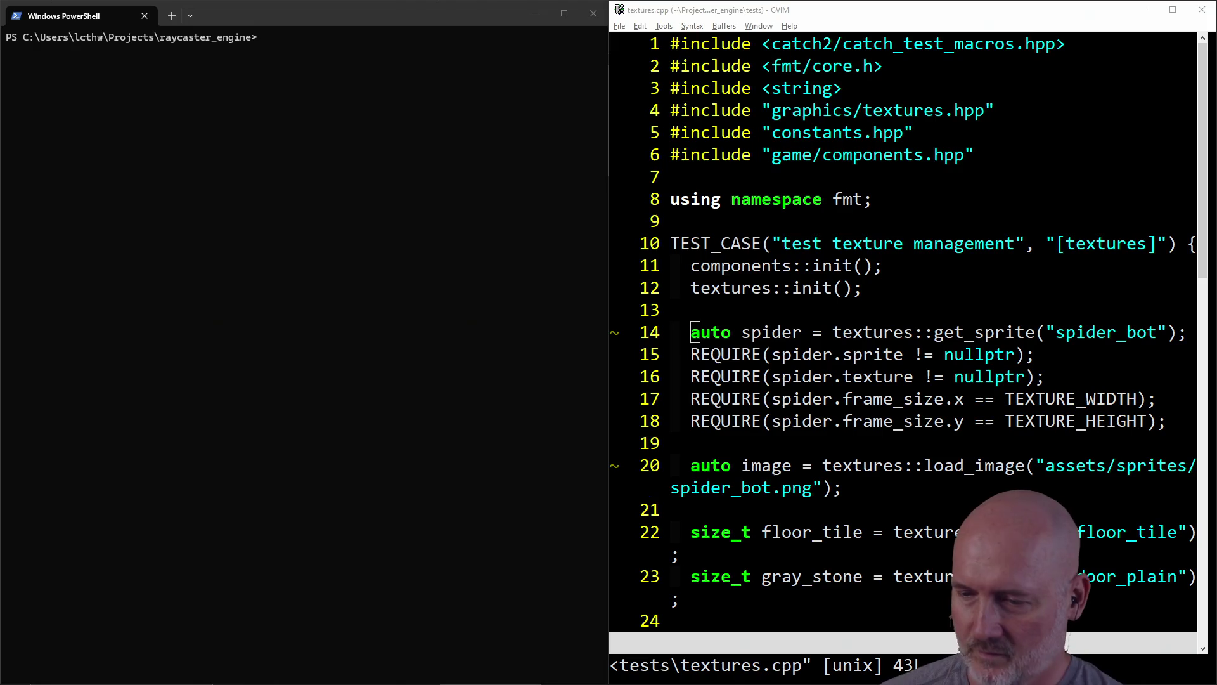
Step: Move the raid channel browser over the terminal and filter live channels to Following only
left_click_drag(1216, 58, 520, 58)
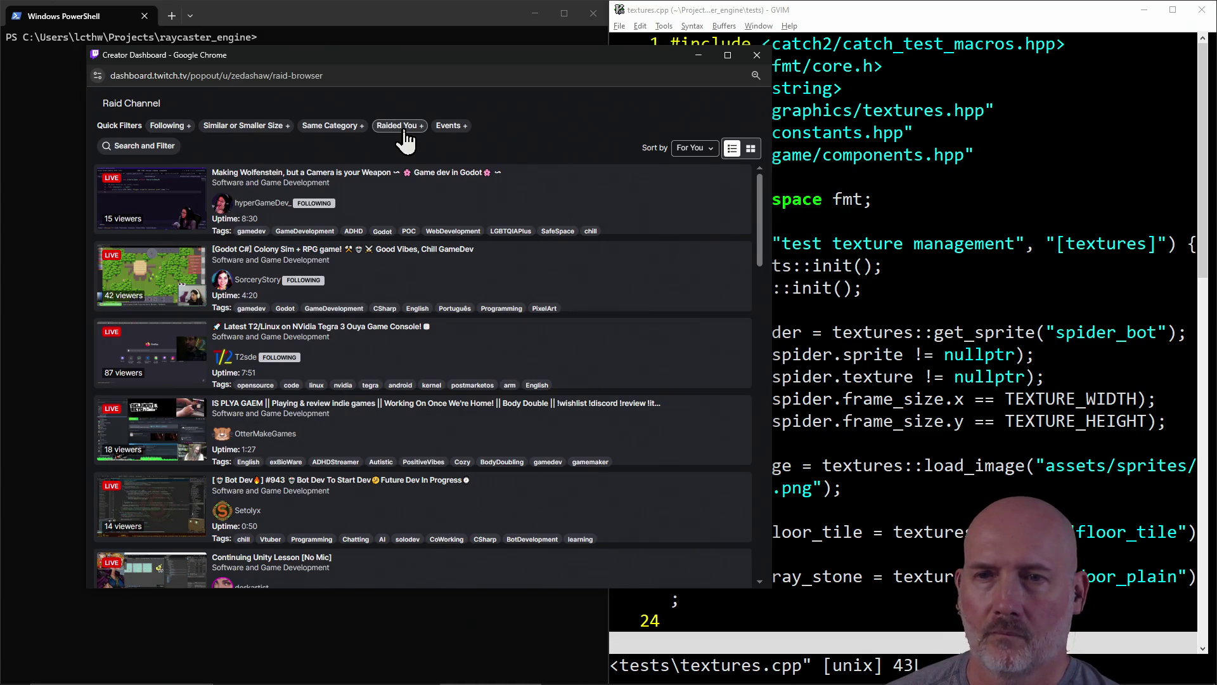
left_click(406, 141)
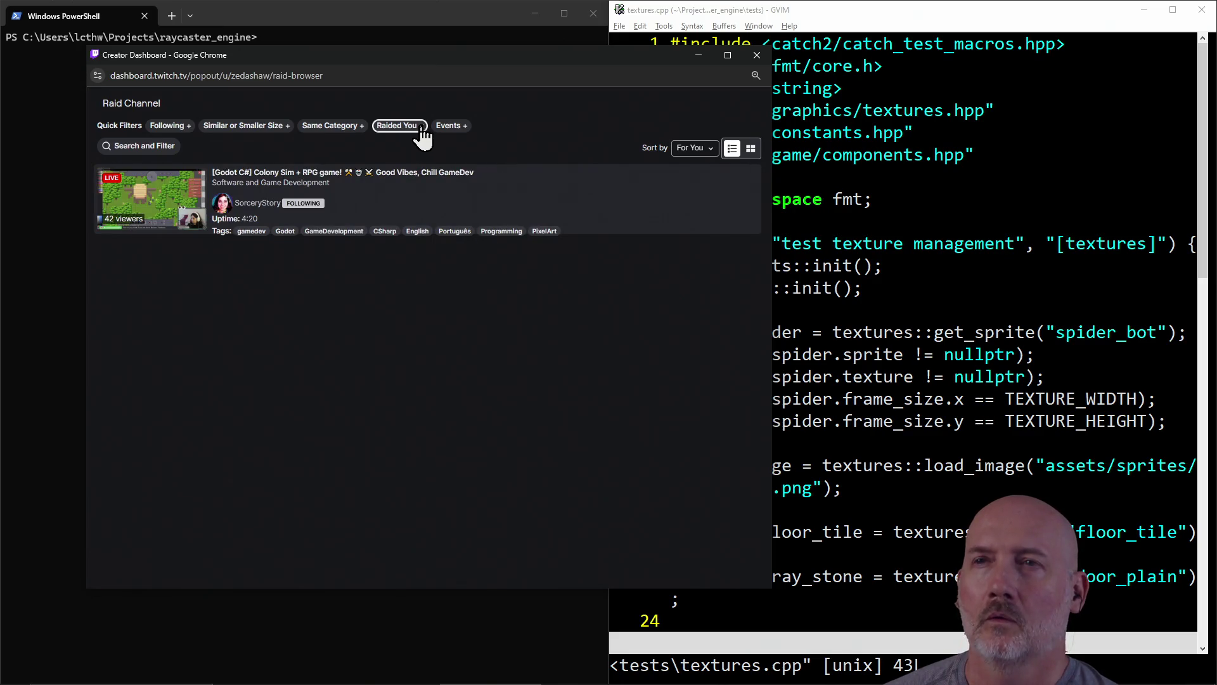
left_click(421, 127)
left_click(166, 126)
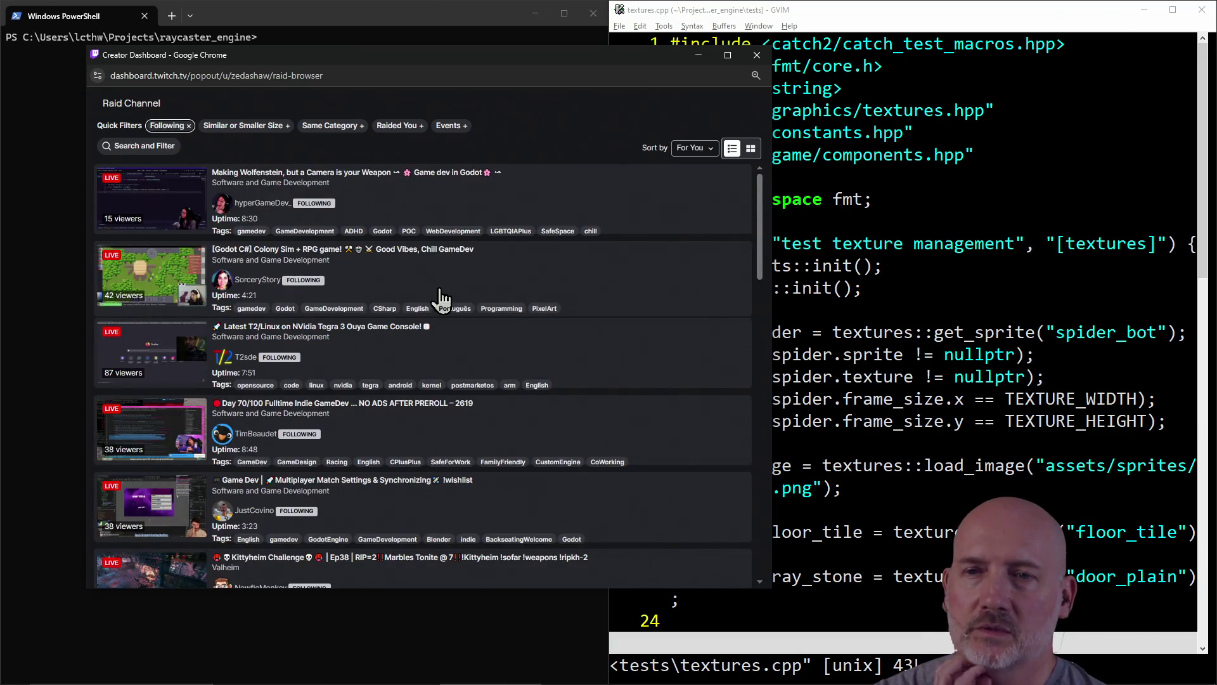
scroll(438, 304, "down", 2)
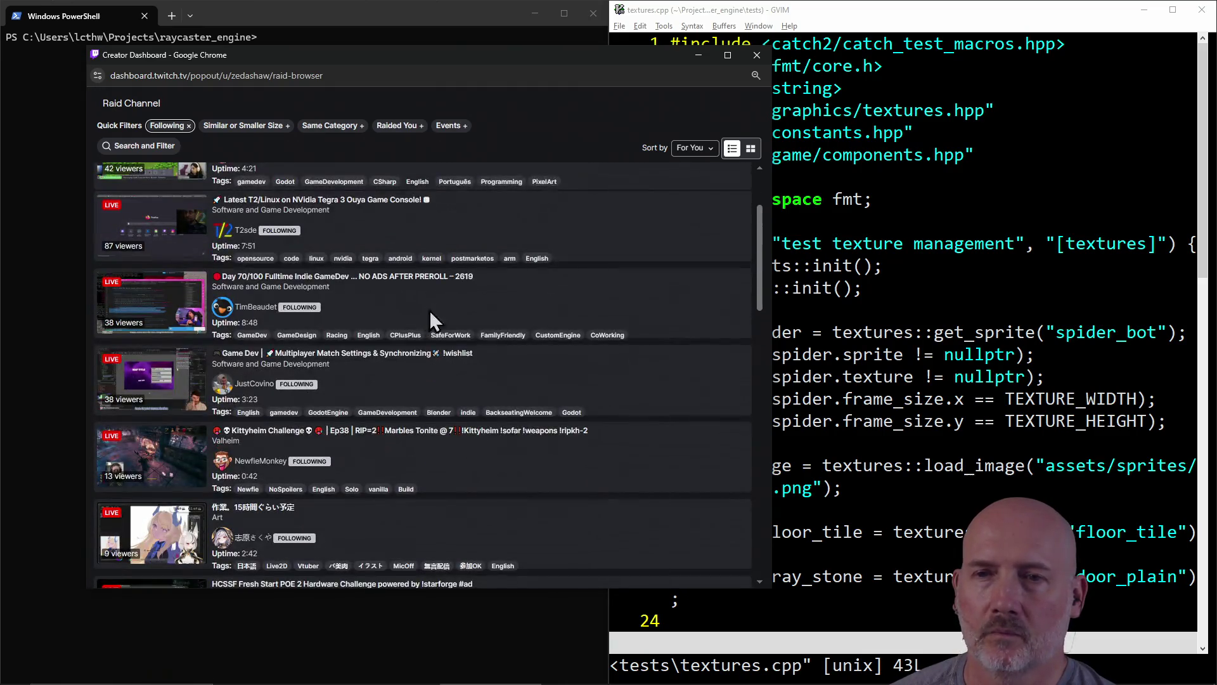
scroll(469, 345, "up", 2)
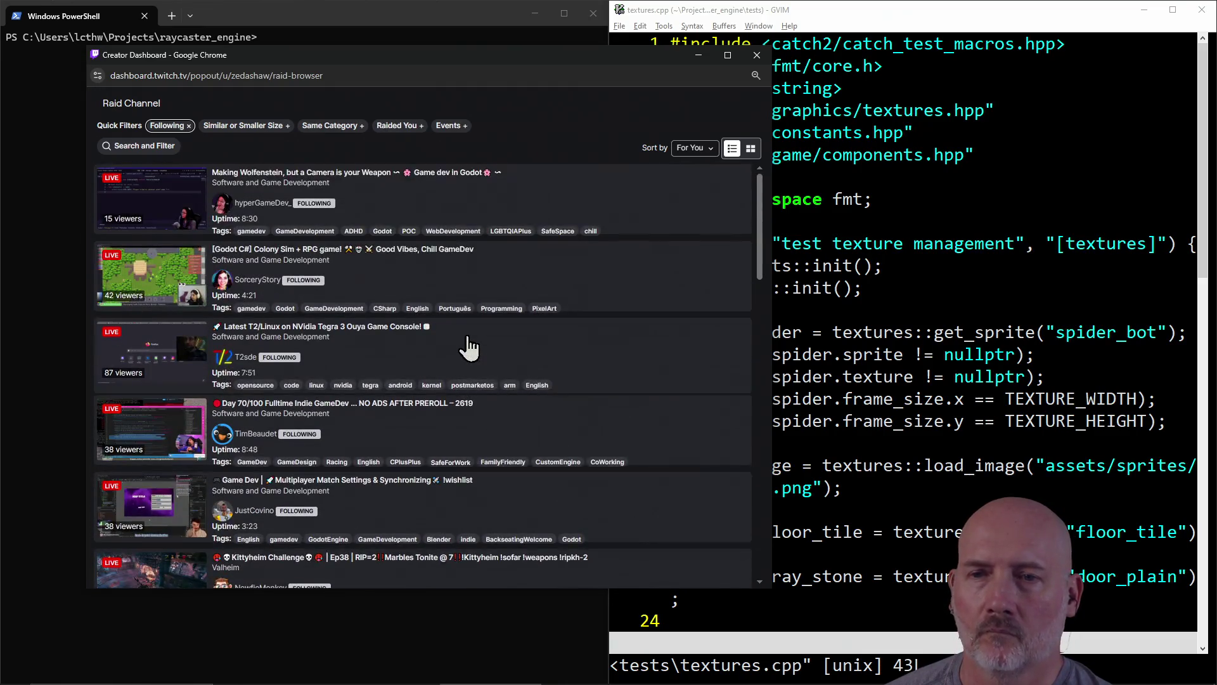